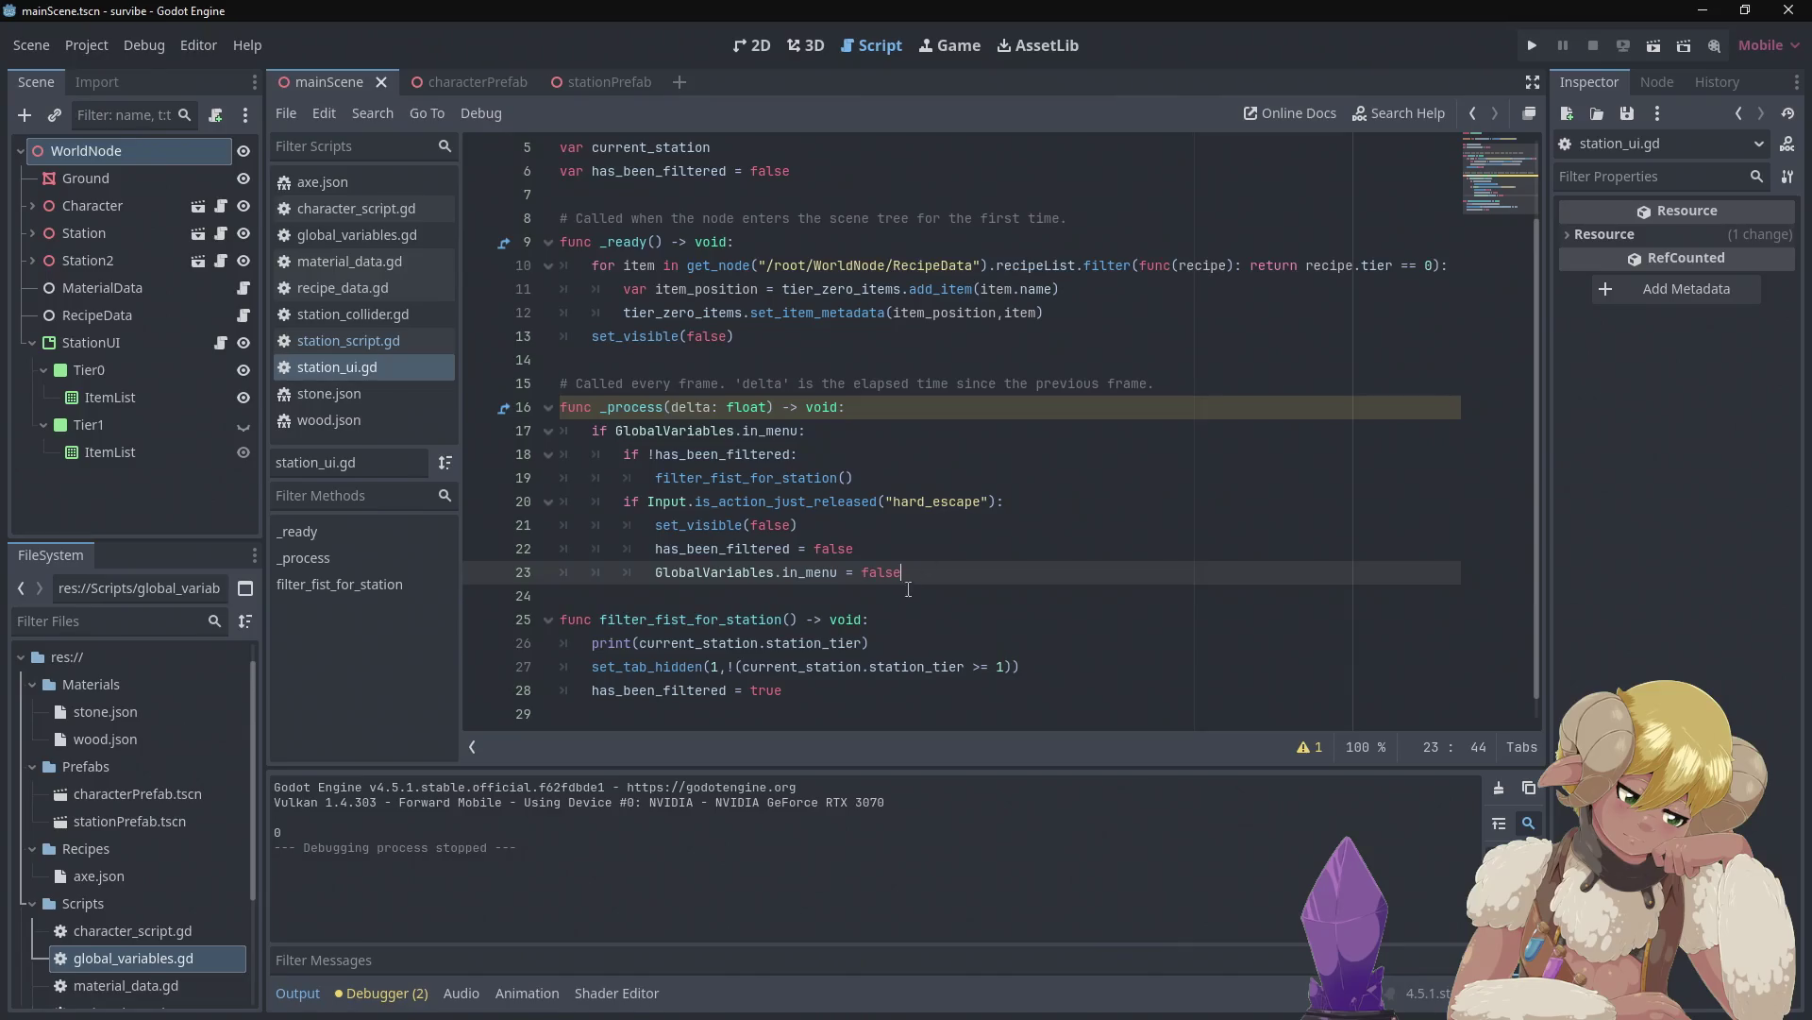
Delete the print(current_station.station_tier) line from station_ui.gd, save it, and return to the 3D view
mouse_move(880, 643)
mouse_down()
mouse_move(585, 665)
mouse_move(525, 651)
mouse_up()
key(BackSpace)
key(BackSpace)
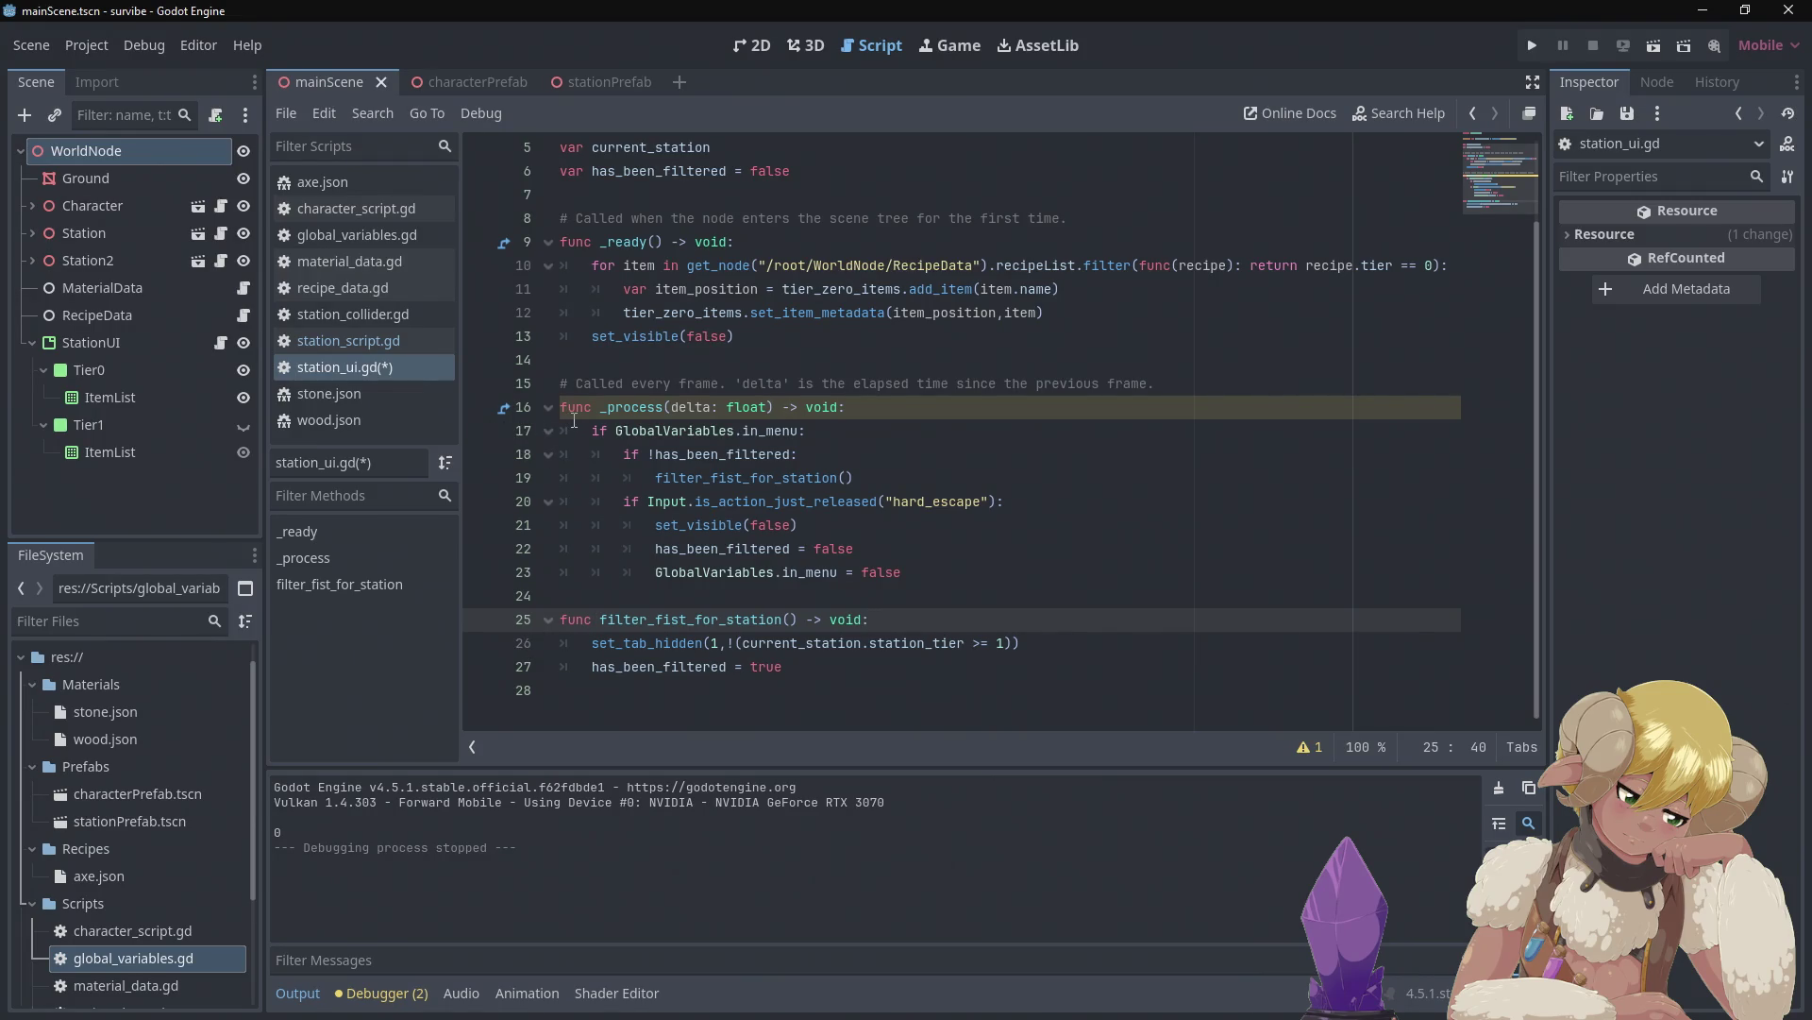
key(ctrl+s)
click(813, 41)
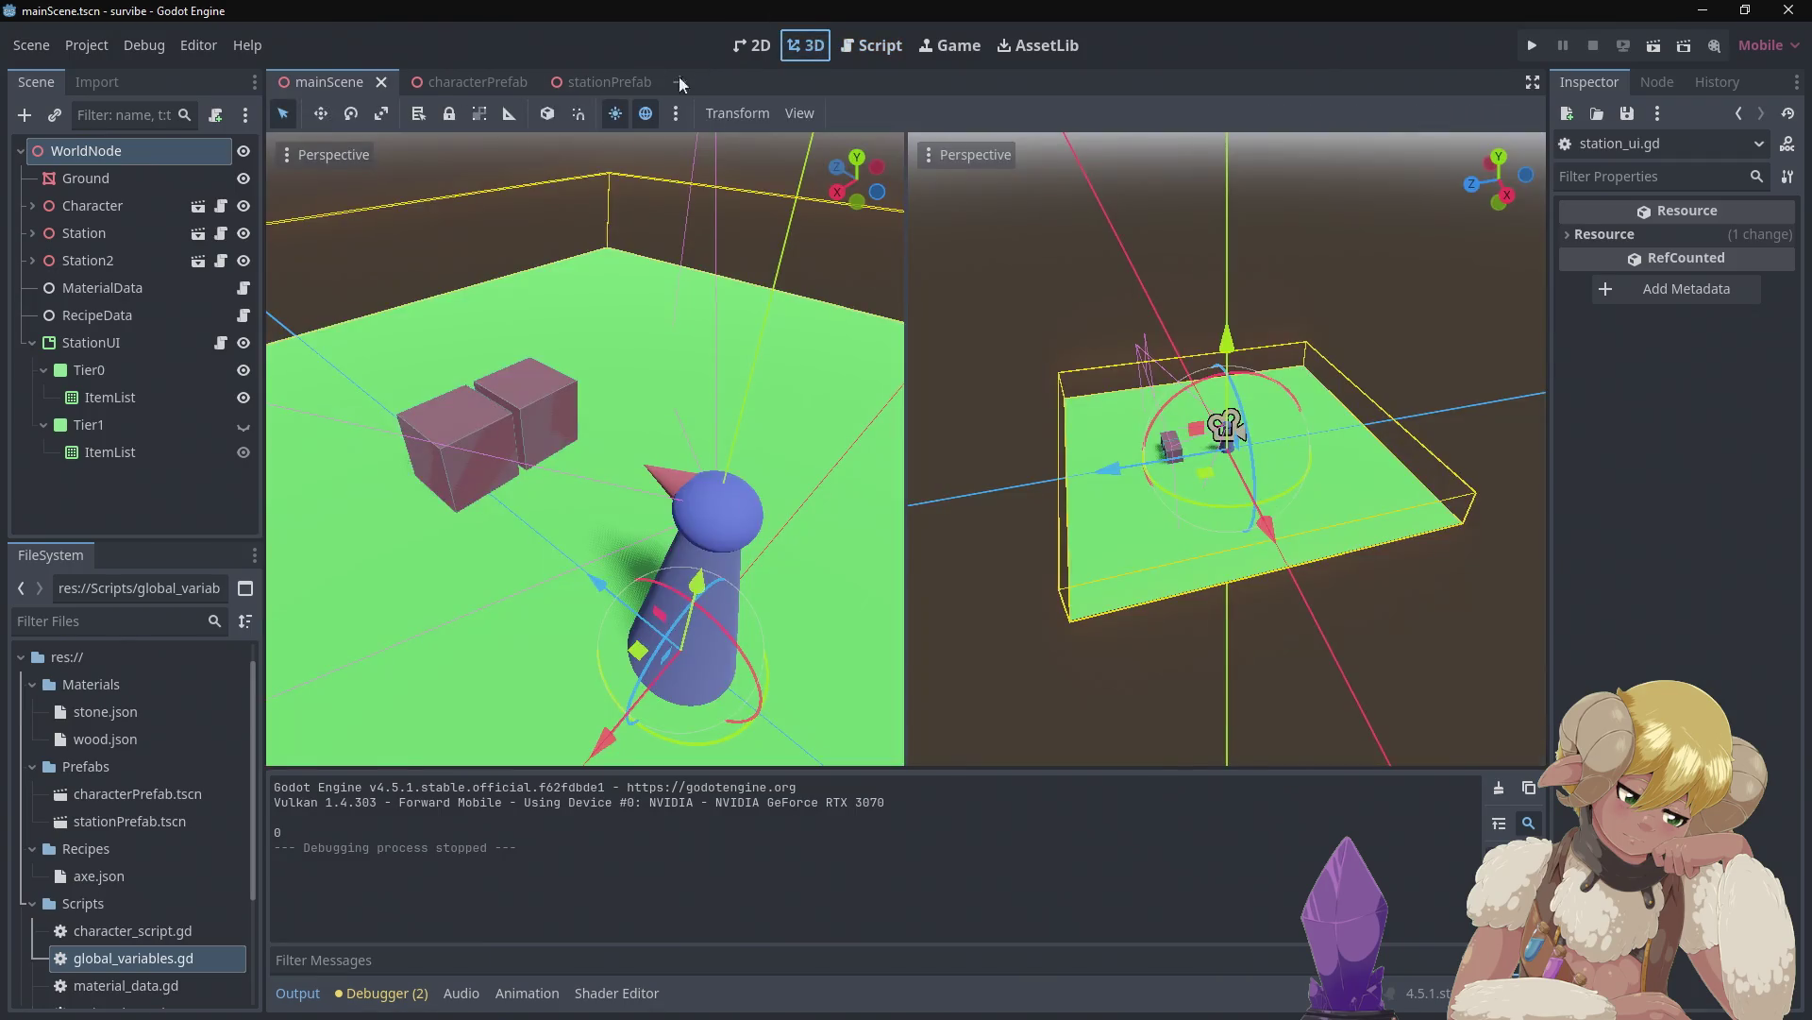
Set Station2's Station Tier to 1 and run the project
click(73, 262)
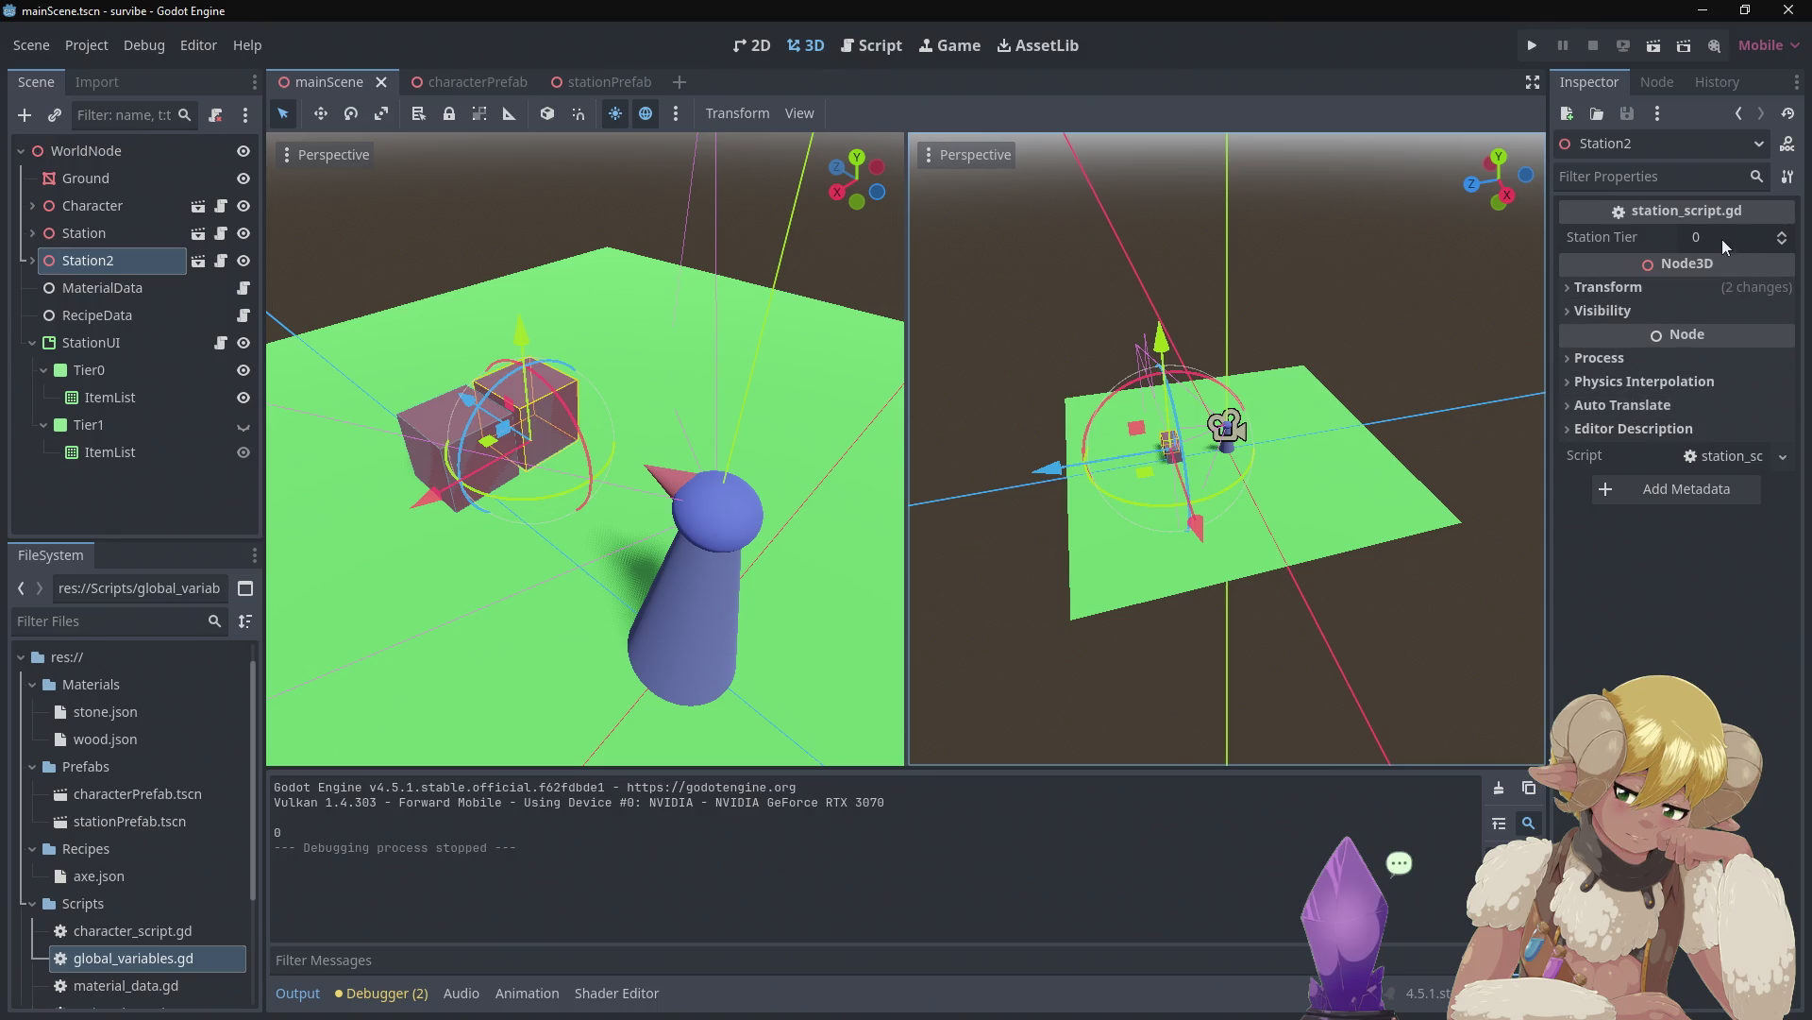
click(1782, 232)
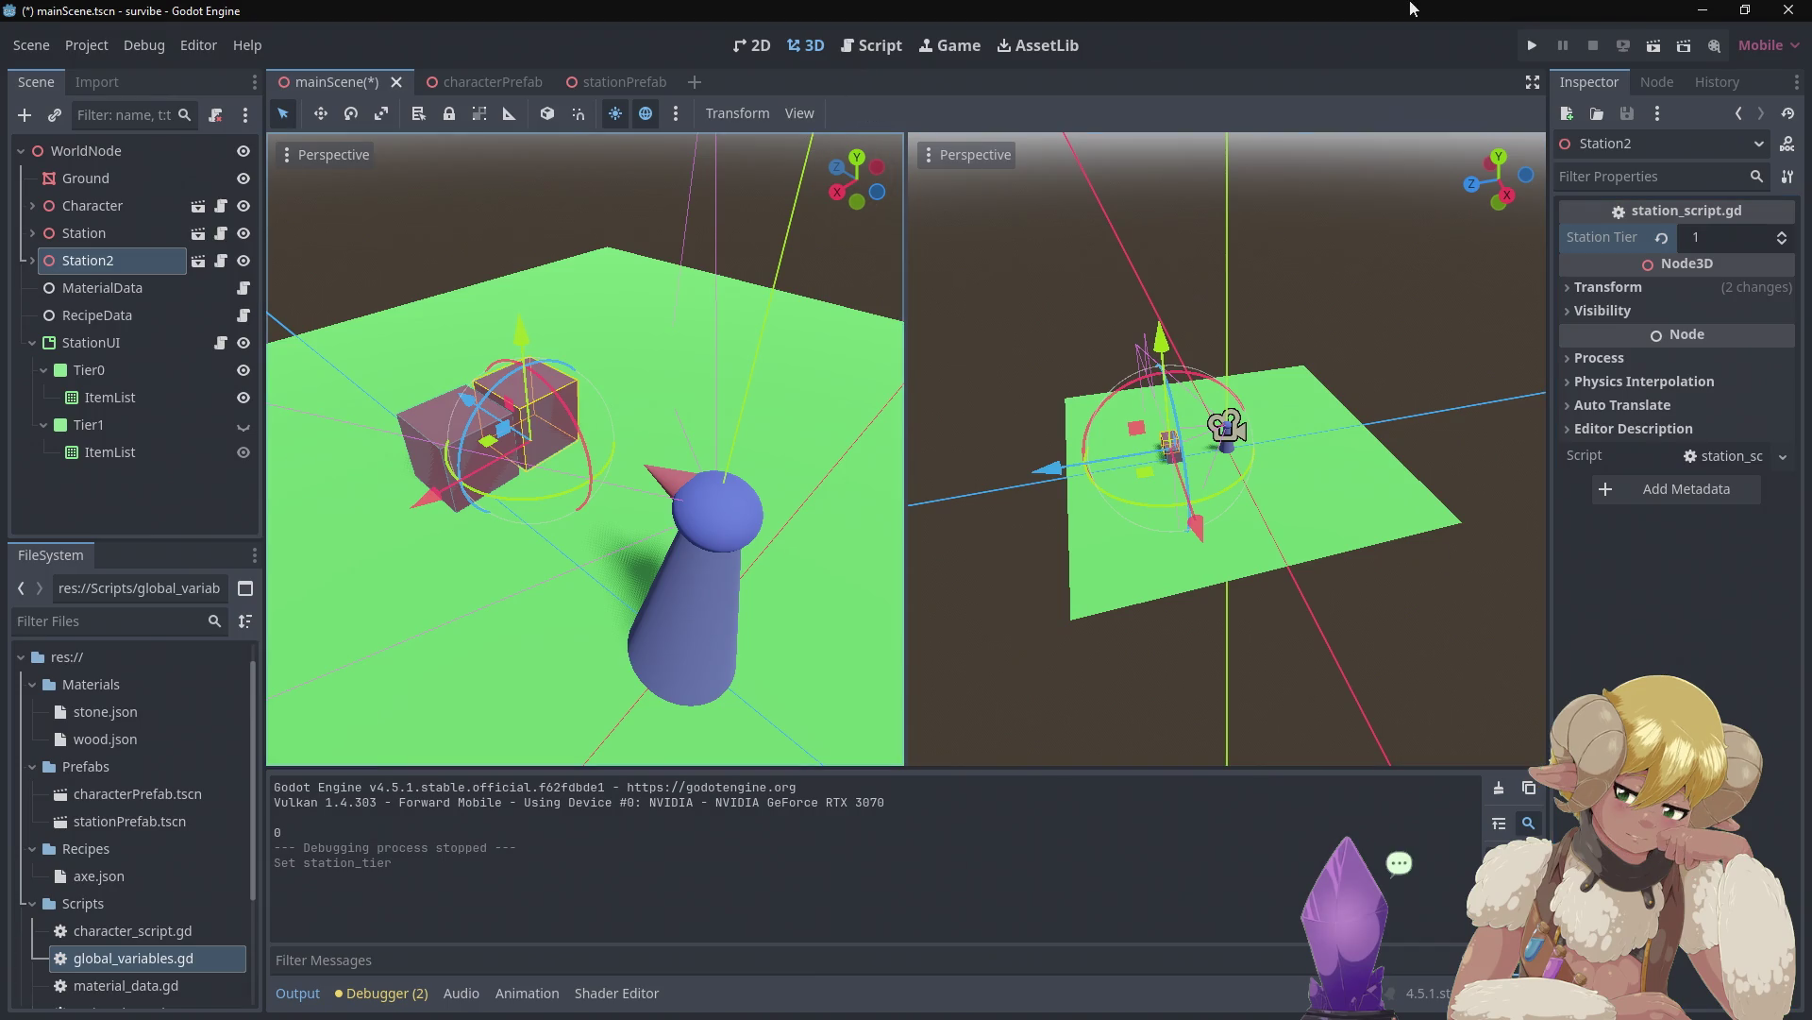
click(1533, 44)
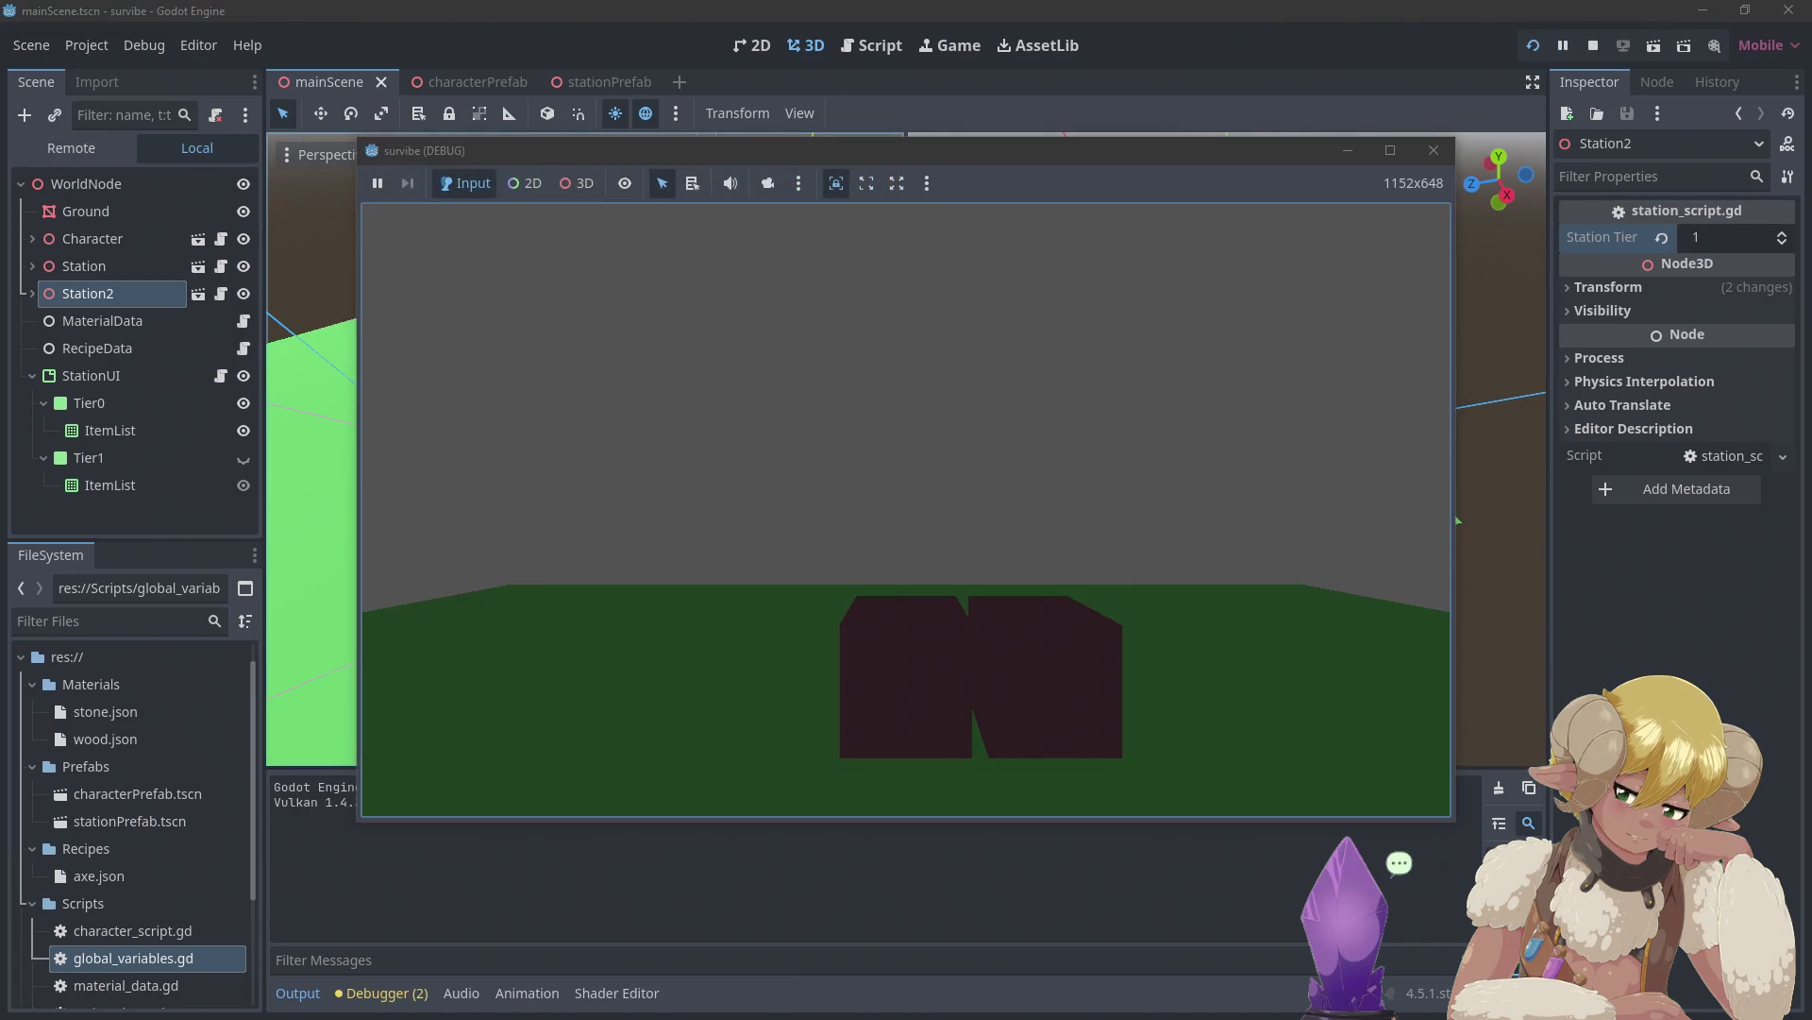
Walk the player to both stations to check their Tier0/Tier1 menus, then stop the game with F8
key(w)
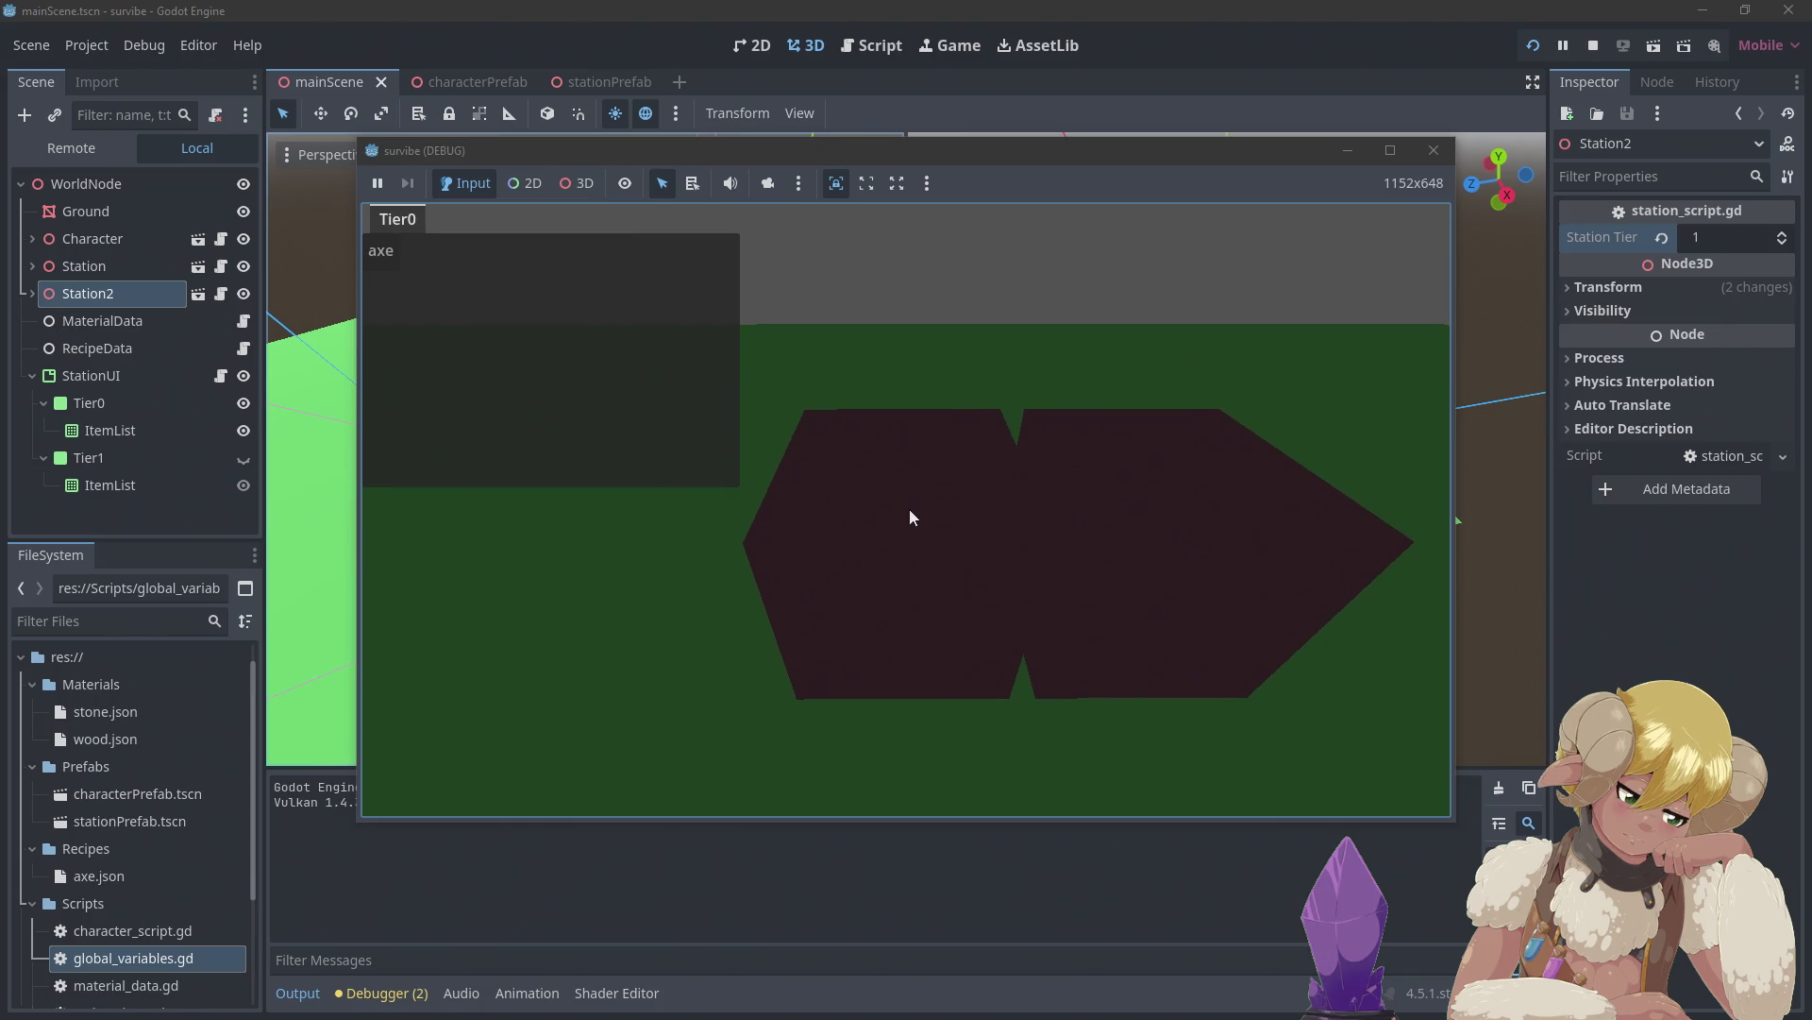
key(d)
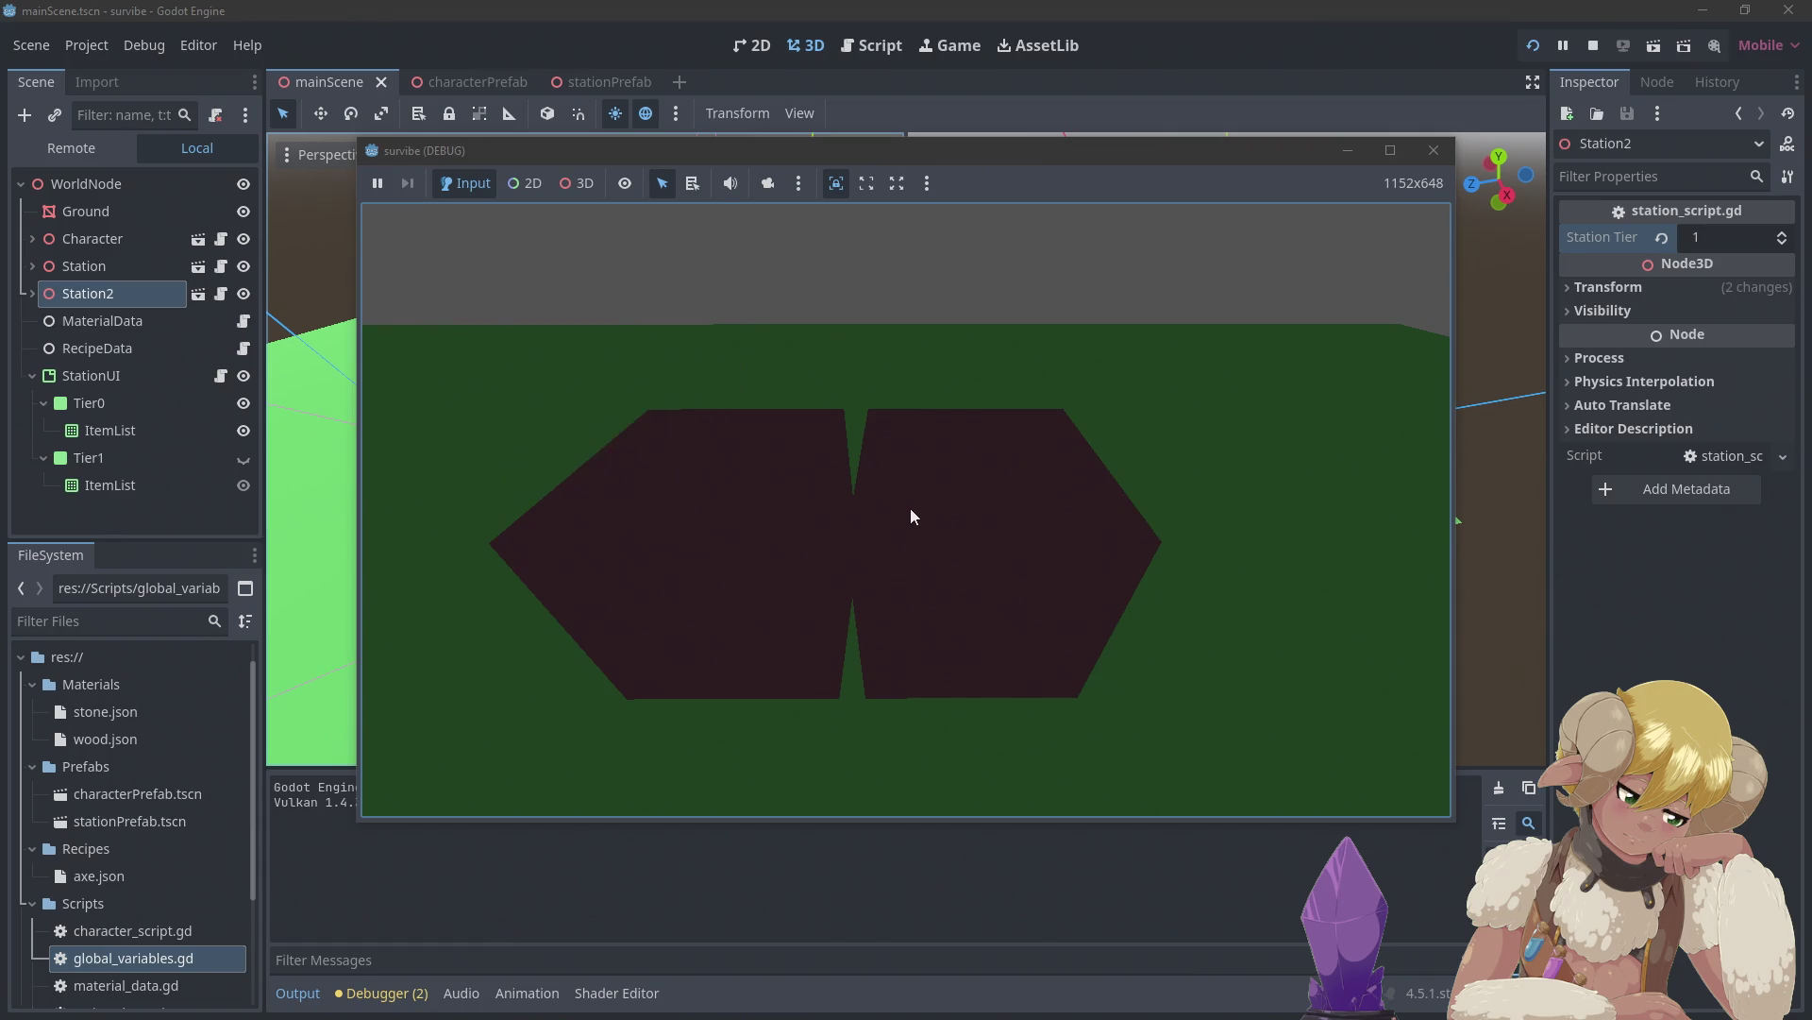
key(a)
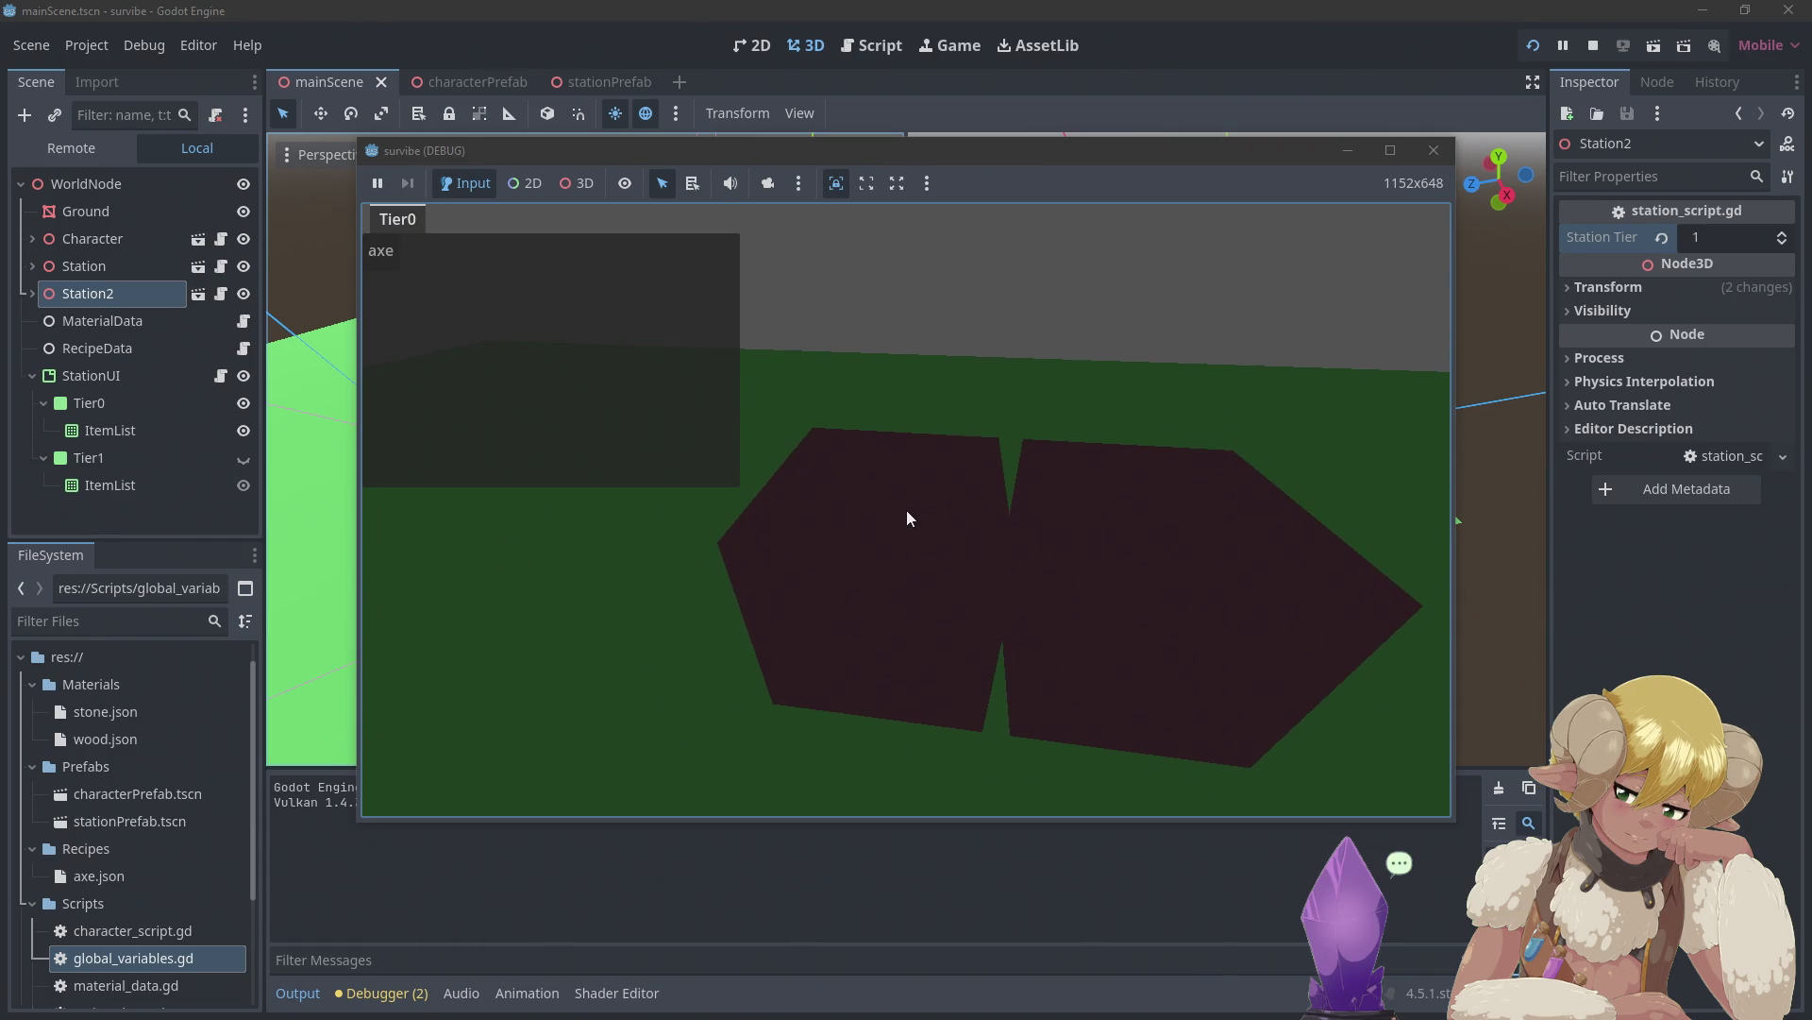
key(w)
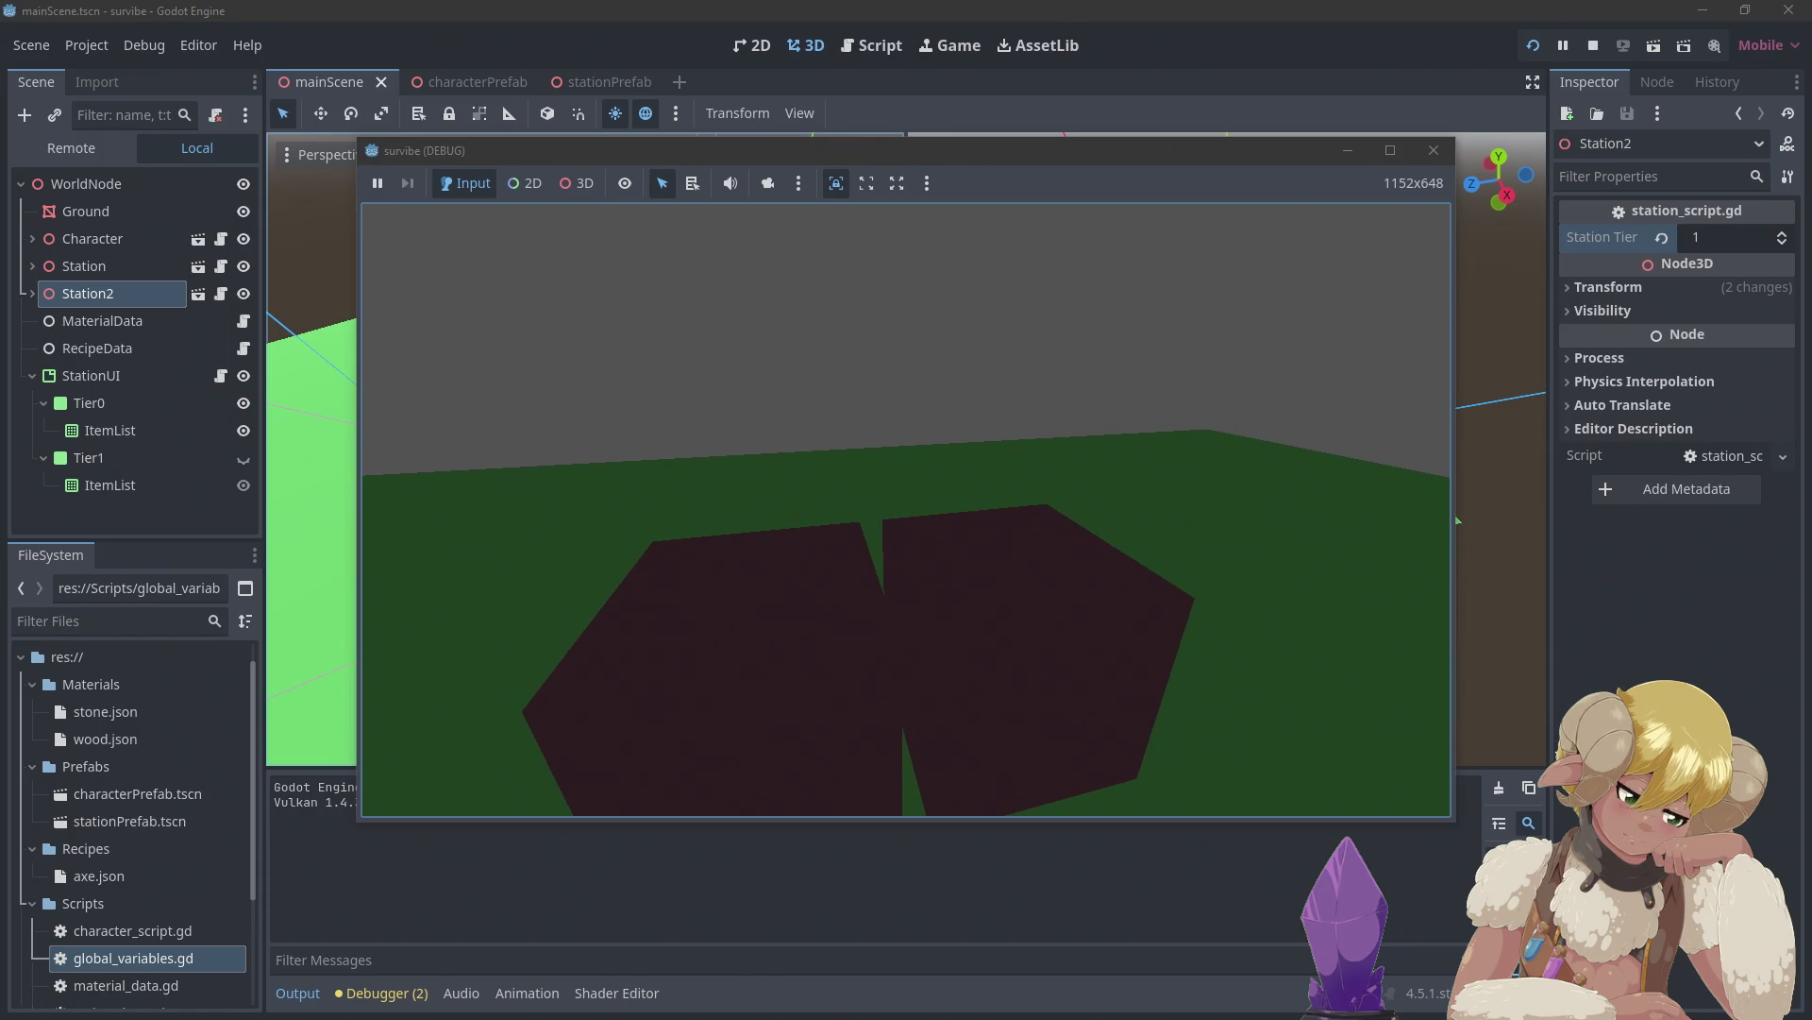
key(F8)
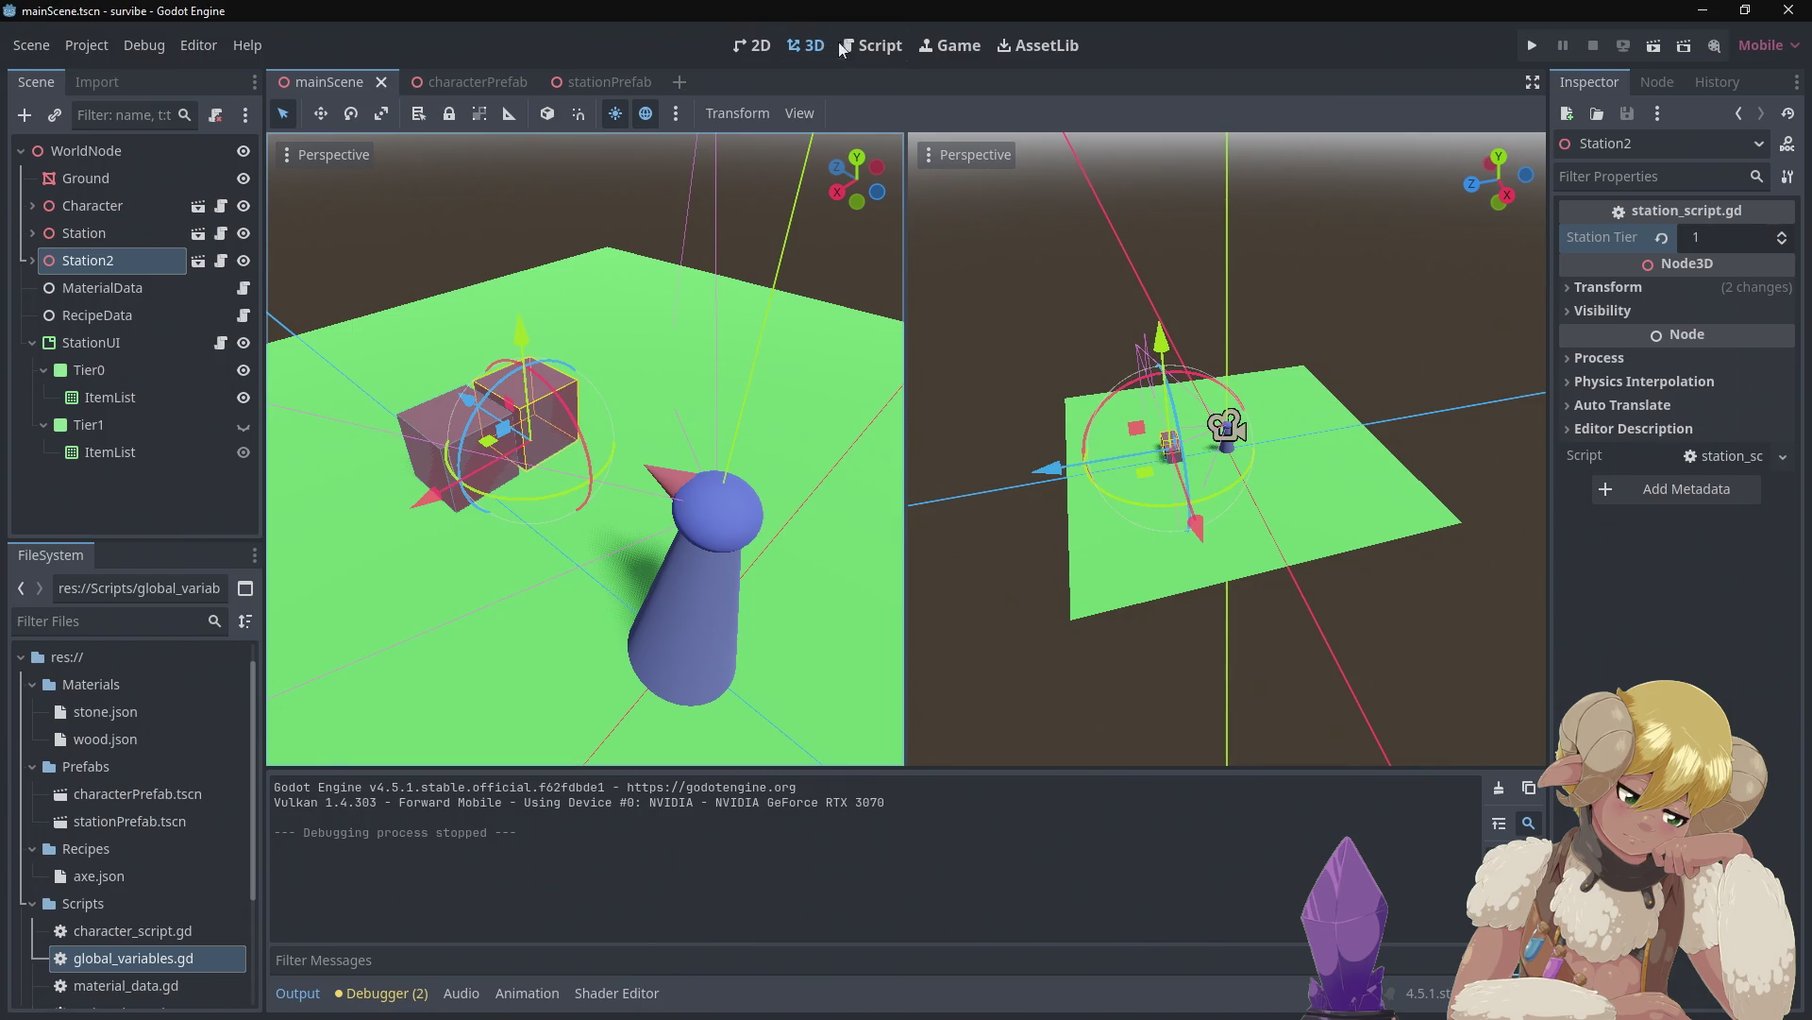
Review station_ui.gd's functions, then open character_script.gd at the move_speed line
click(868, 47)
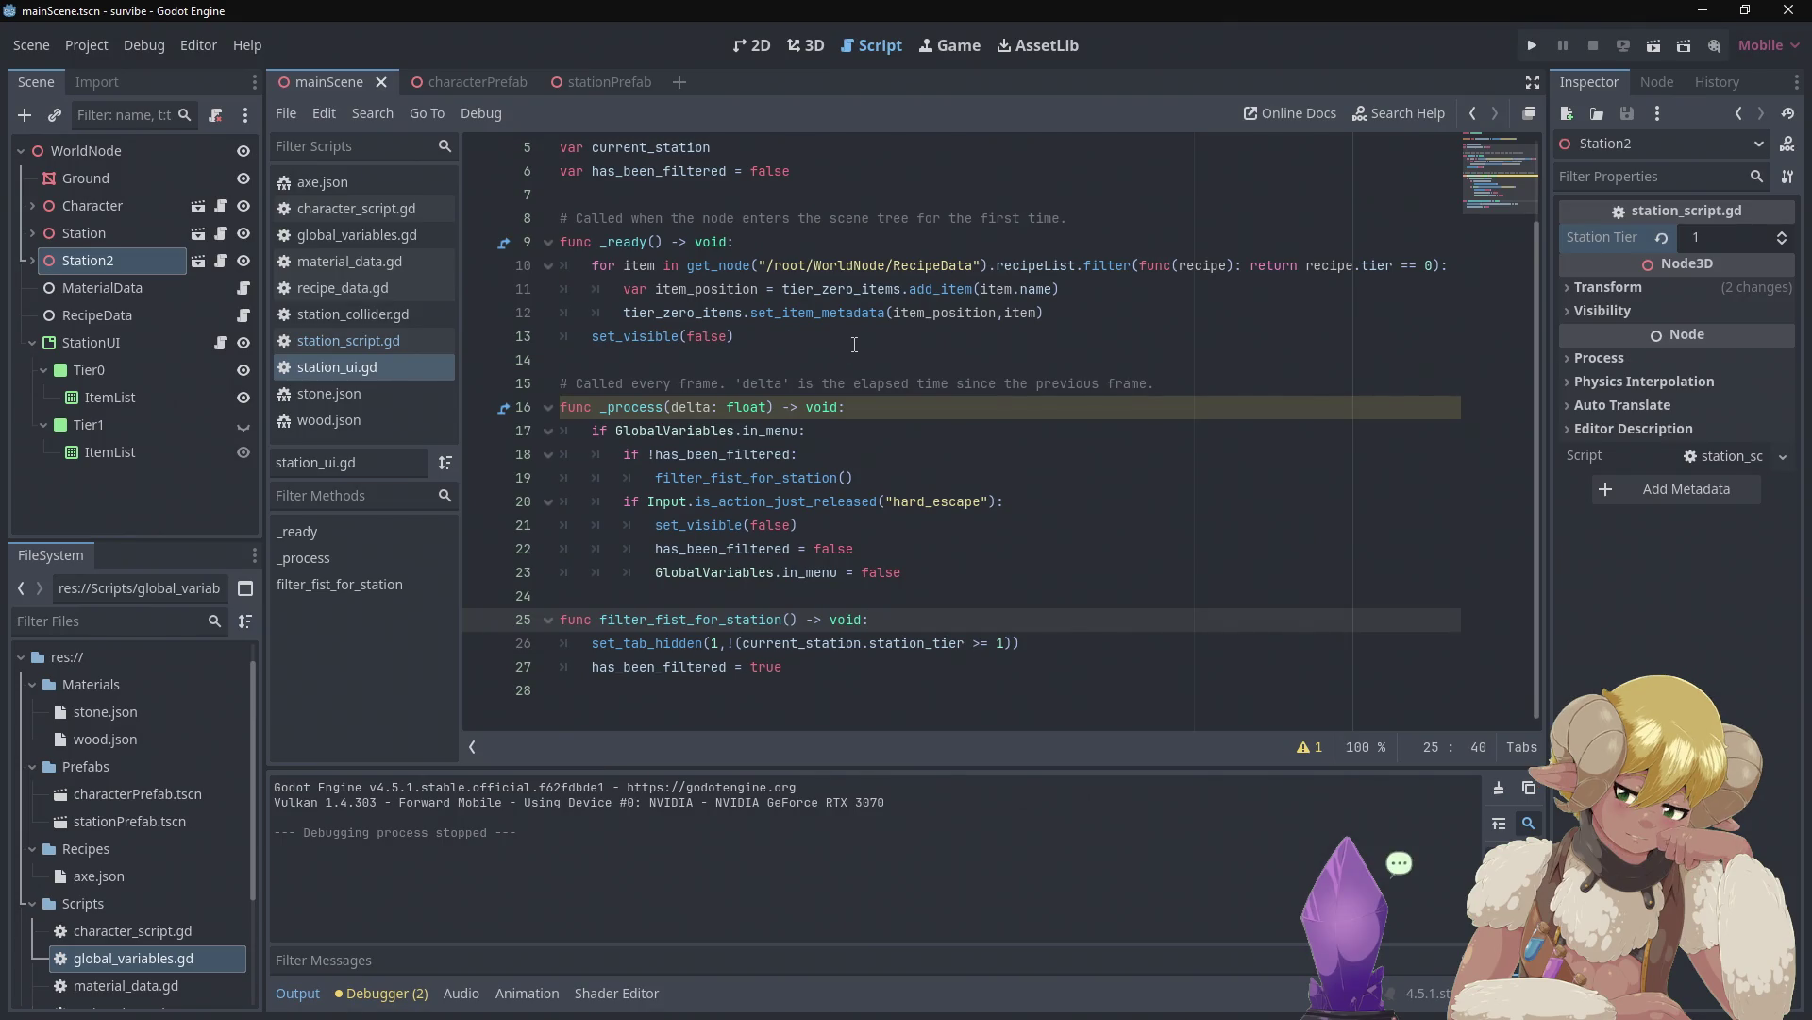
scroll(854, 345, up, 2)
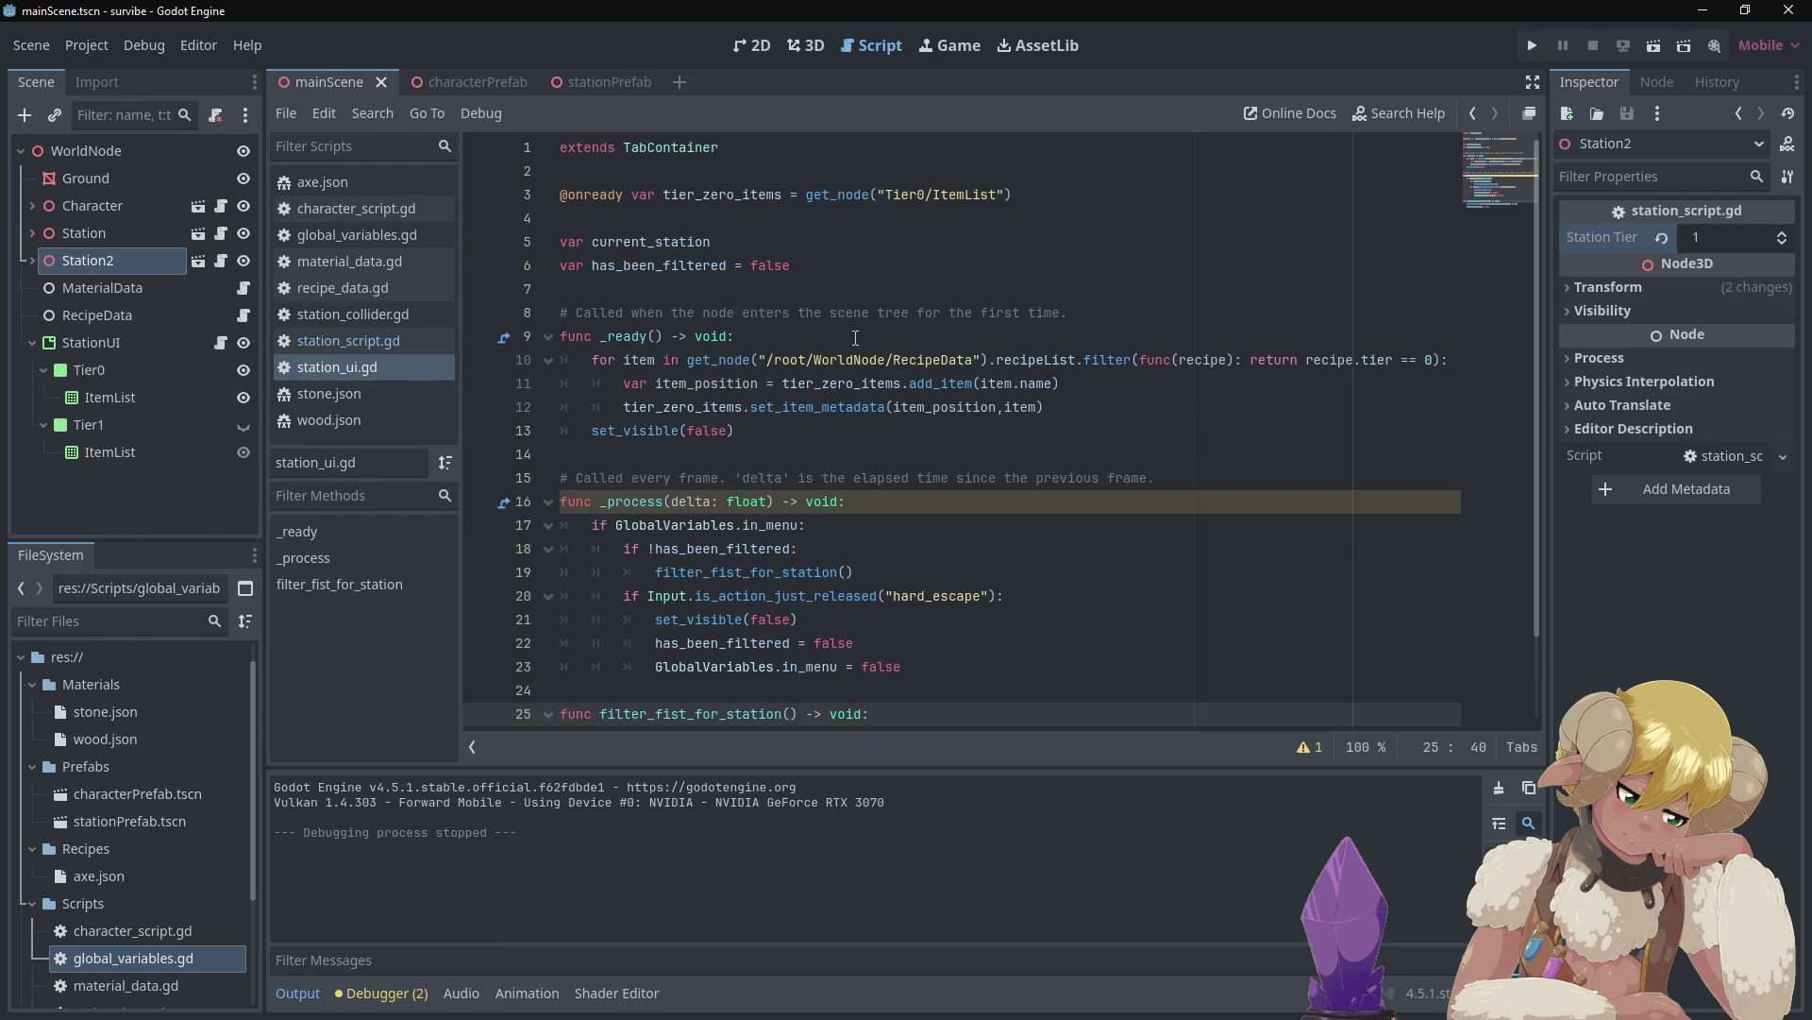
scroll(855, 337, down, 2)
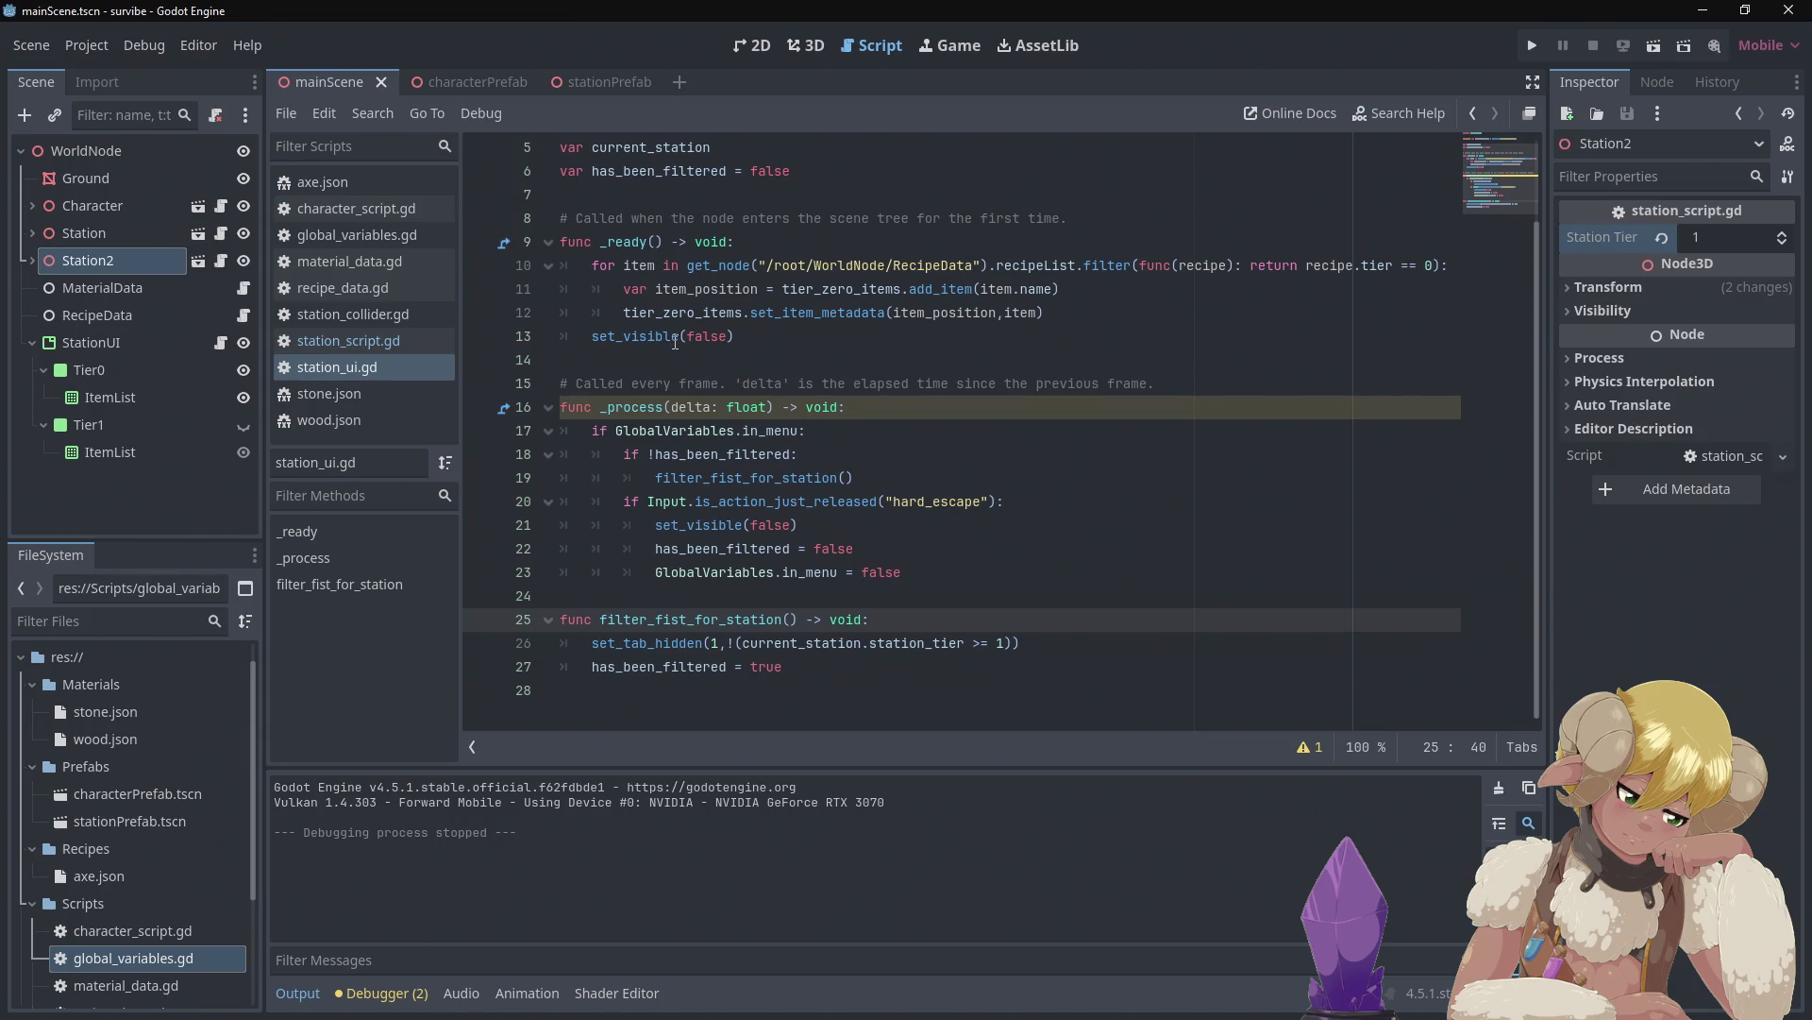
mouse_move(675, 342)
mouse_move(706, 274)
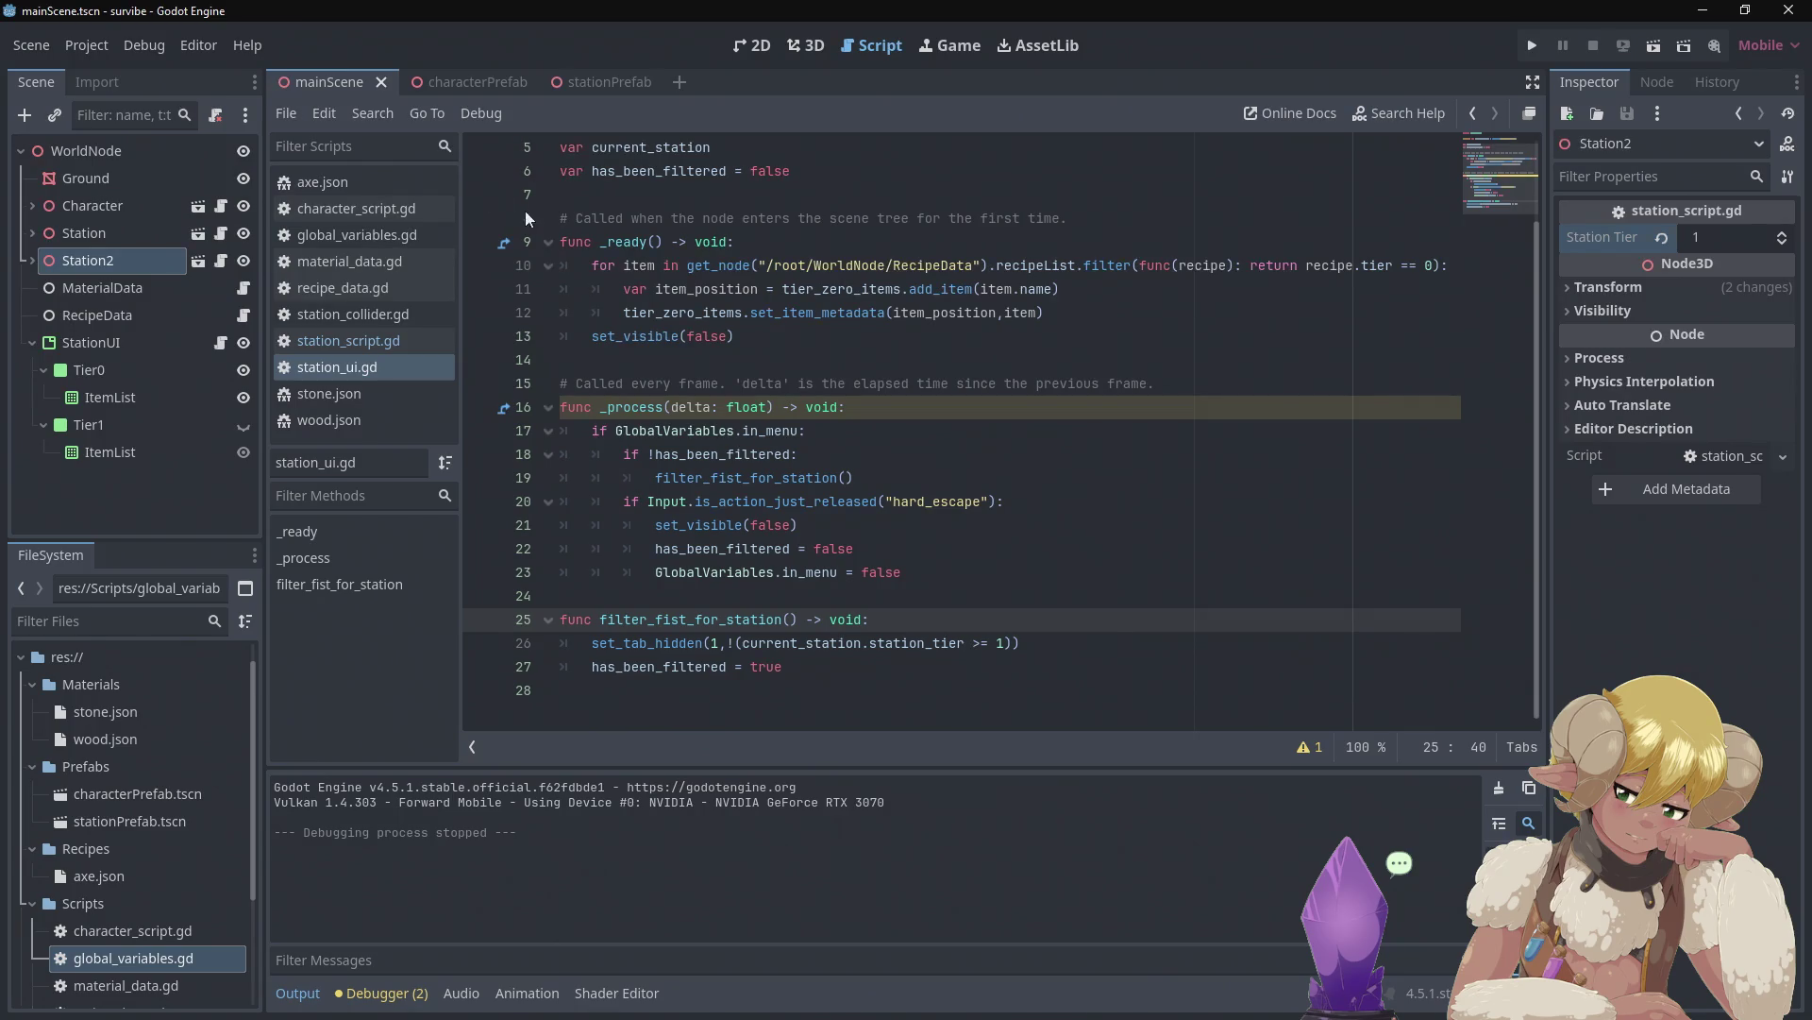
click(366, 219)
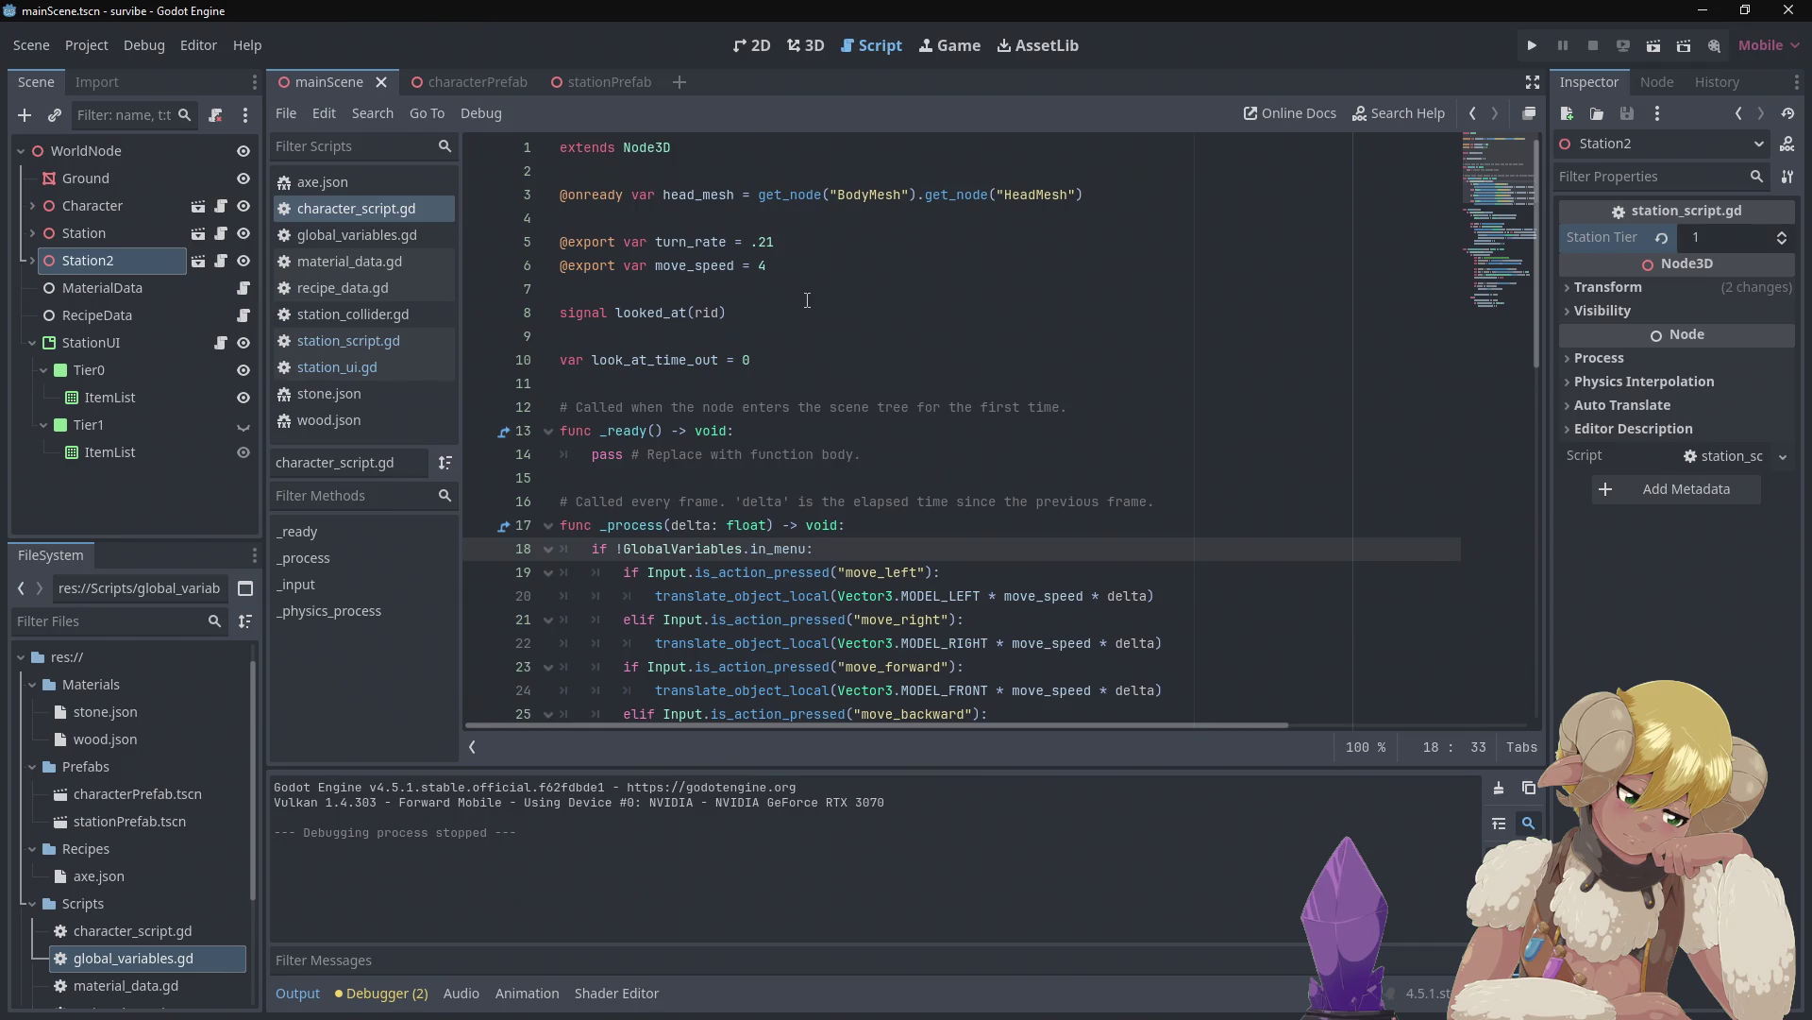
click(795, 266)
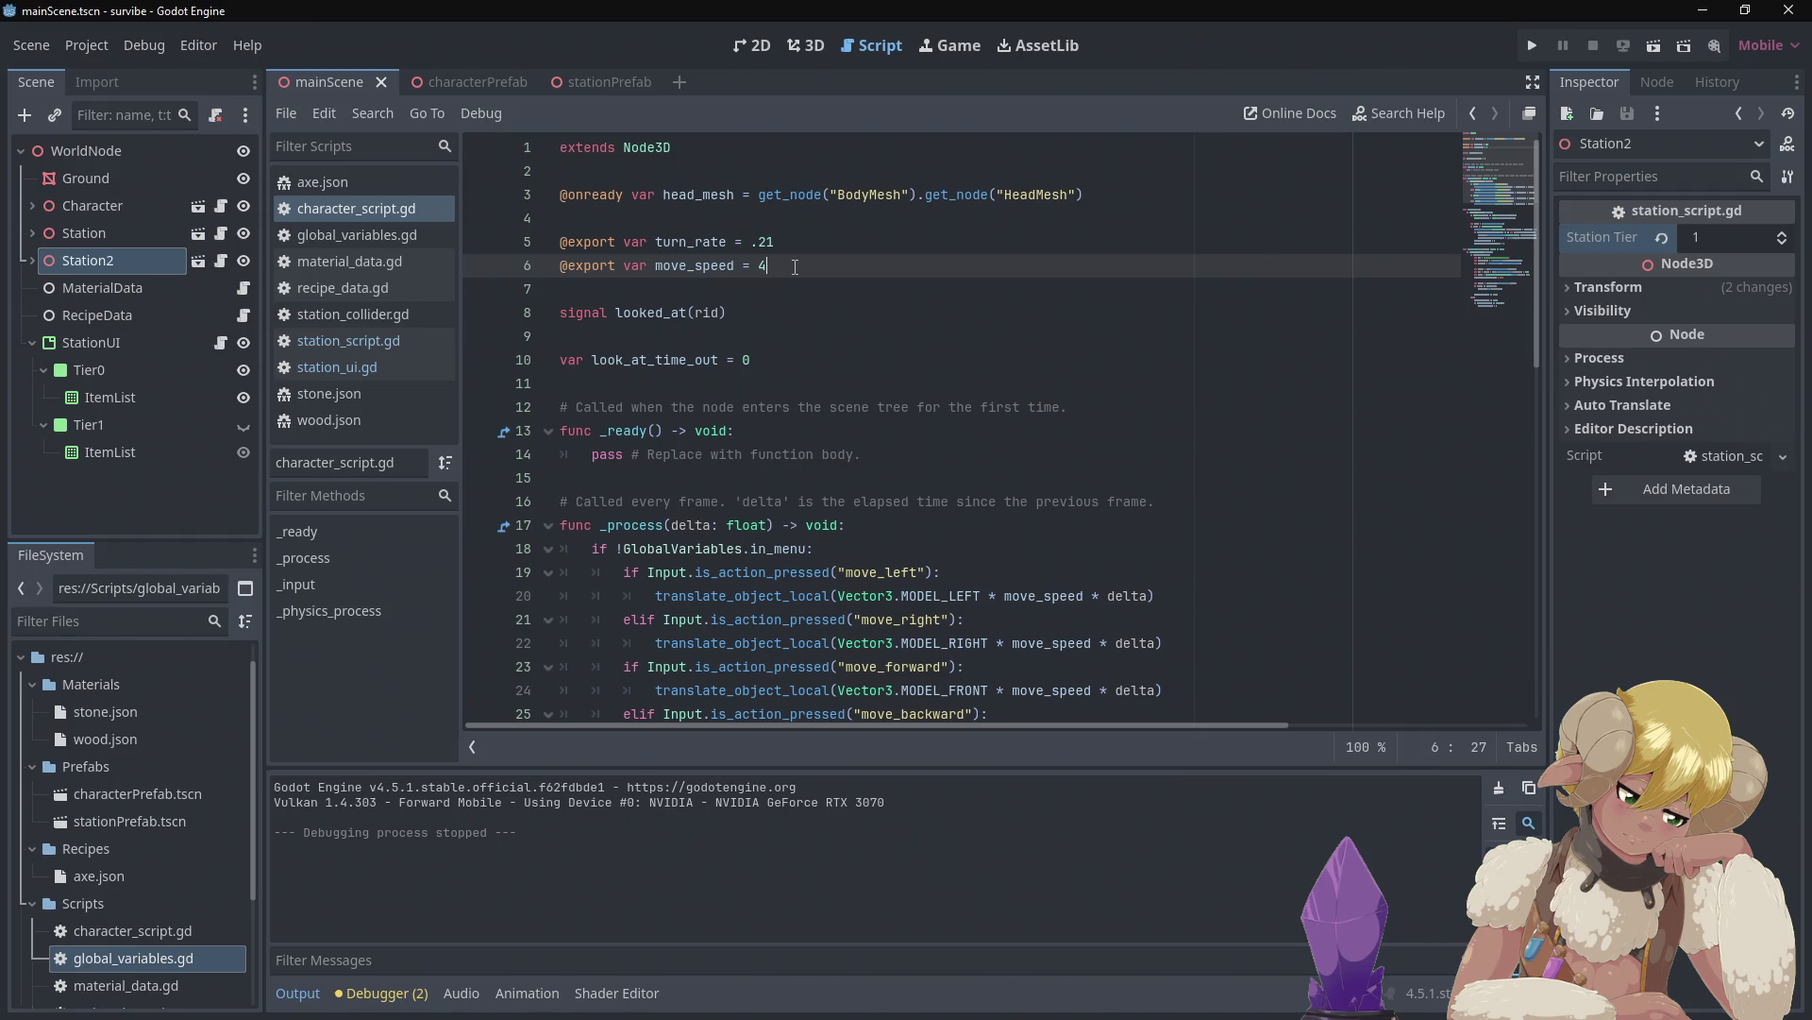
Add line 8 below move_speed declaring var inventory = []
key(Return)
key(Return)
text(car)
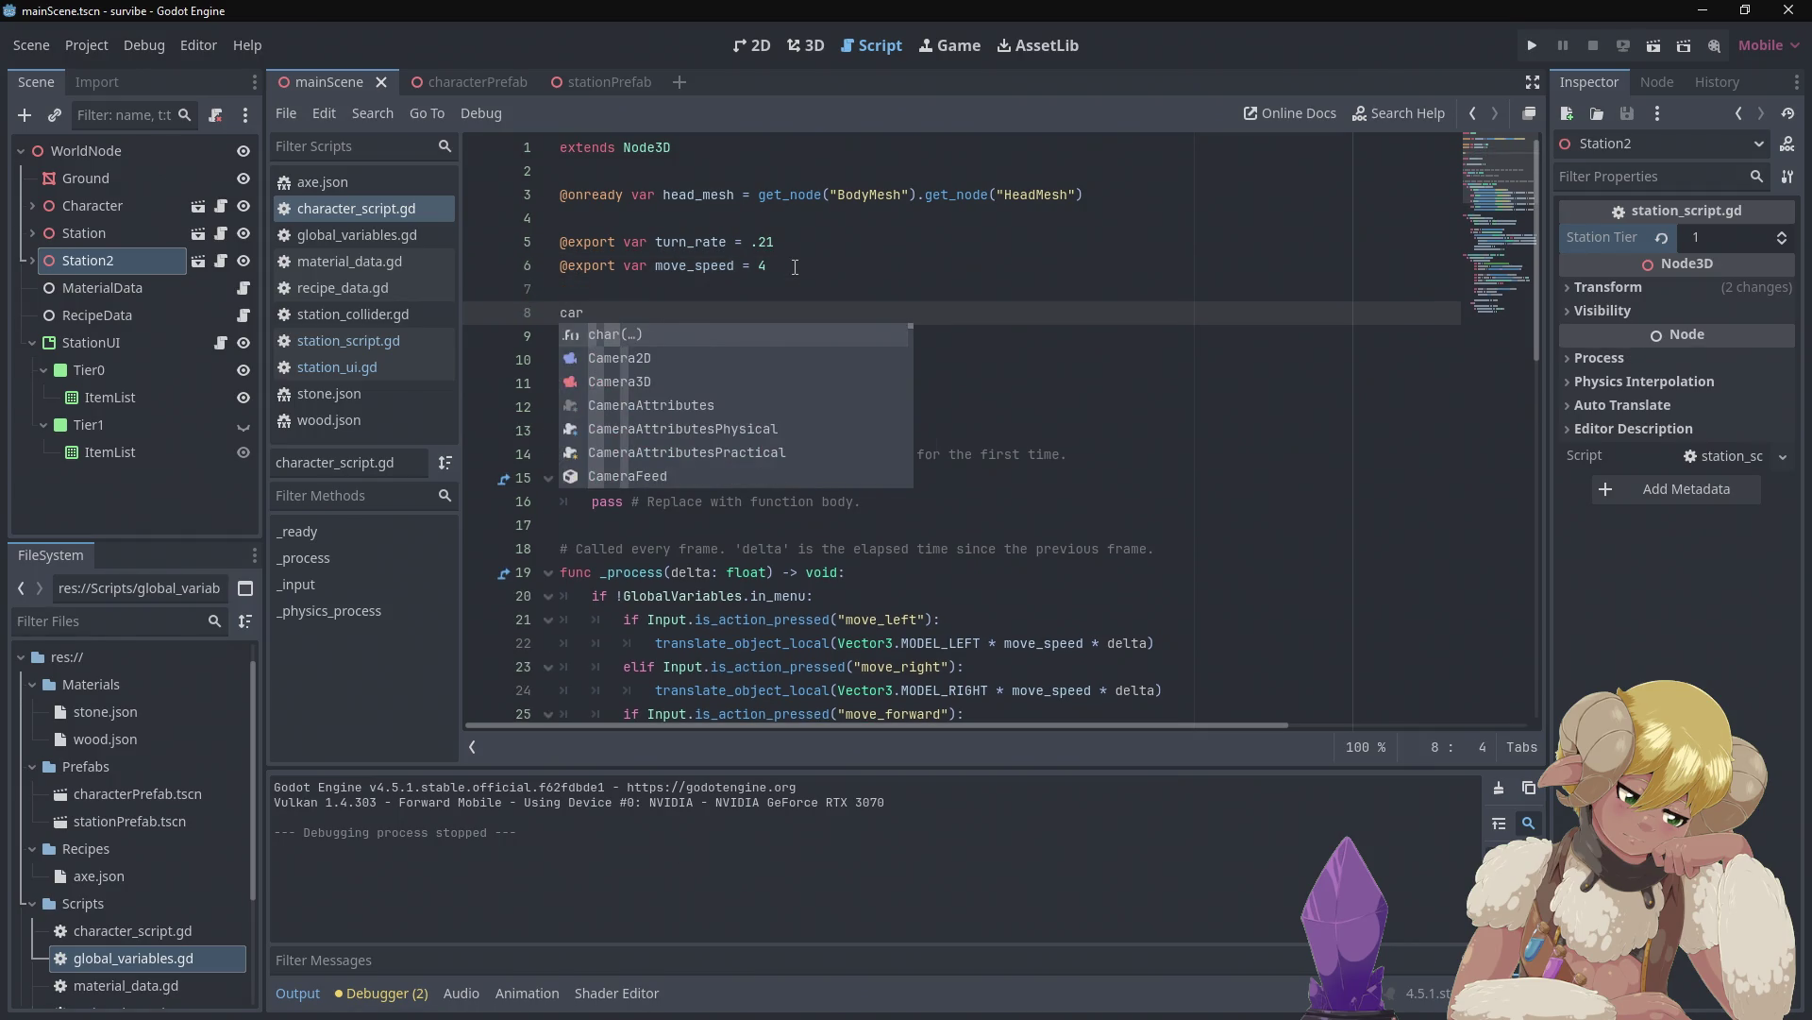
key(BackSpace)
key(BackSpace)
key(BackSpace)
text(var )
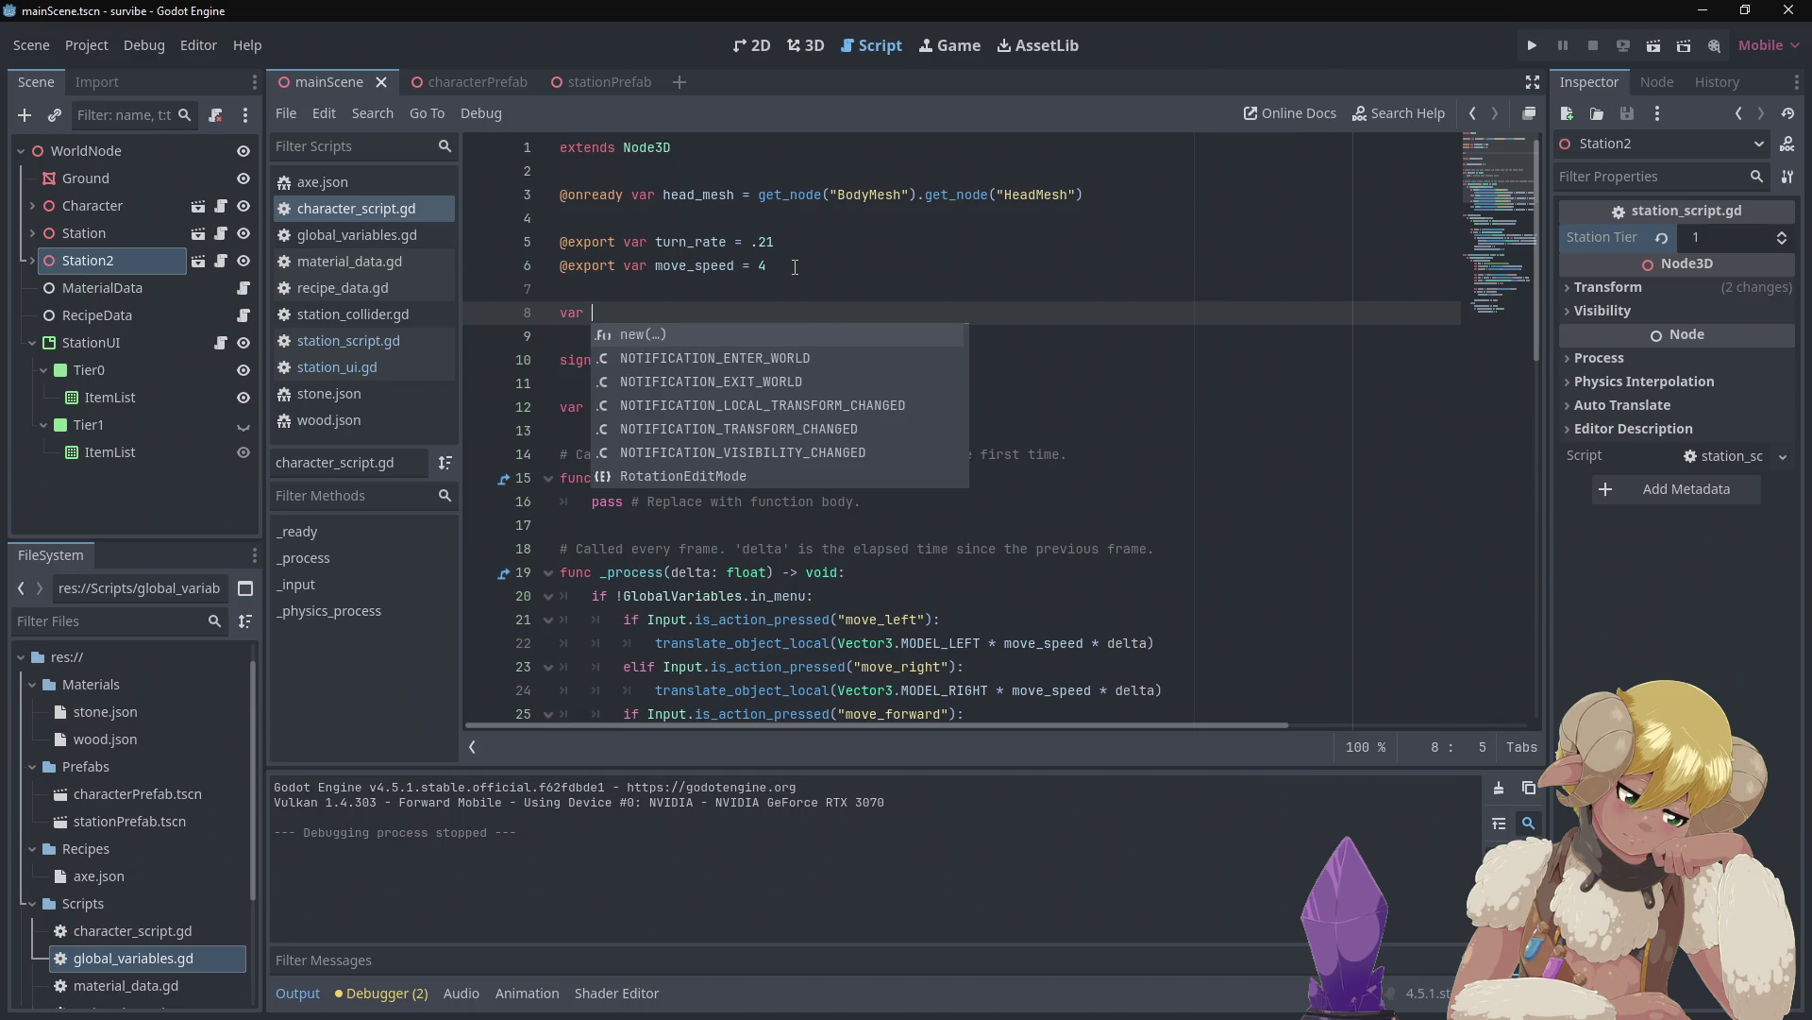
text(i)
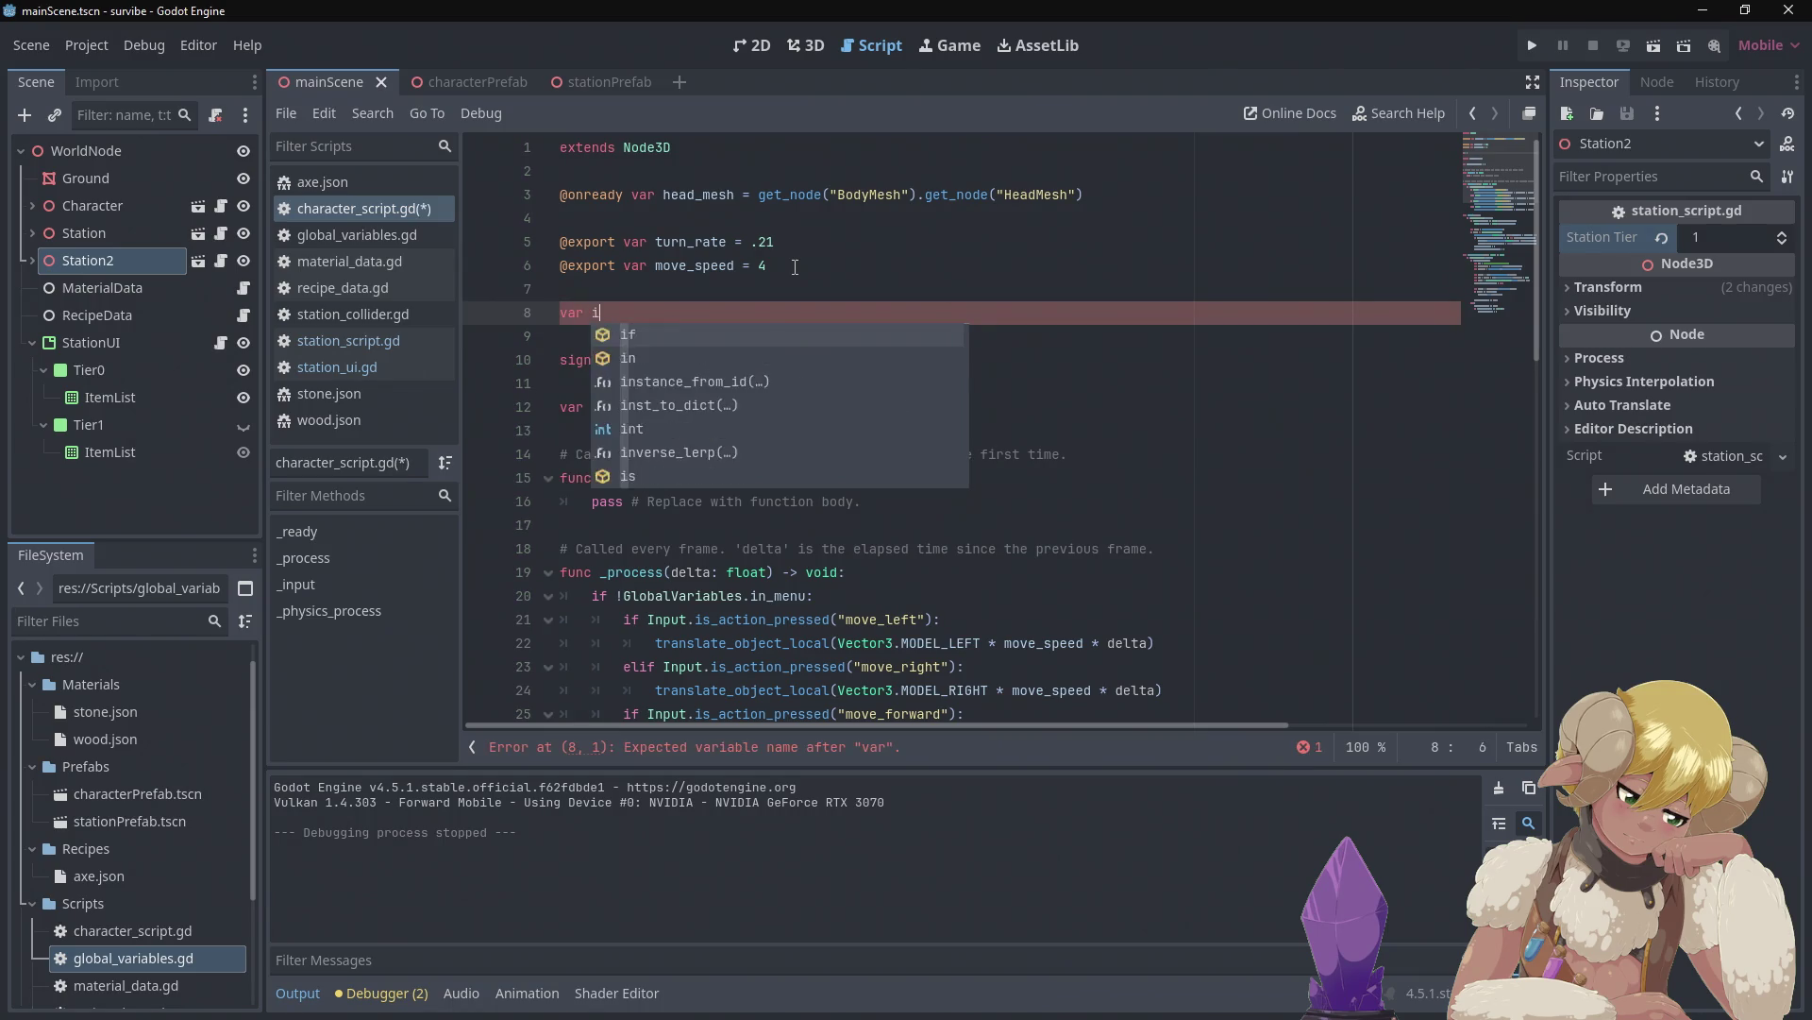
text(nventor)
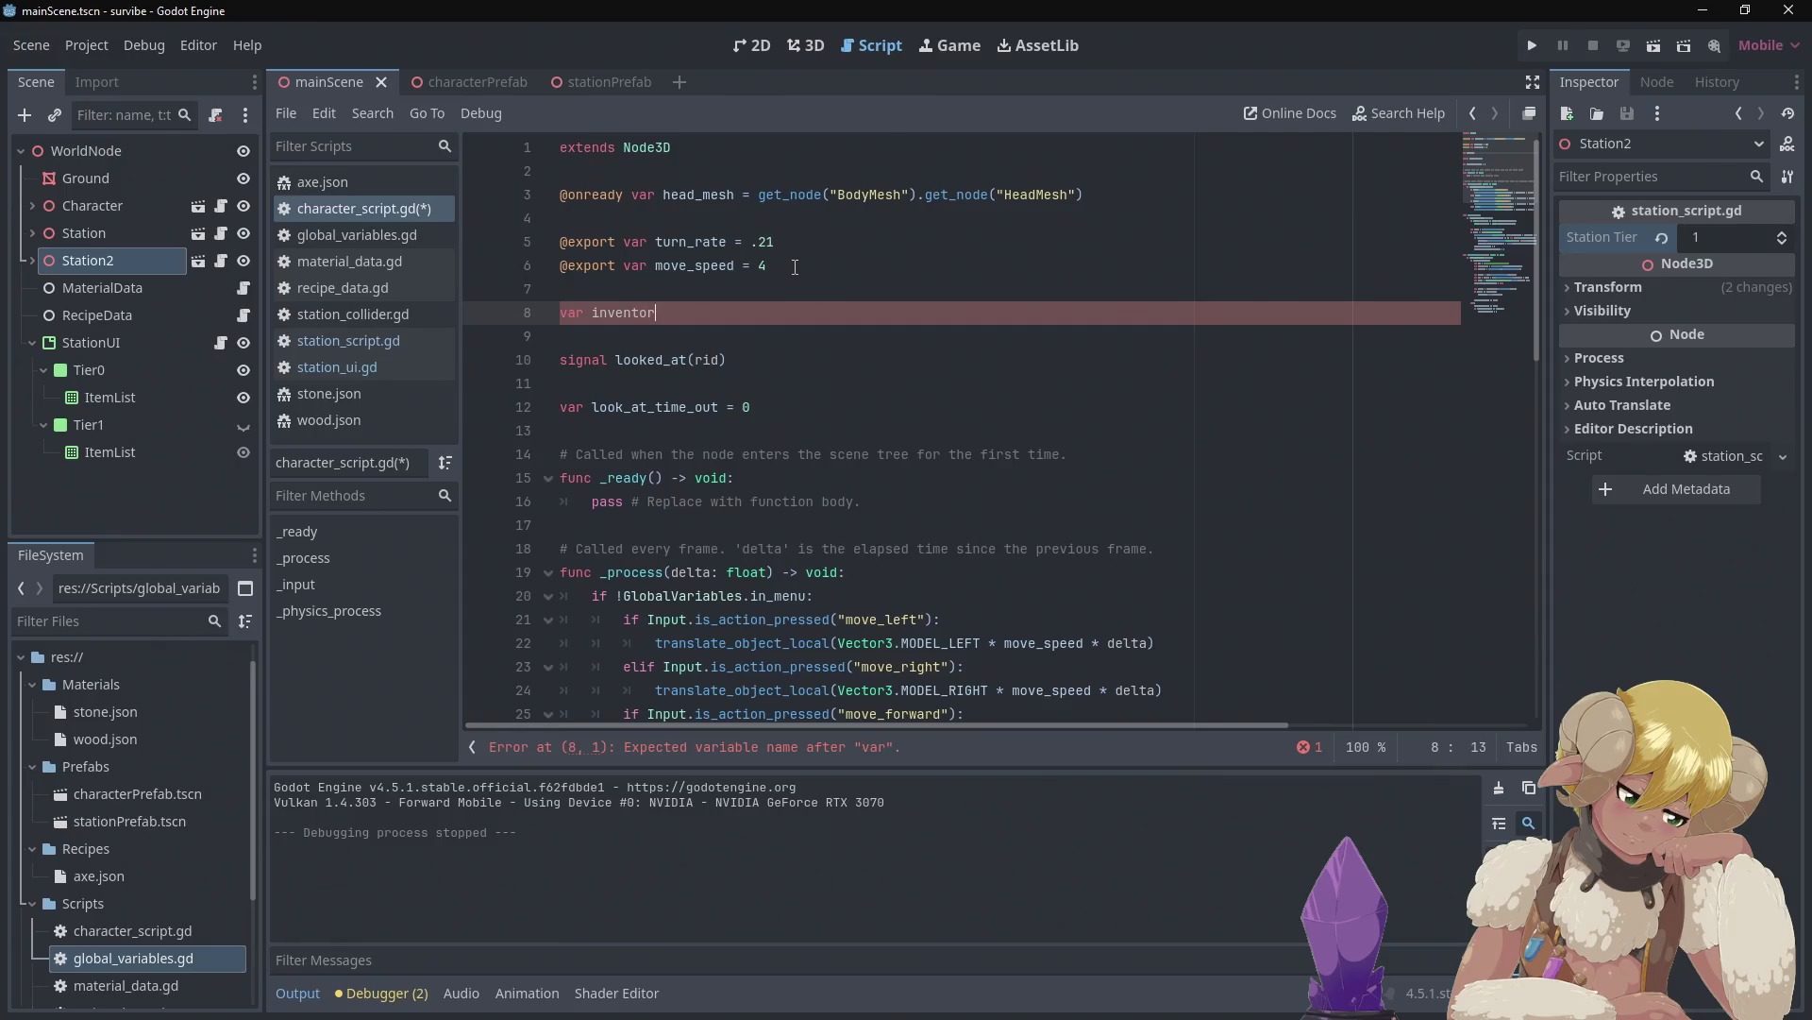
text(y = [])
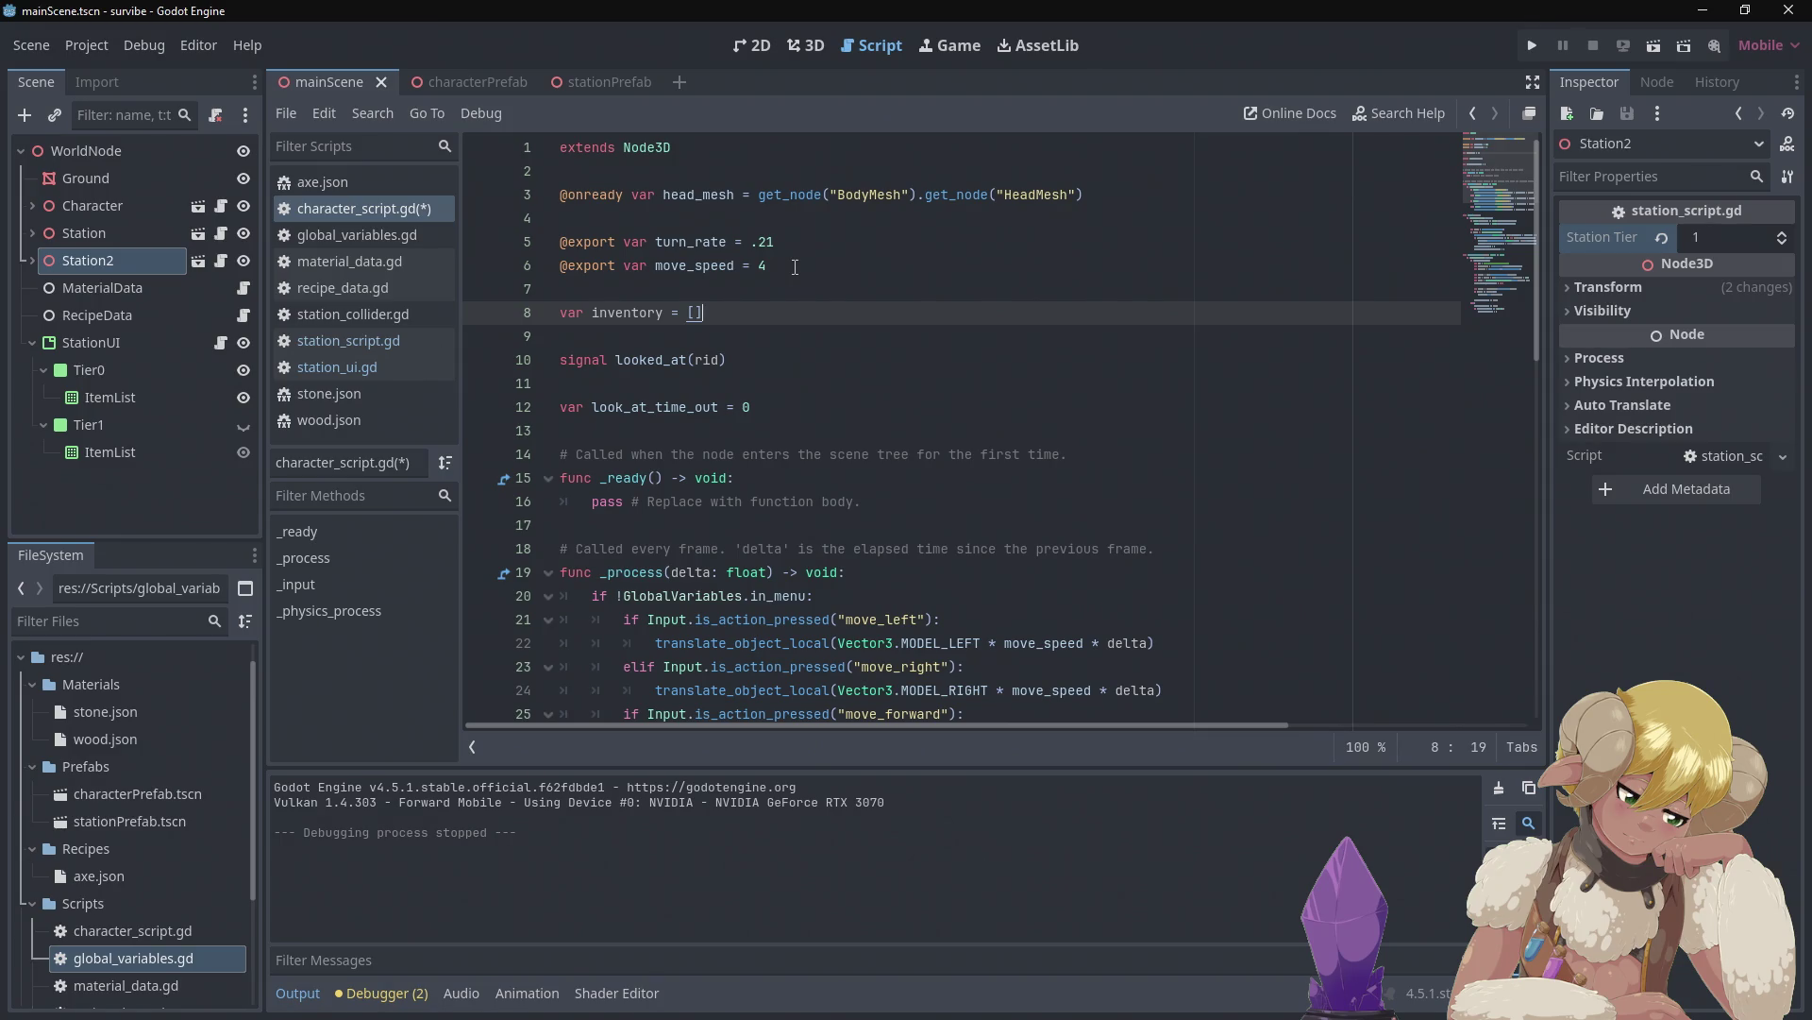
Experiment with filling the inventory array on line 8 with 0,0
key(Left)
text(,)
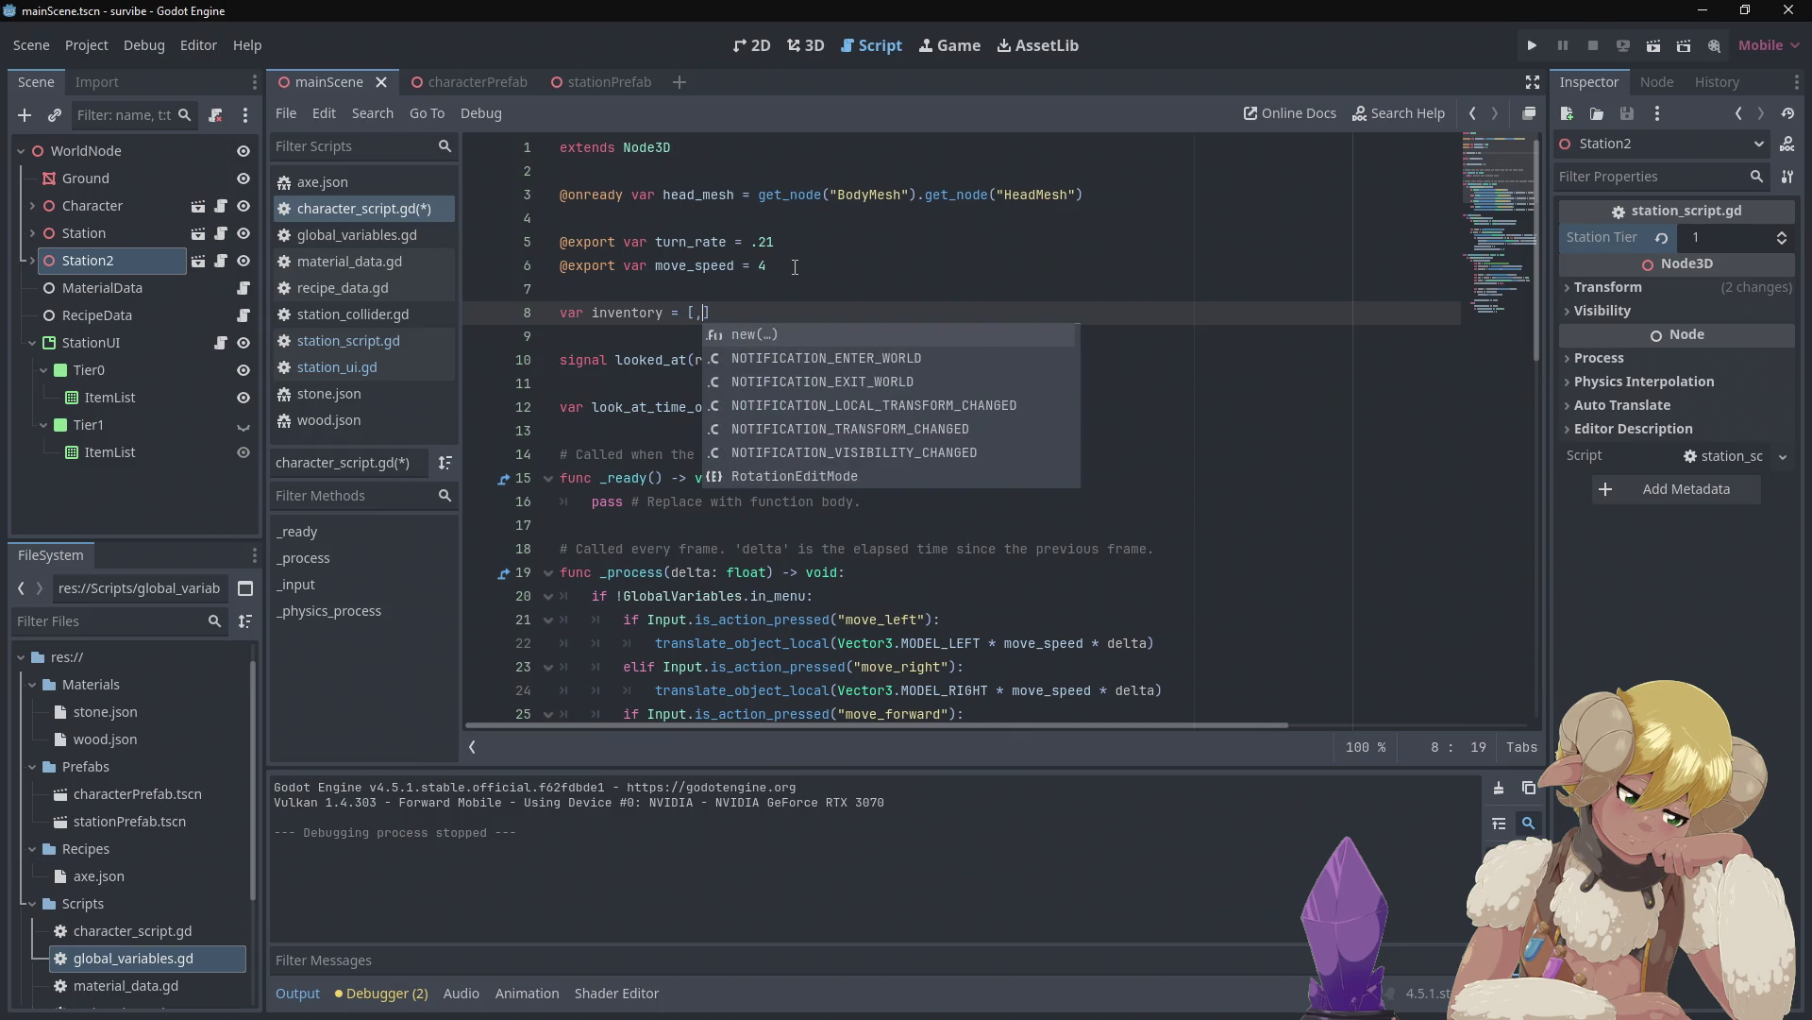
click(825, 203)
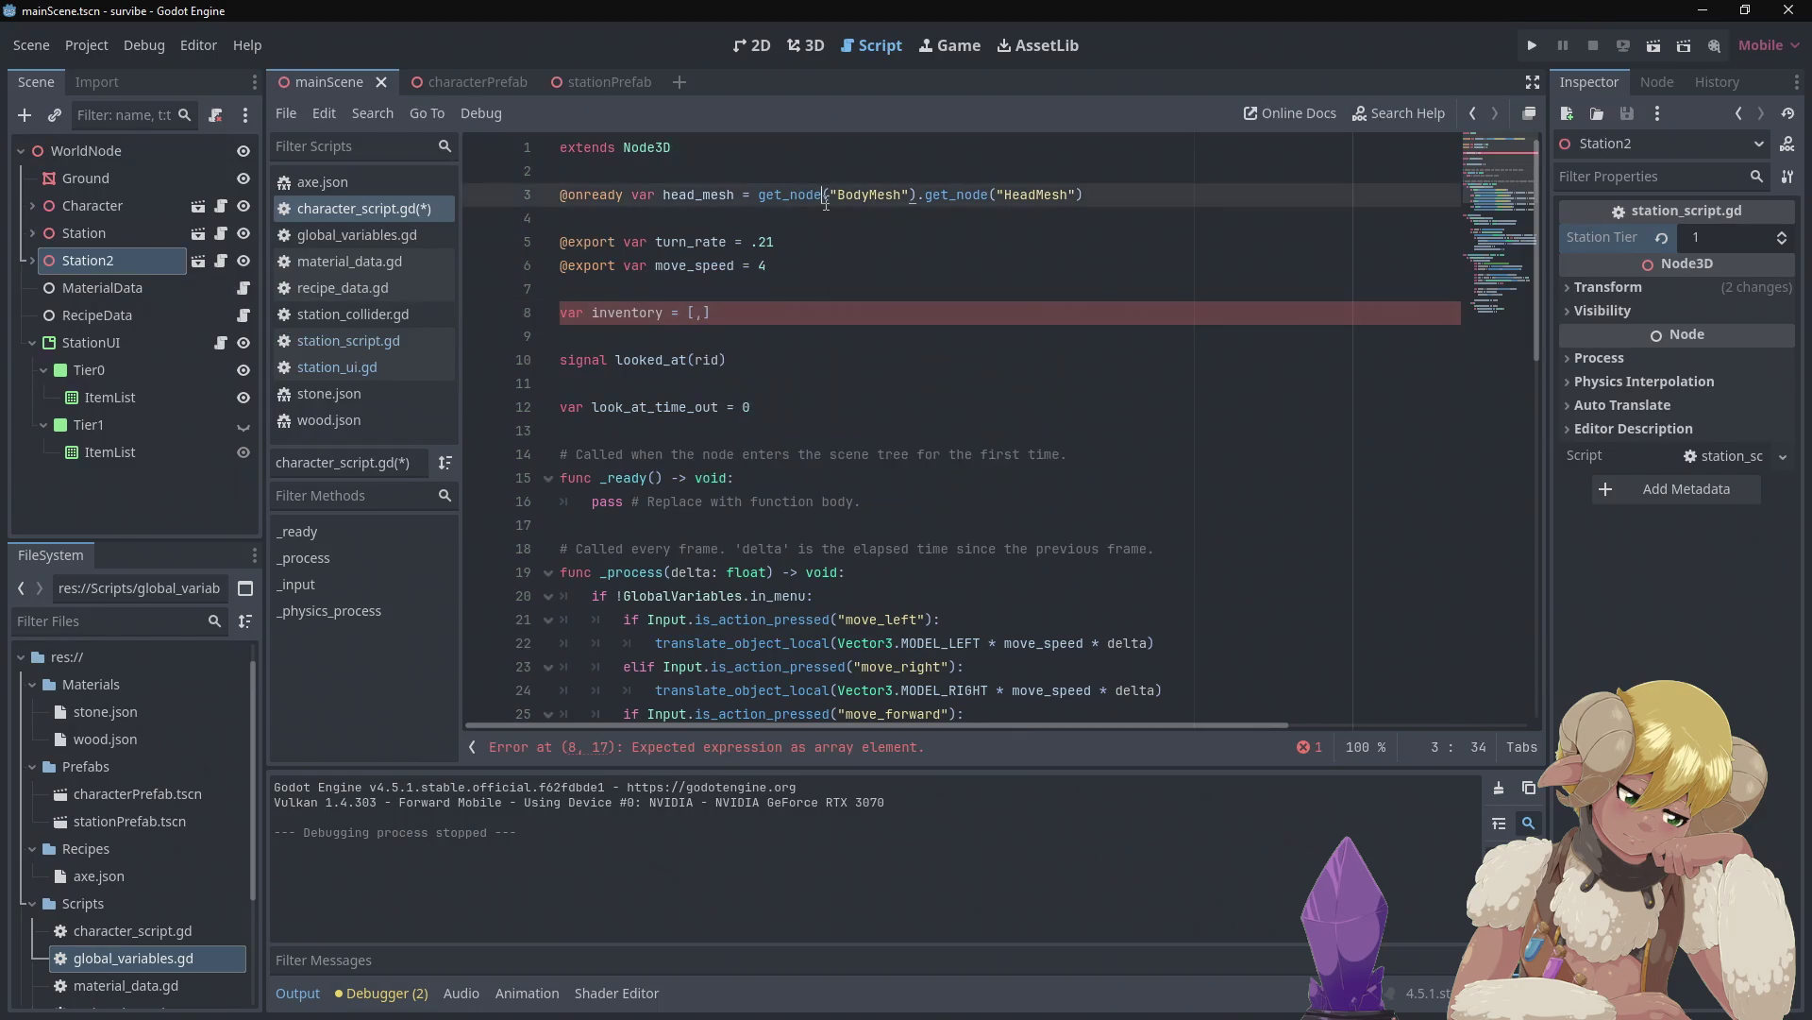
click(848, 242)
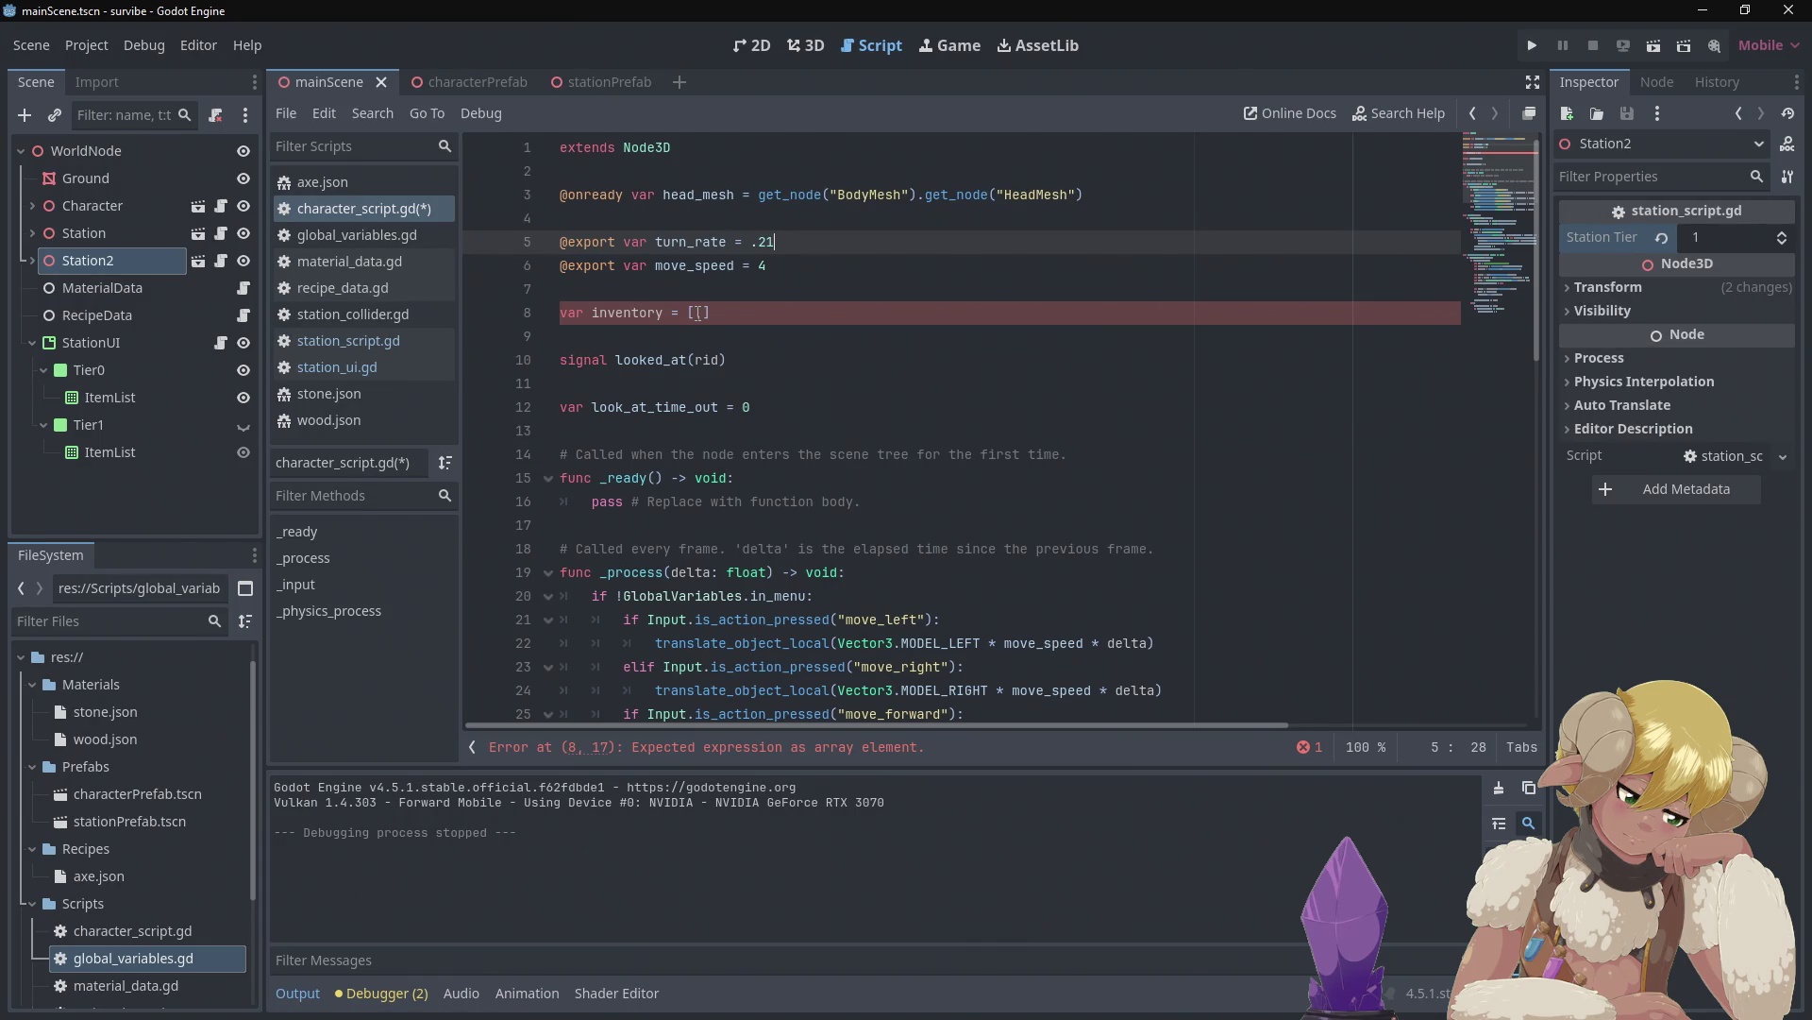
click(699, 313)
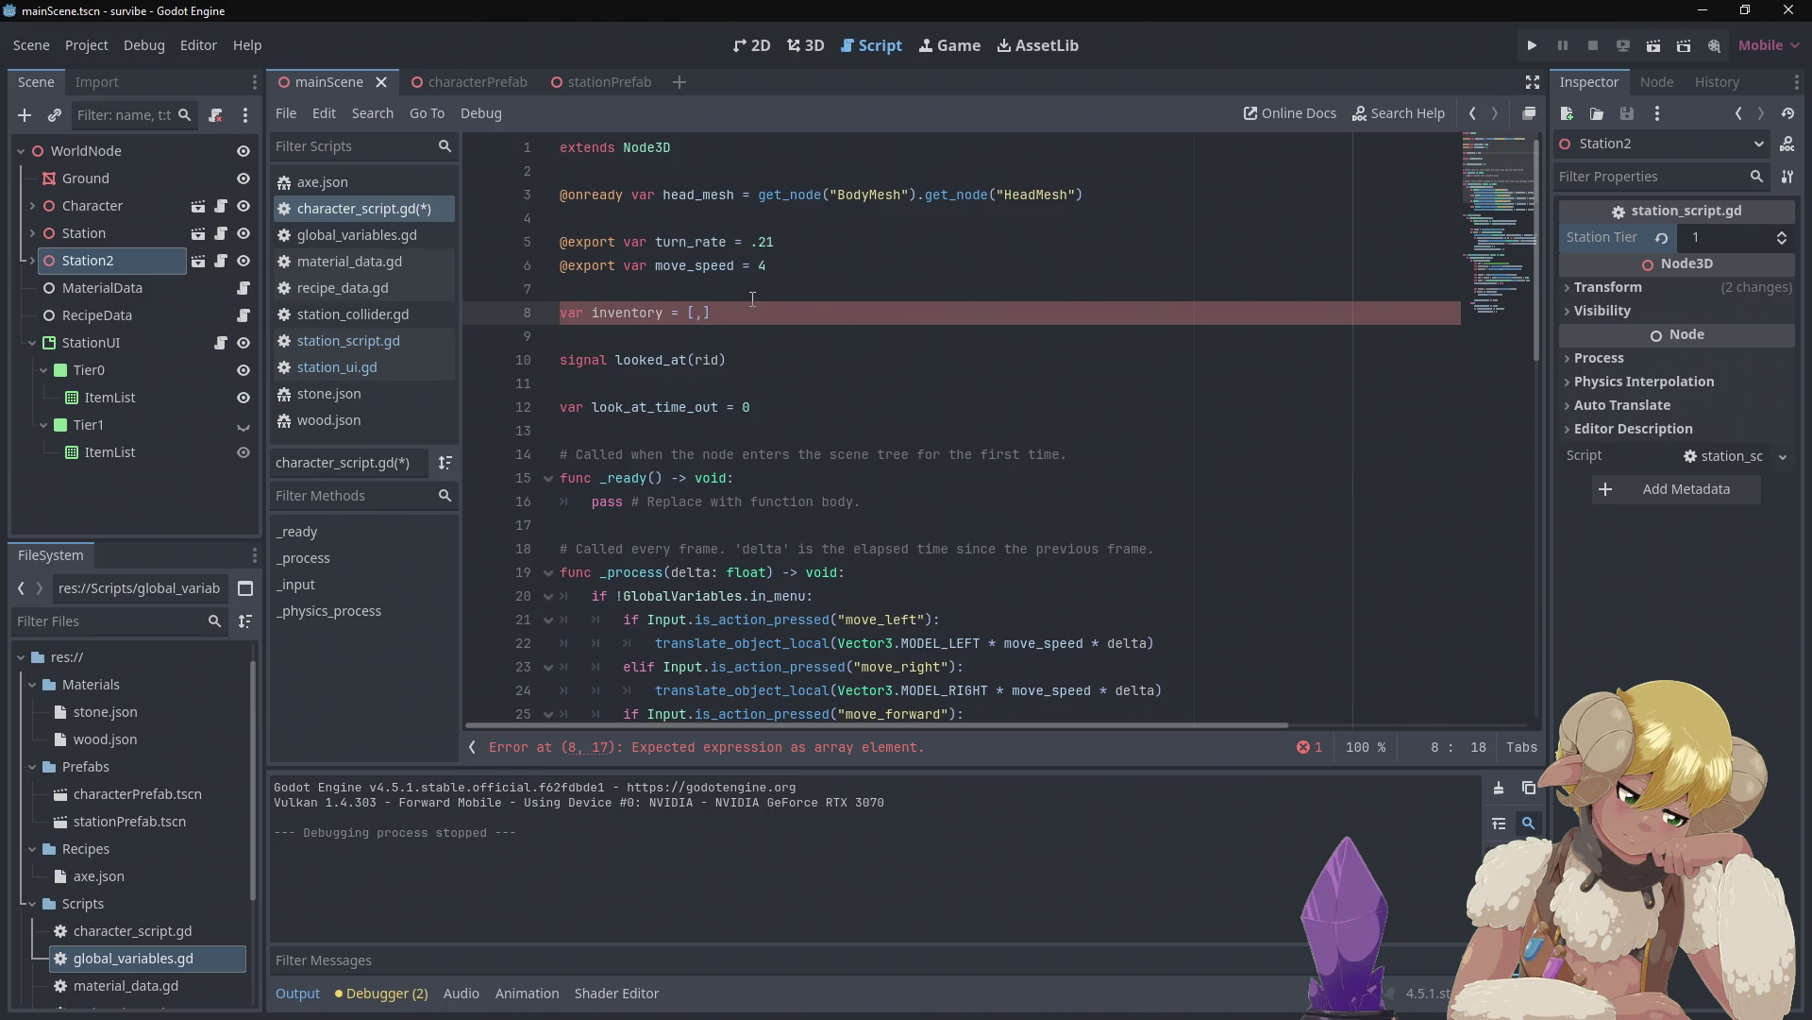
text(0)
key(Right)
text(0)
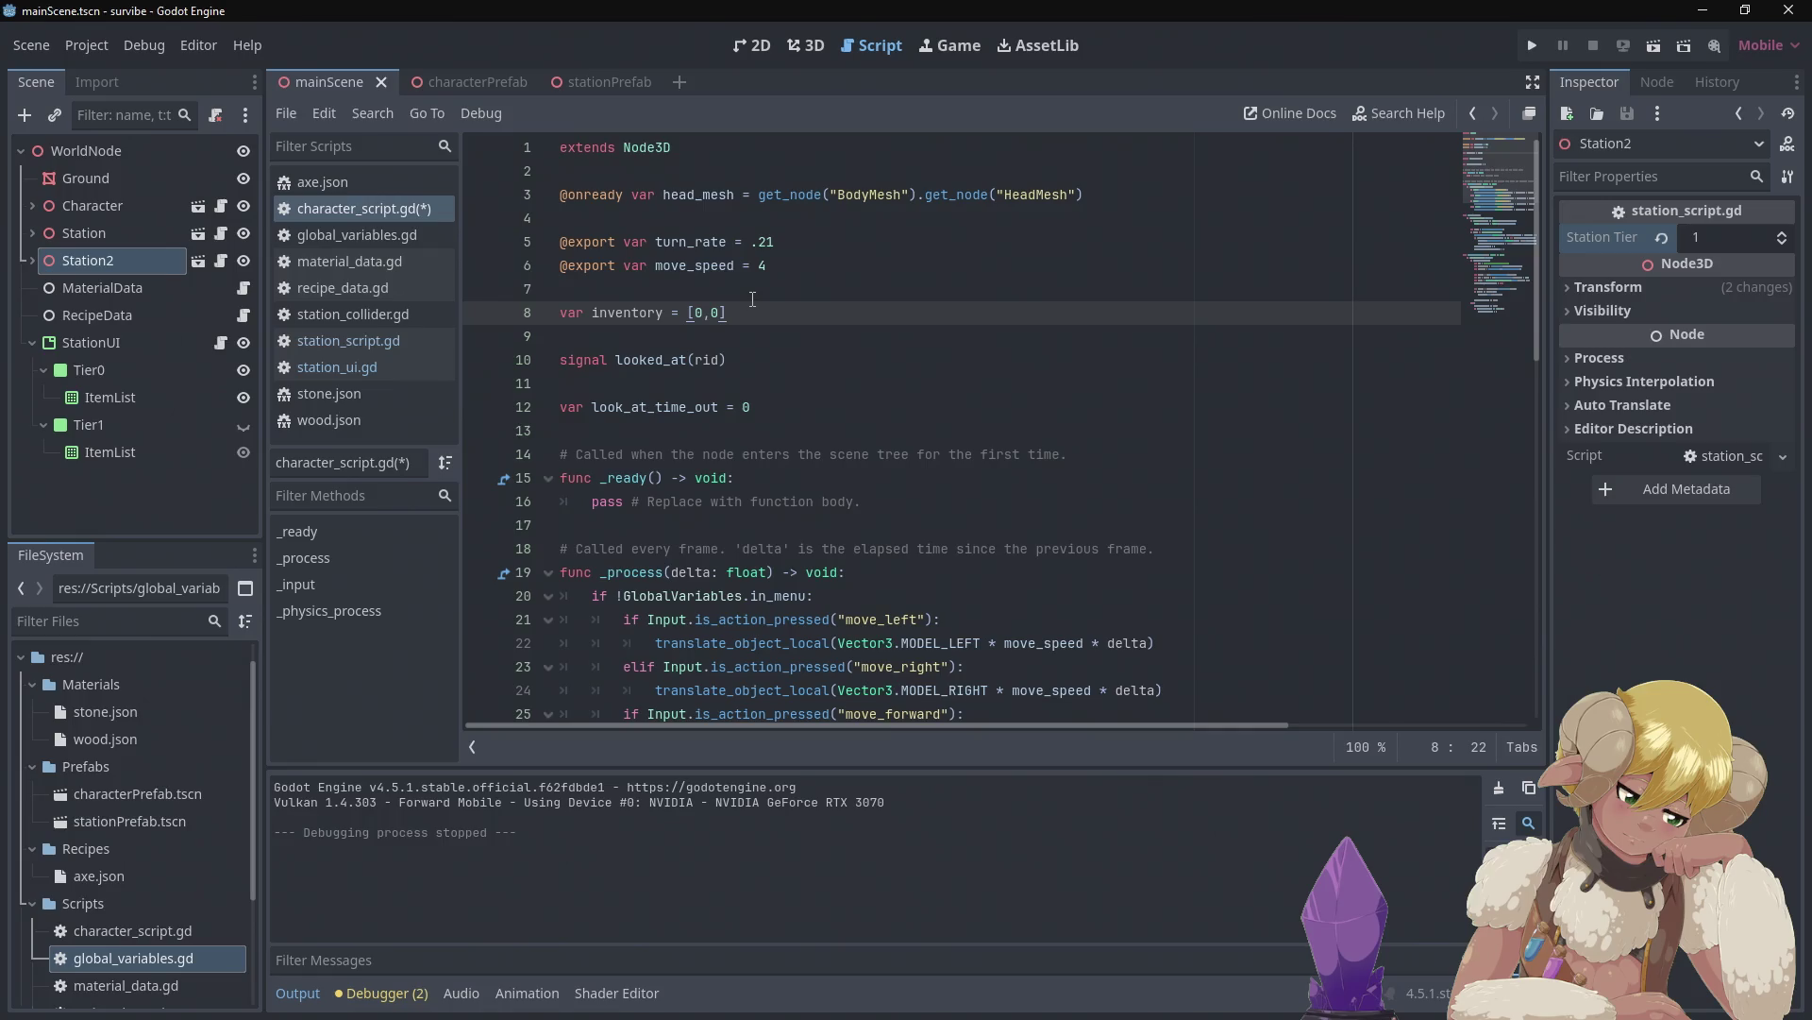
key(Left)
Try the type names variant and int in the brackets, then clear them to leave inventory = []
key(BackSpace)
key(Left)
key(BackSpace)
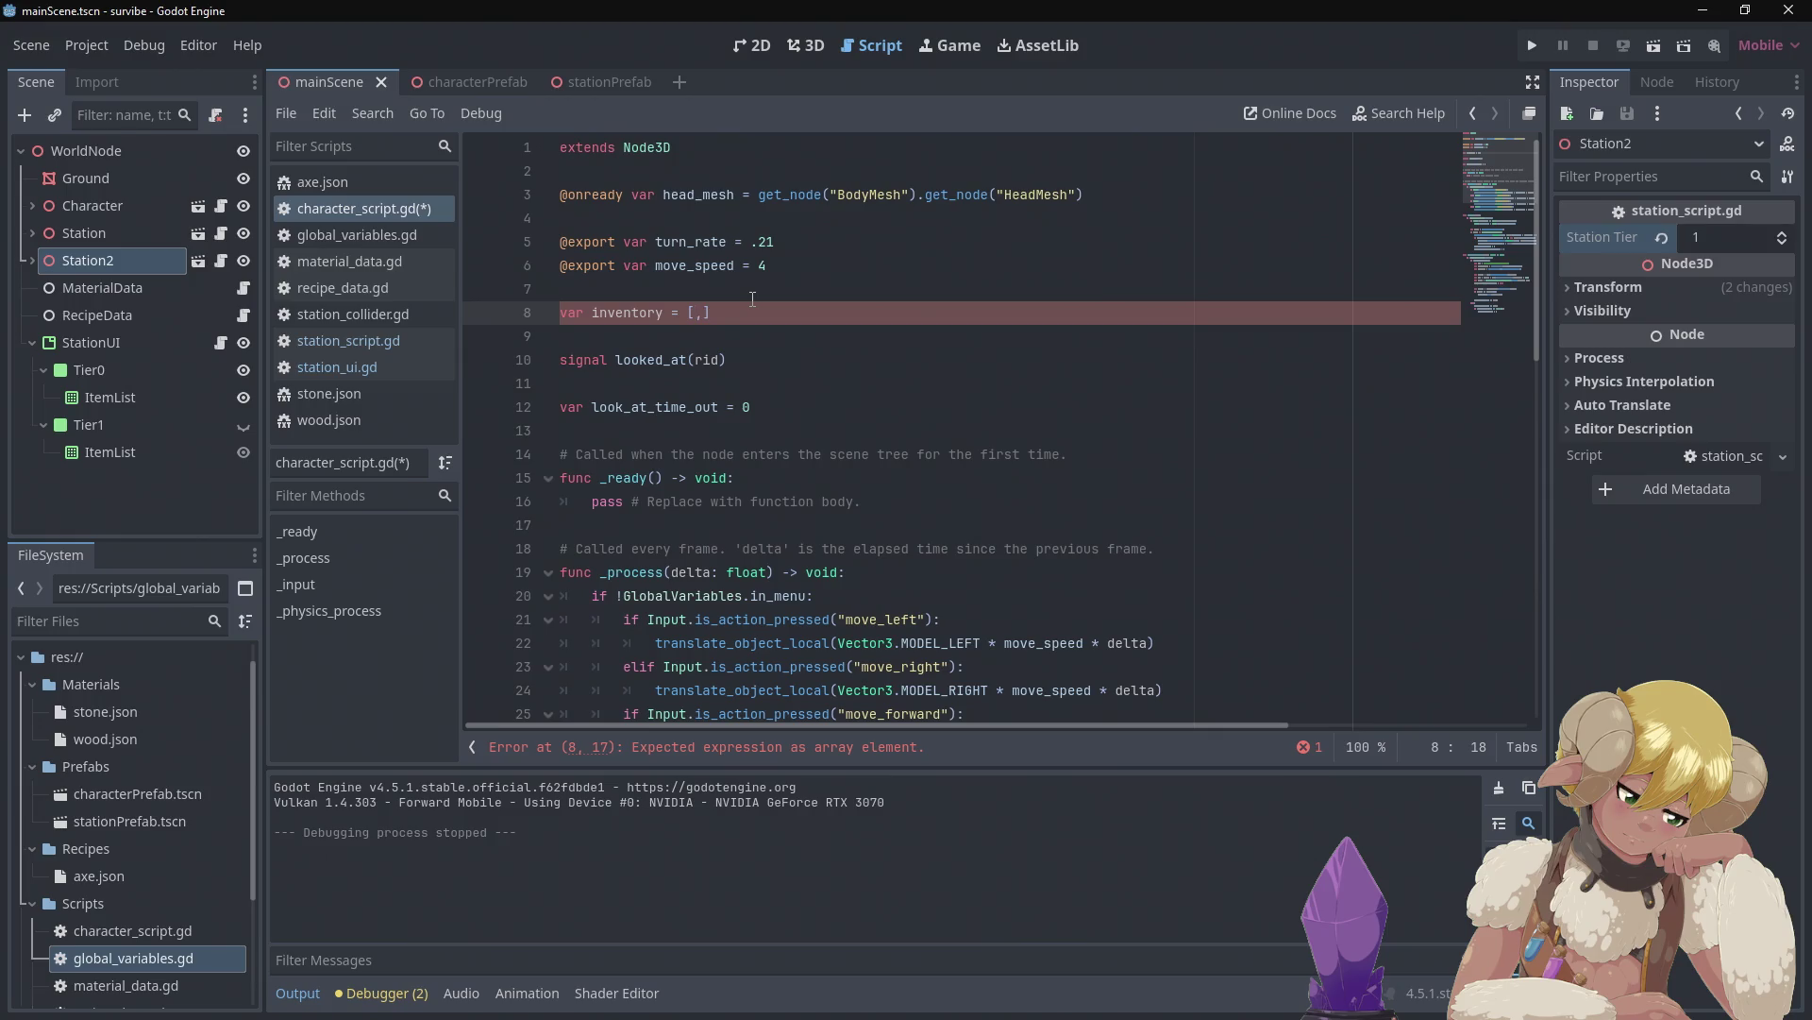
text(var)
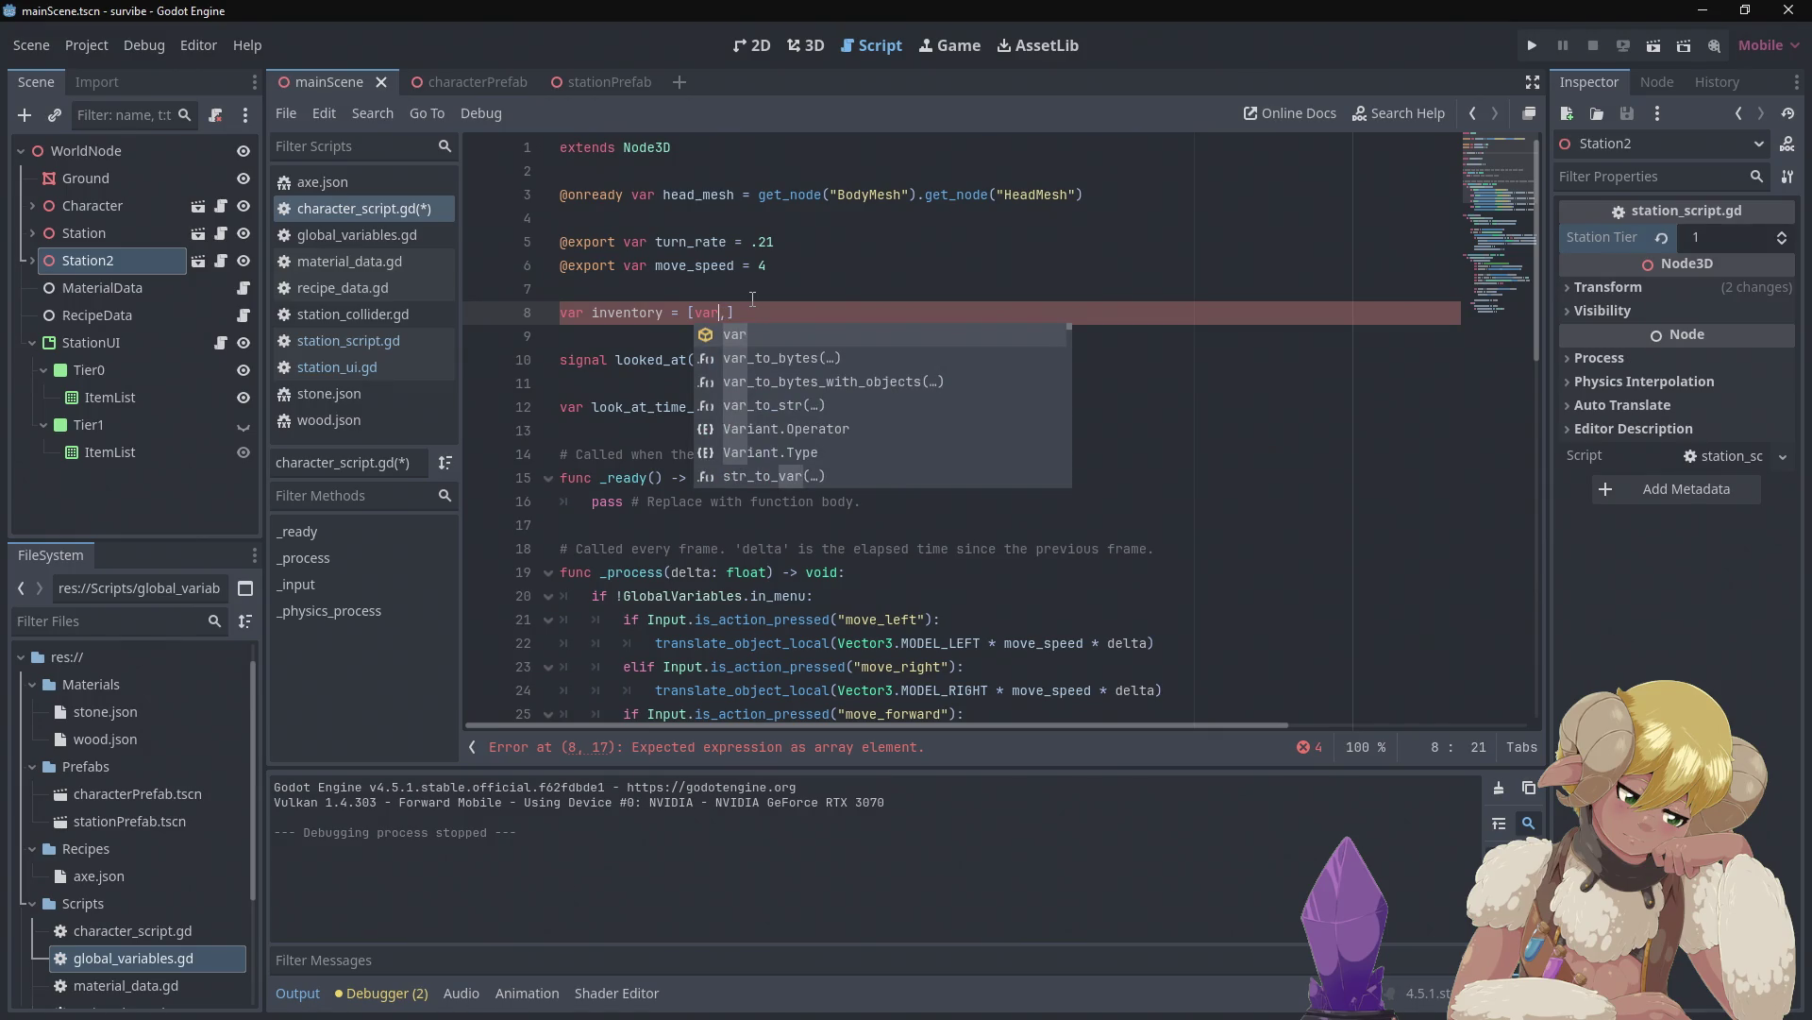
text(iant)
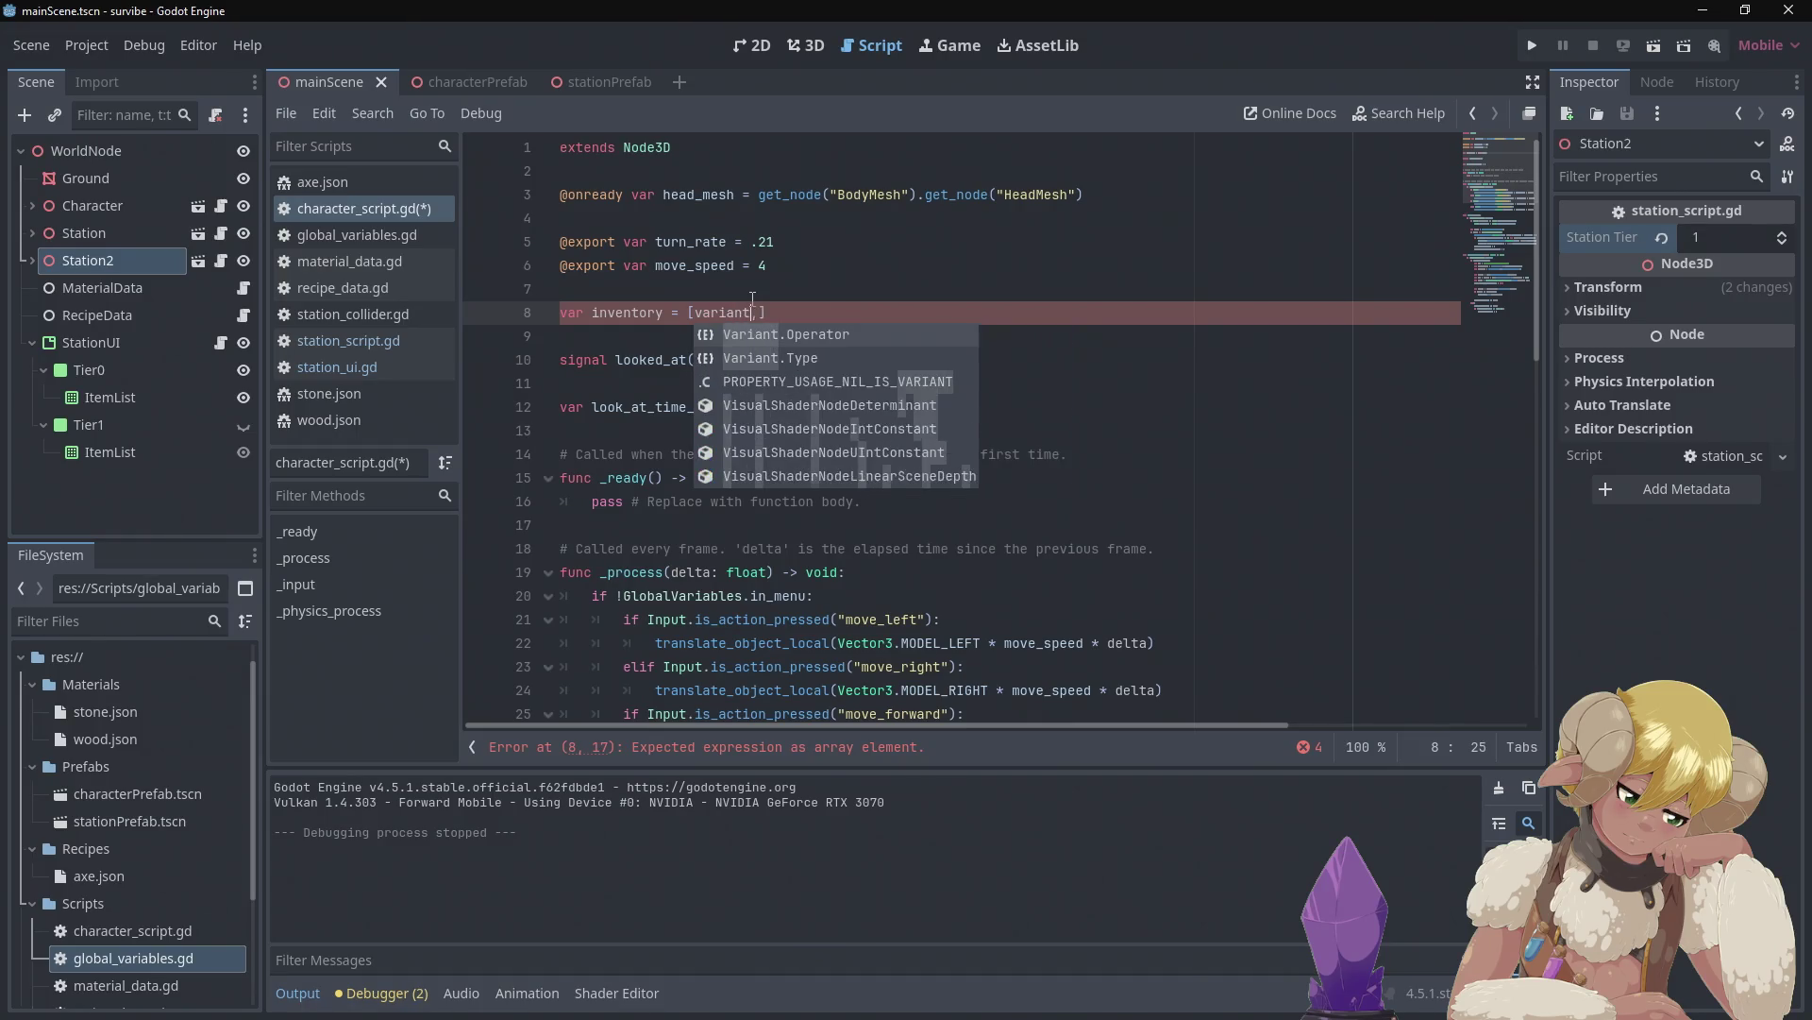
key(Right)
text(int)
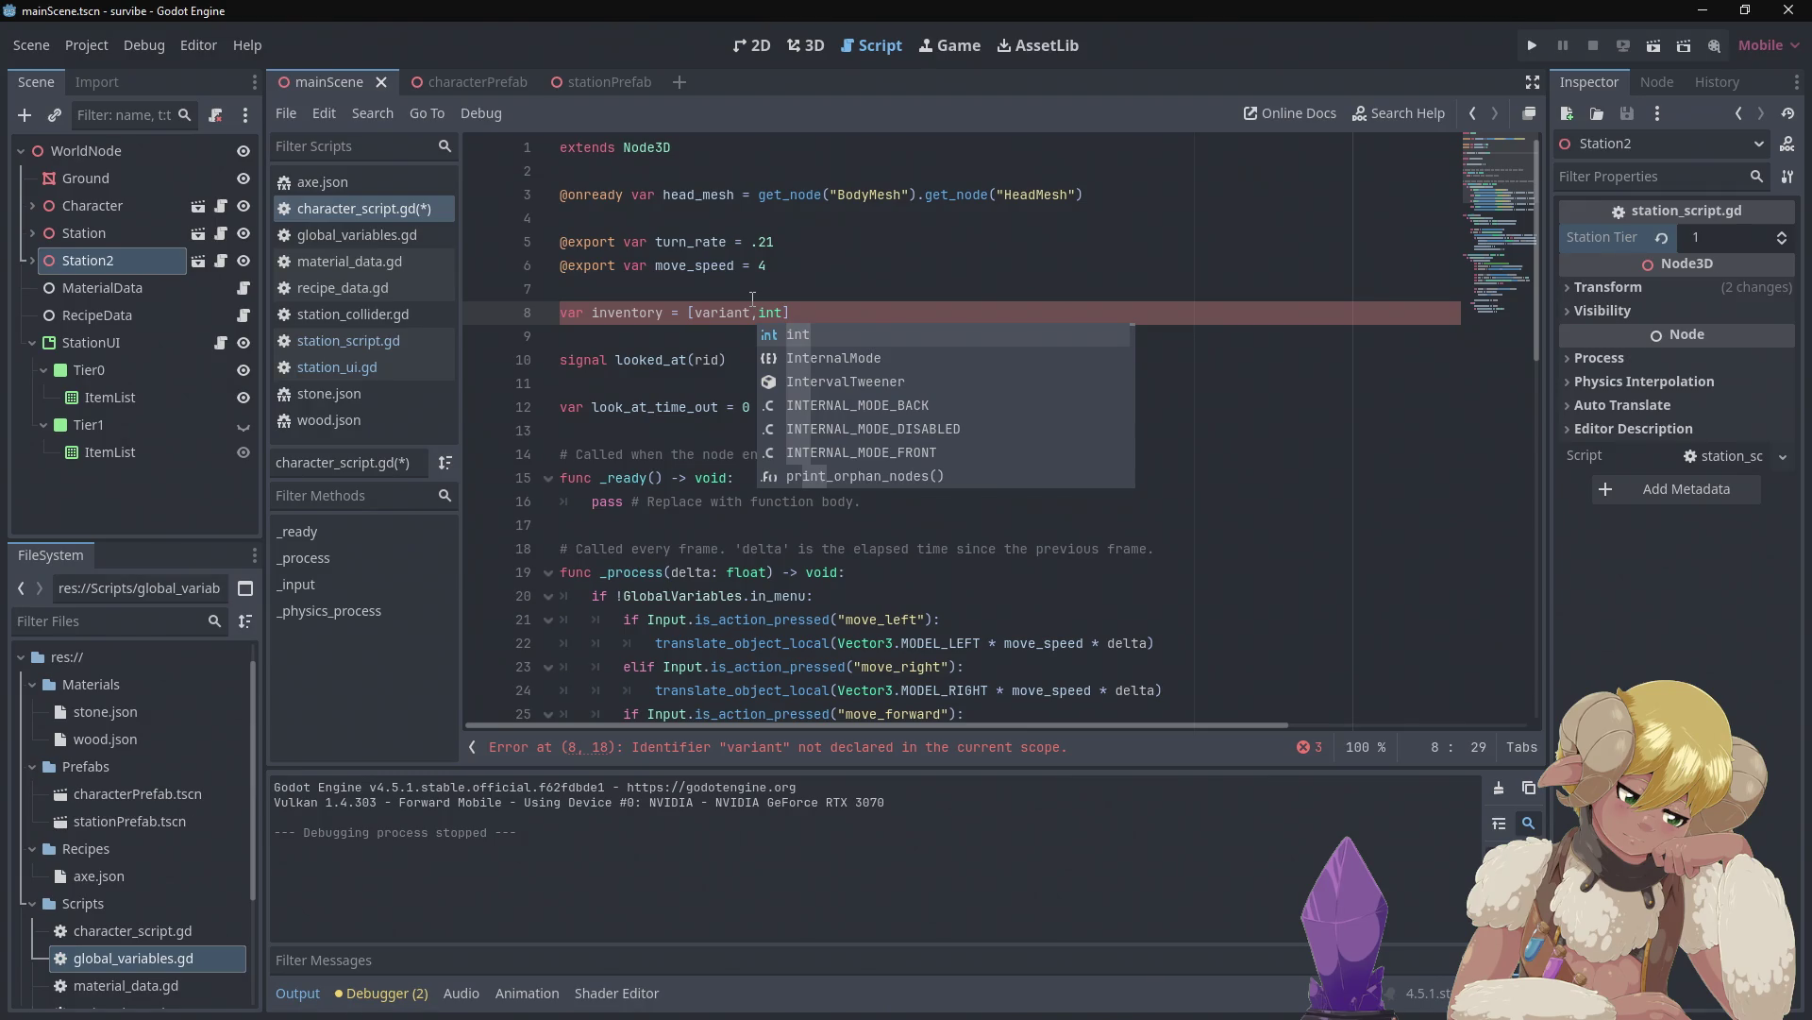
key(BackSpace)
key(BackSpace)
key(BackSpace)
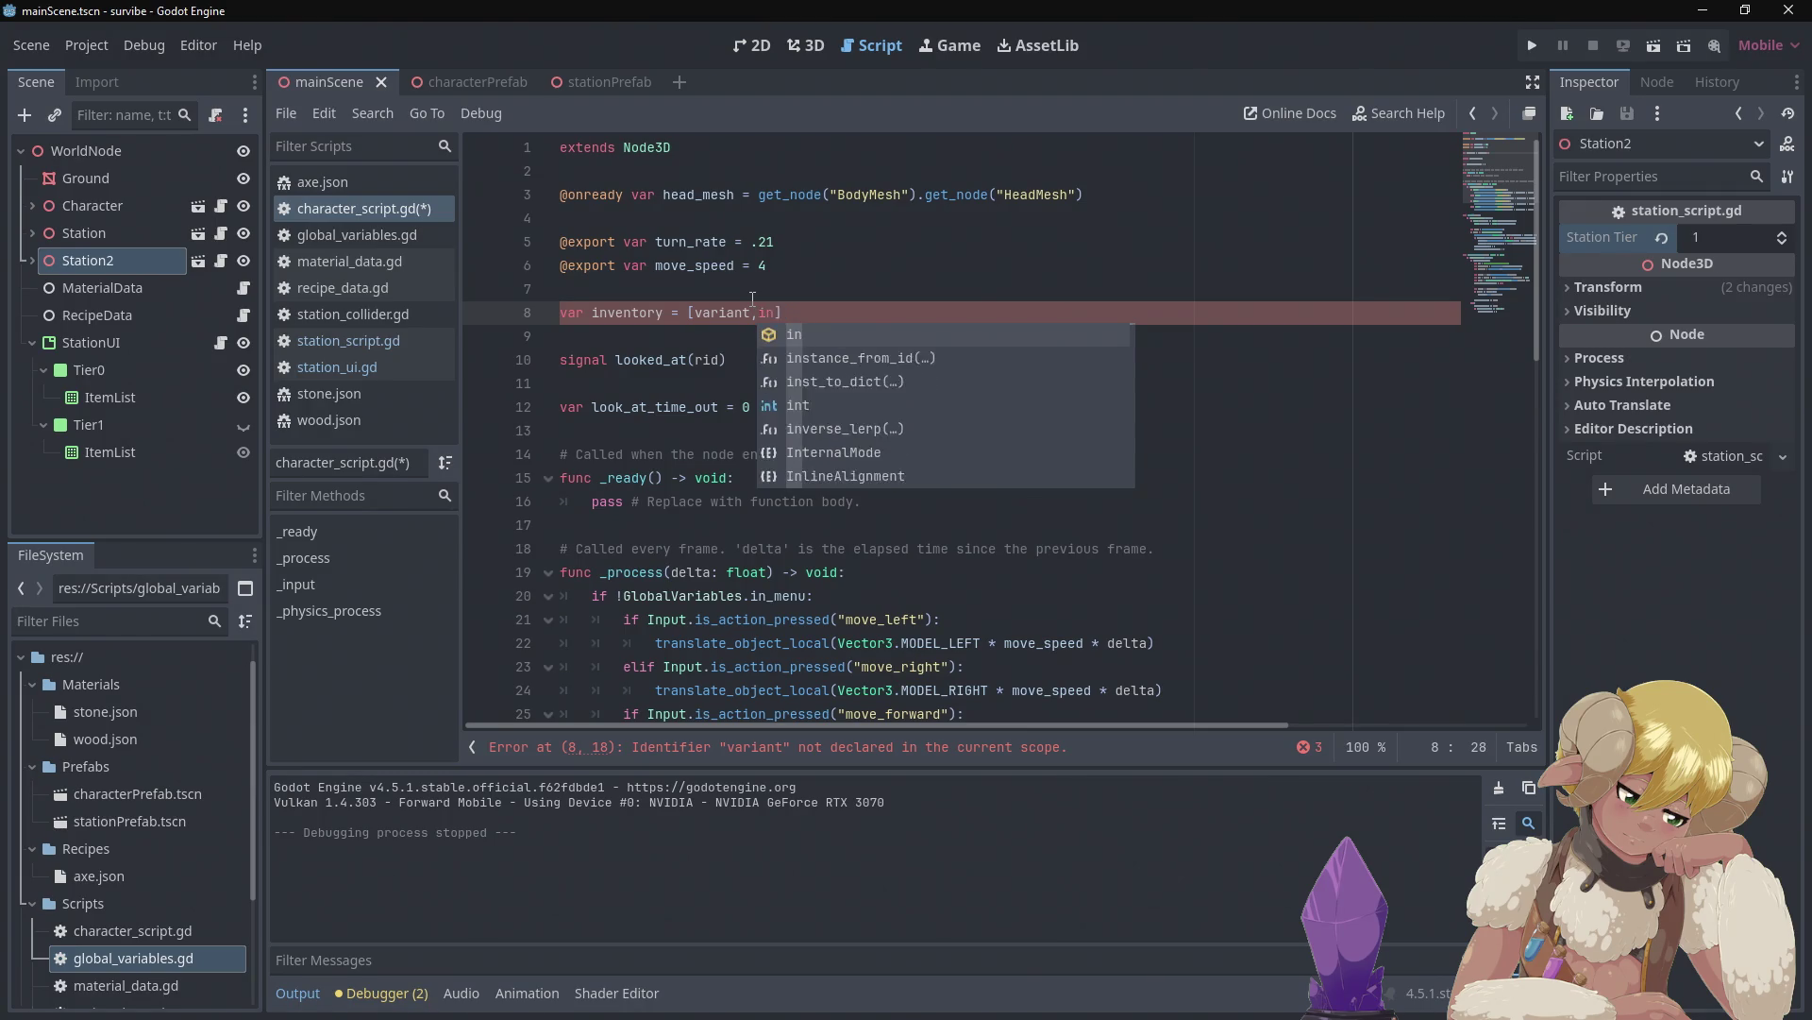
key(BackSpace)
key(BackSpace)
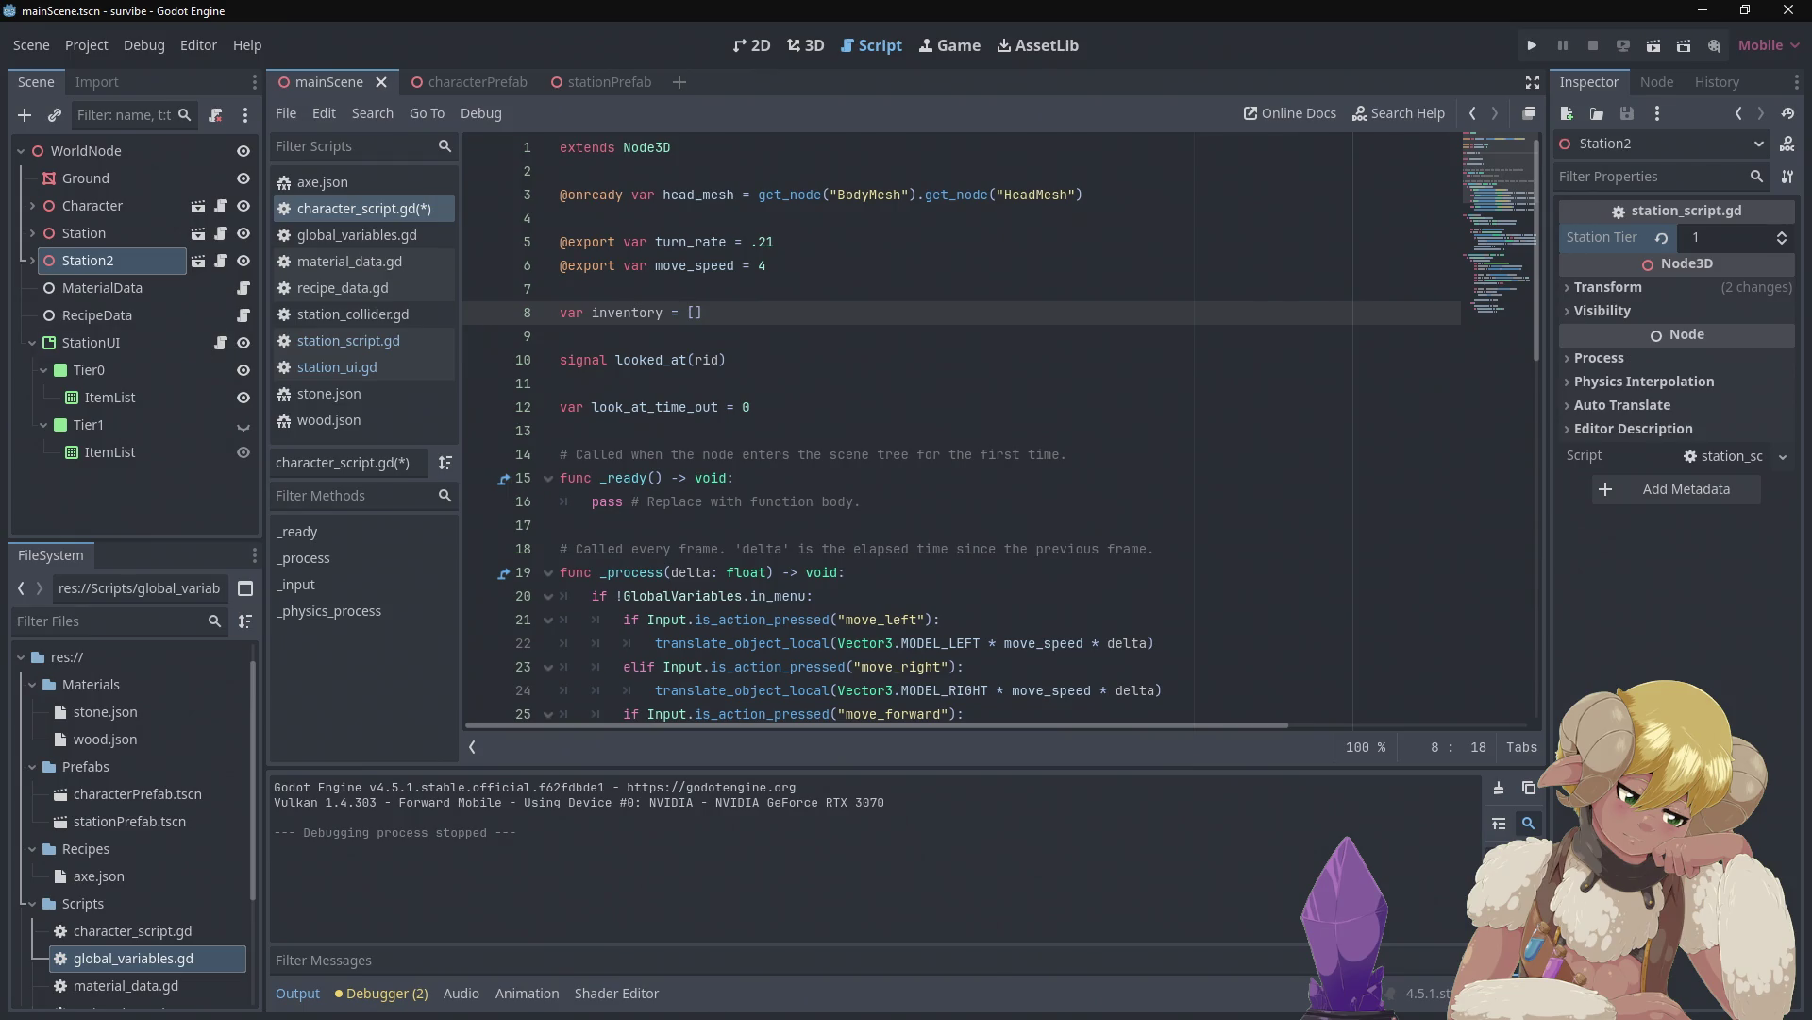
key(alt+Tab)
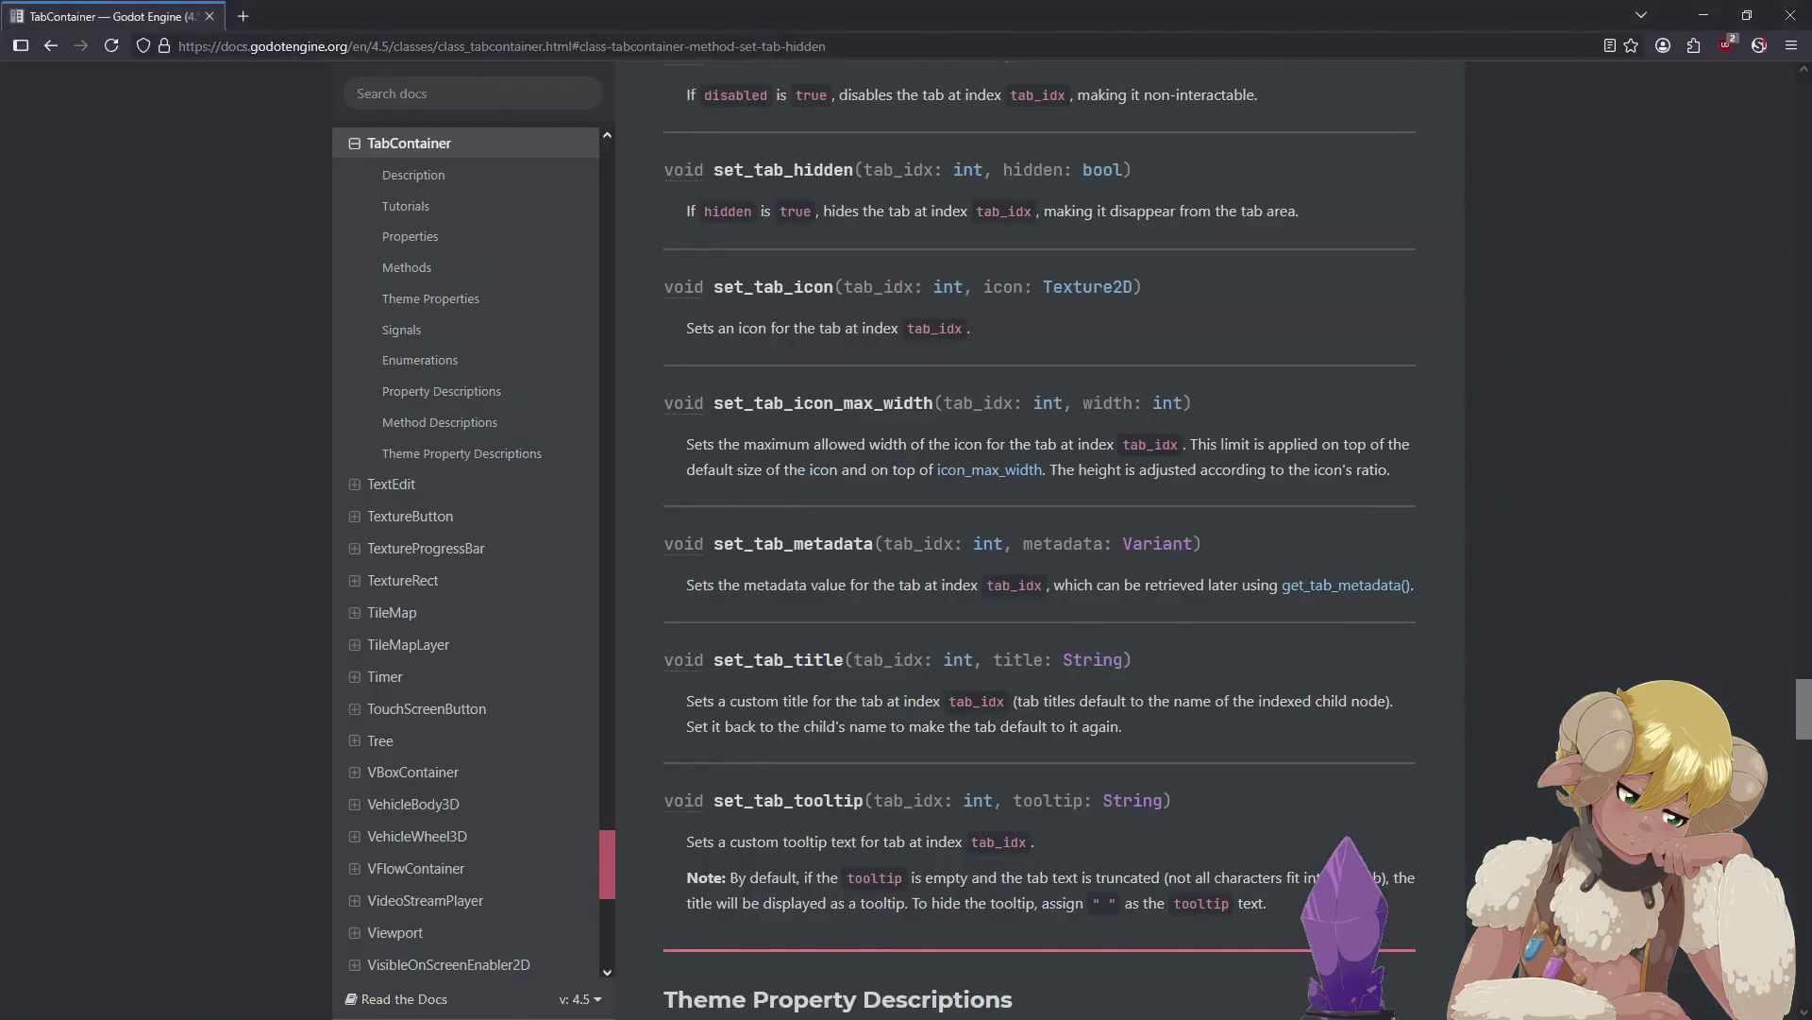
Search the Godot docs for 'array' and open the Array class reference page
click(497, 82)
text(array)
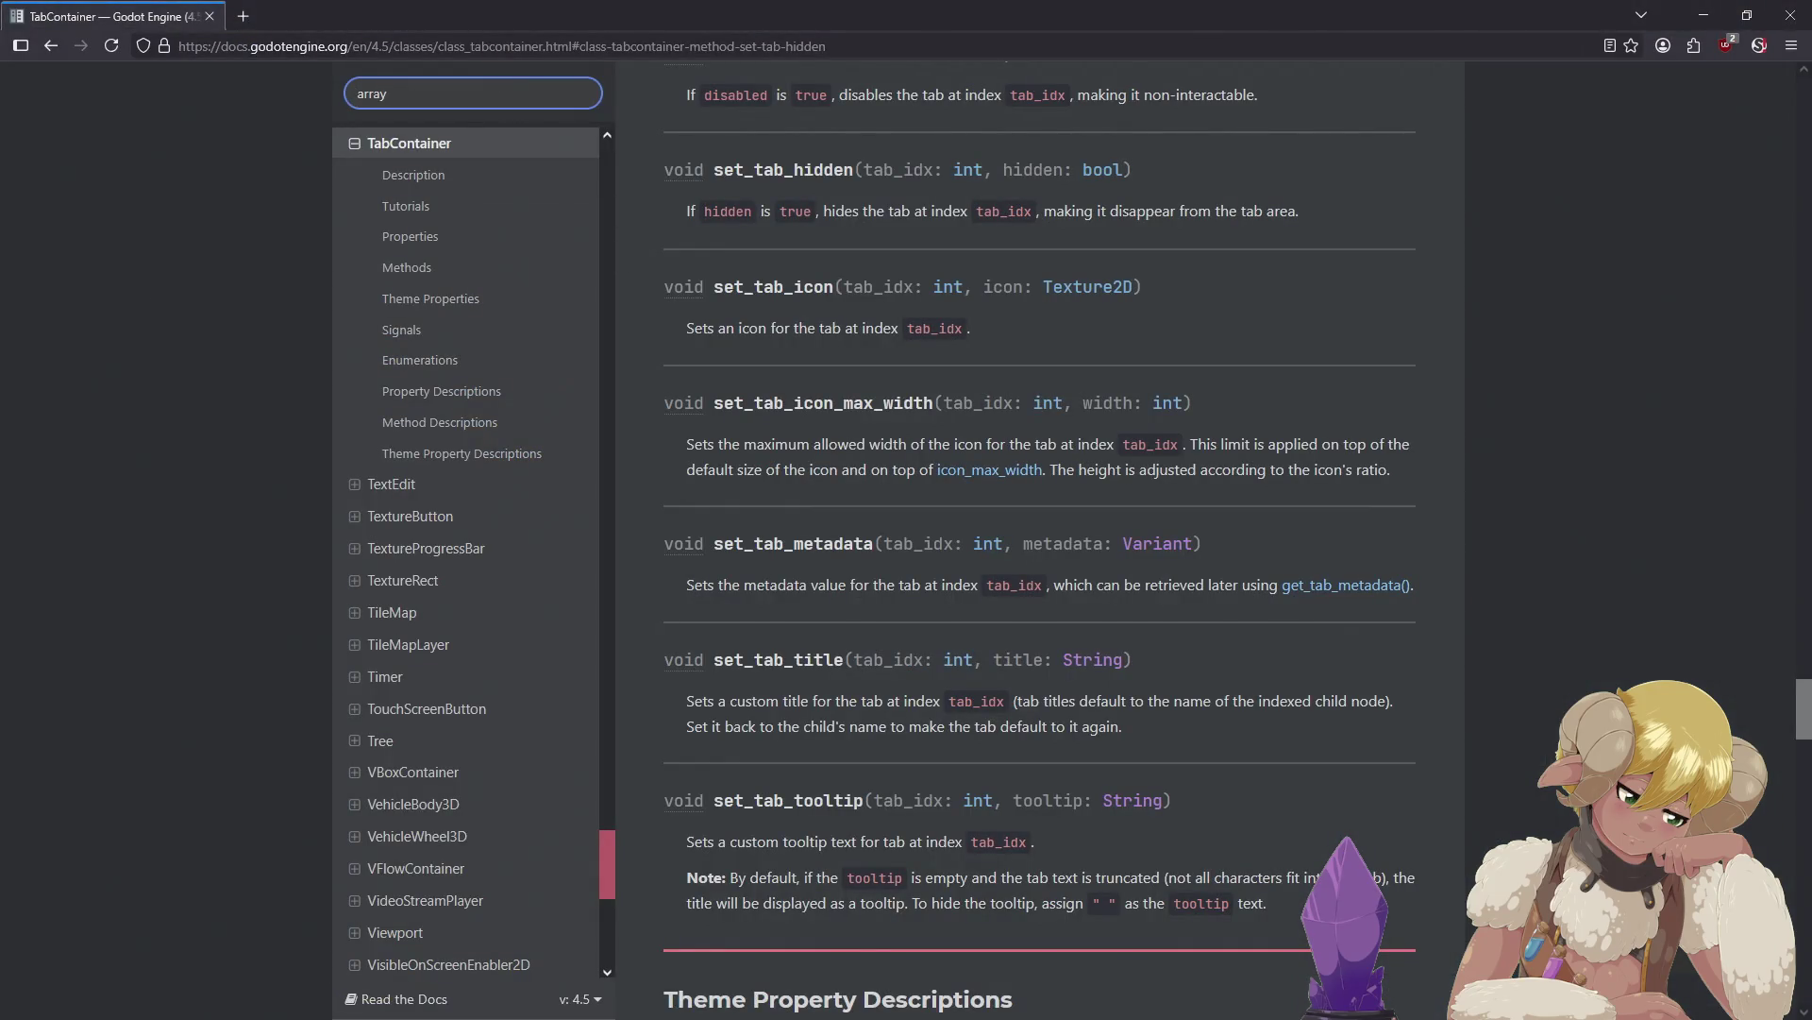
key(Return)
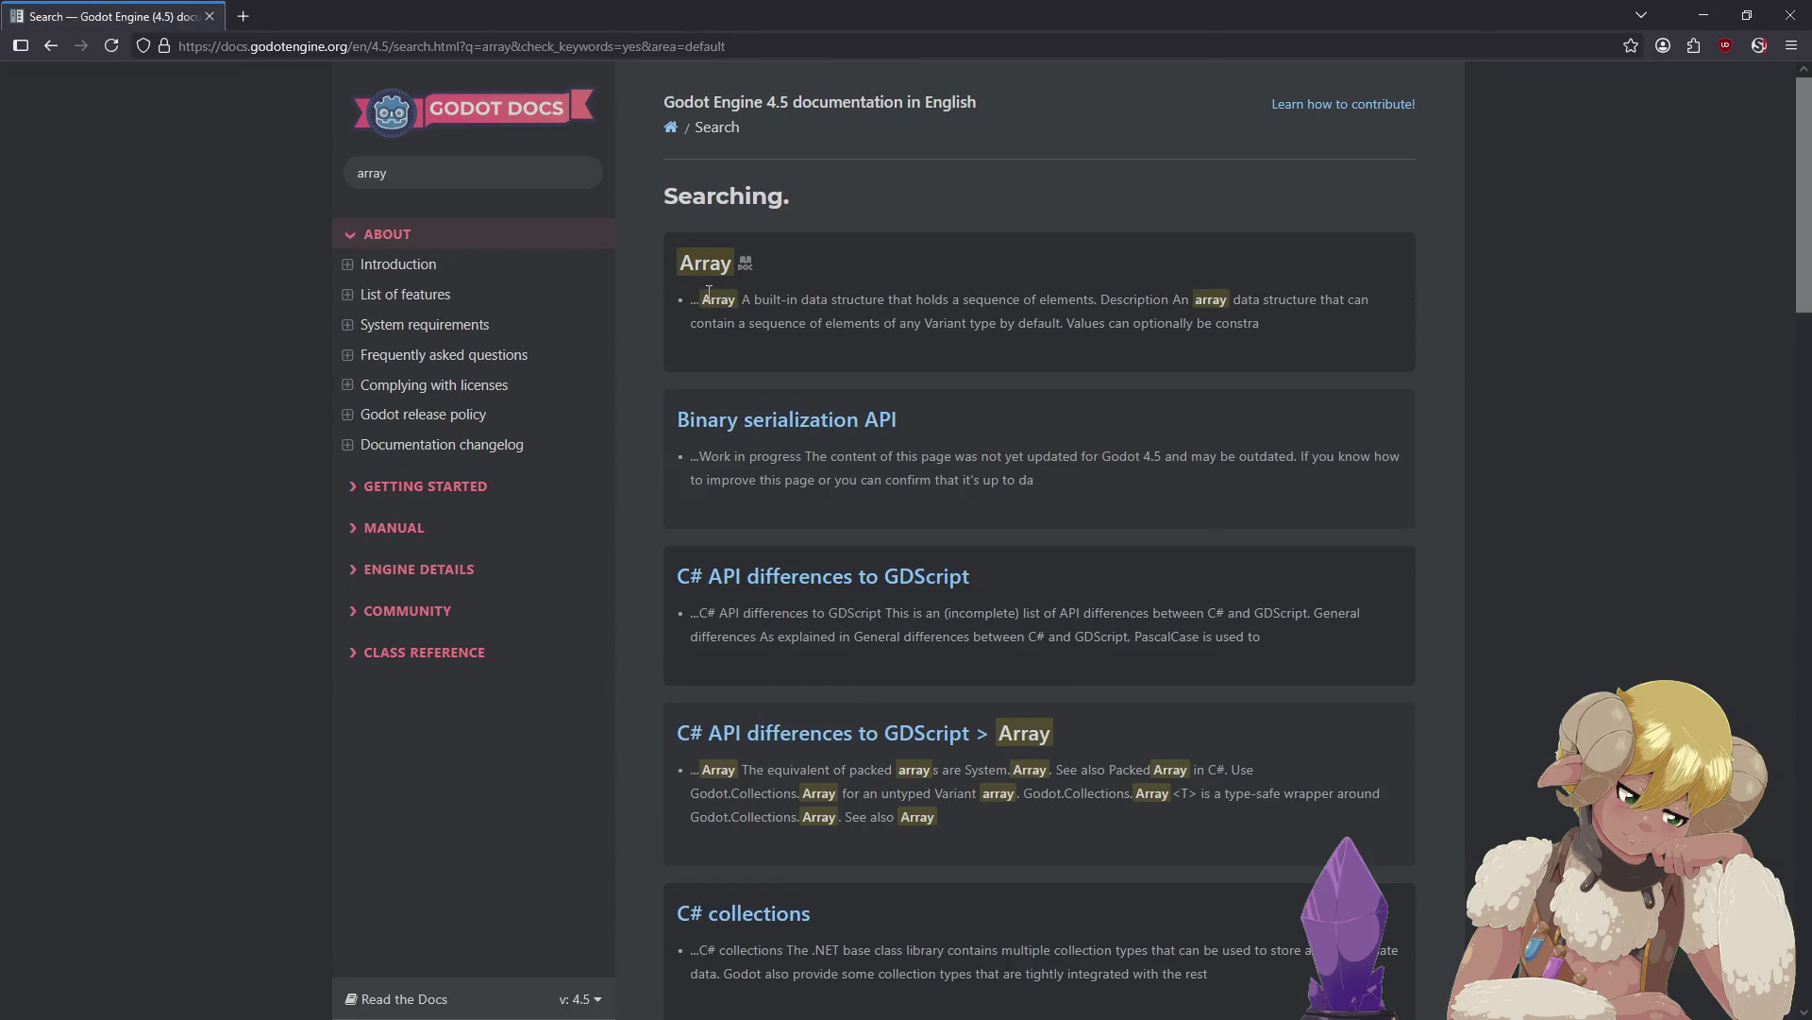
click(703, 268)
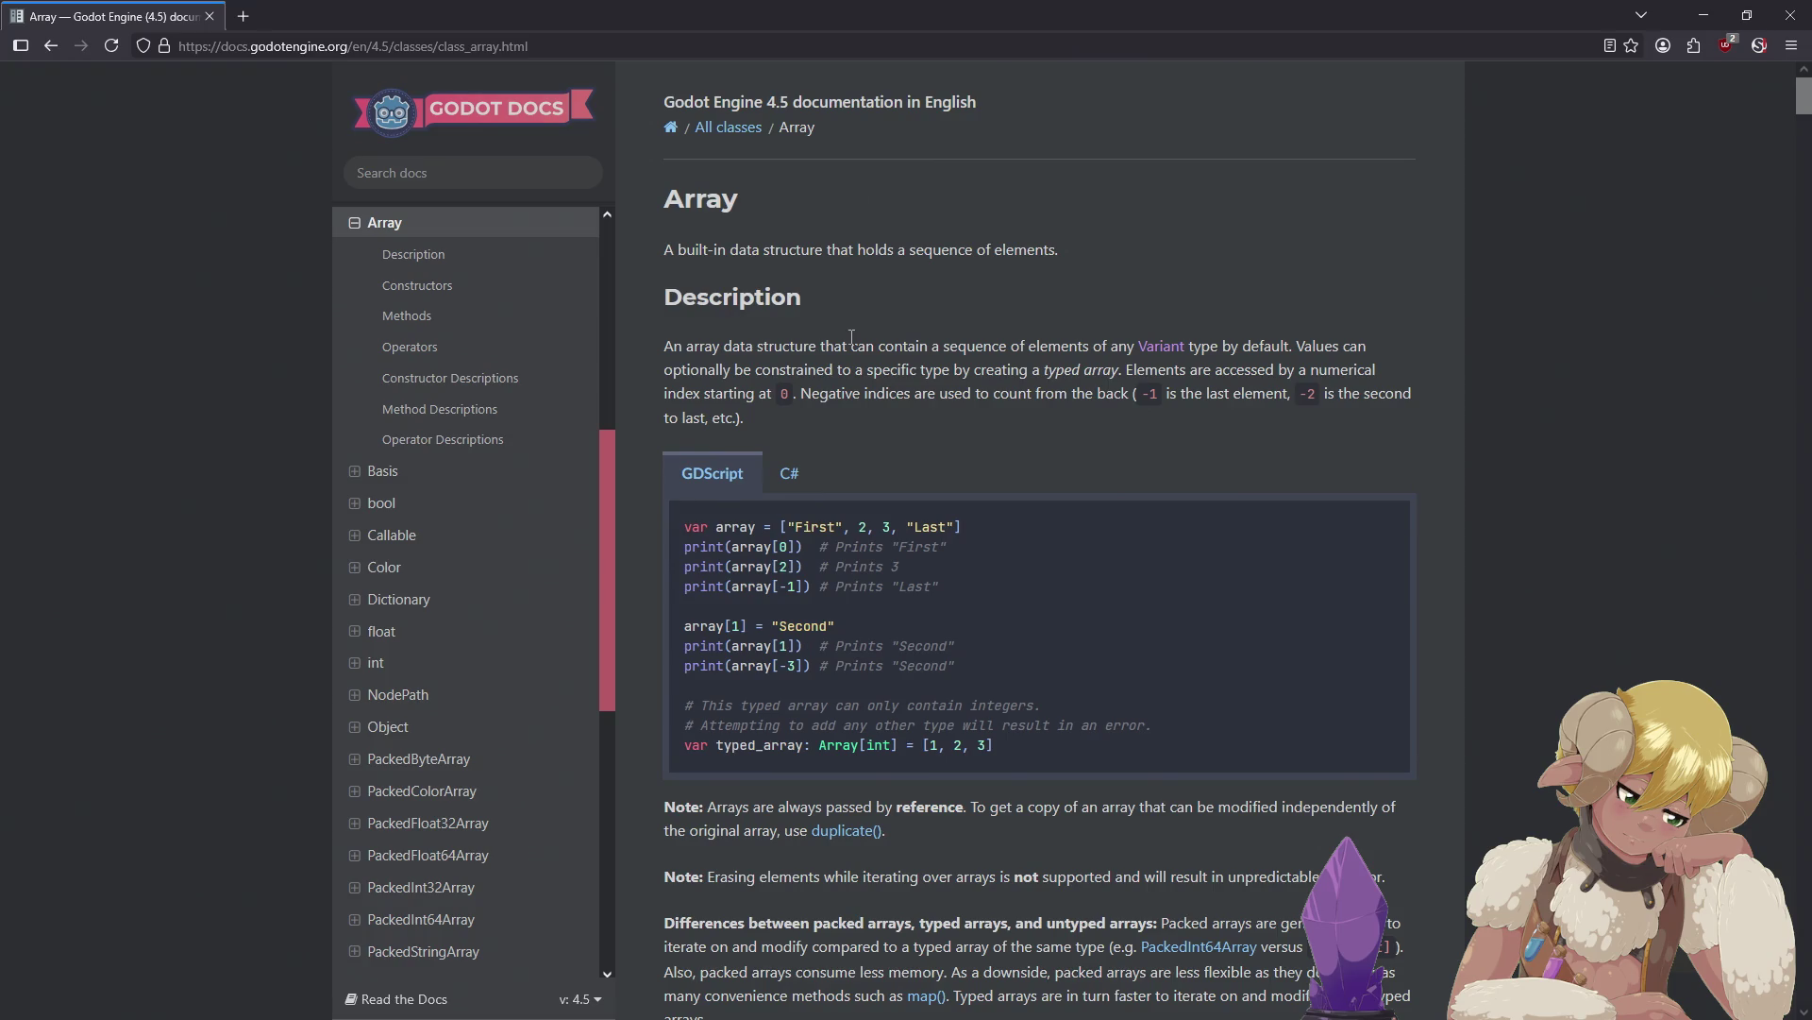
scroll(852, 337, down, 5)
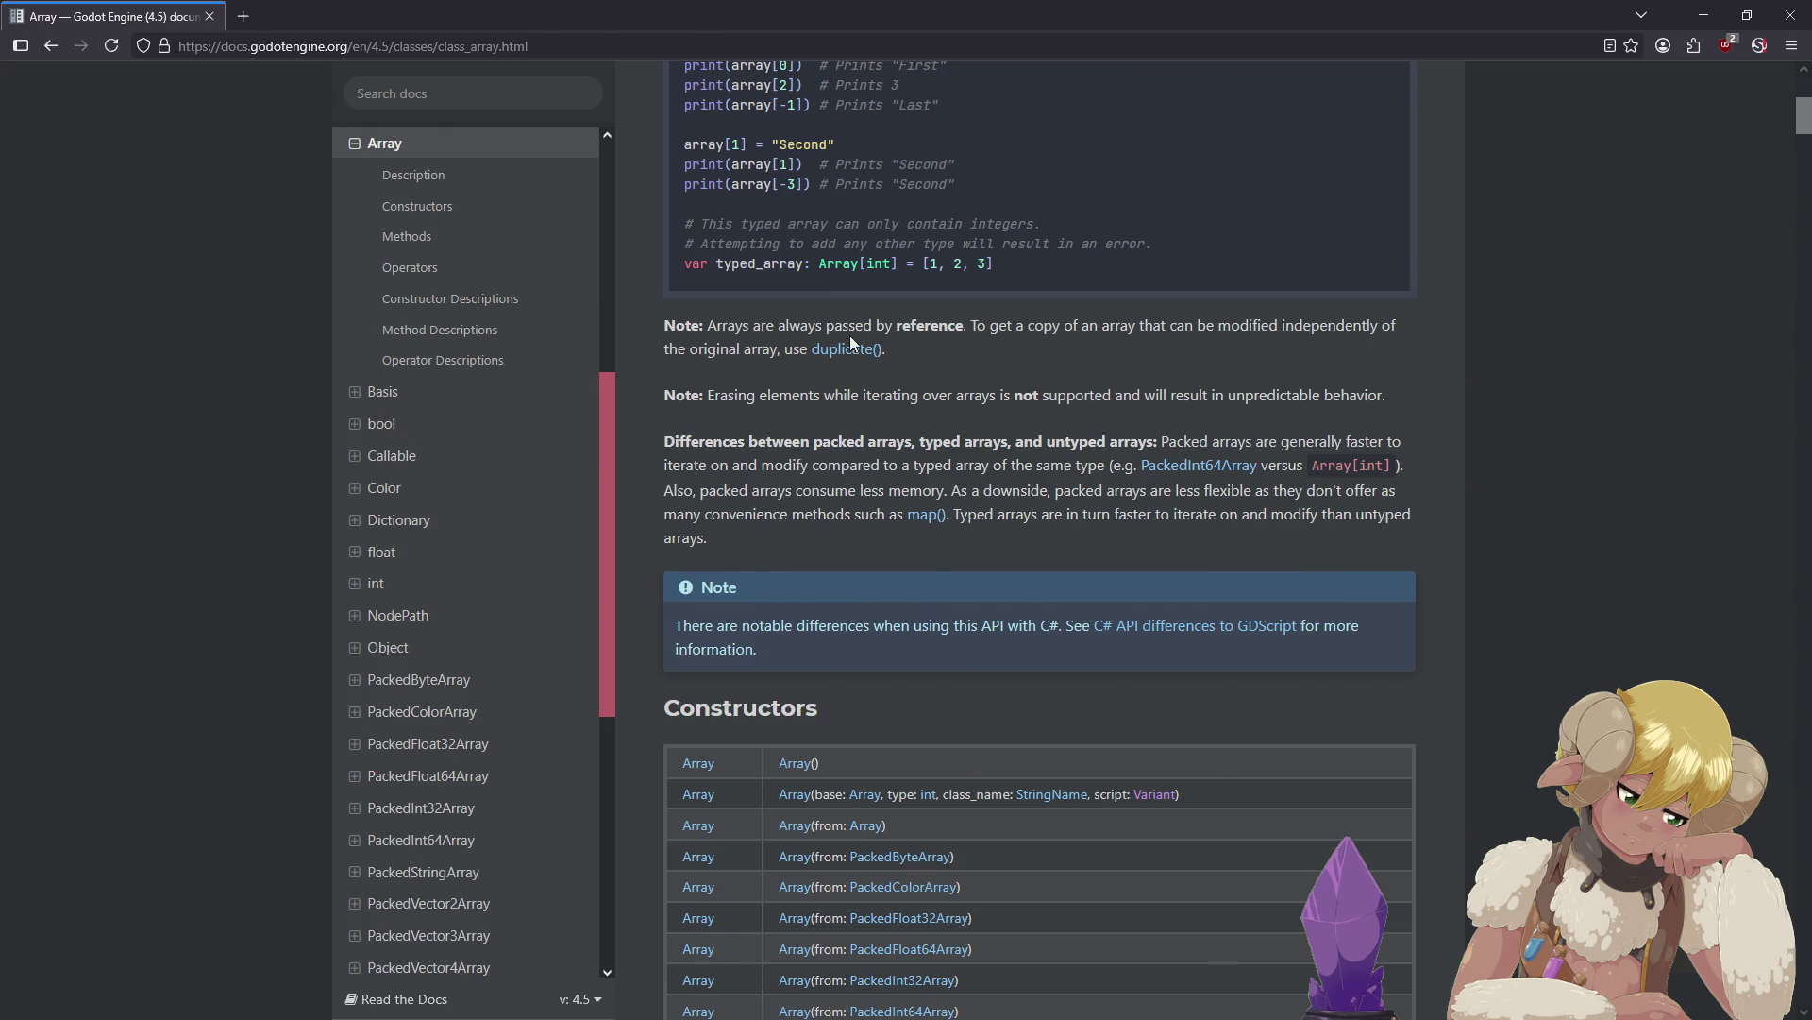
scroll(933, 336, down, 6)
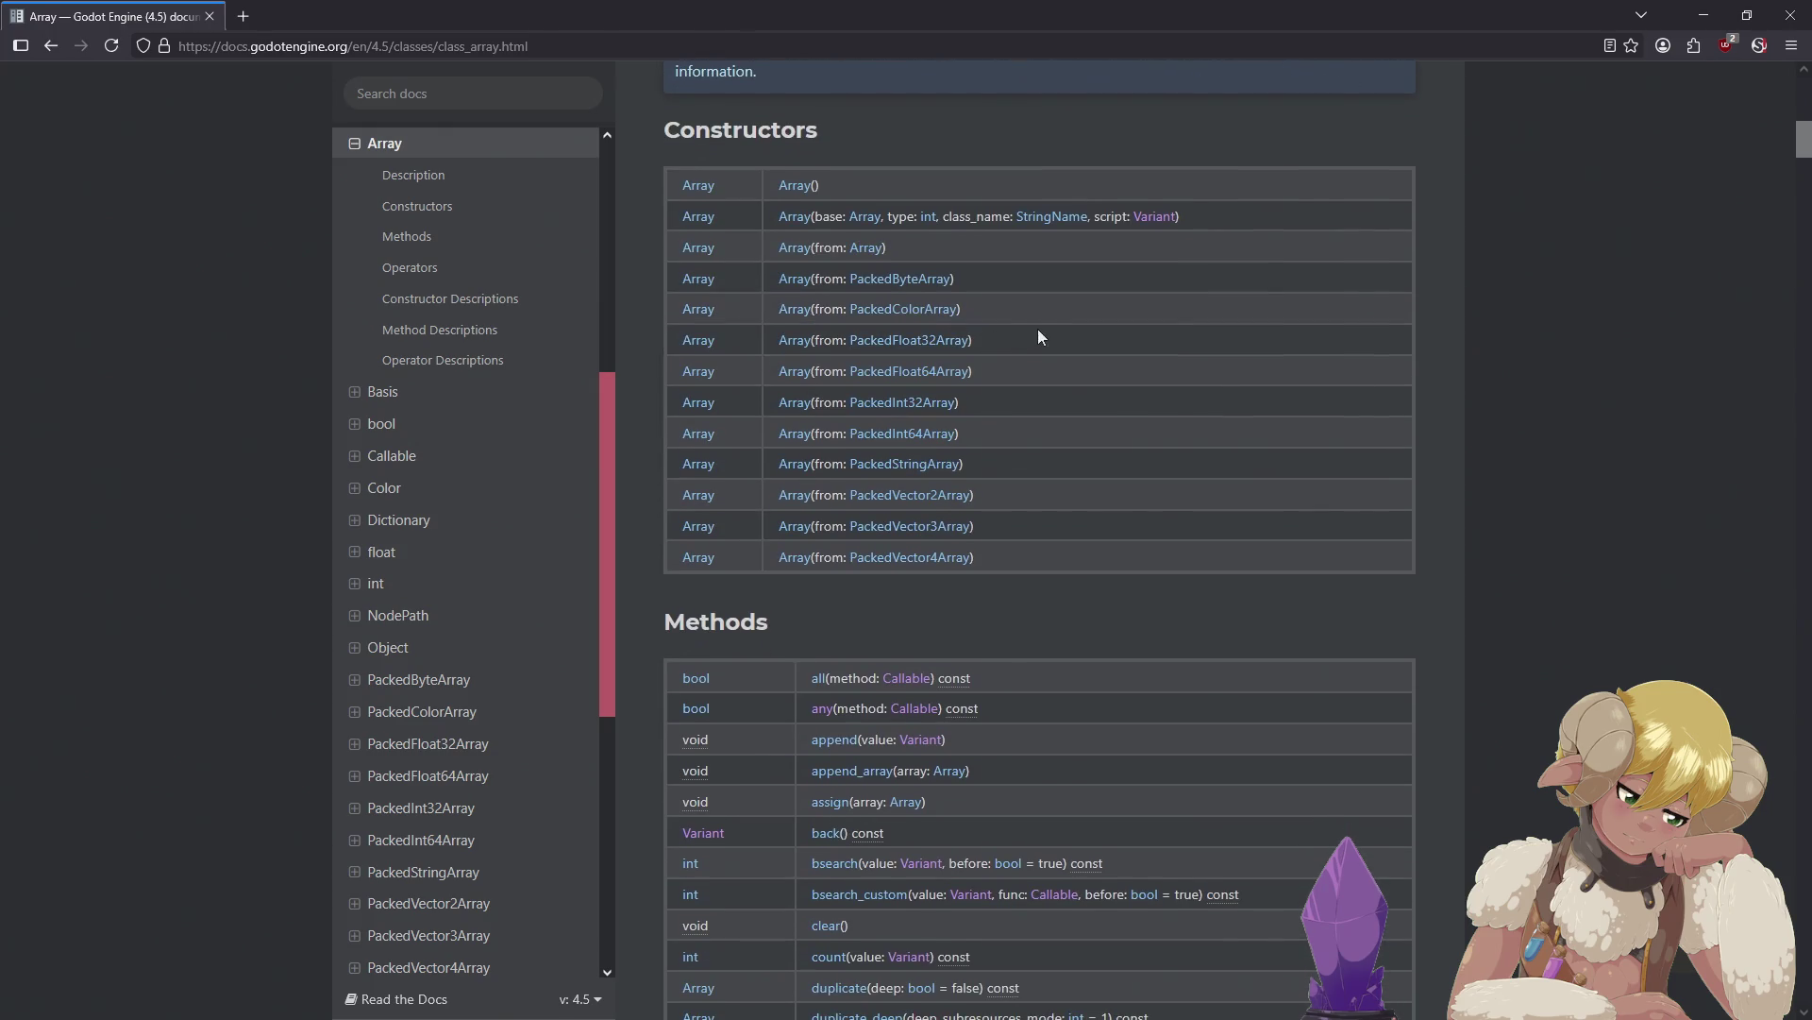
scroll(1054, 337, down, 20)
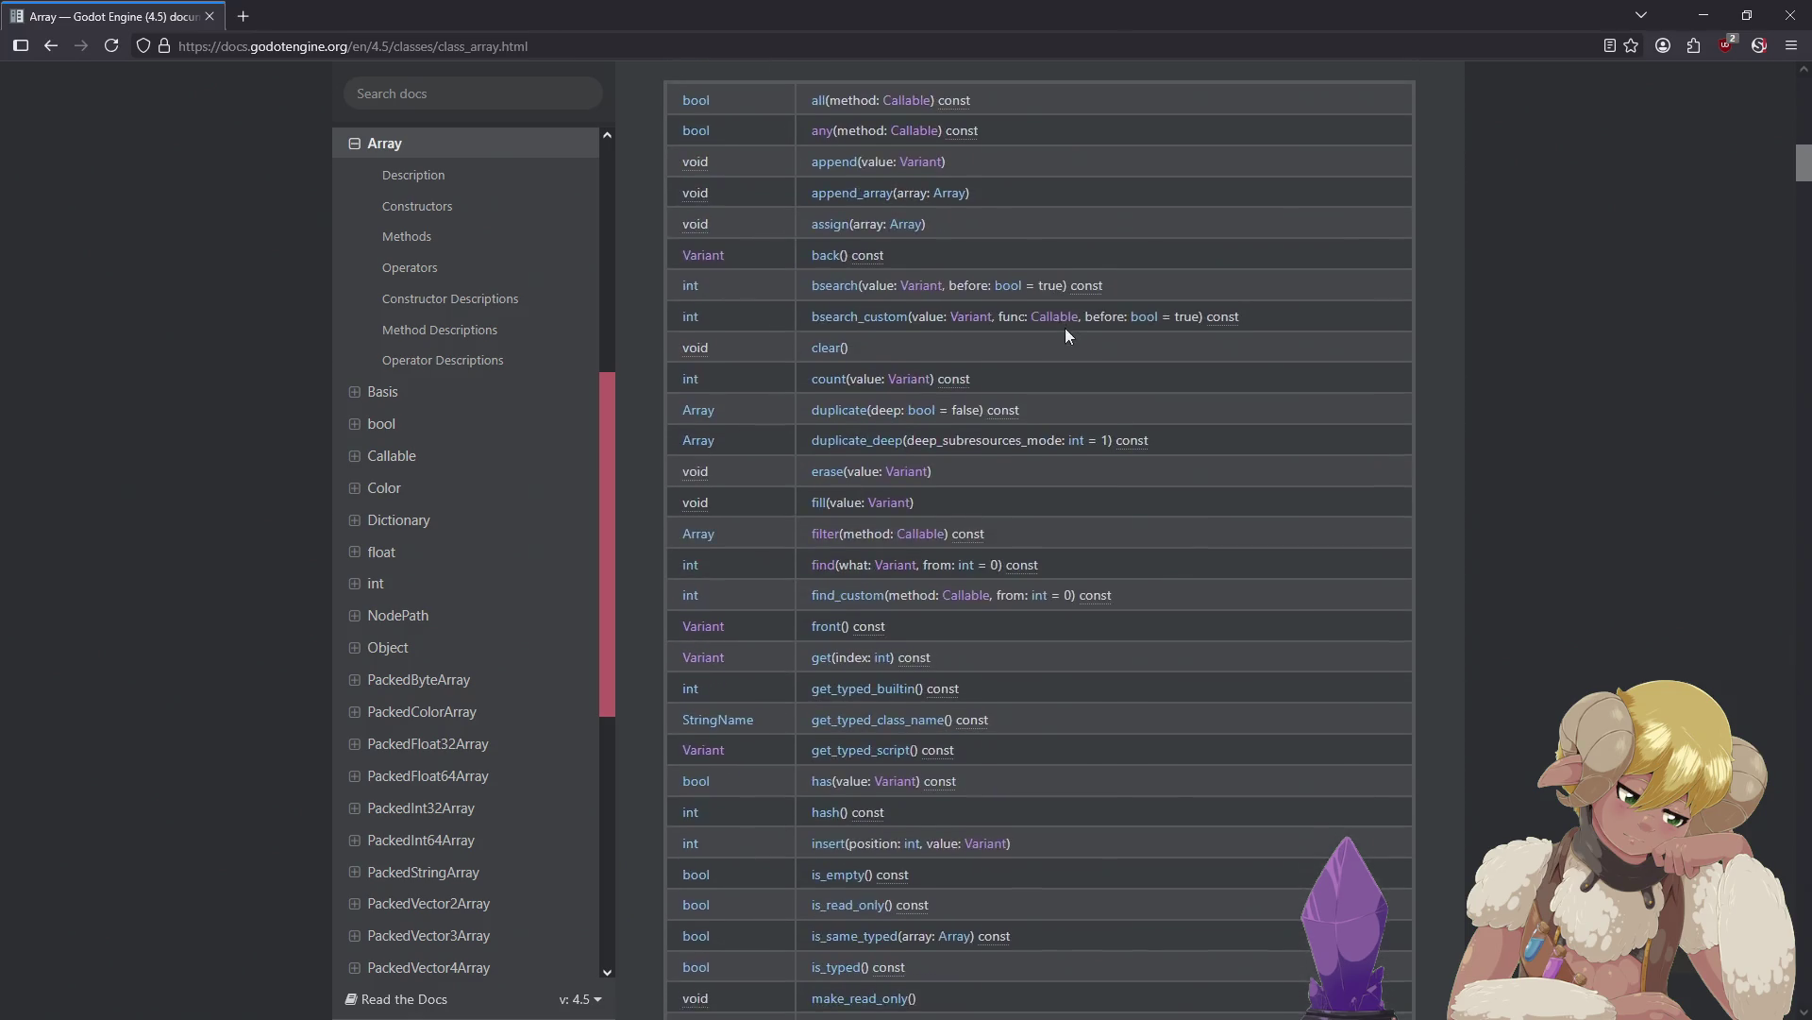
scroll(1210, 323, down, 4)
scroll(1210, 322, up, 3)
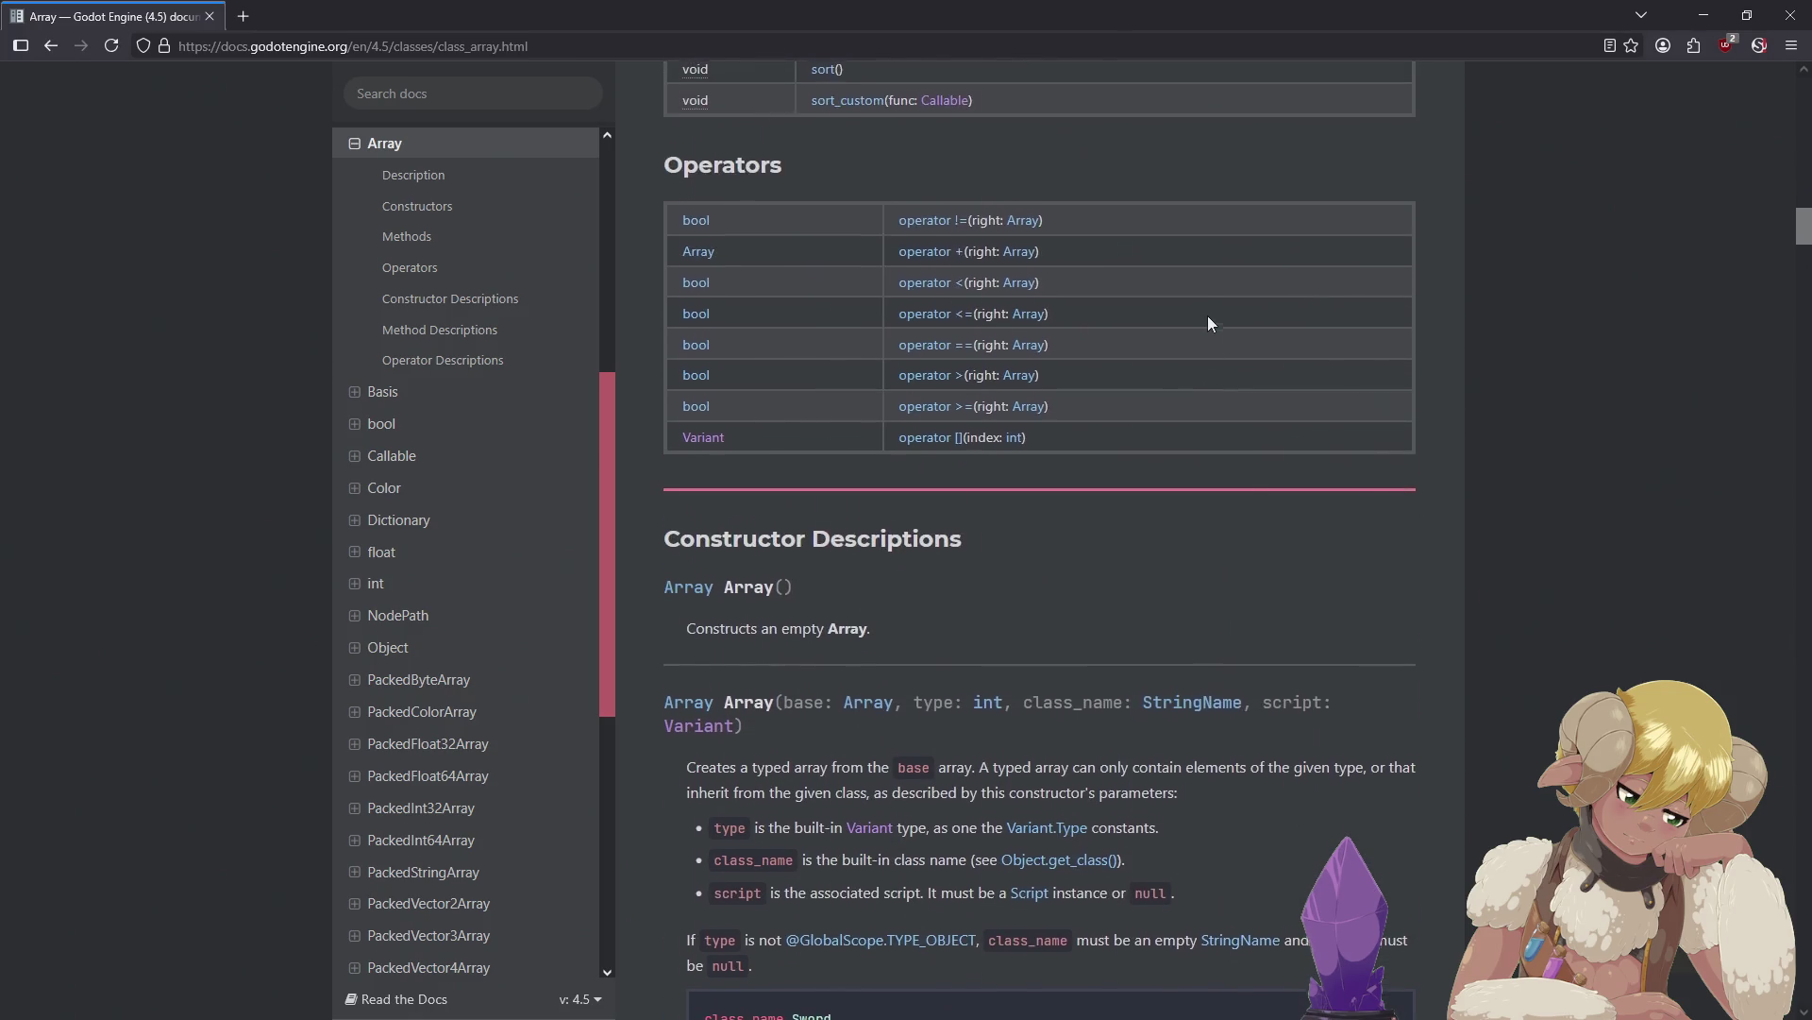
scroll(1210, 323, down, 1)
scroll(1208, 317, down, 4)
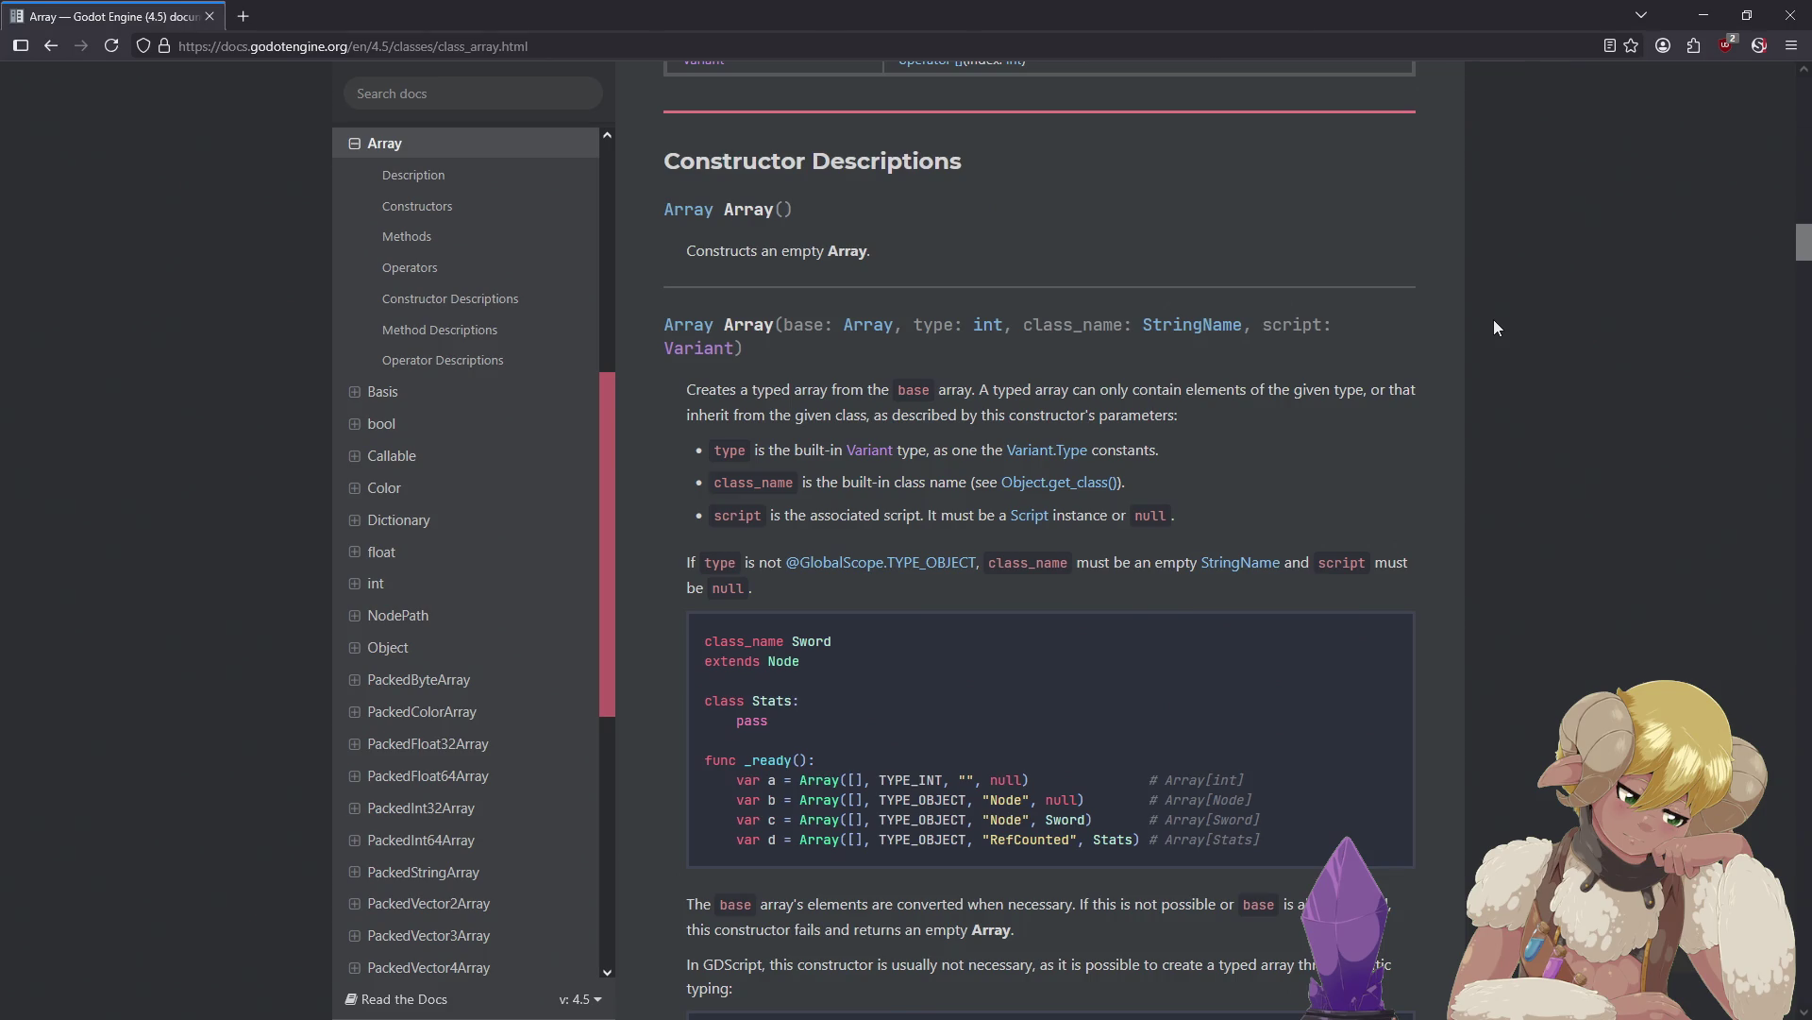
scroll(1482, 311, up, 1)
scroll(1465, 303, down, 2)
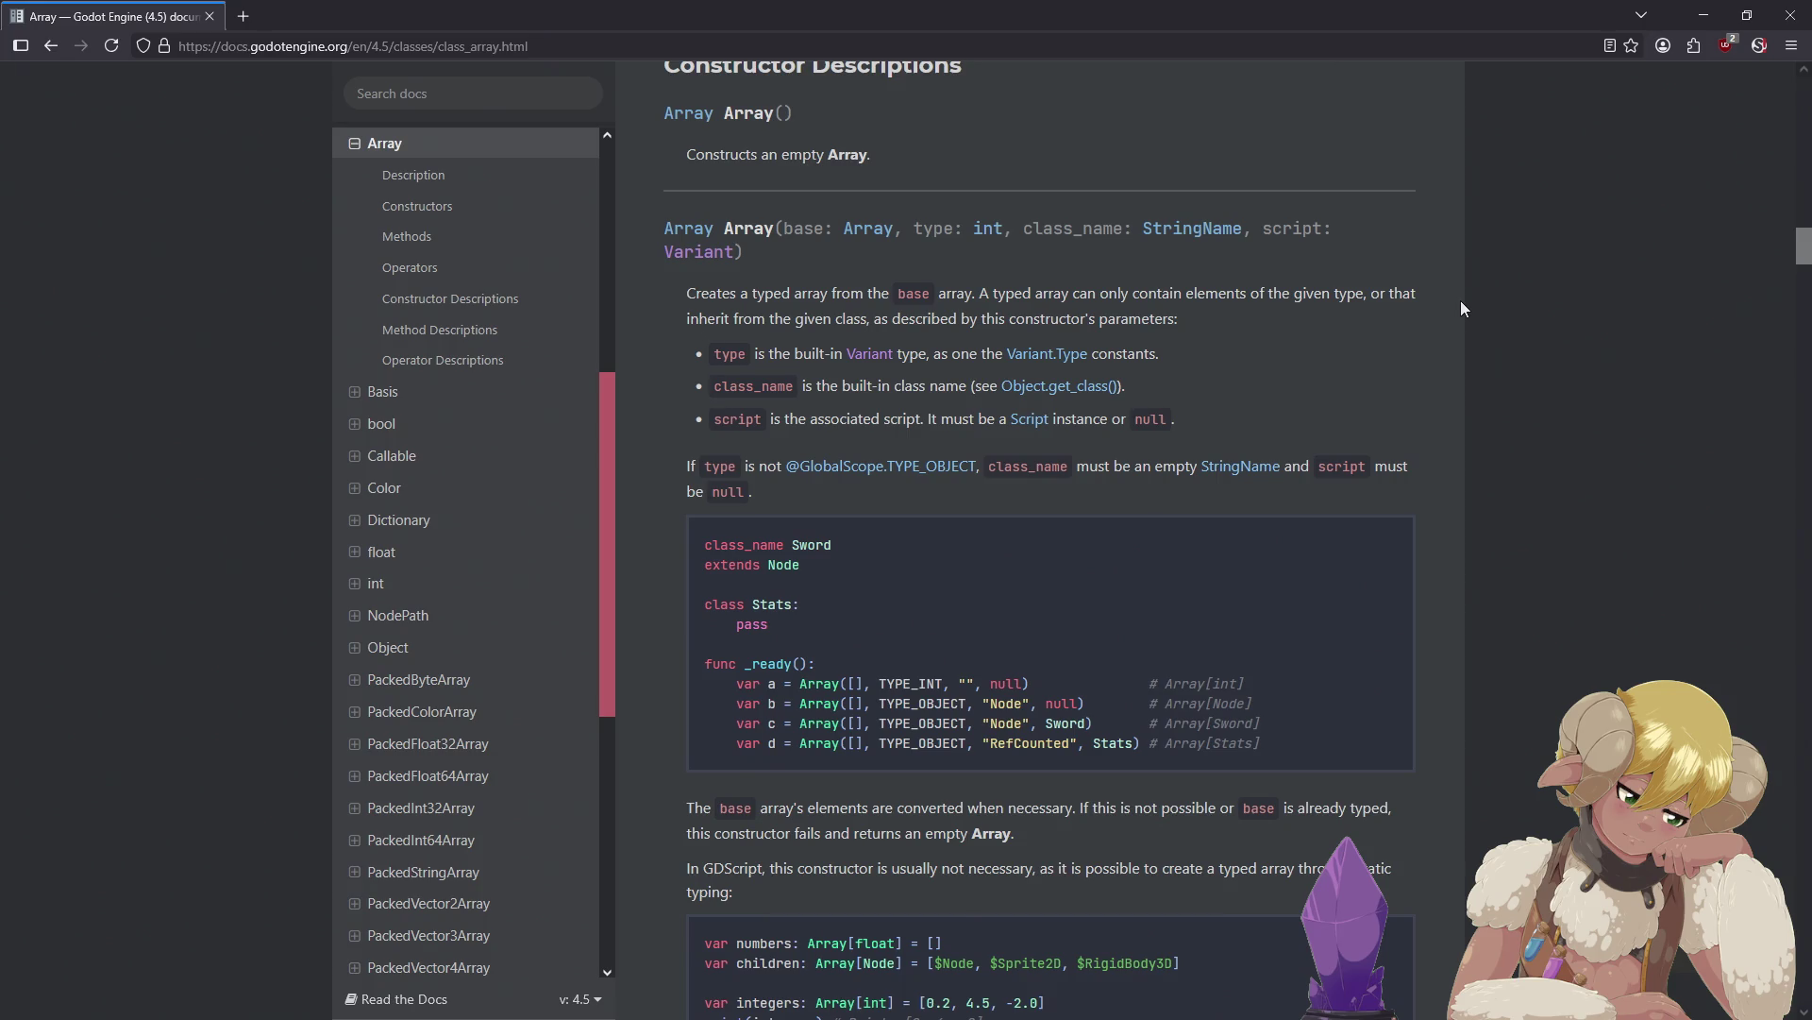
scroll(1449, 308, down, 2)
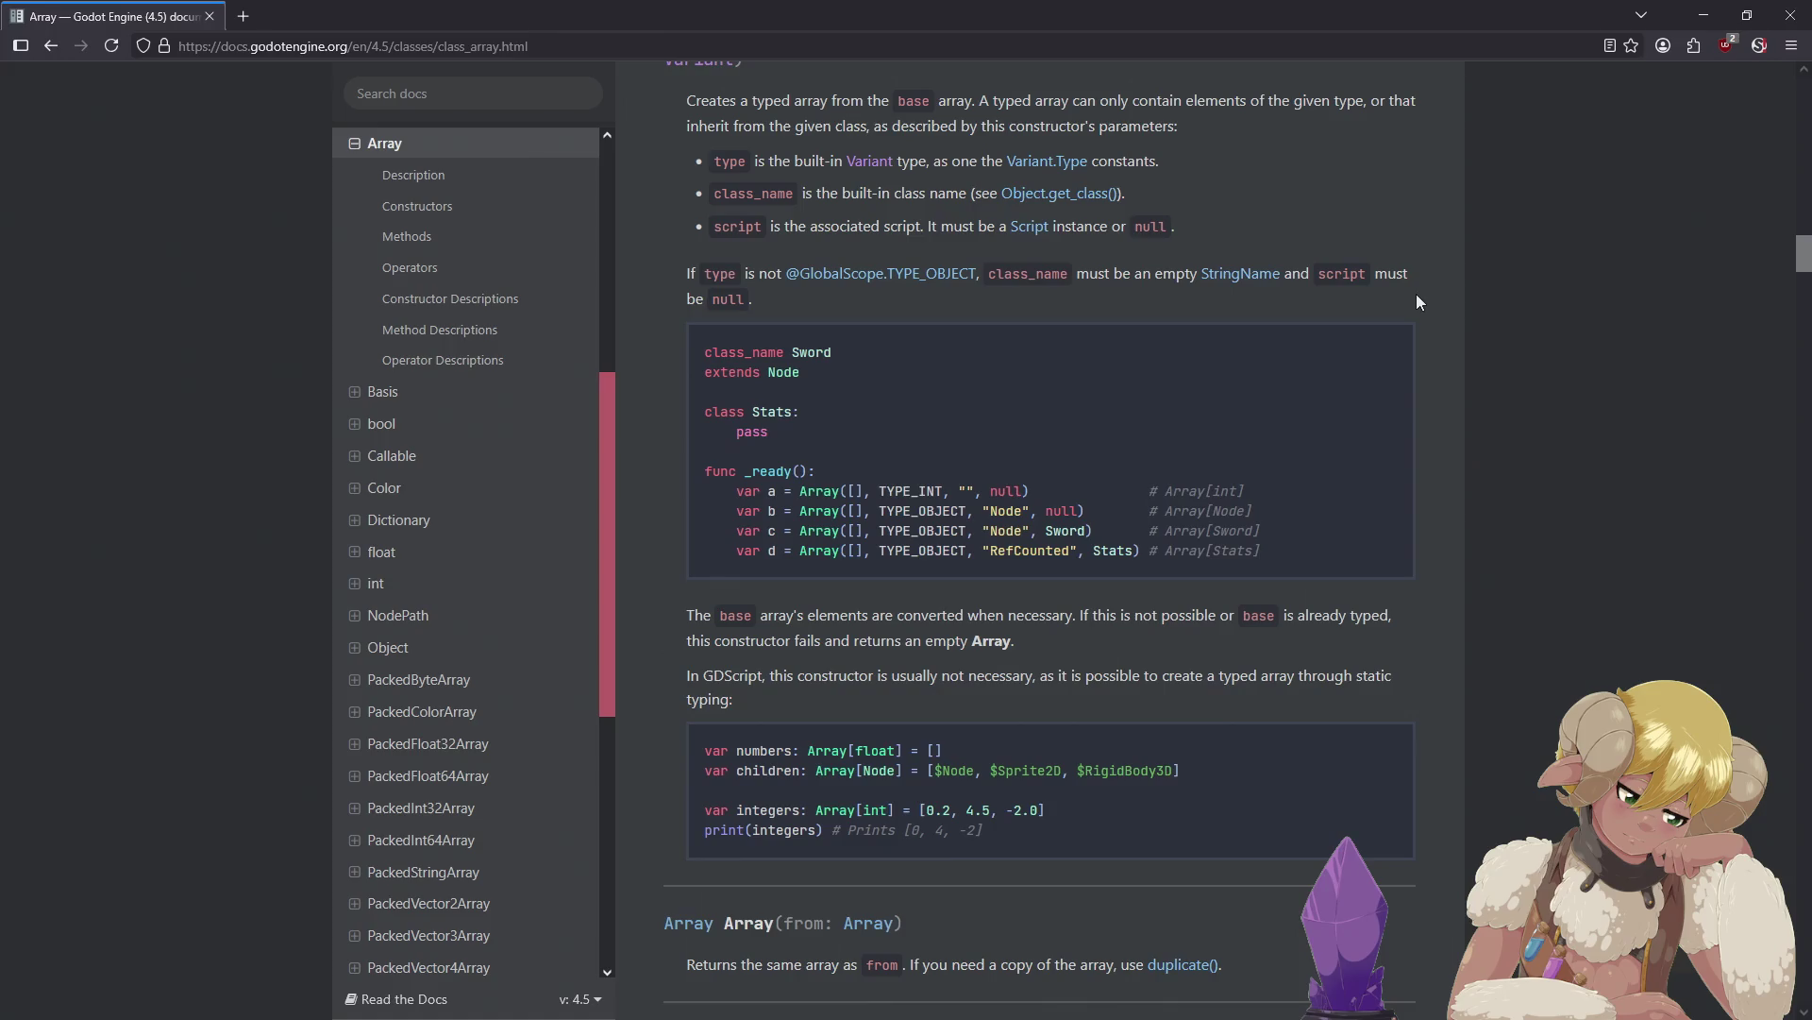
scroll(1416, 296, down, 2)
scroll(1392, 297, down, 3)
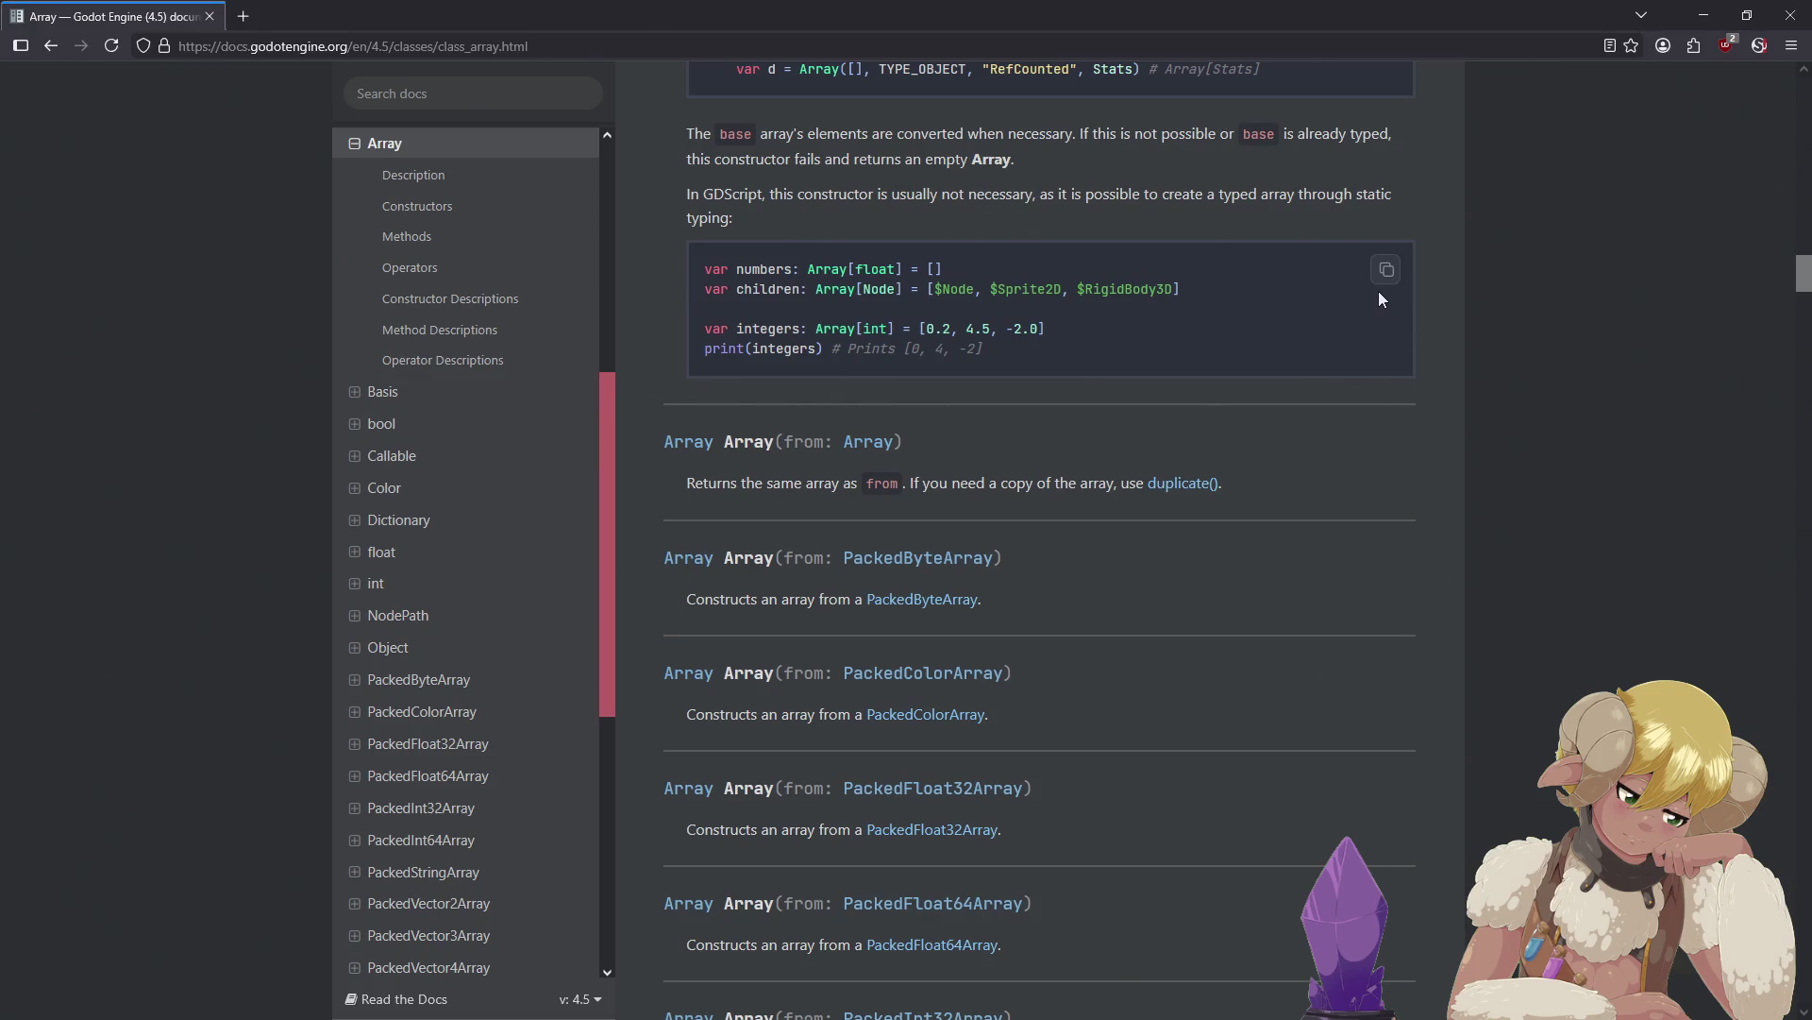
scroll(1370, 293, down, 15)
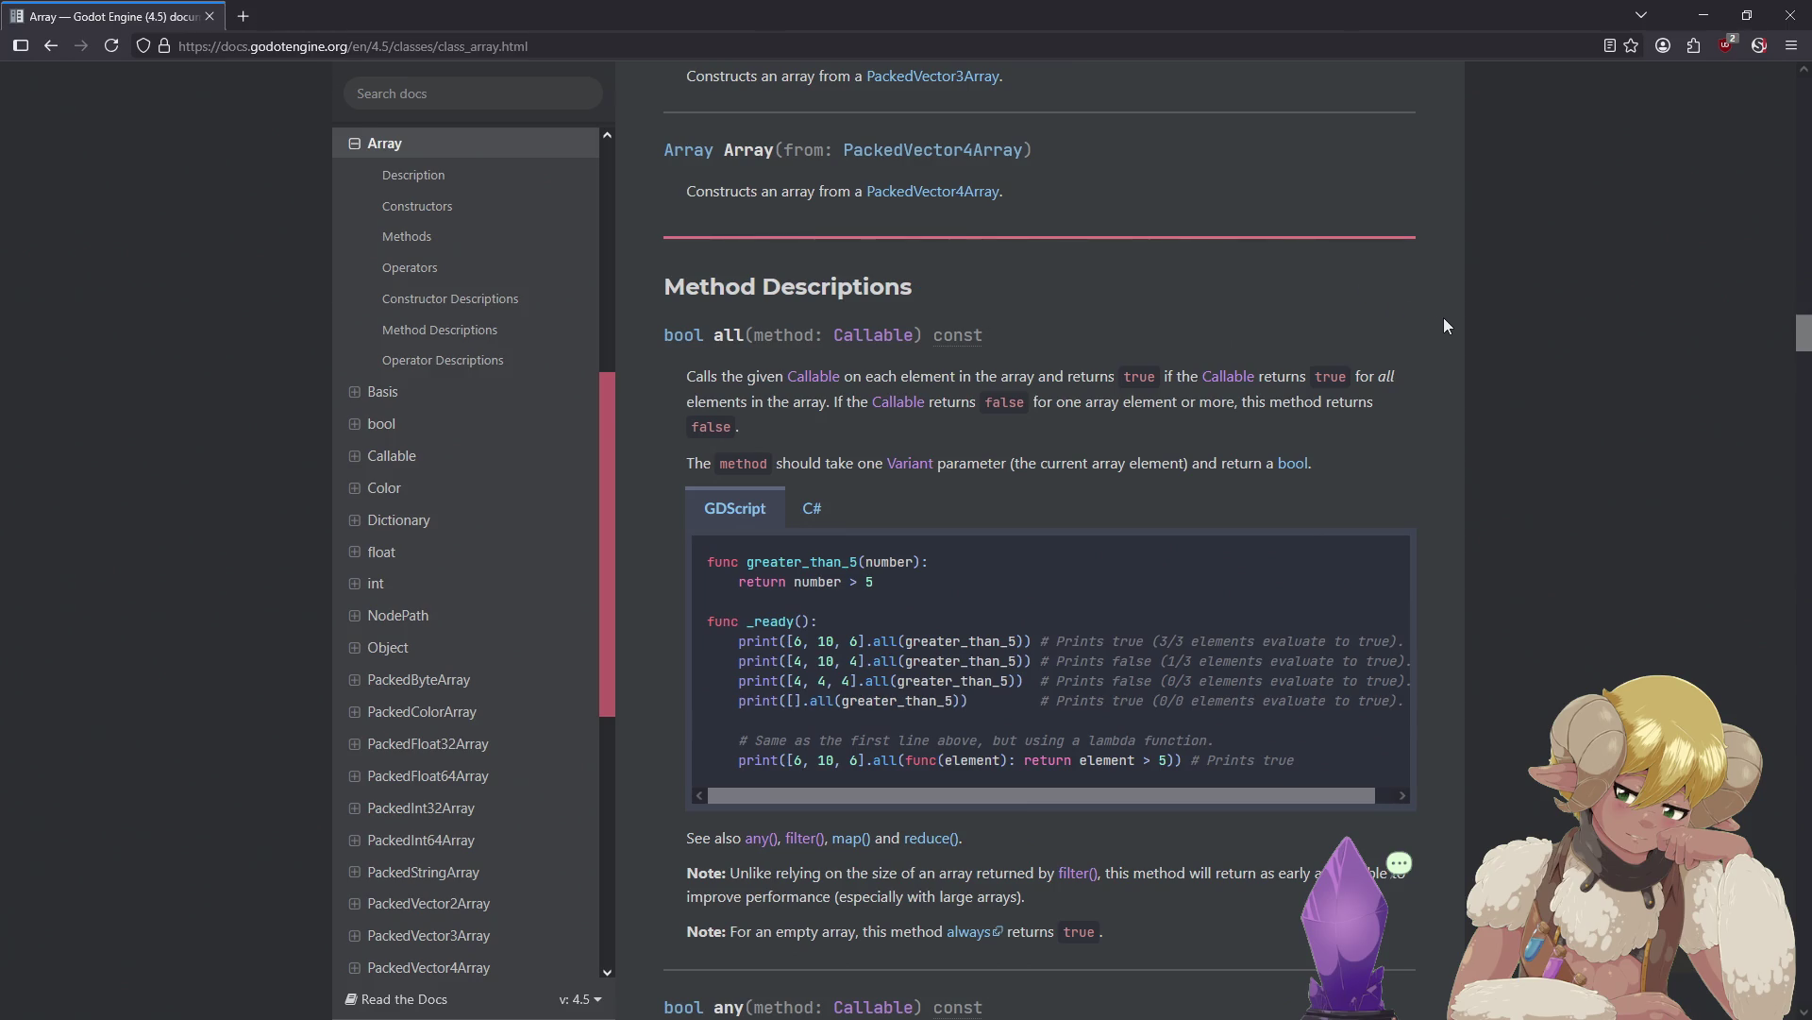
scroll(1493, 319, down, 5)
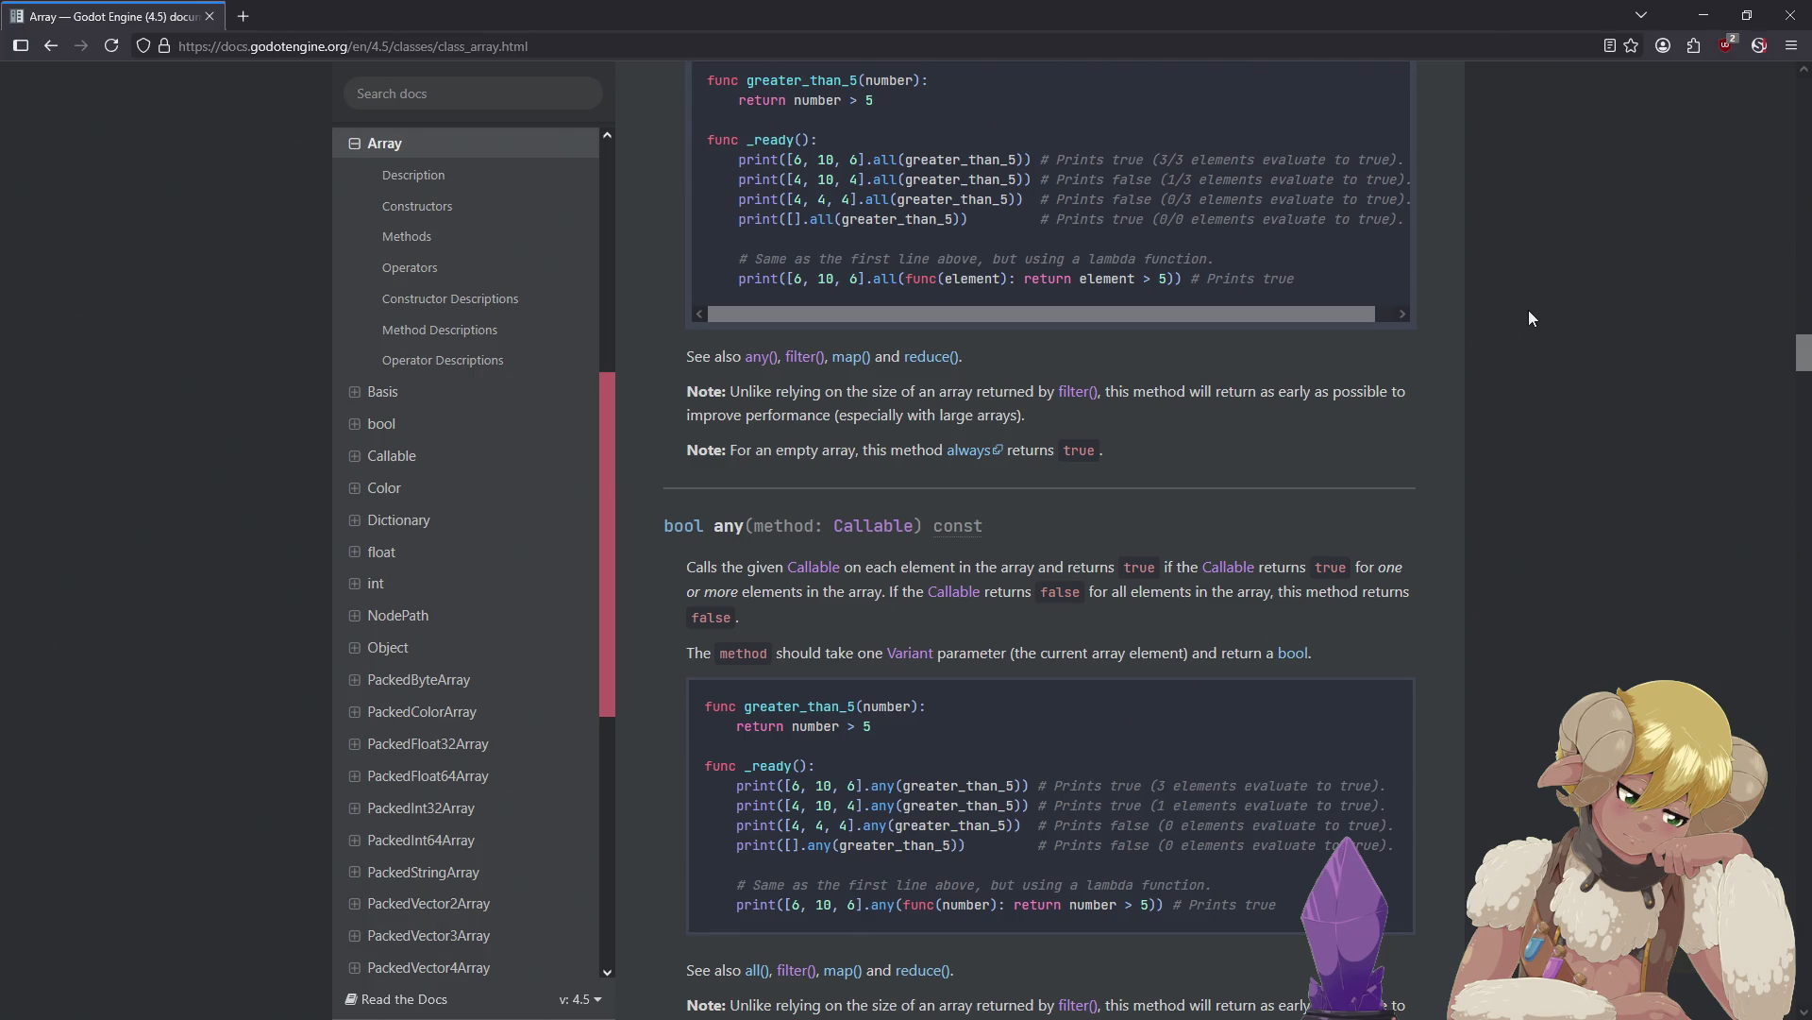
scroll(1521, 304, down, 8)
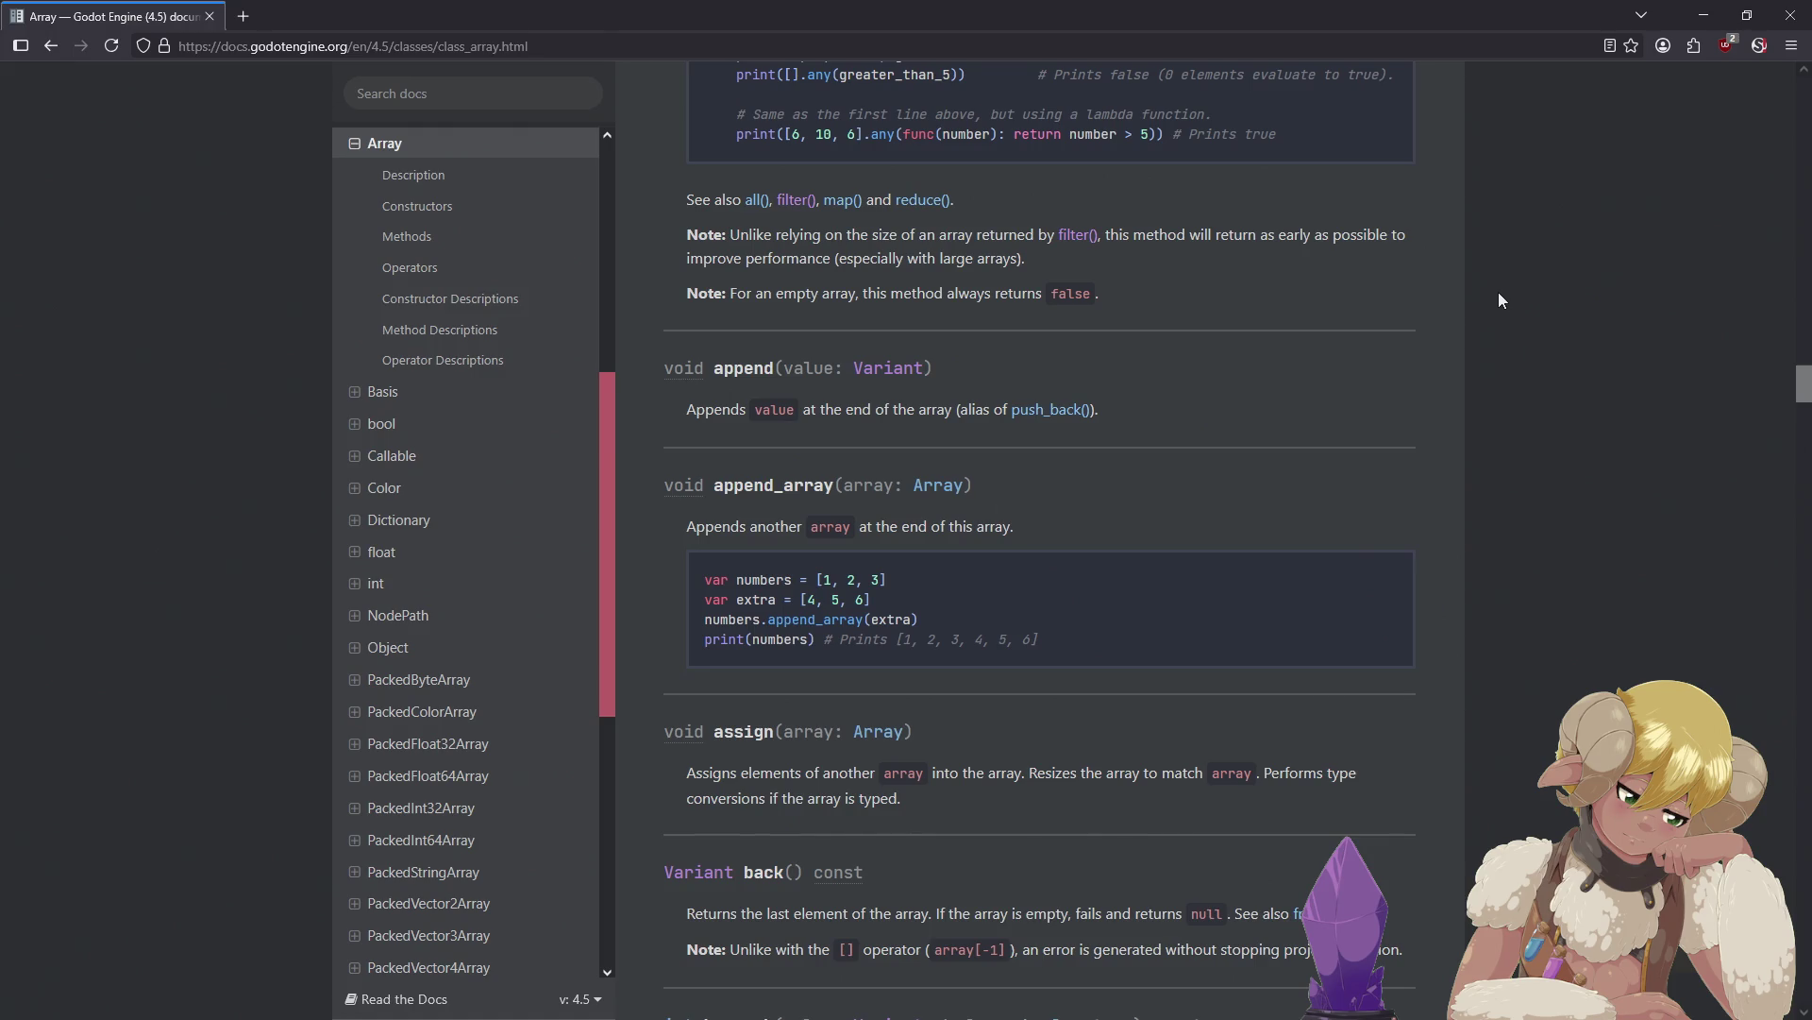
scroll(1499, 301, down, 4)
scroll(1493, 291, down, 2)
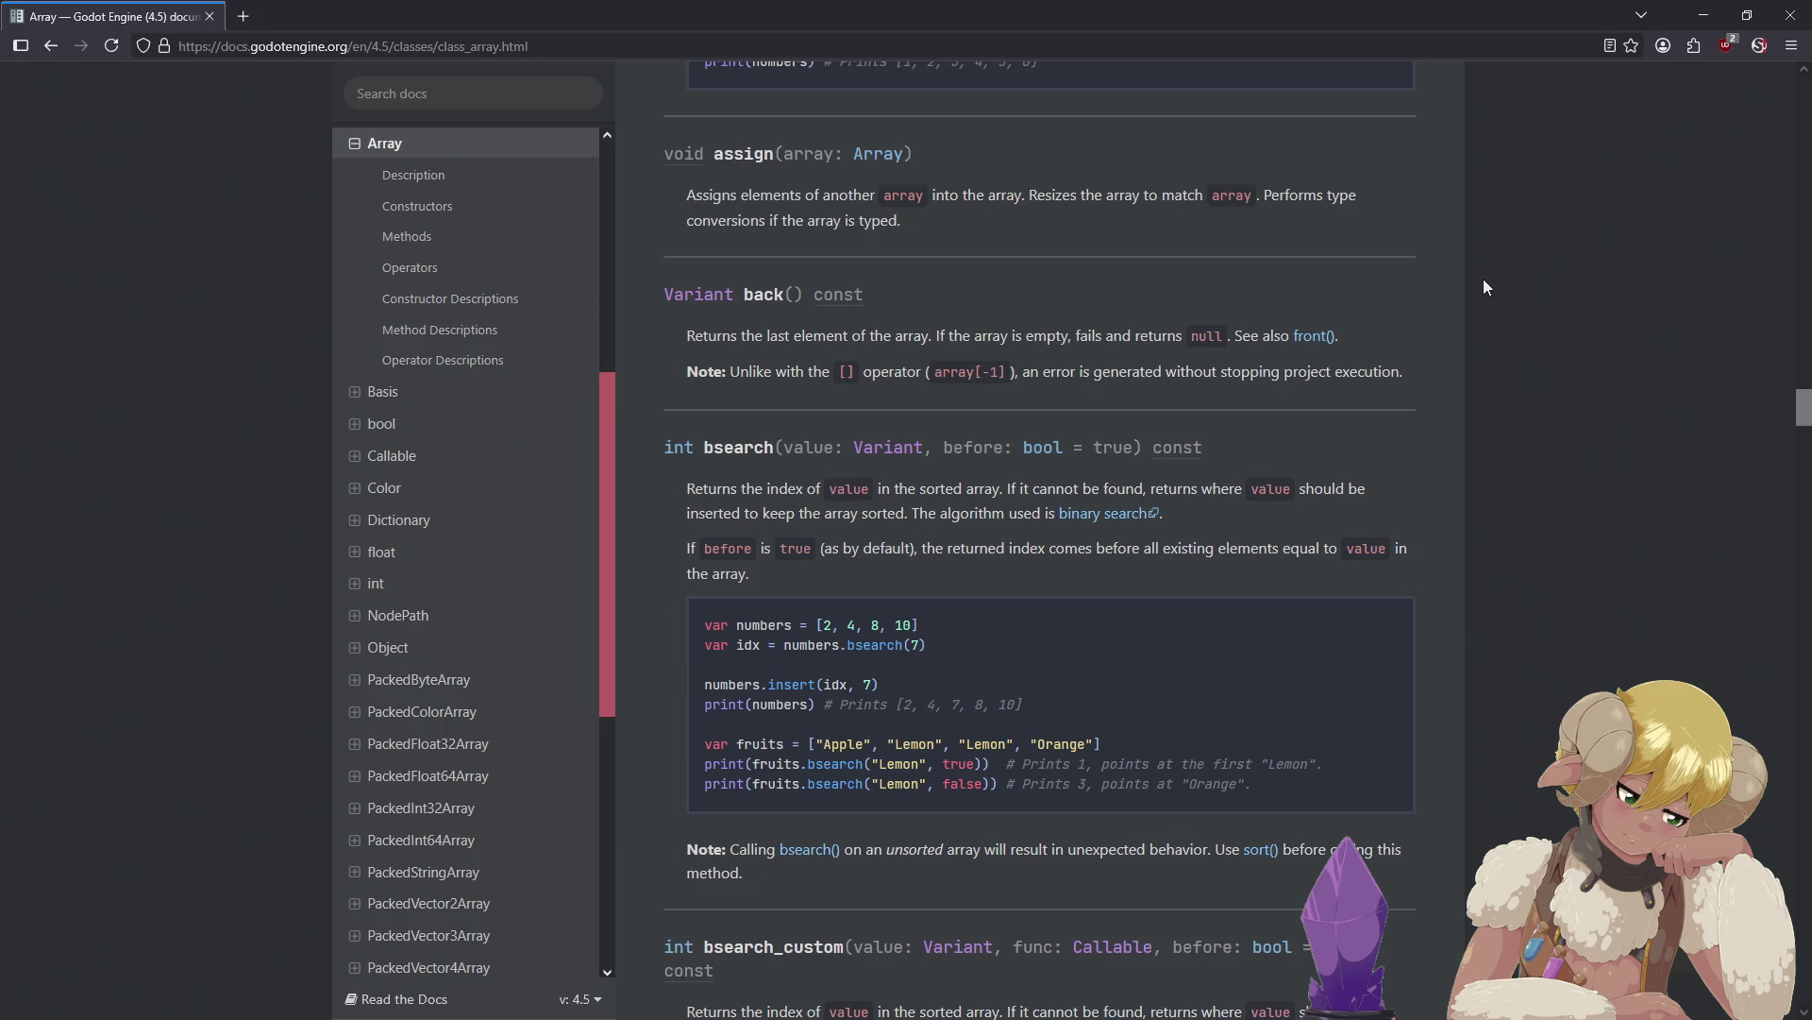
scroll(1480, 279, down, 3)
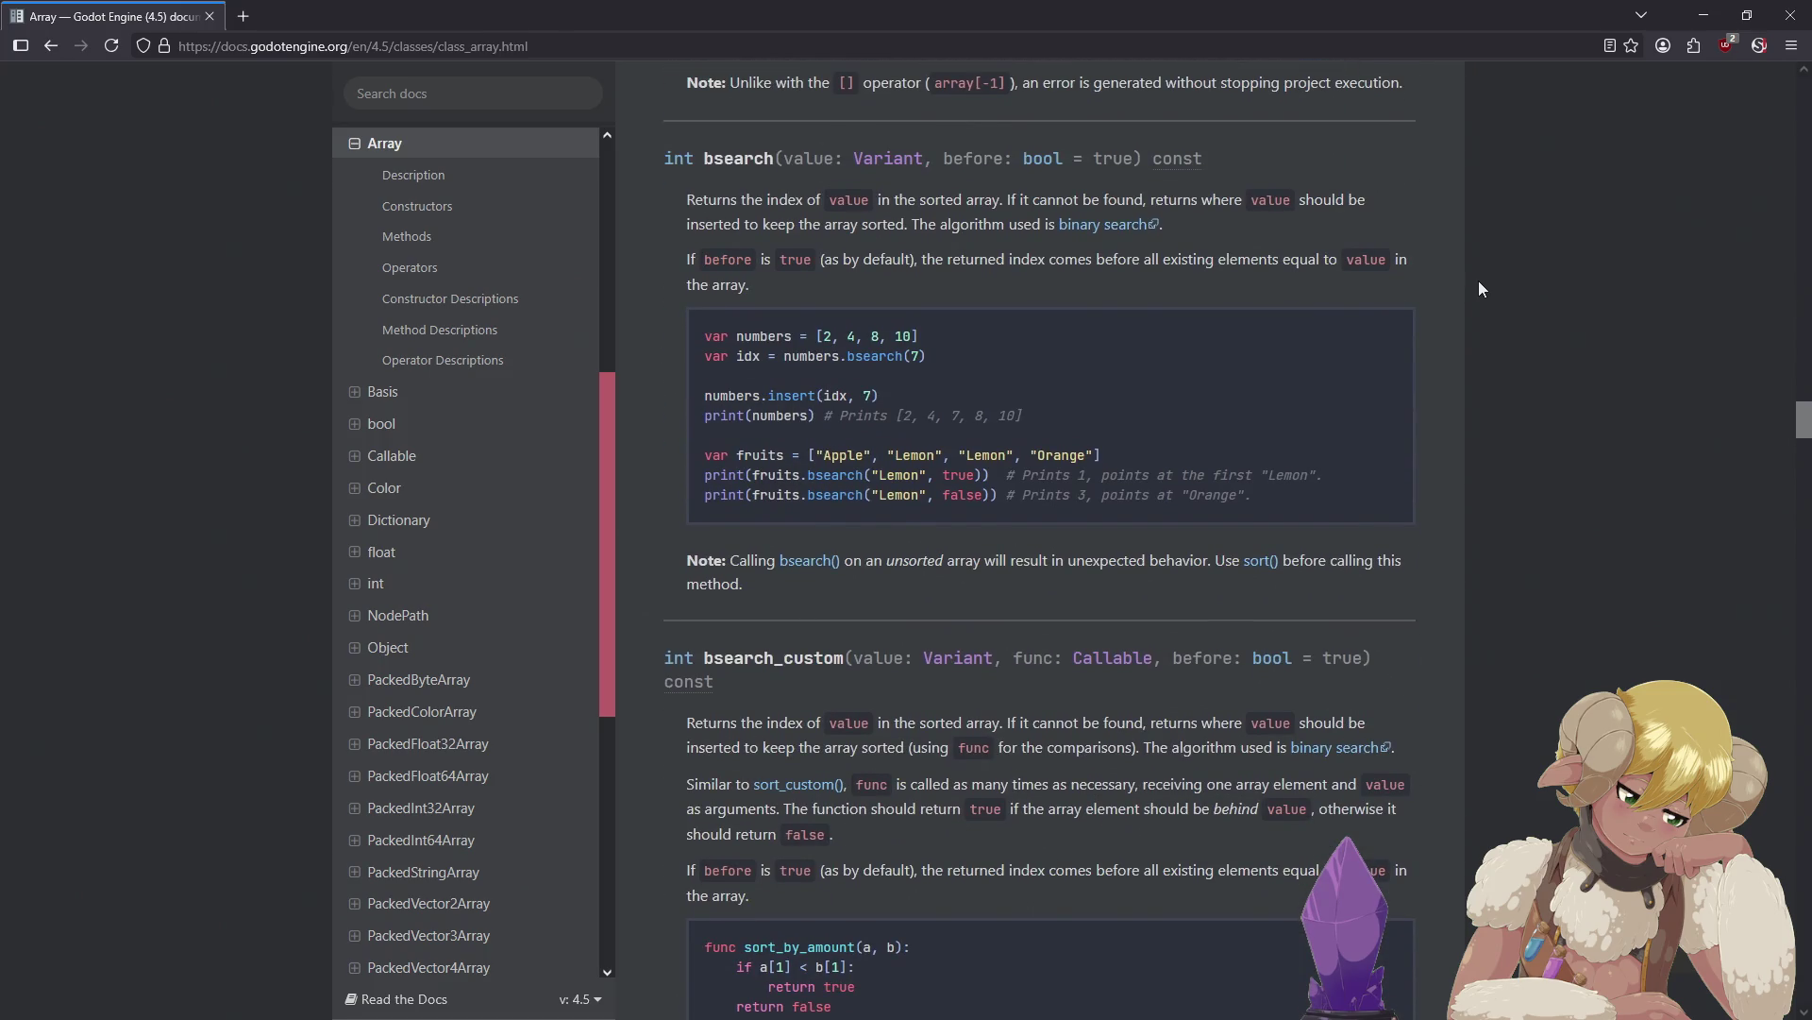
scroll(1478, 282, down, 5)
scroll(1478, 282, up, 1)
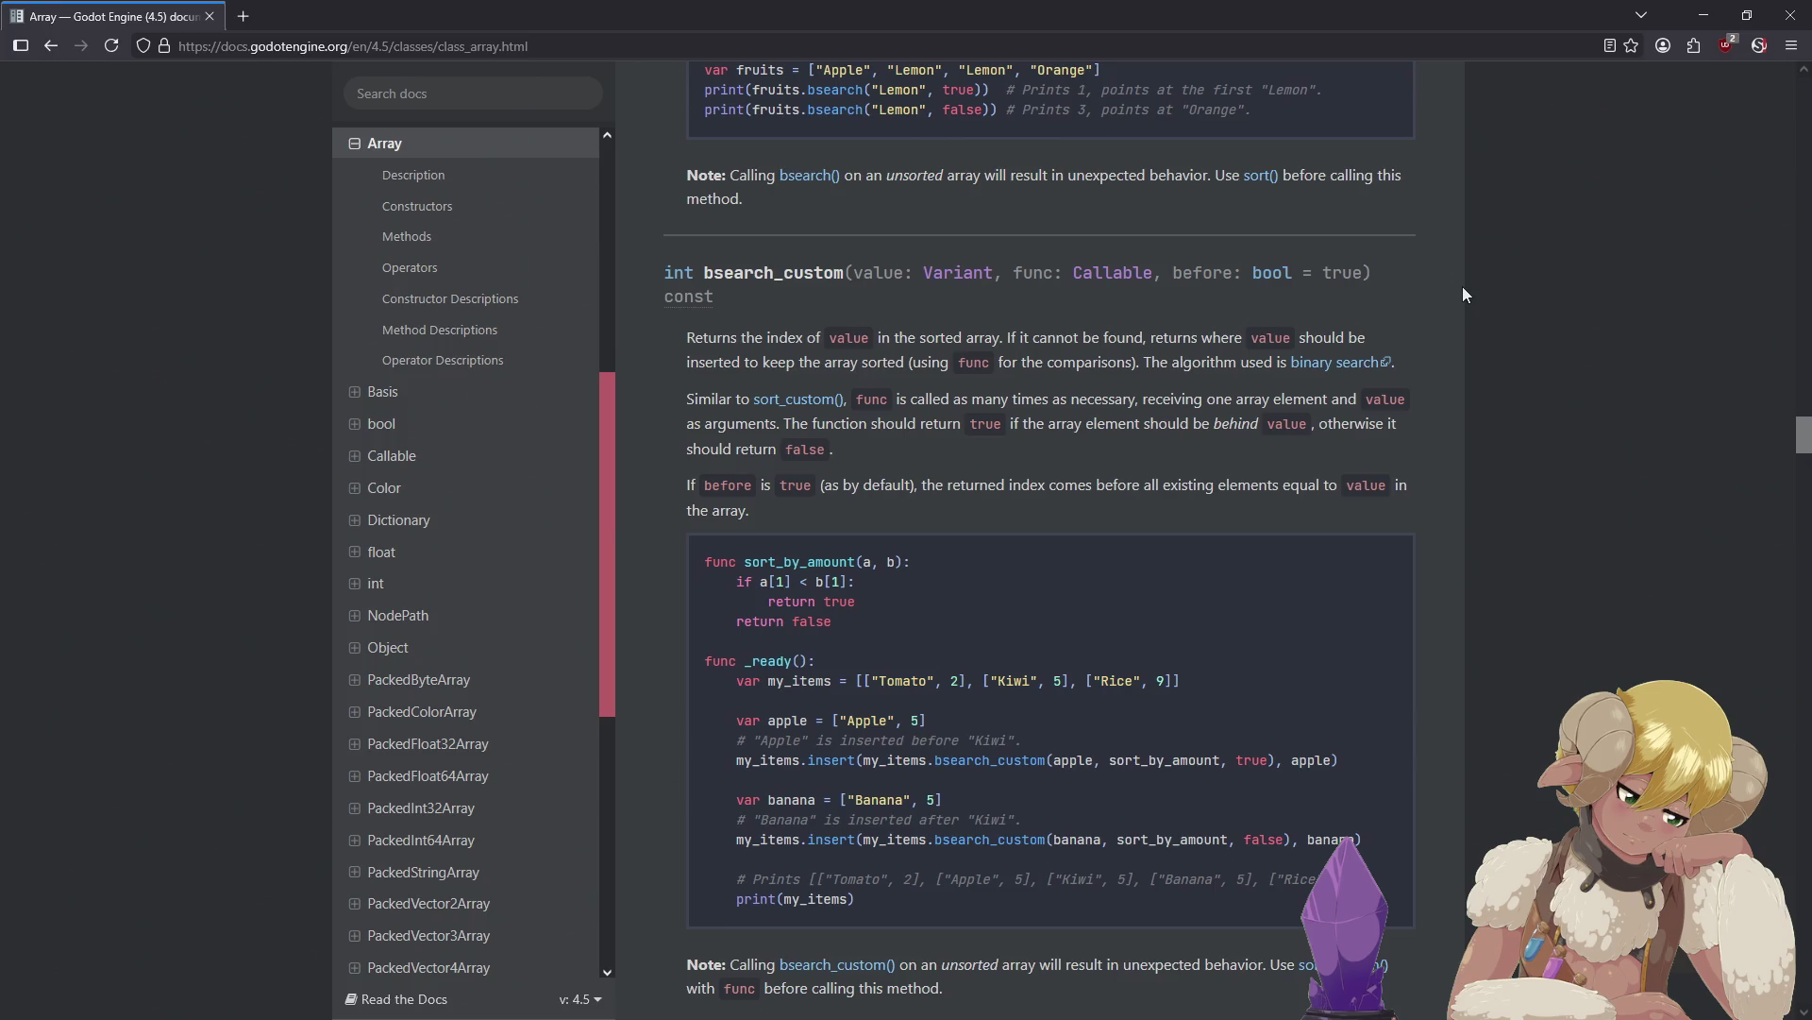
scroll(1460, 296, down, 2)
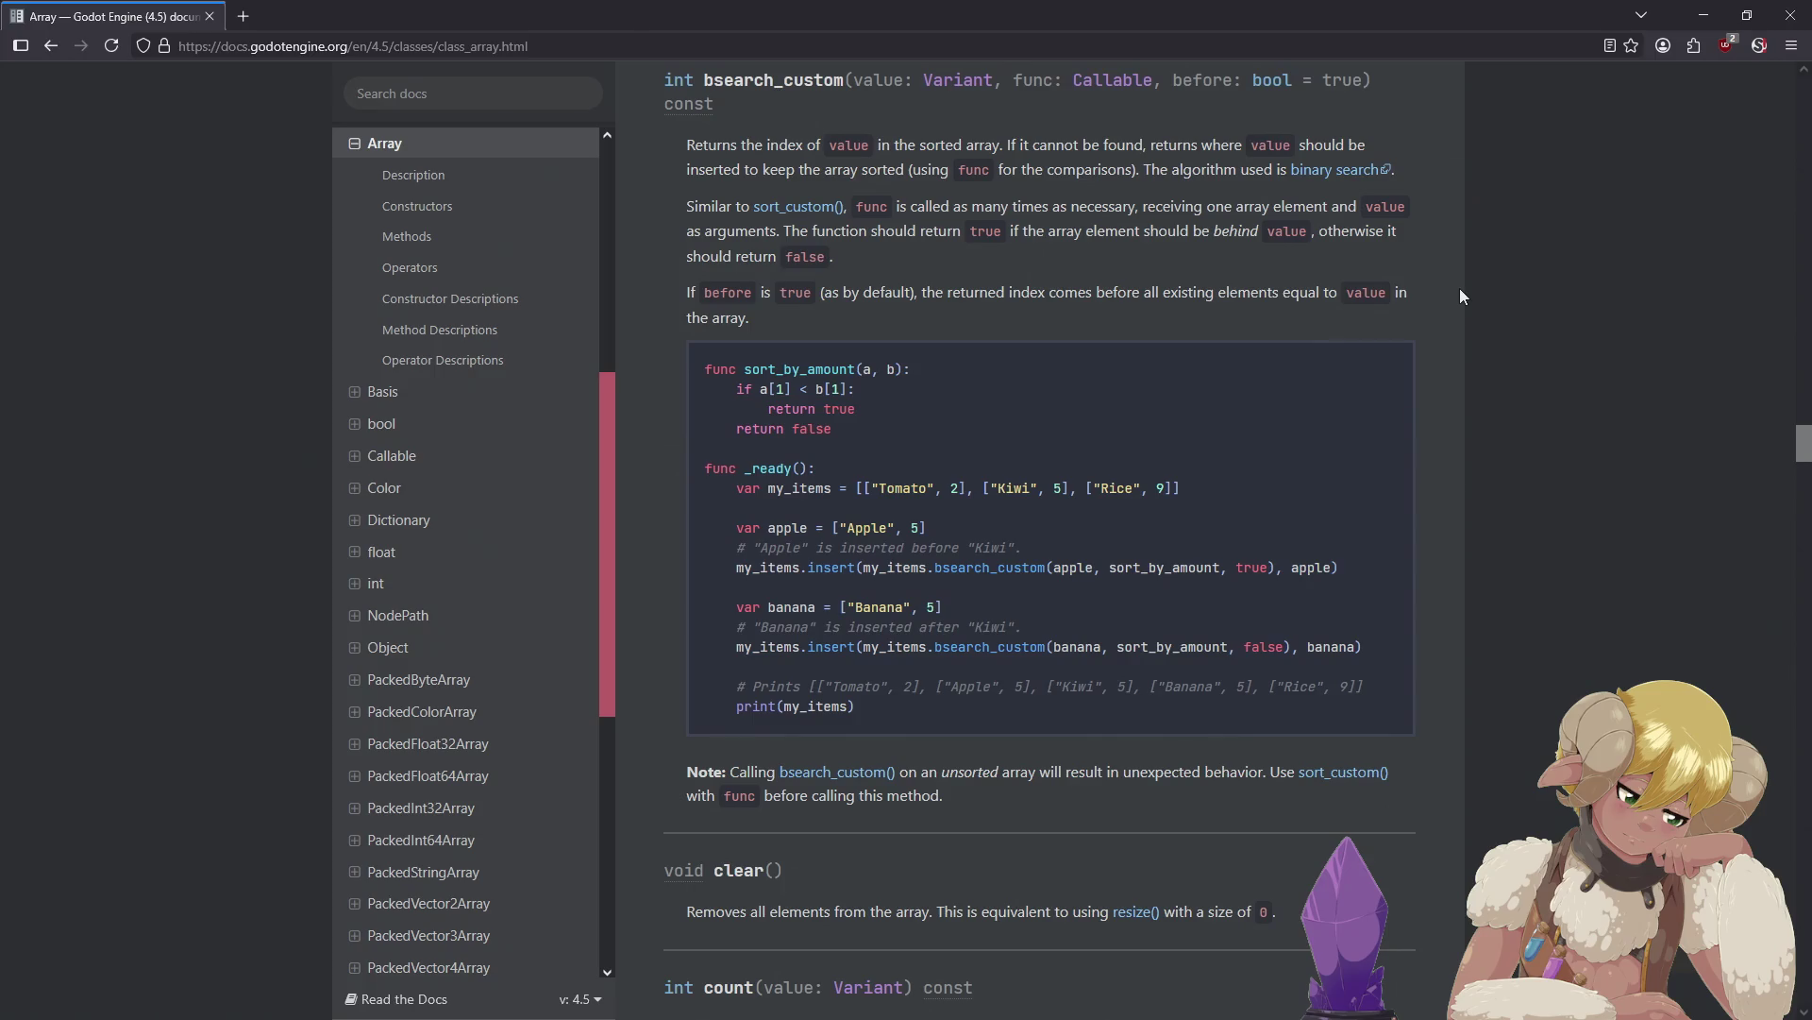
scroll(1460, 291, down, 2)
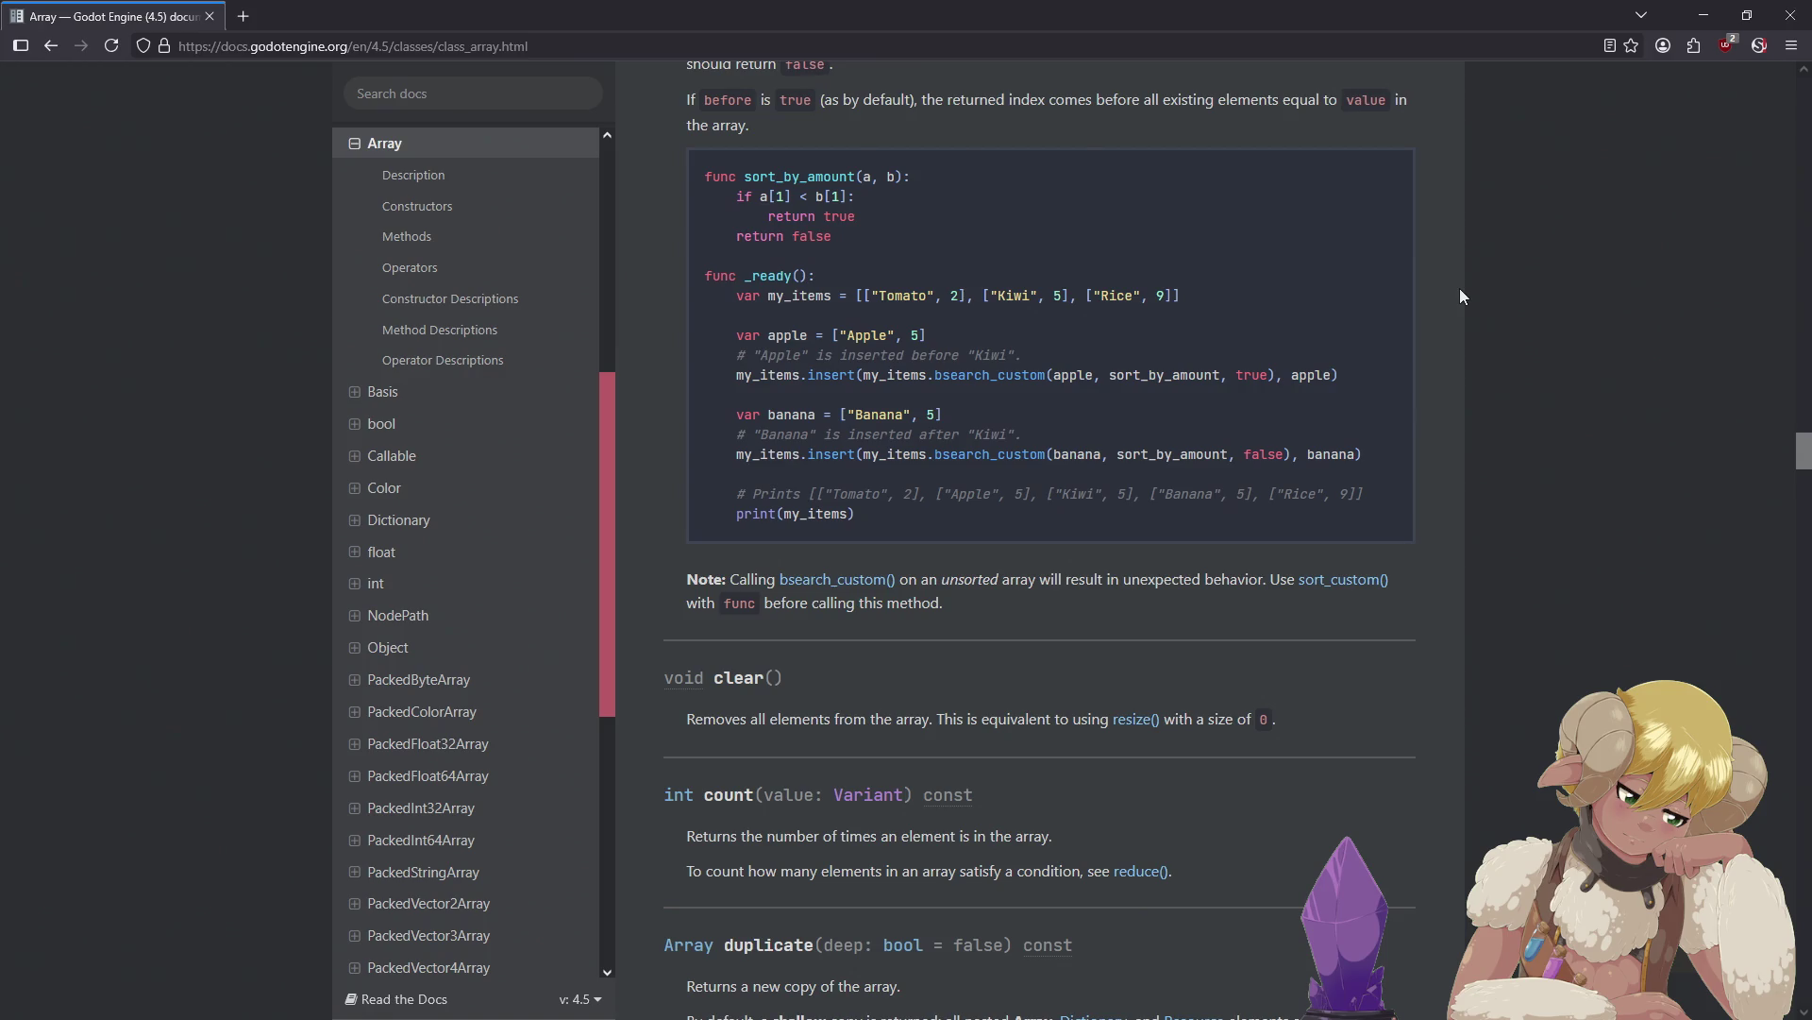
scroll(1459, 289, down, 1)
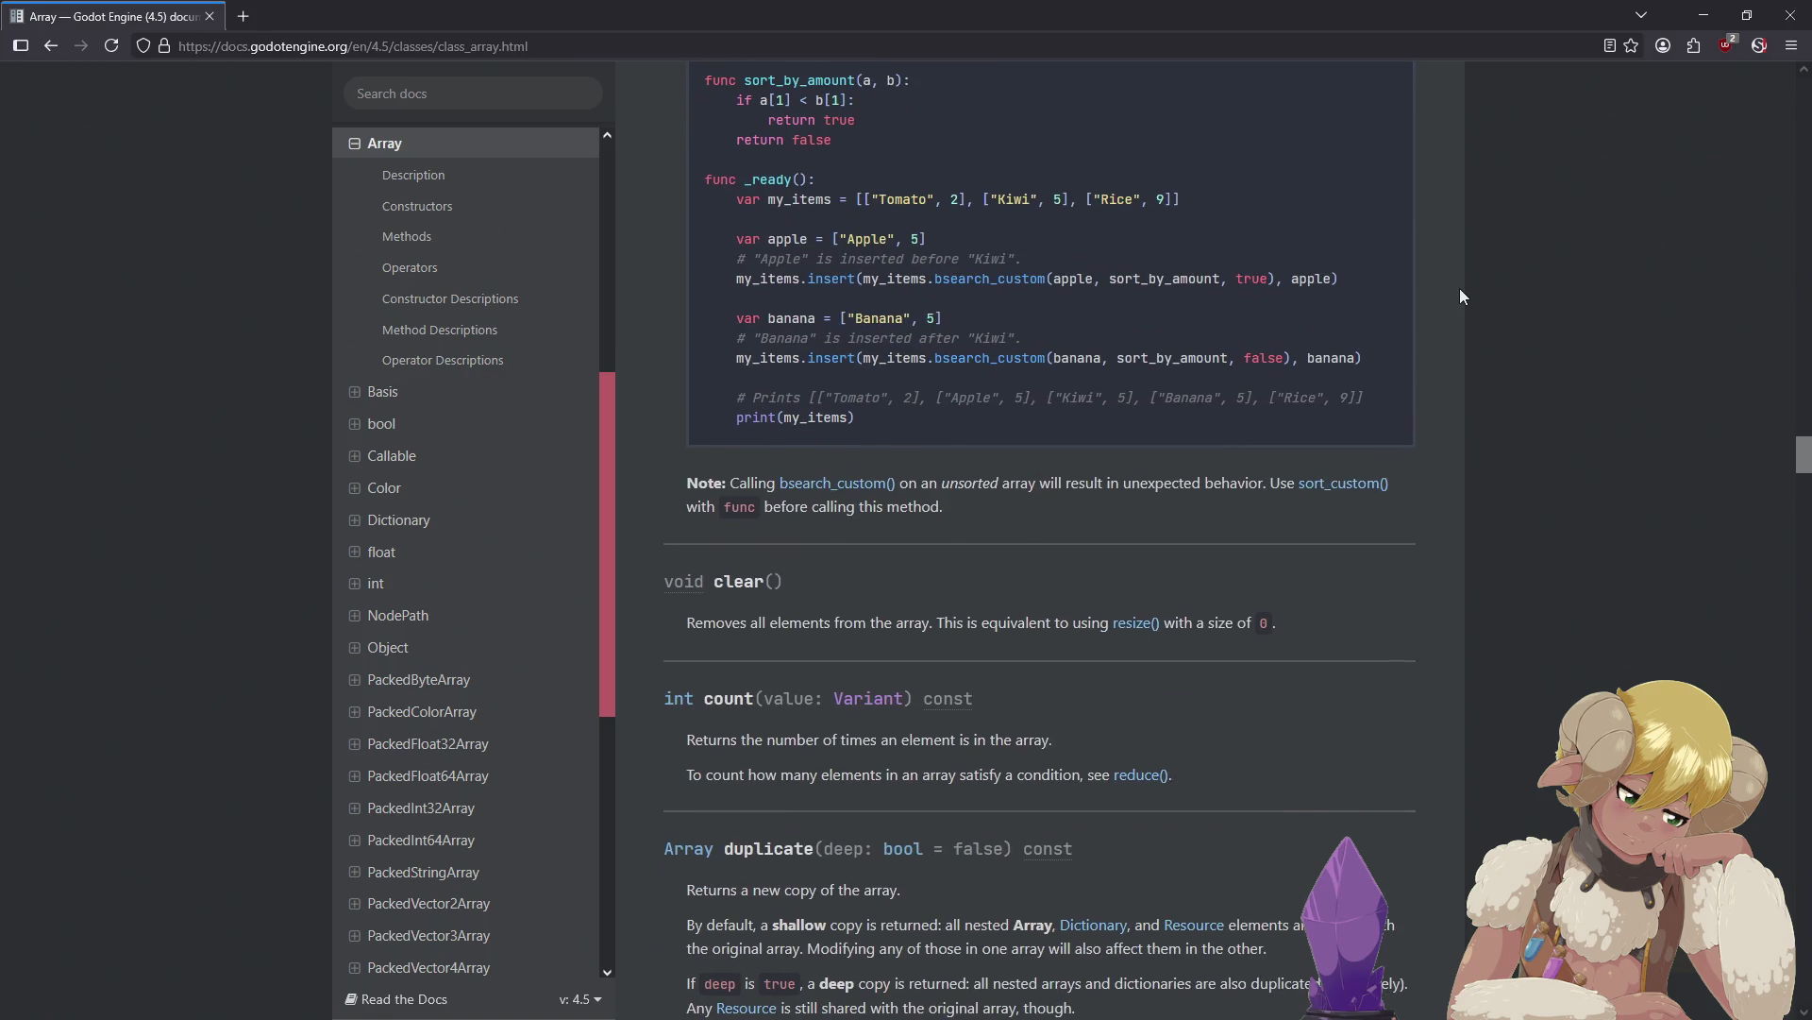
scroll(1459, 289, down, 2)
scroll(1450, 283, down, 3)
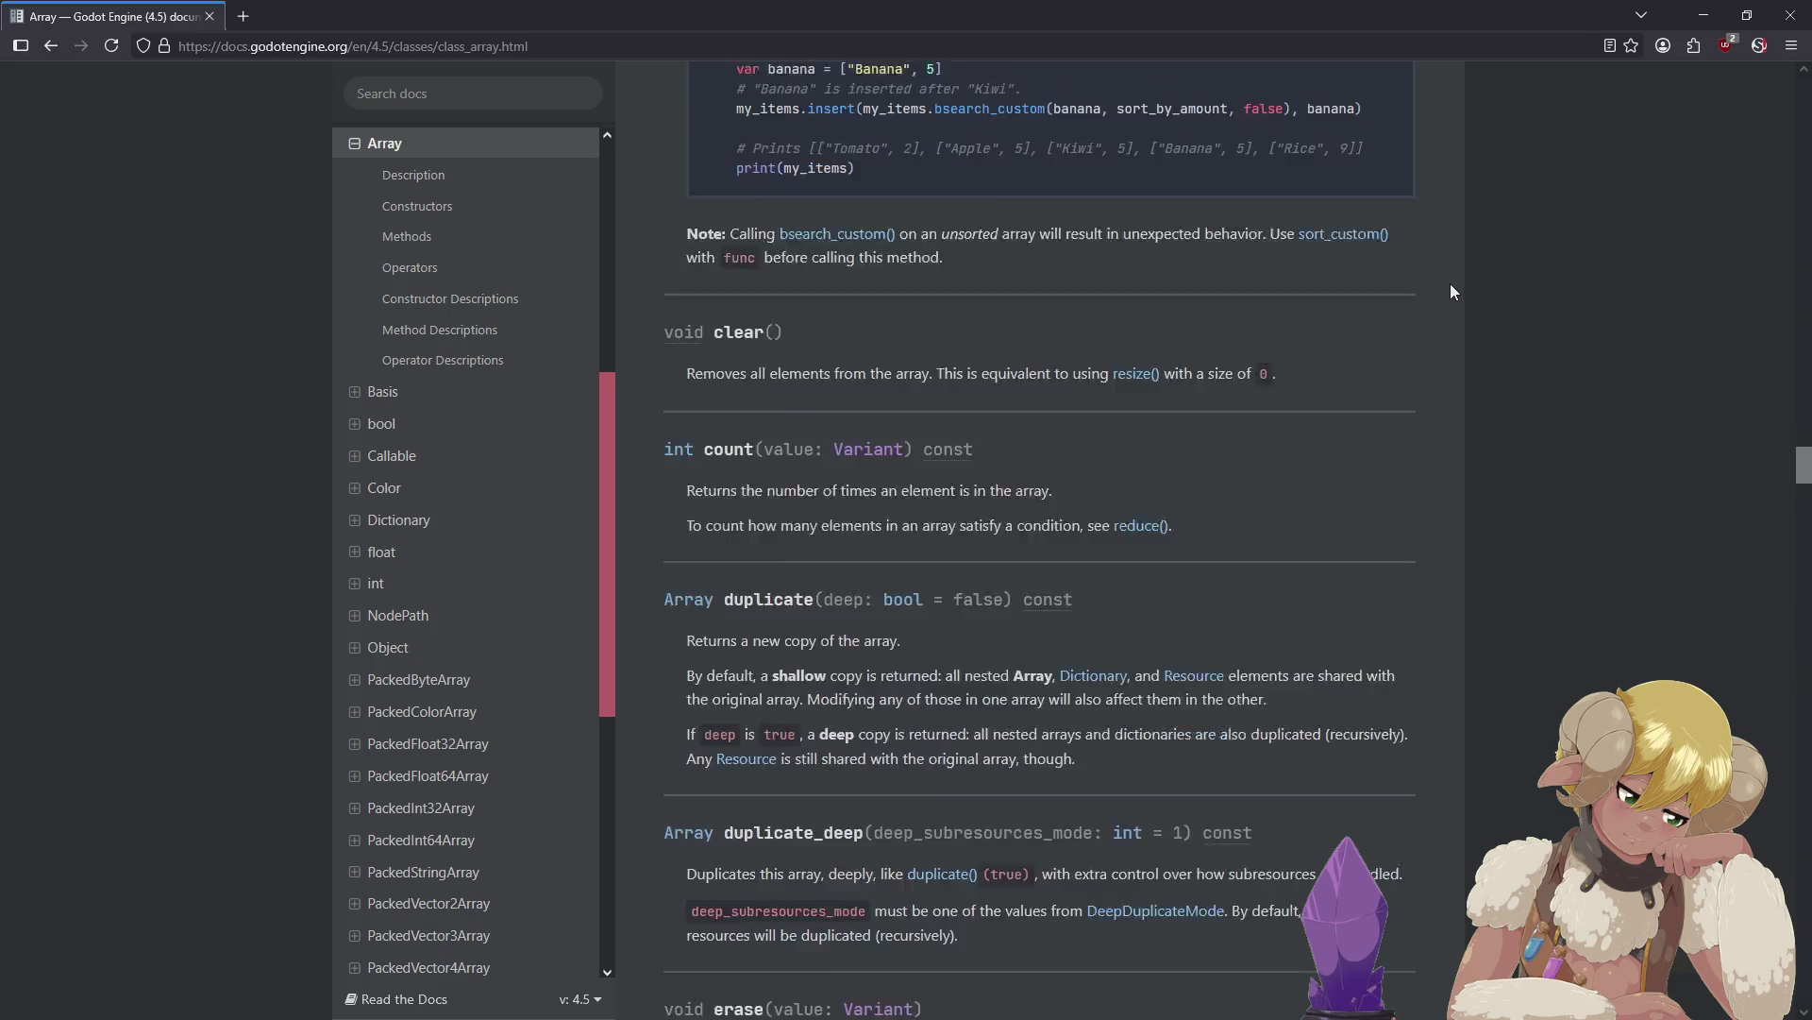
scroll(1450, 283, down, 3)
scroll(1450, 284, down, 4)
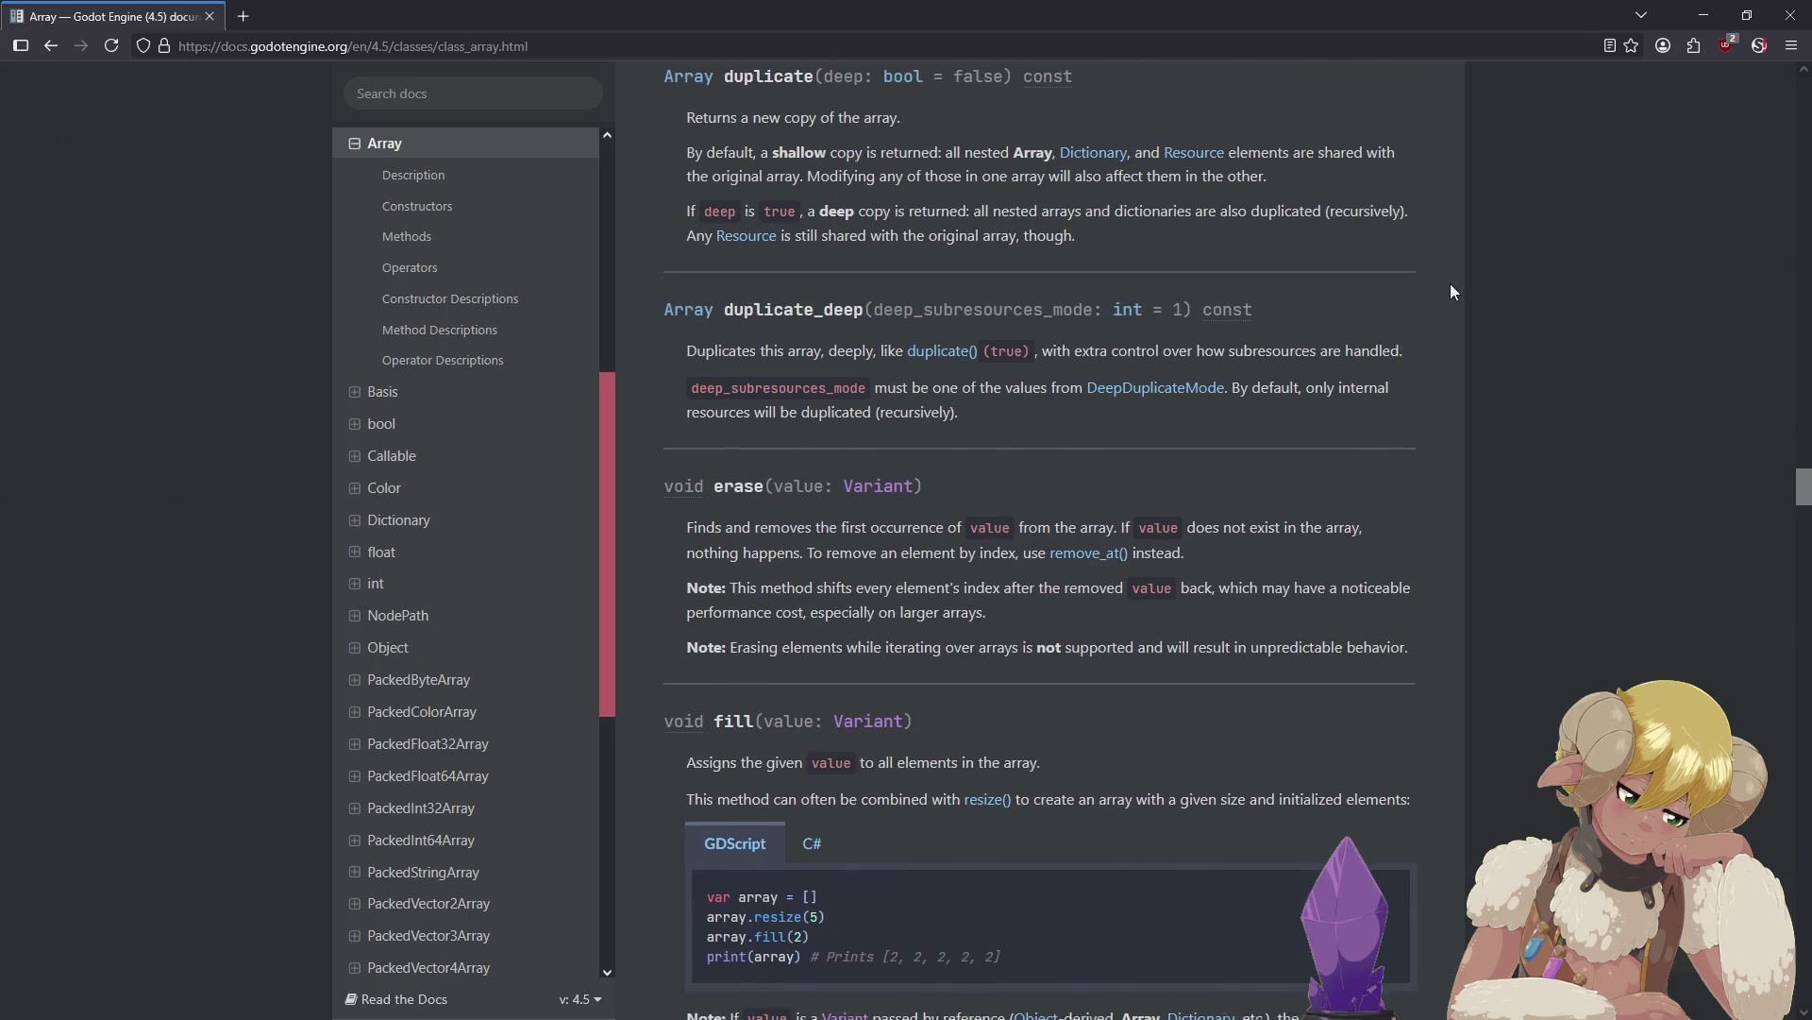
scroll(1449, 287, down, 5)
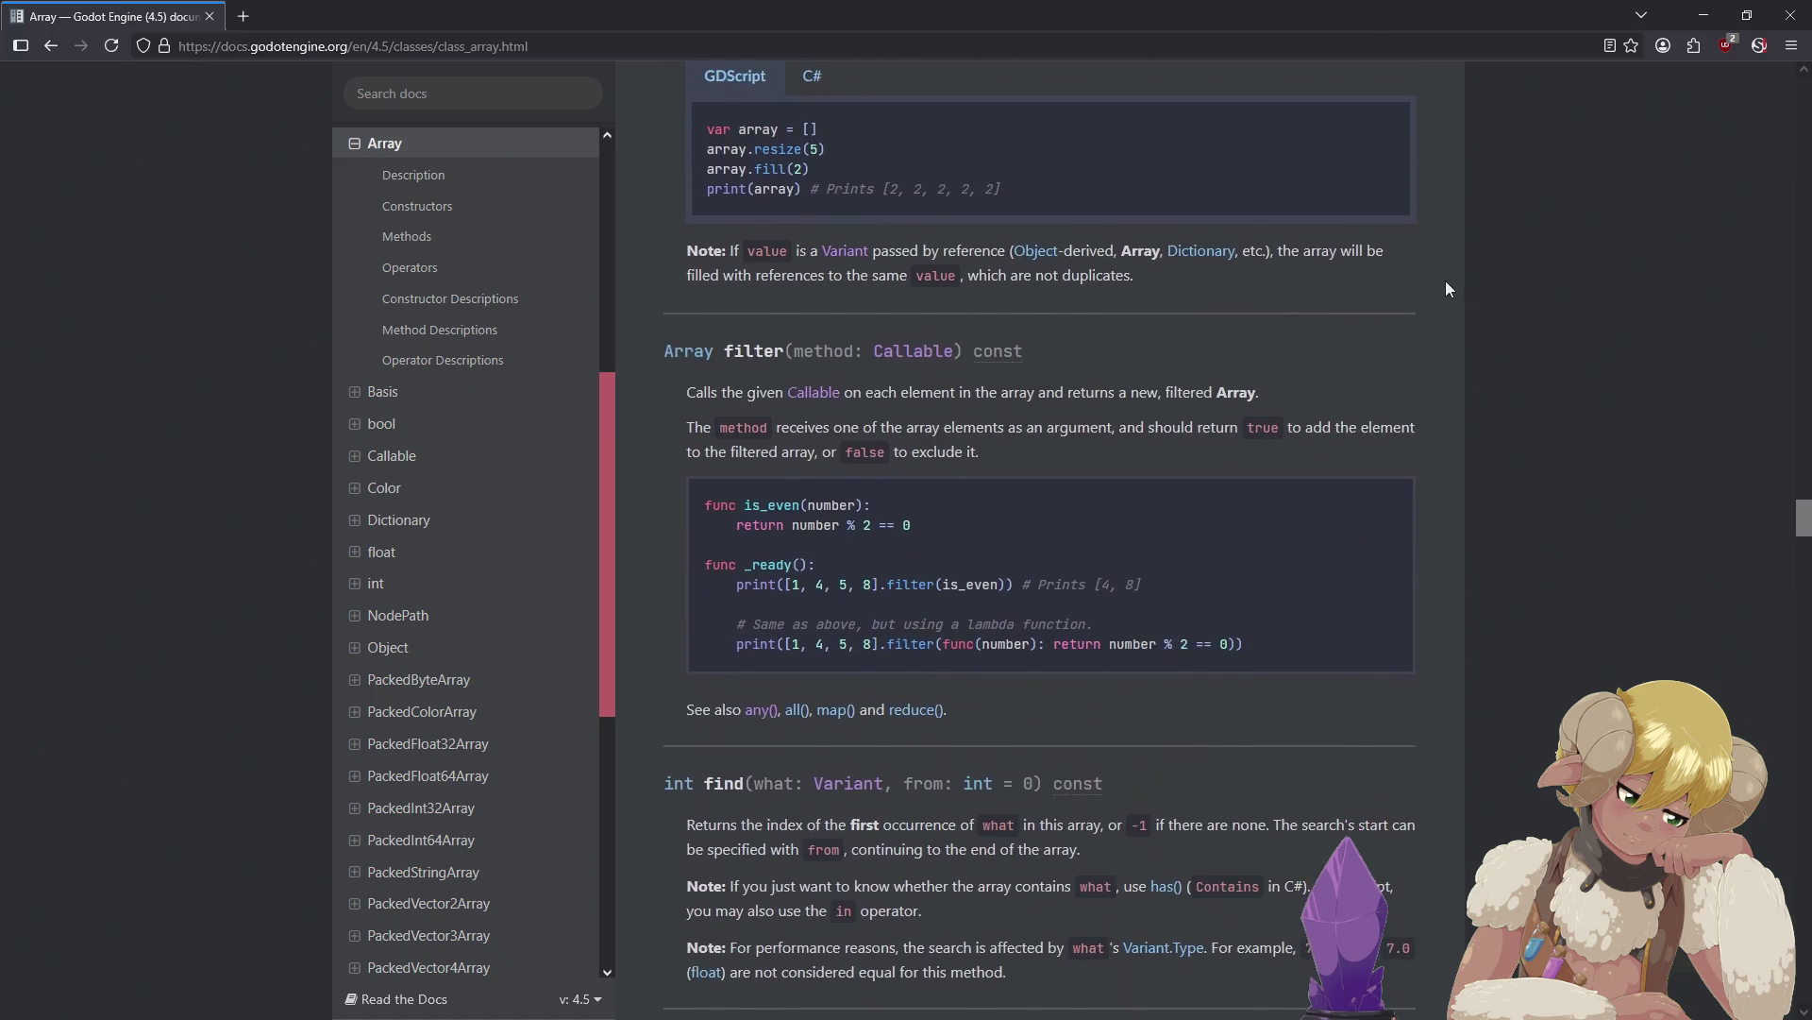
scroll(1445, 286, down, 1)
scroll(1444, 283, down, 3)
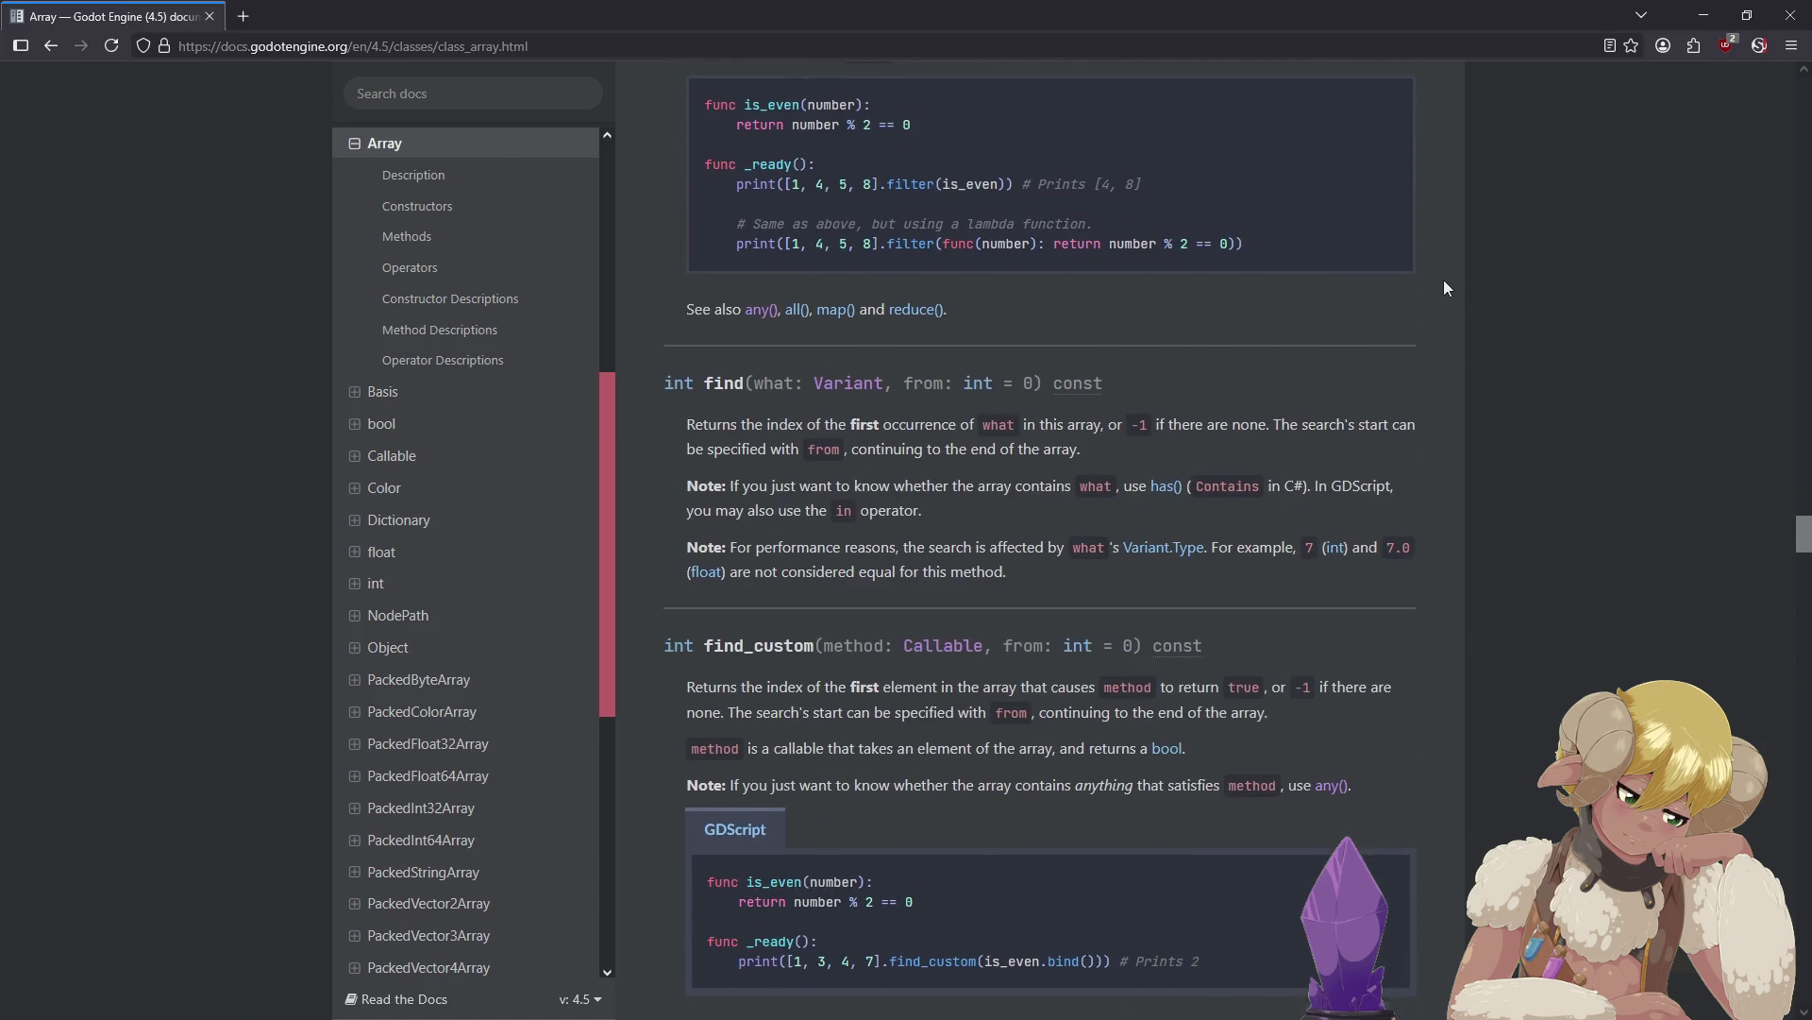
scroll(1444, 284, down, 6)
scroll(1444, 281, down, 5)
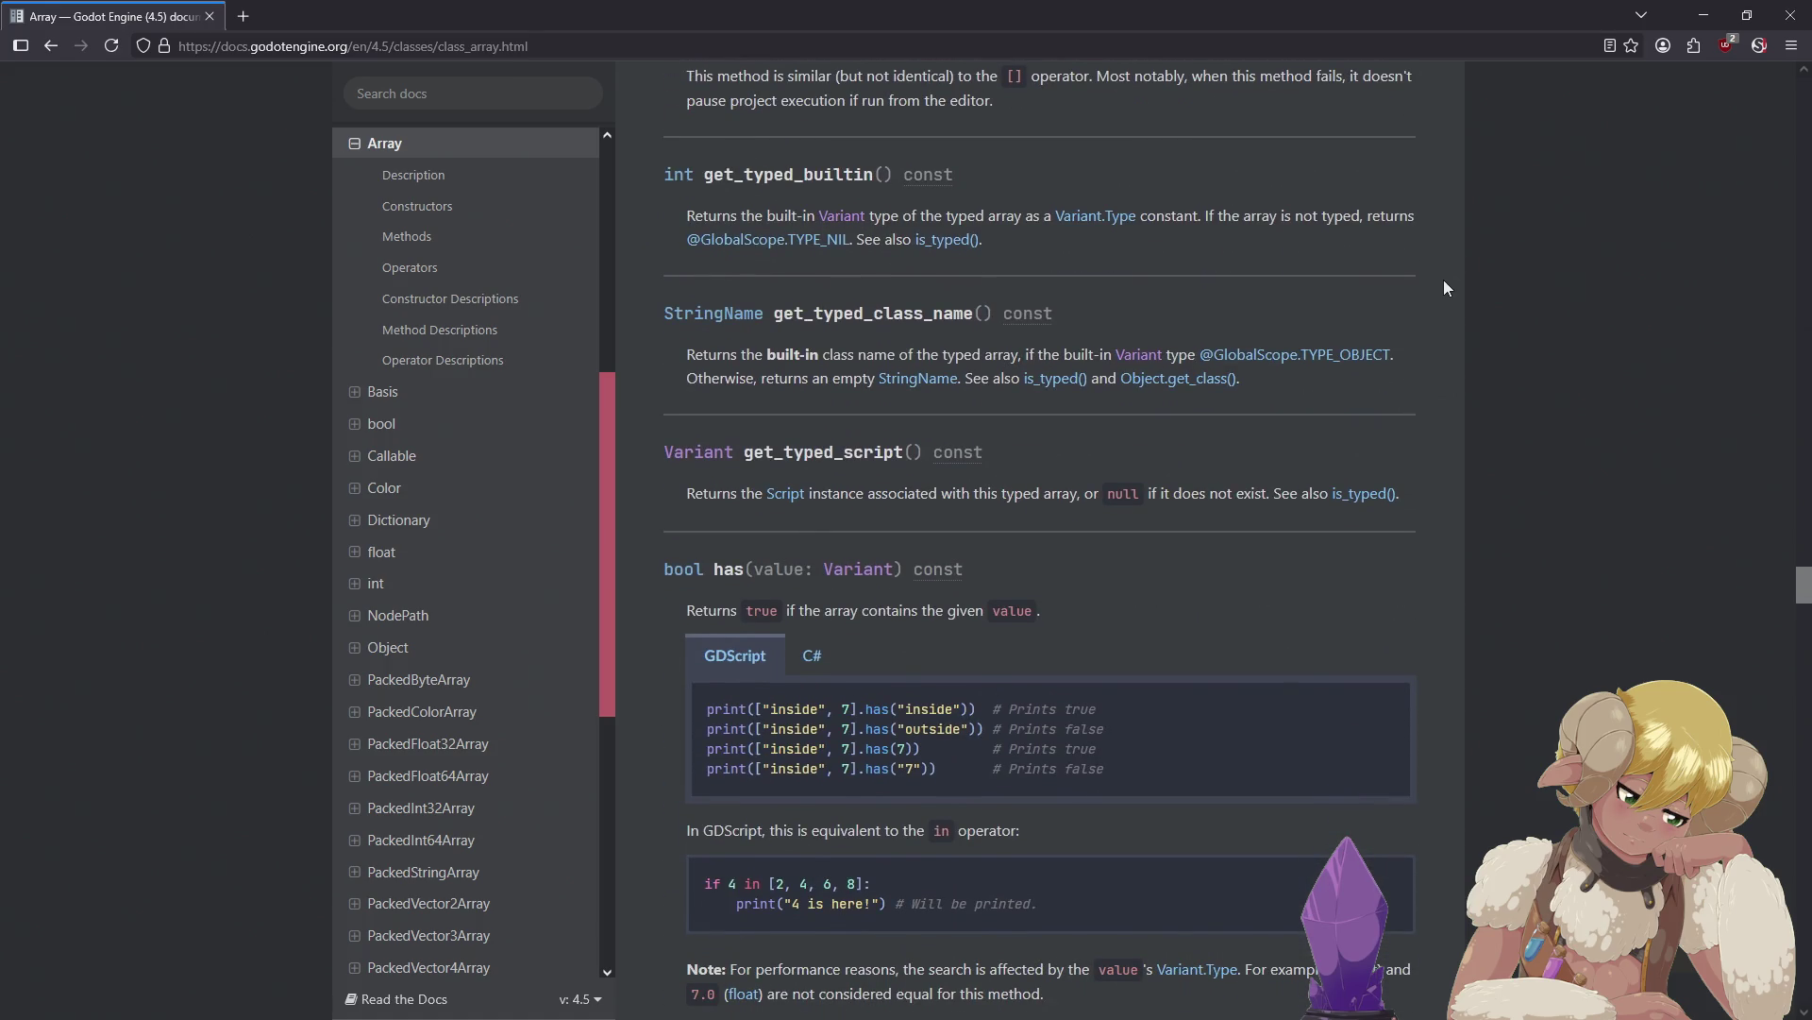
scroll(1434, 279, down, 4)
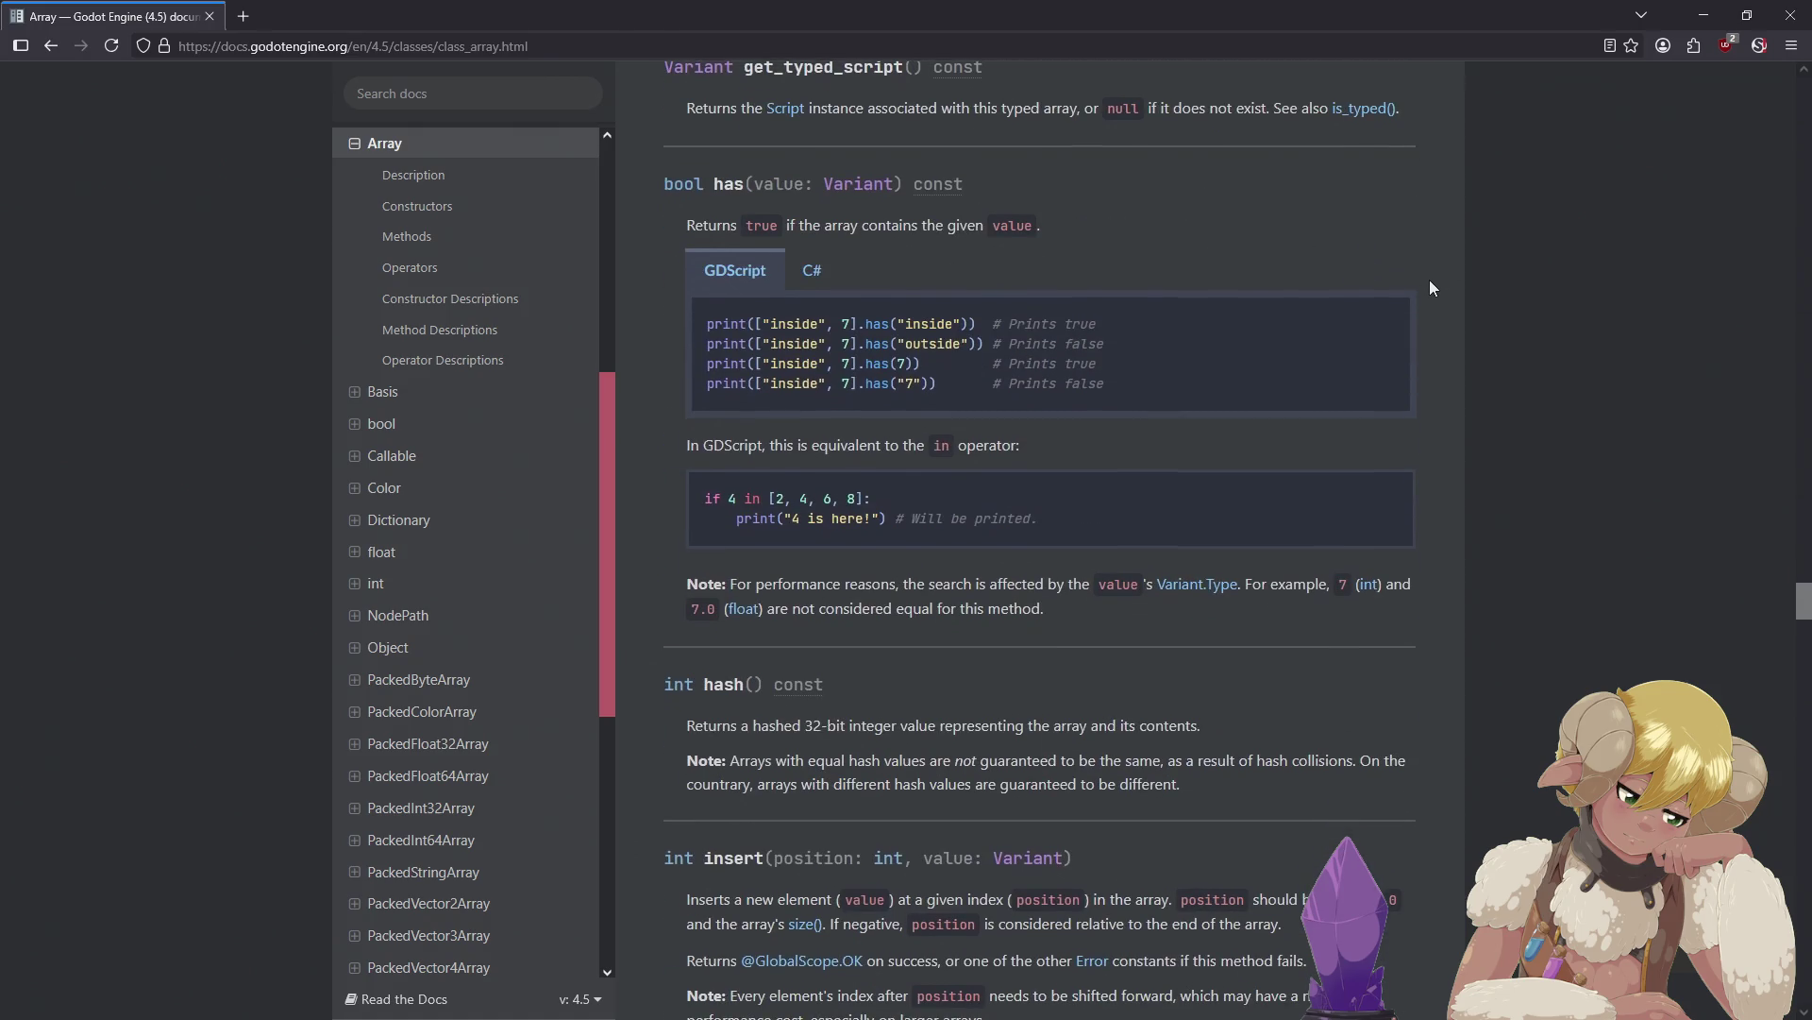
scroll(1430, 283, down, 3)
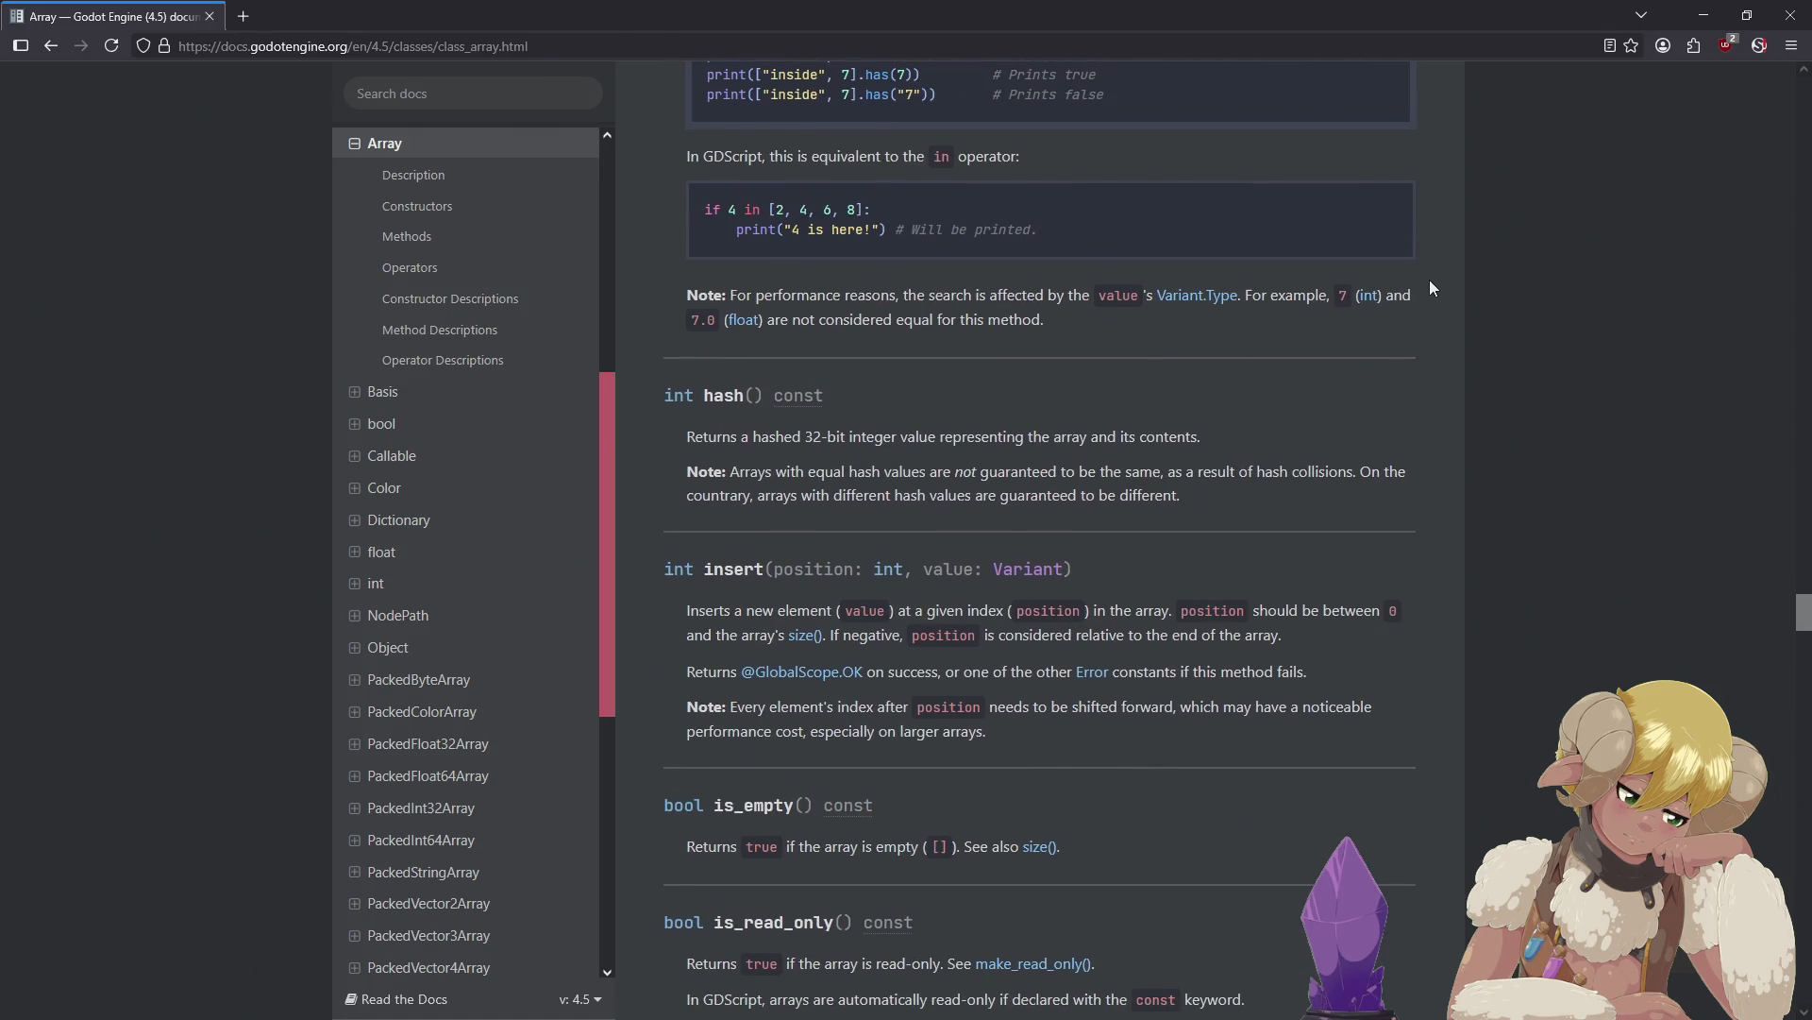
scroll(1430, 279, down, 5)
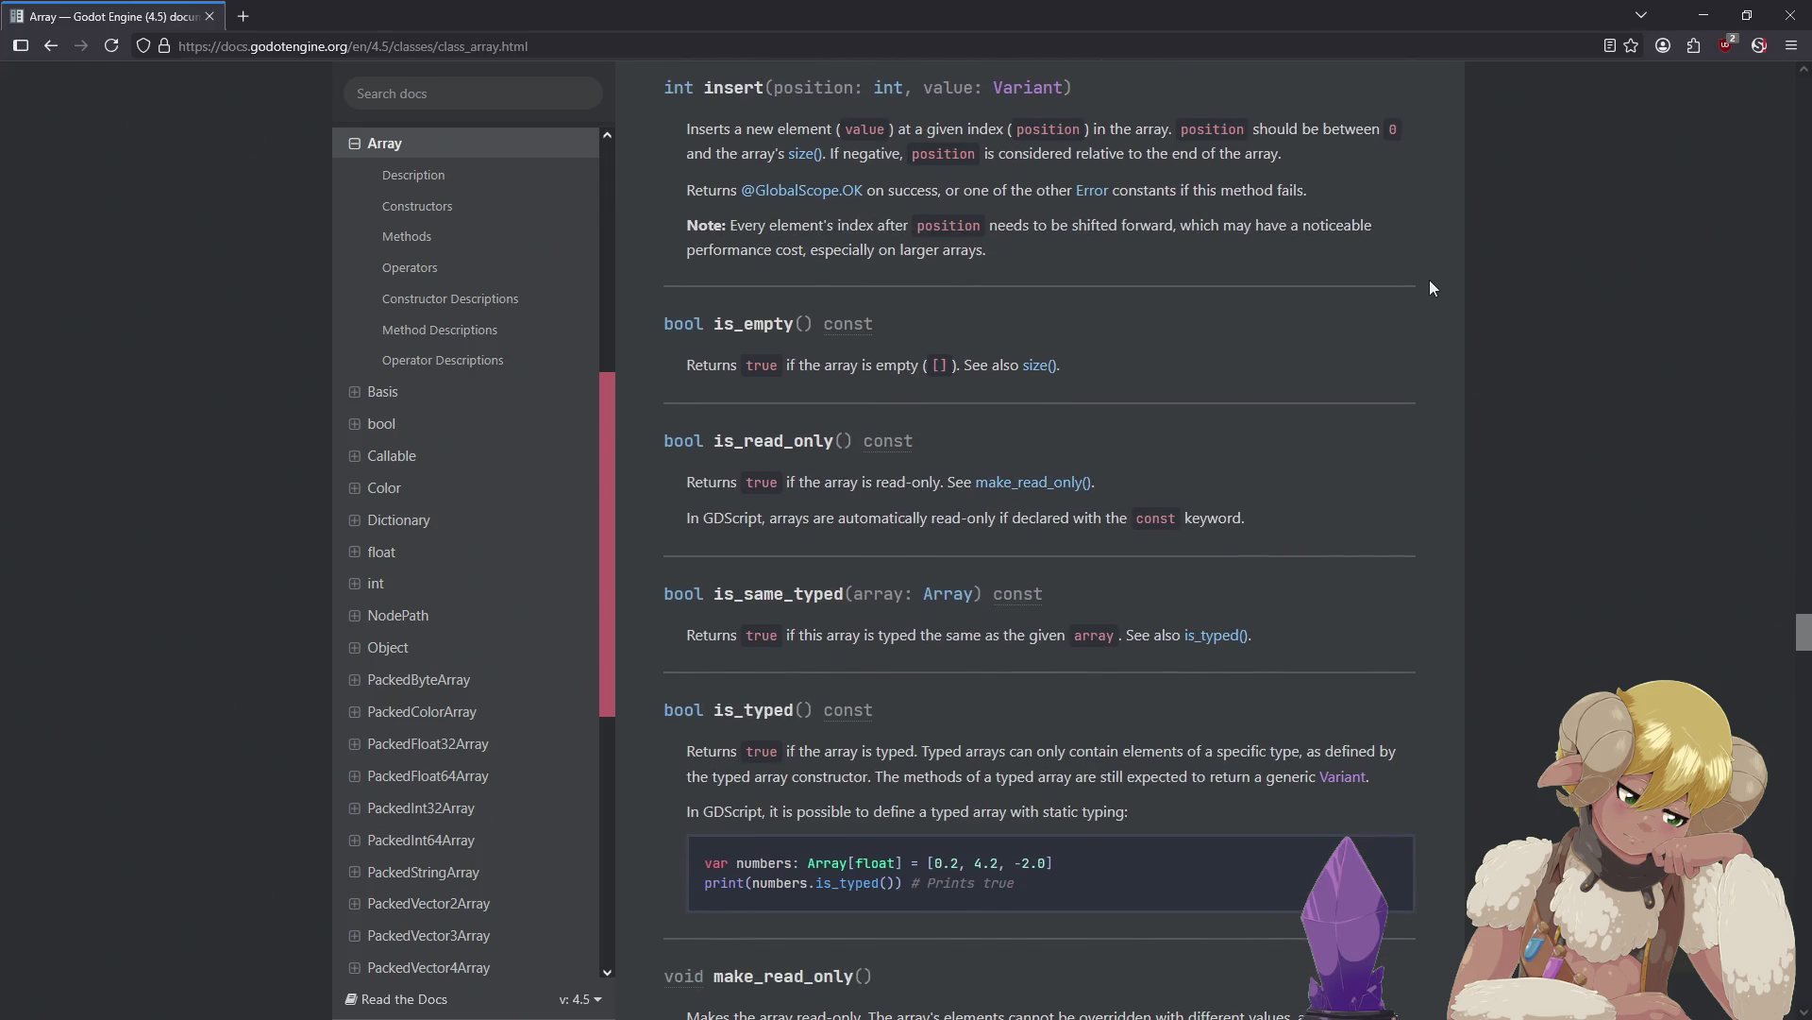
scroll(1431, 283, down, 5)
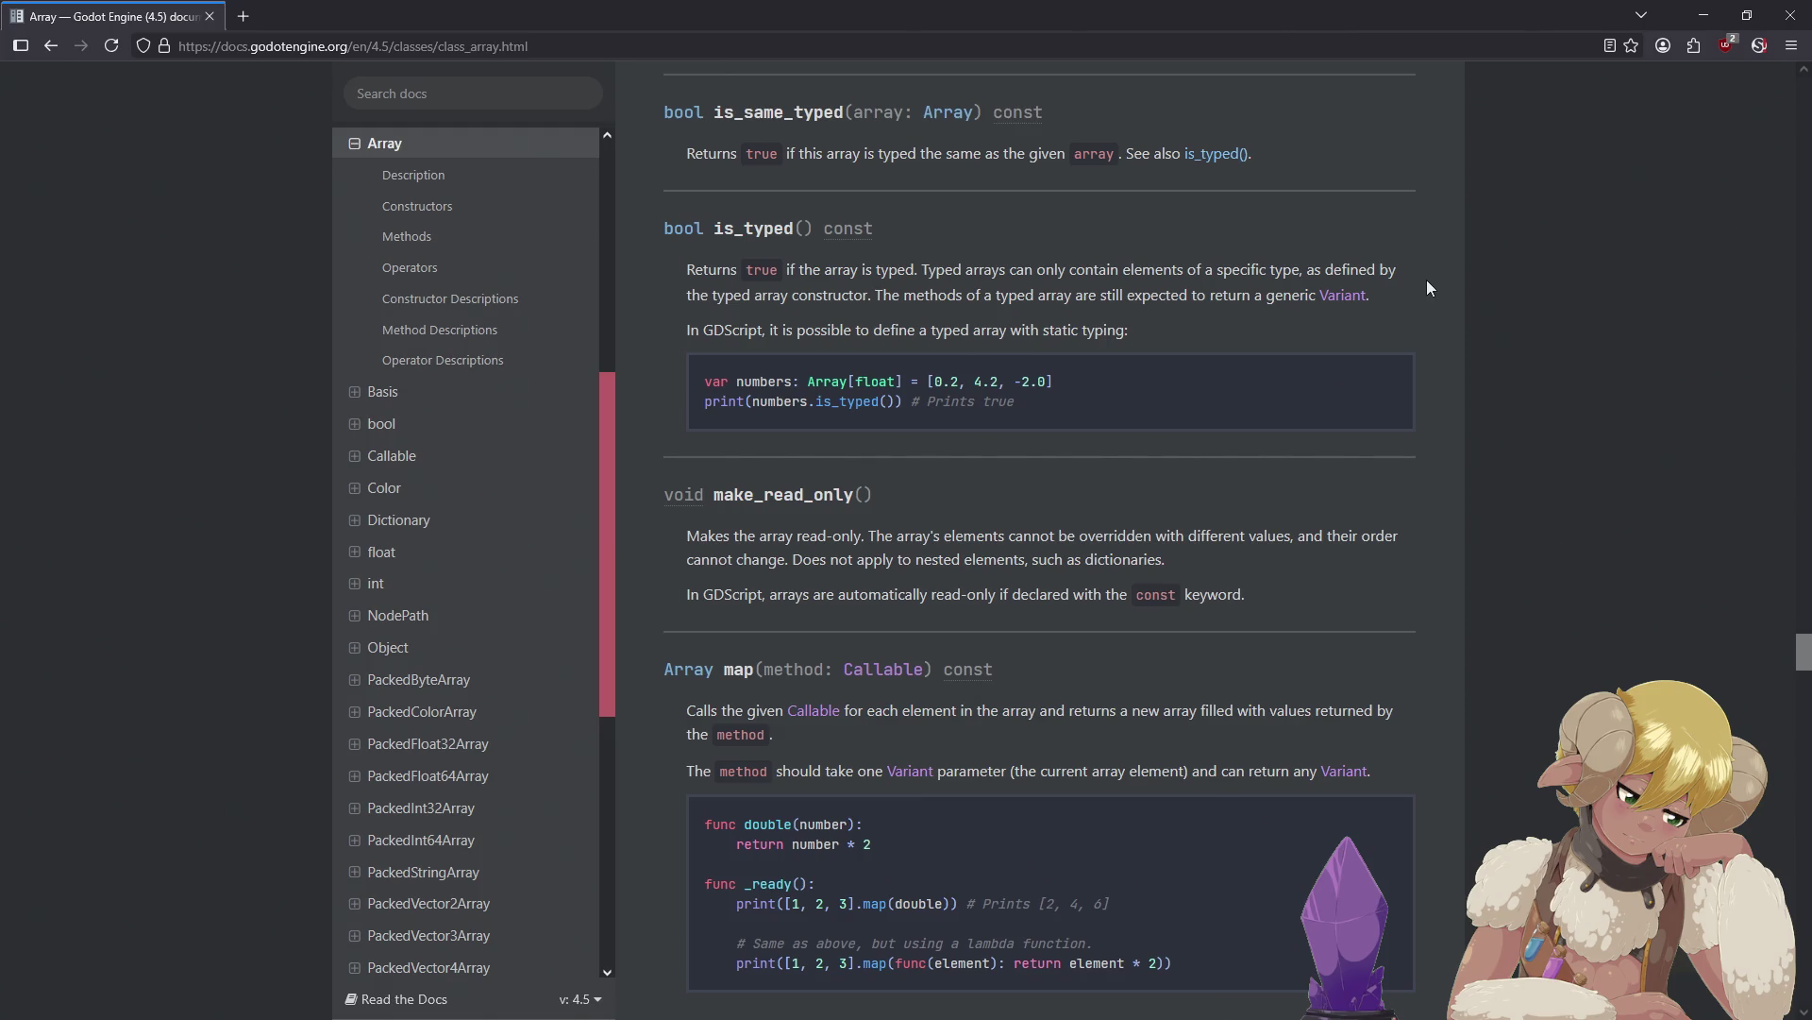
scroll(1427, 287, down, 3)
scroll(1420, 287, down, 3)
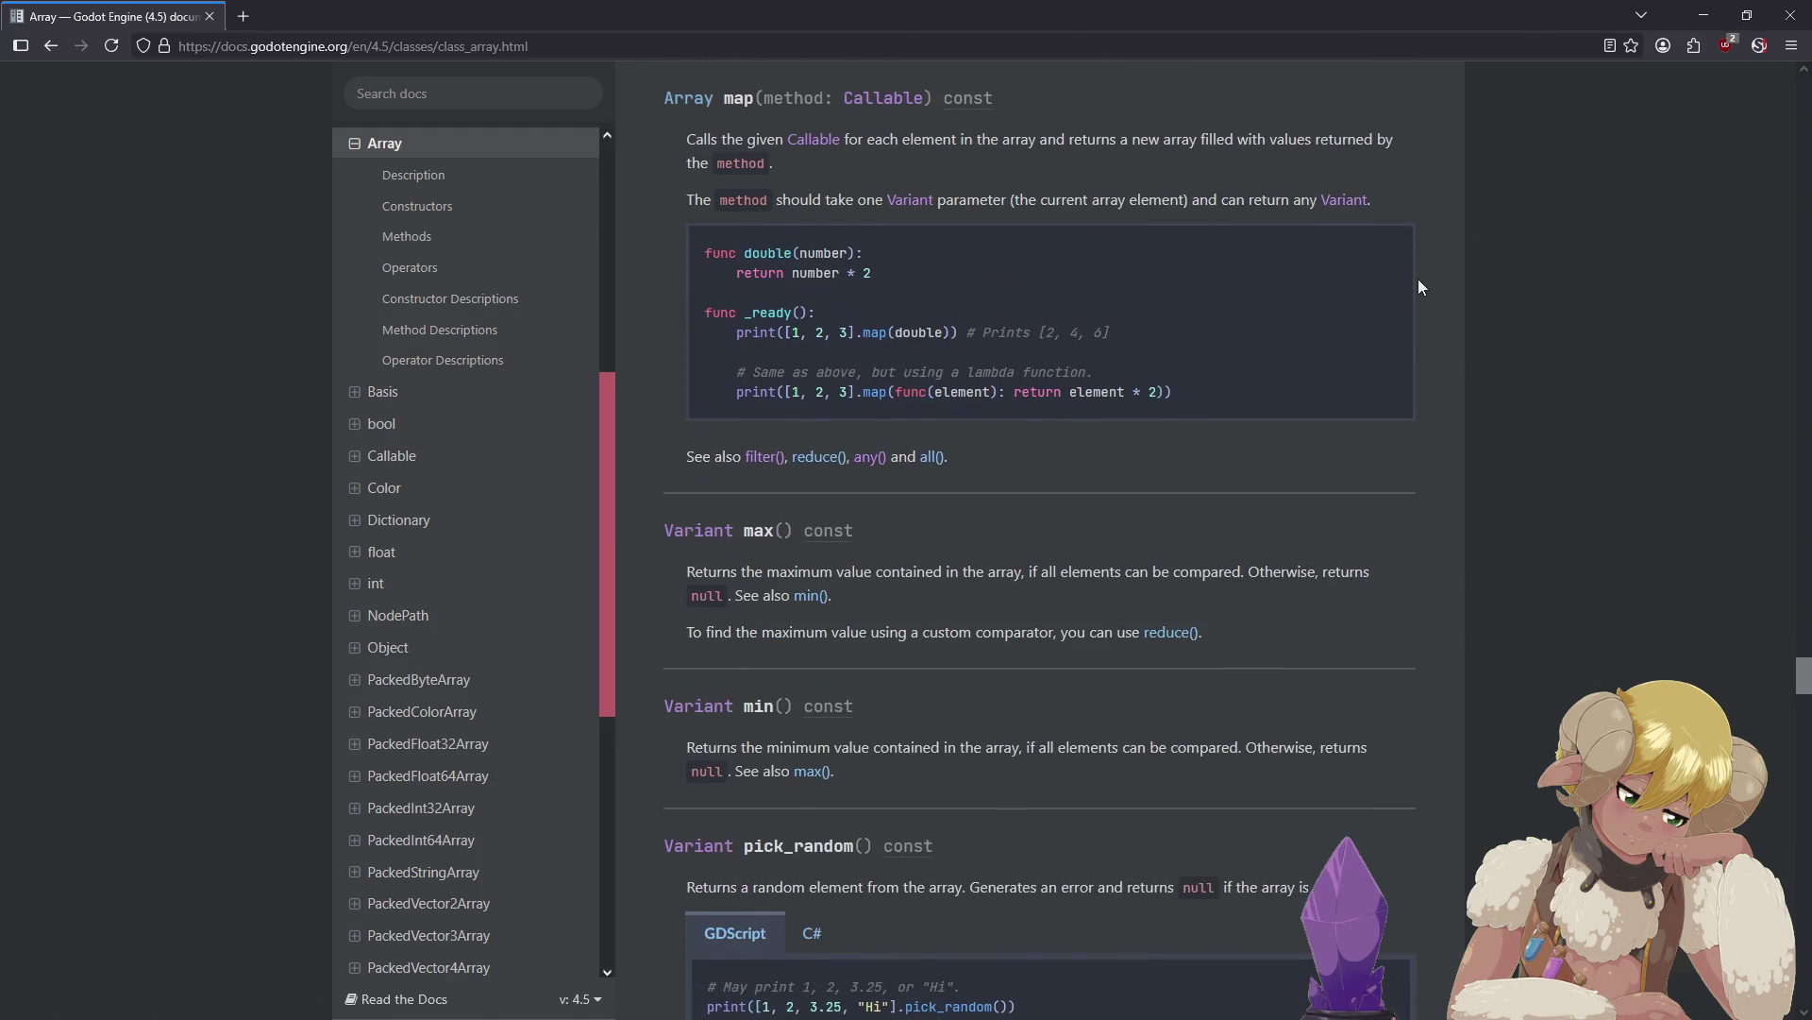
scroll(1415, 277, down, 3)
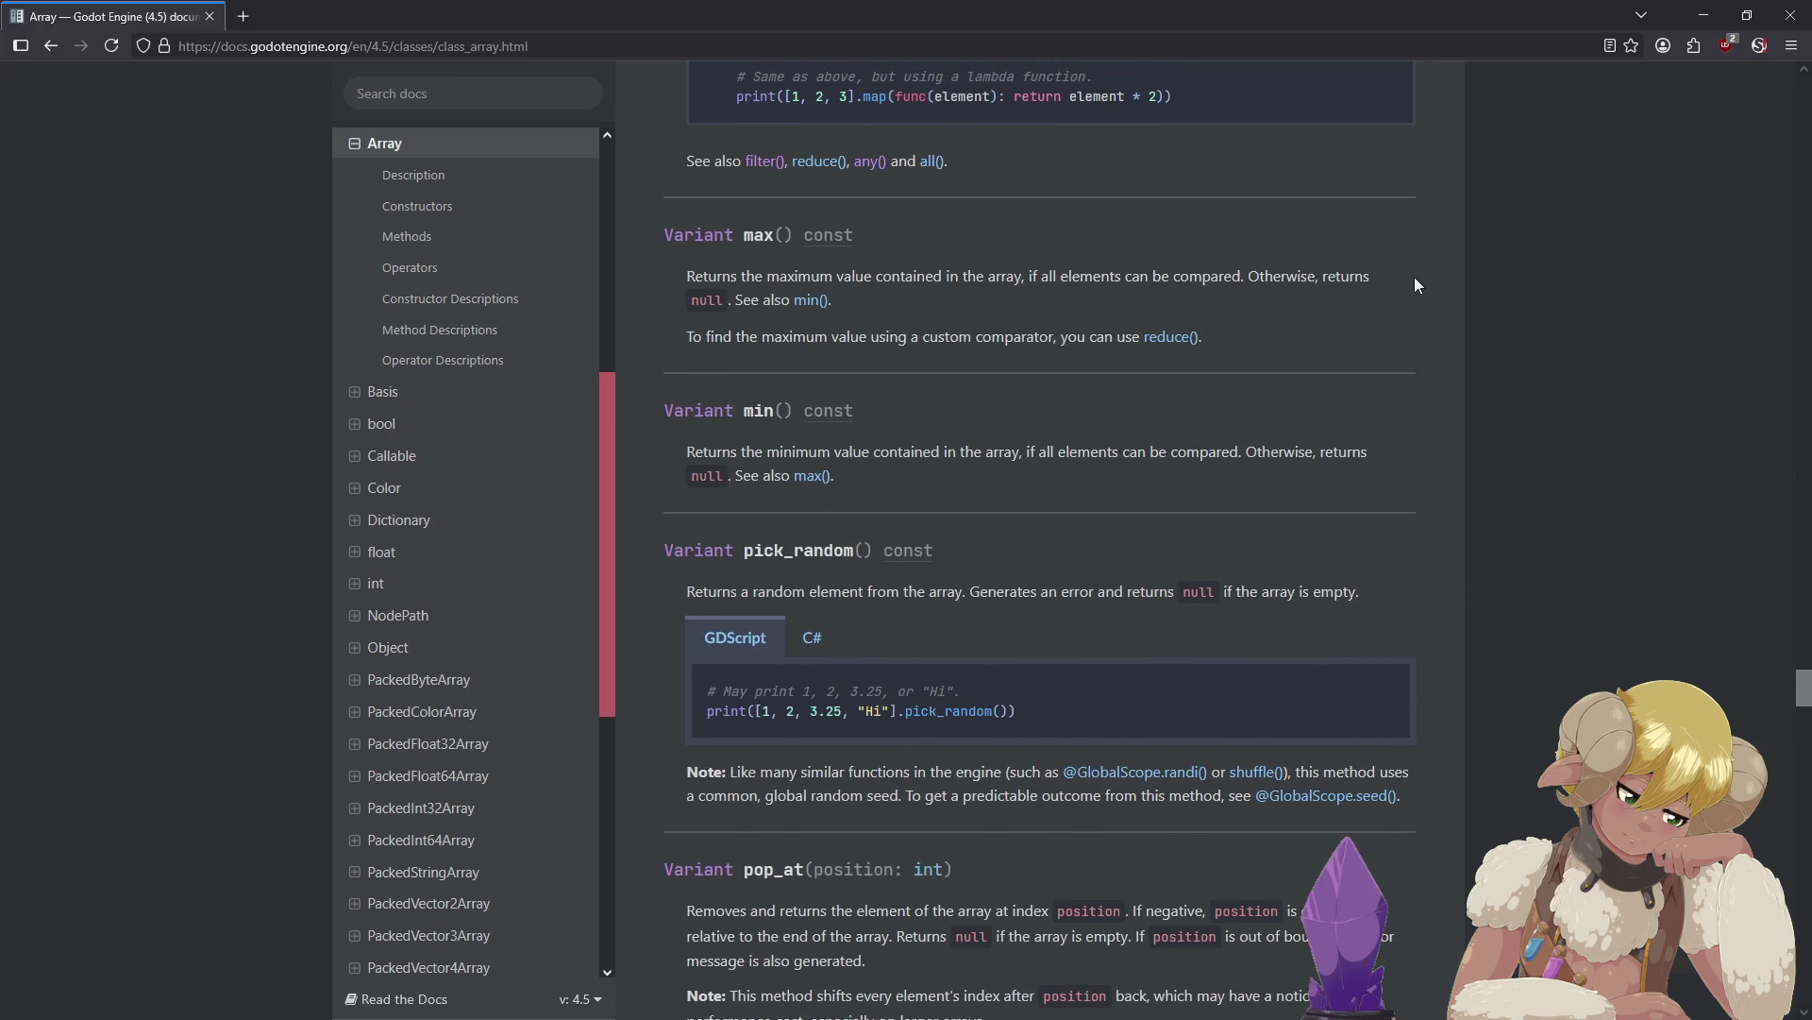
scroll(1407, 275, down, 2)
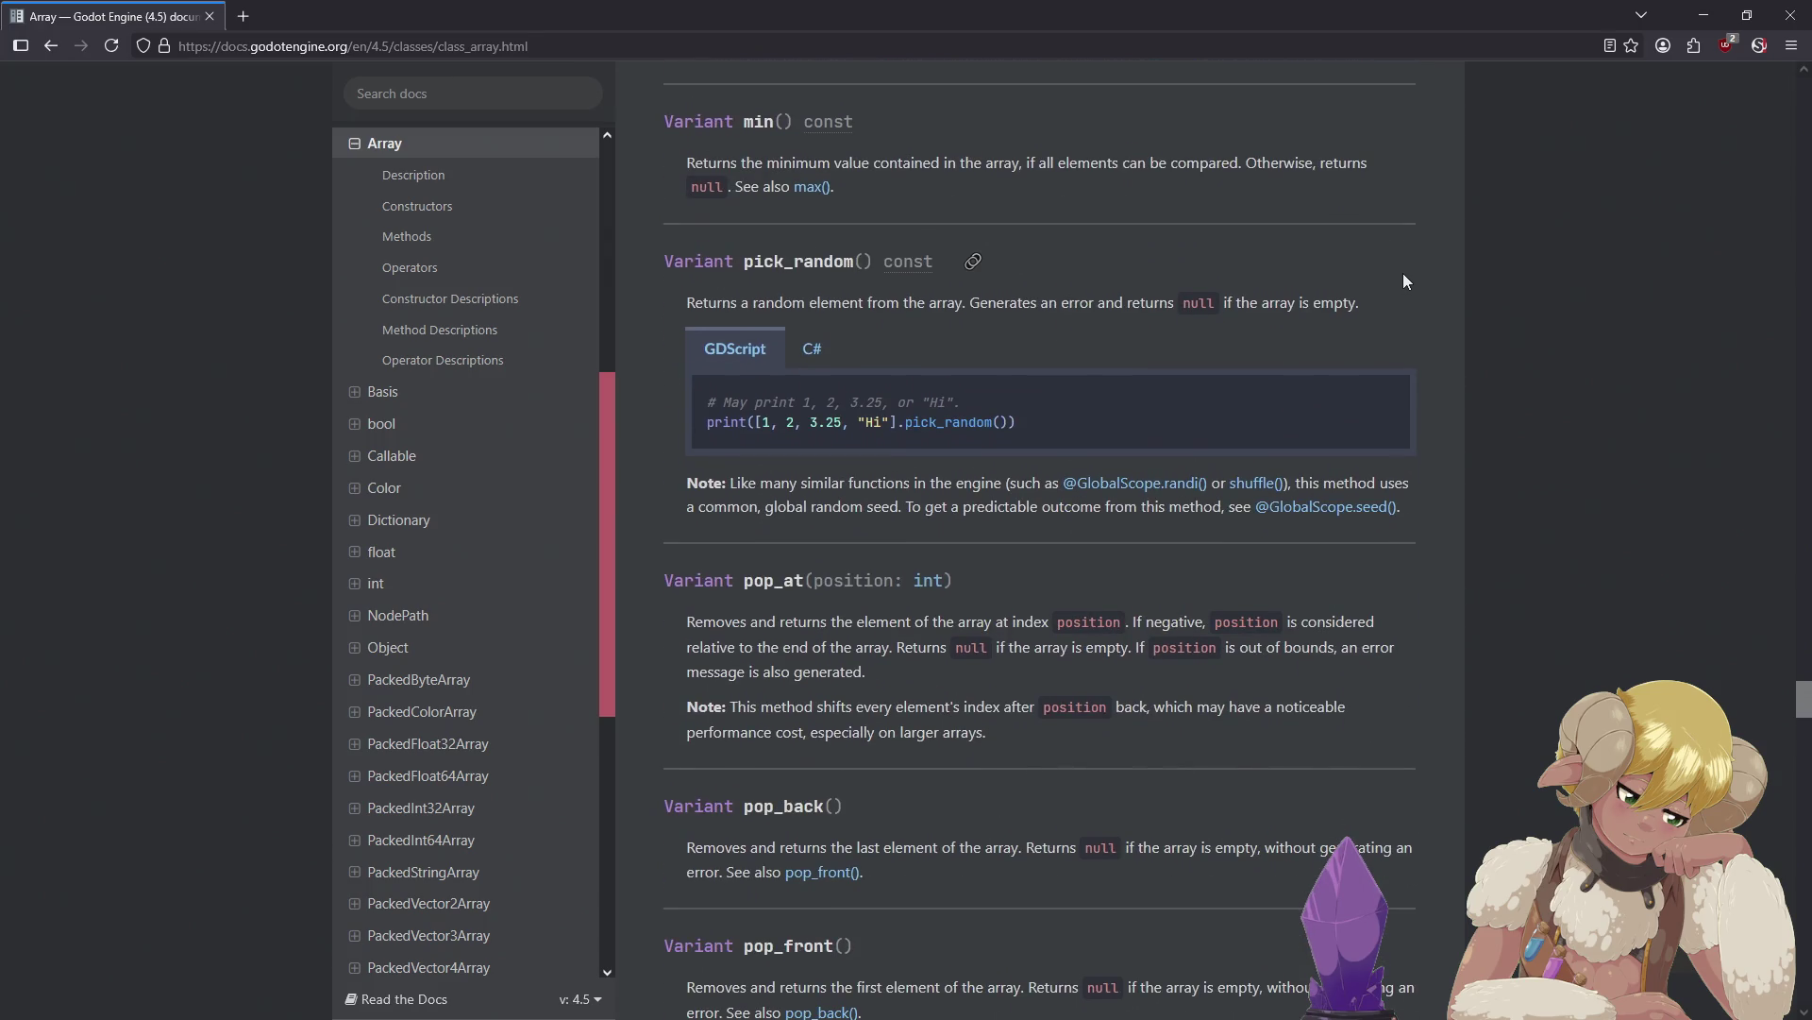
scroll(1403, 275, down, 1)
scroll(1397, 303, down, 2)
scroll(1393, 317, down, 4)
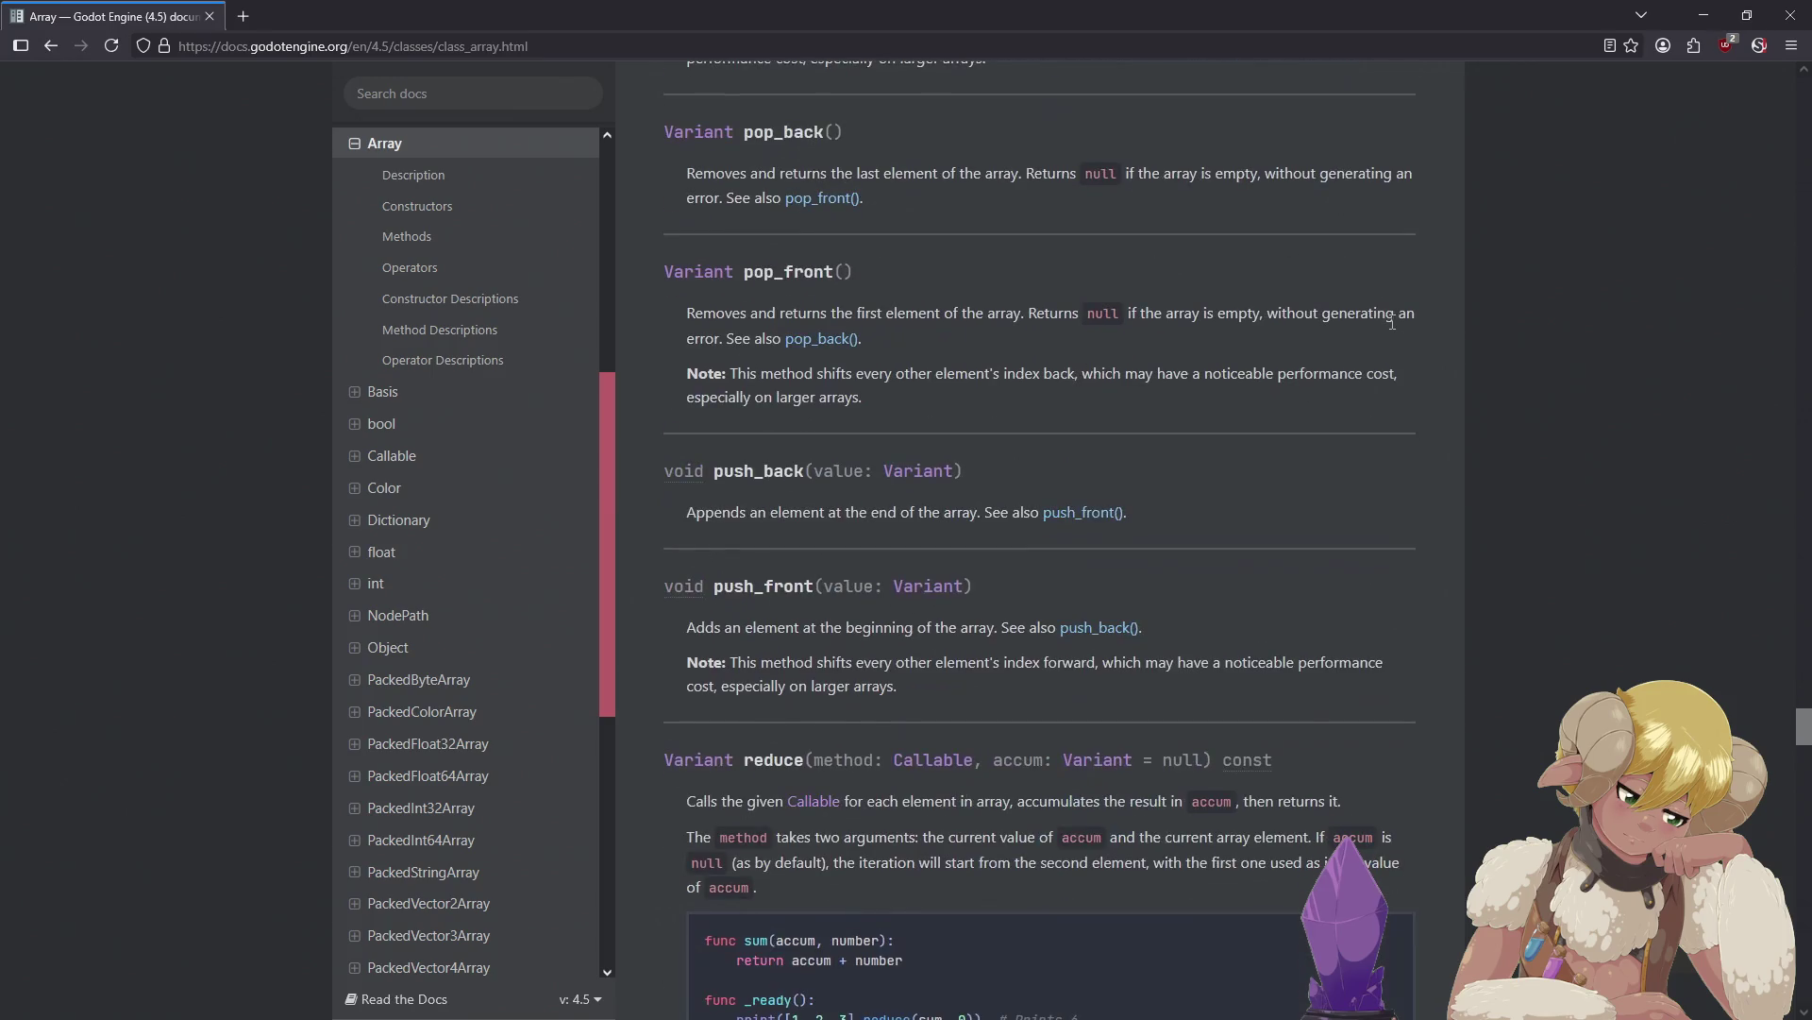
scroll(1391, 322, down, 3)
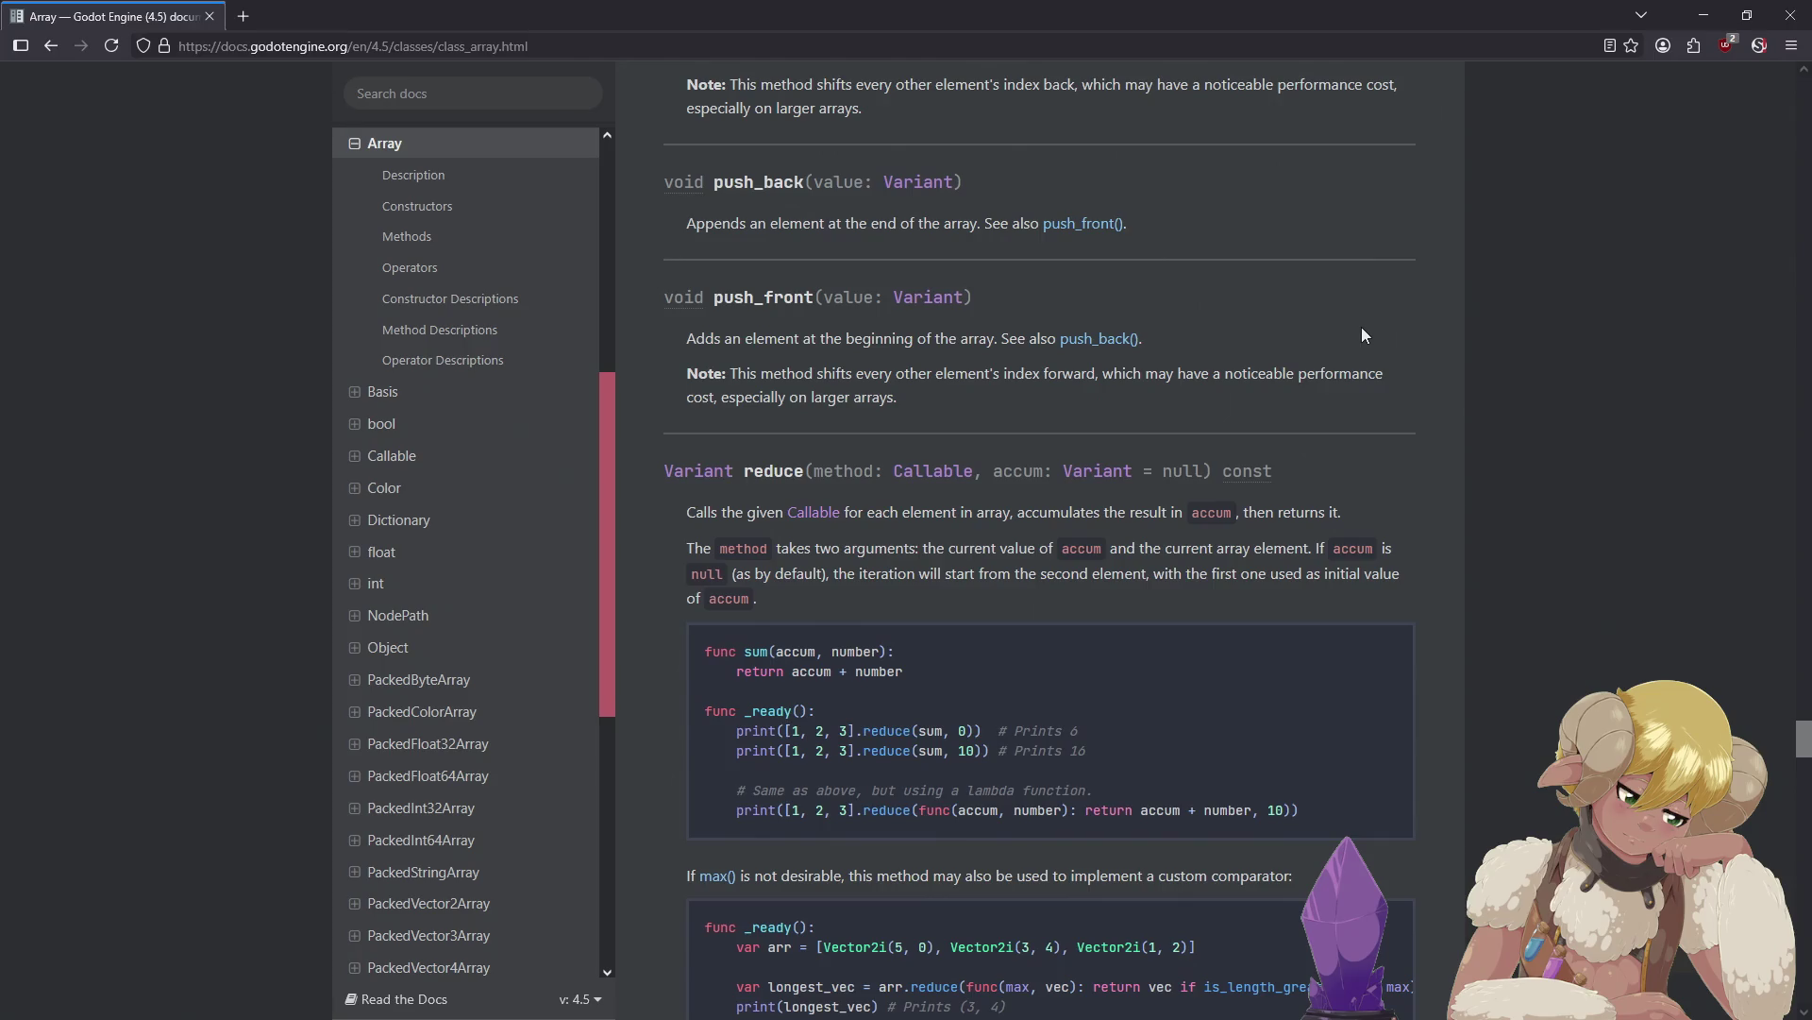
scroll(1362, 329, down, 2)
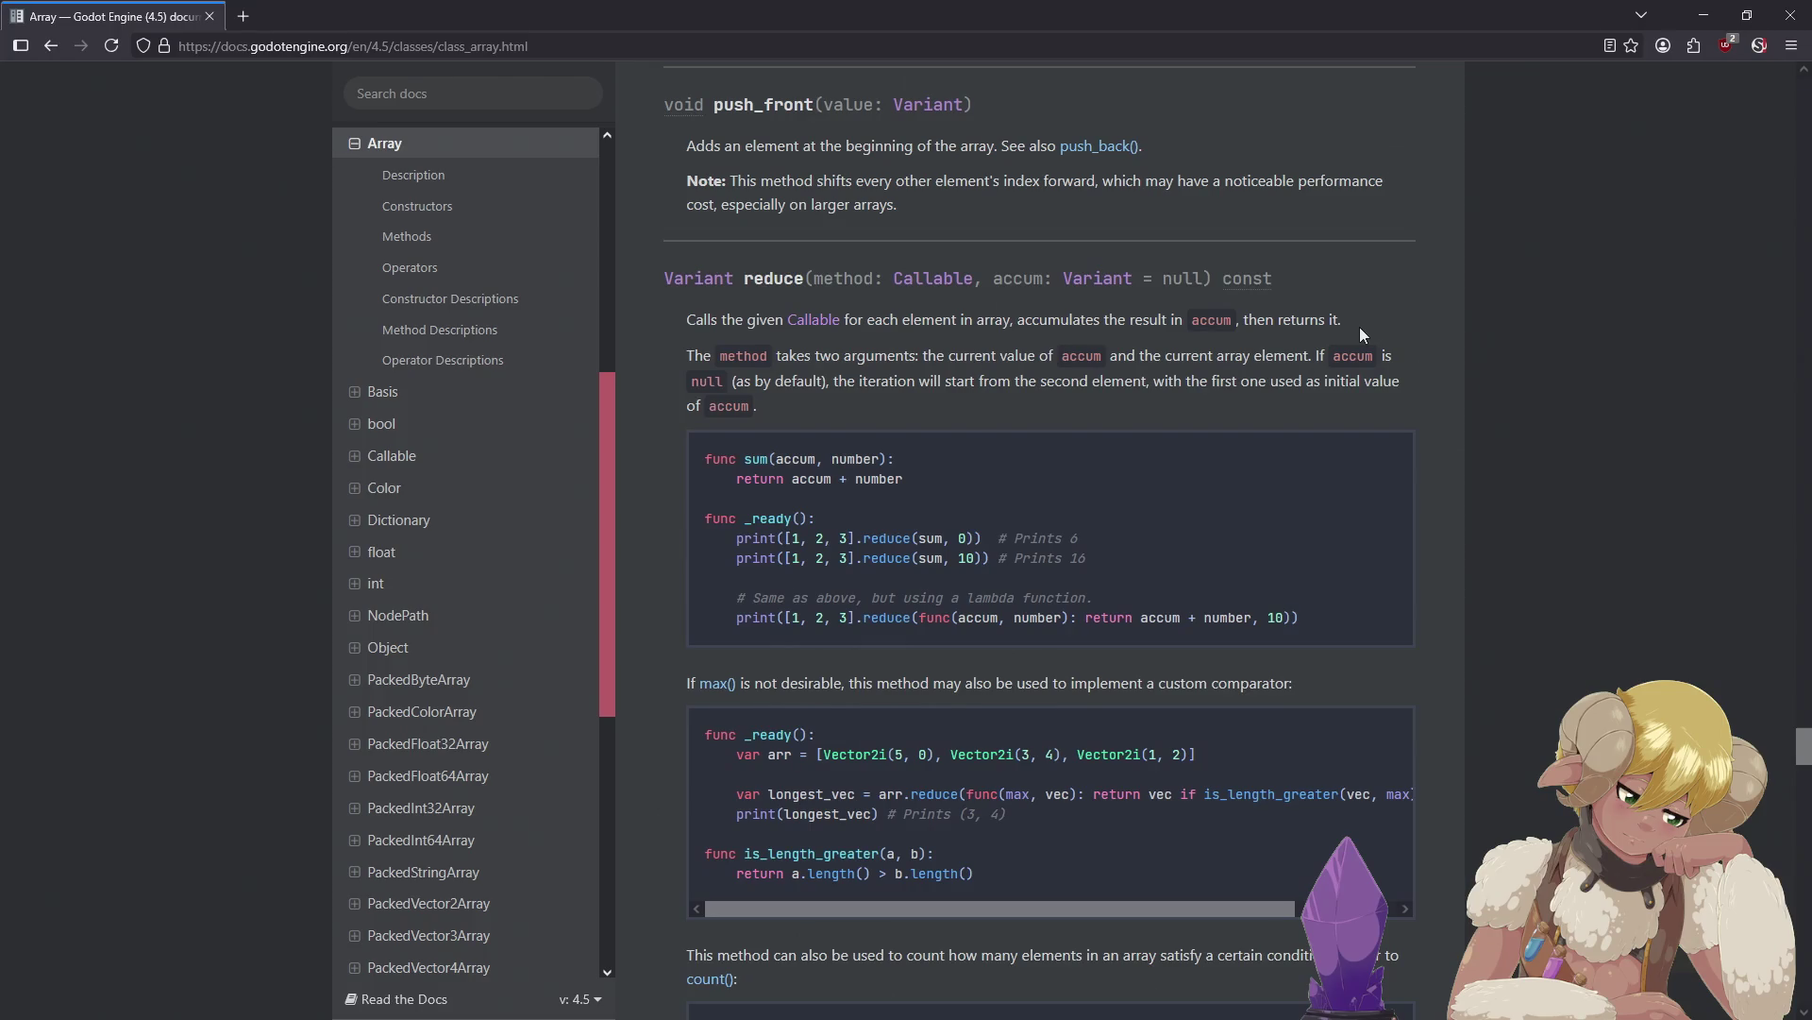
scroll(1360, 329, down, 1)
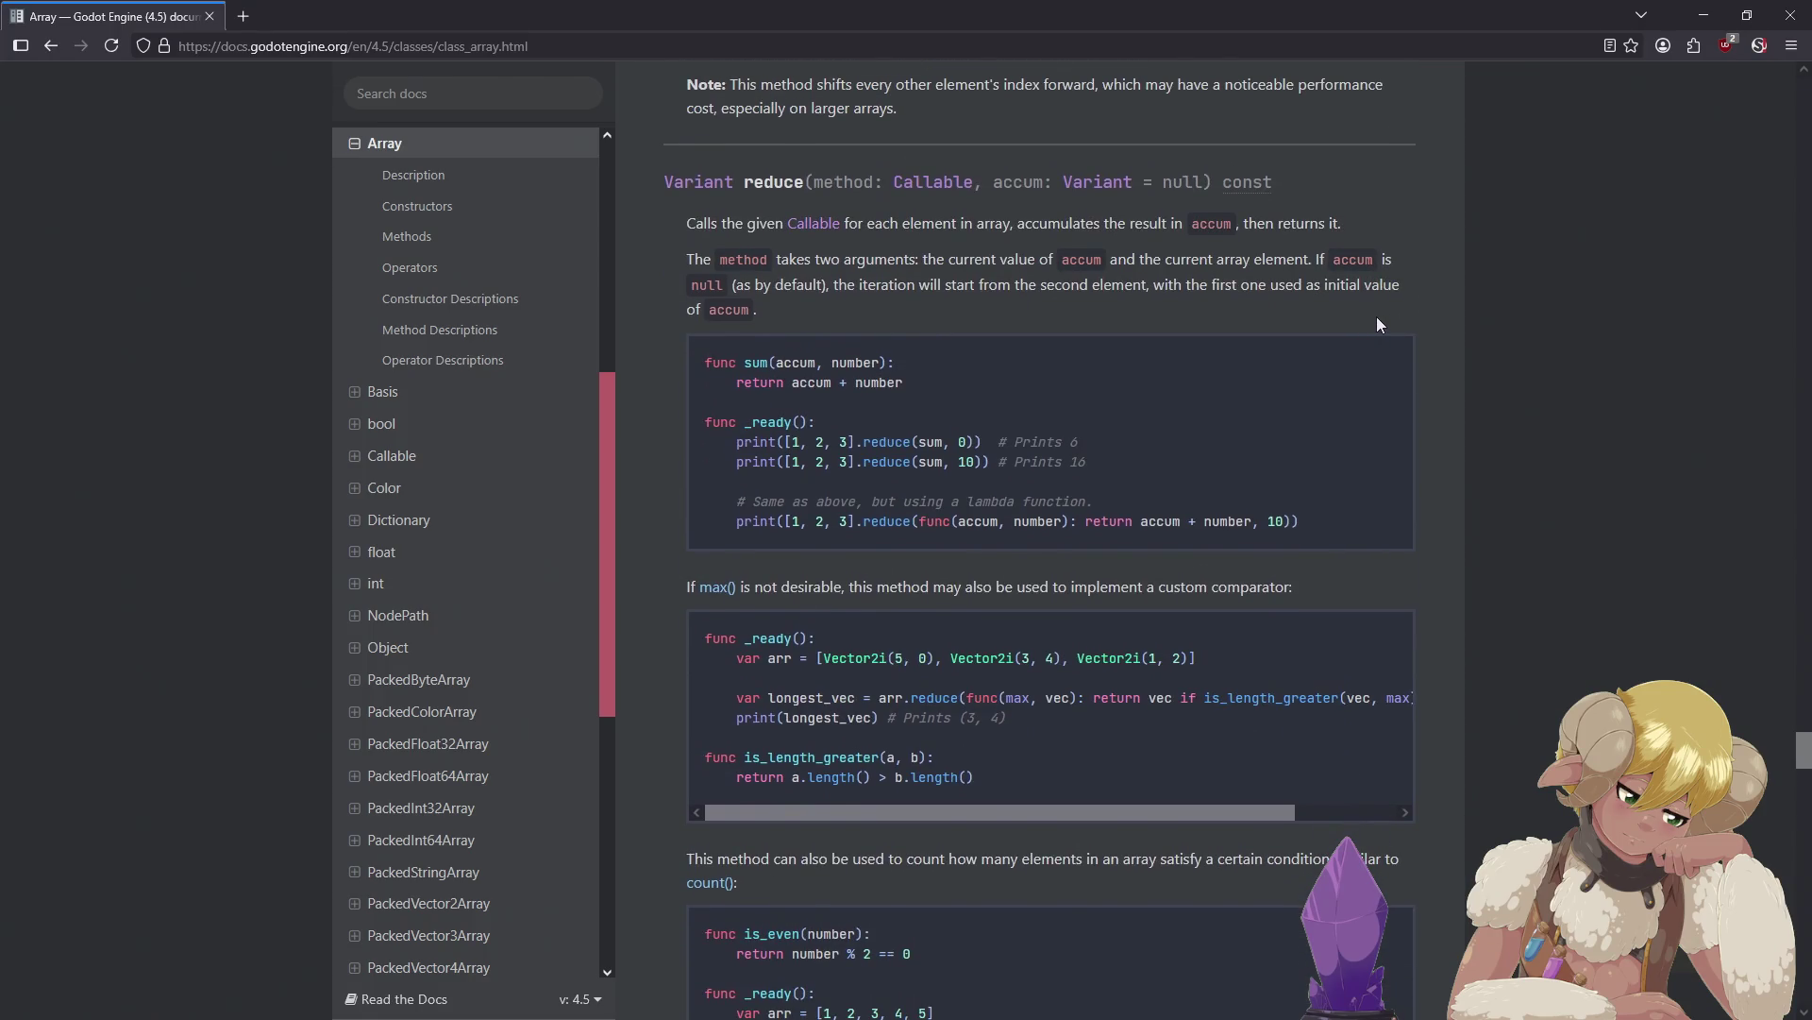
scroll(1377, 316, down, 2)
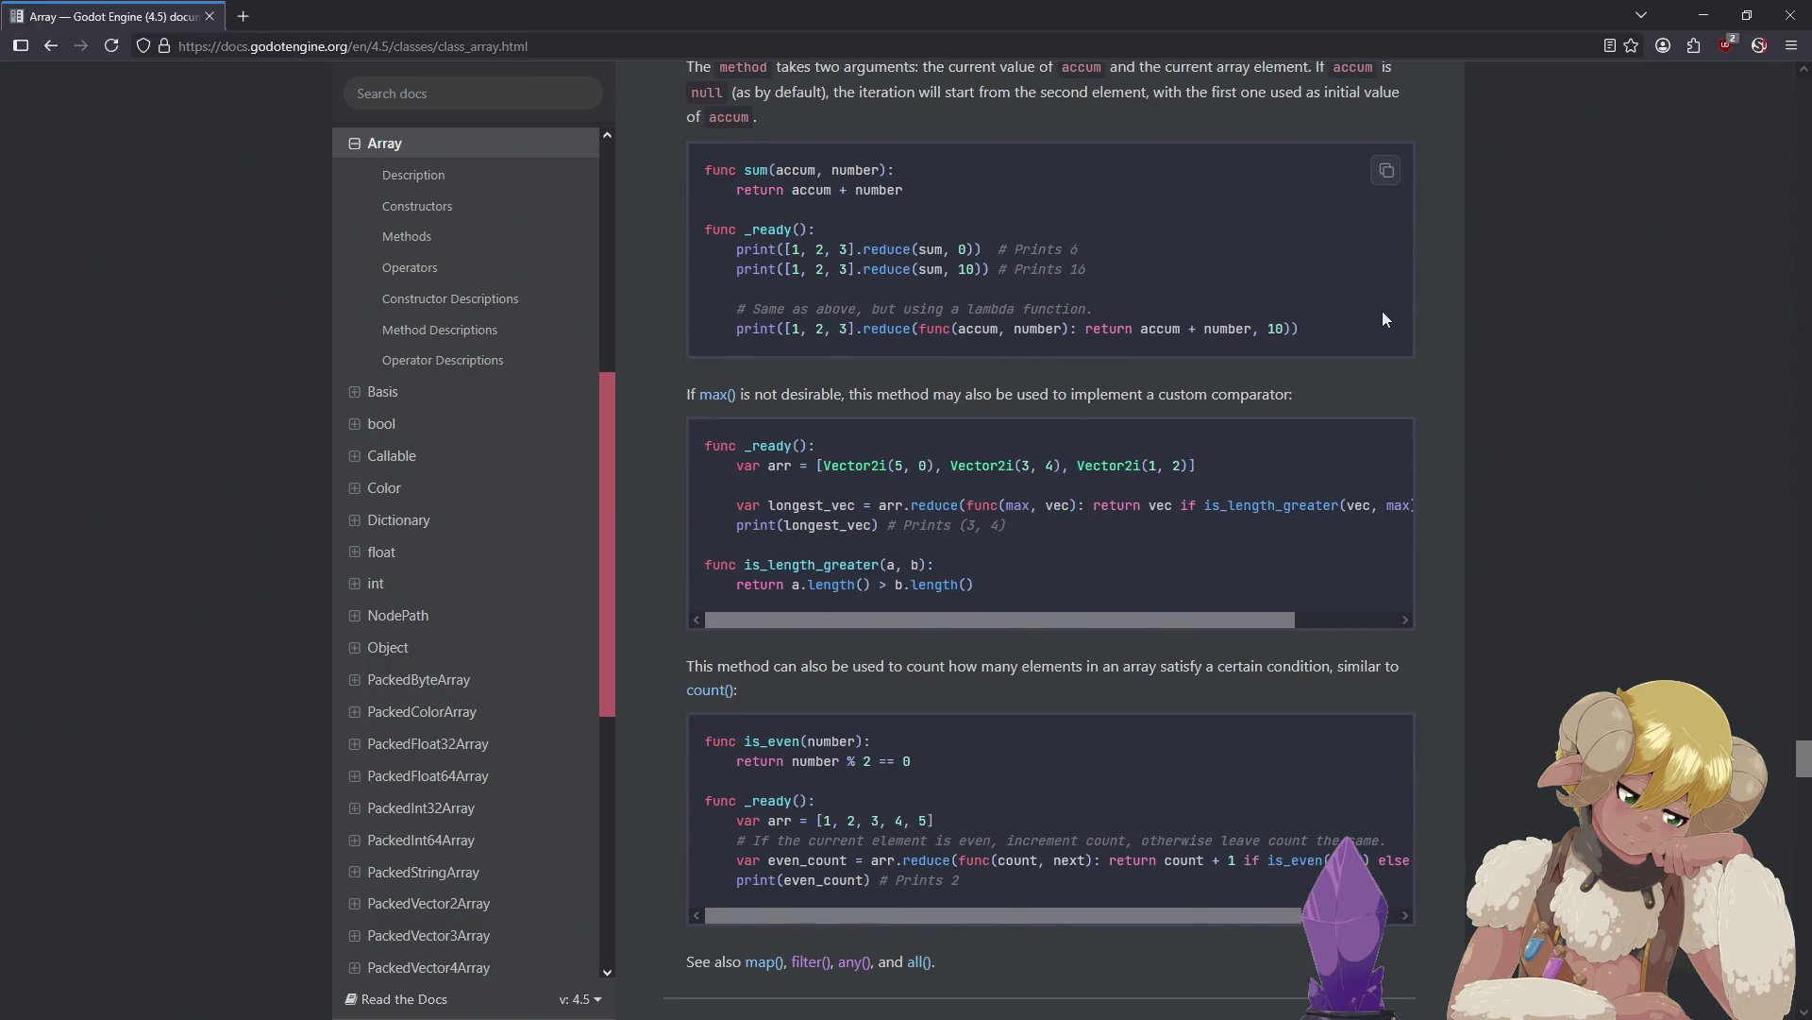
scroll(1382, 310, down, 4)
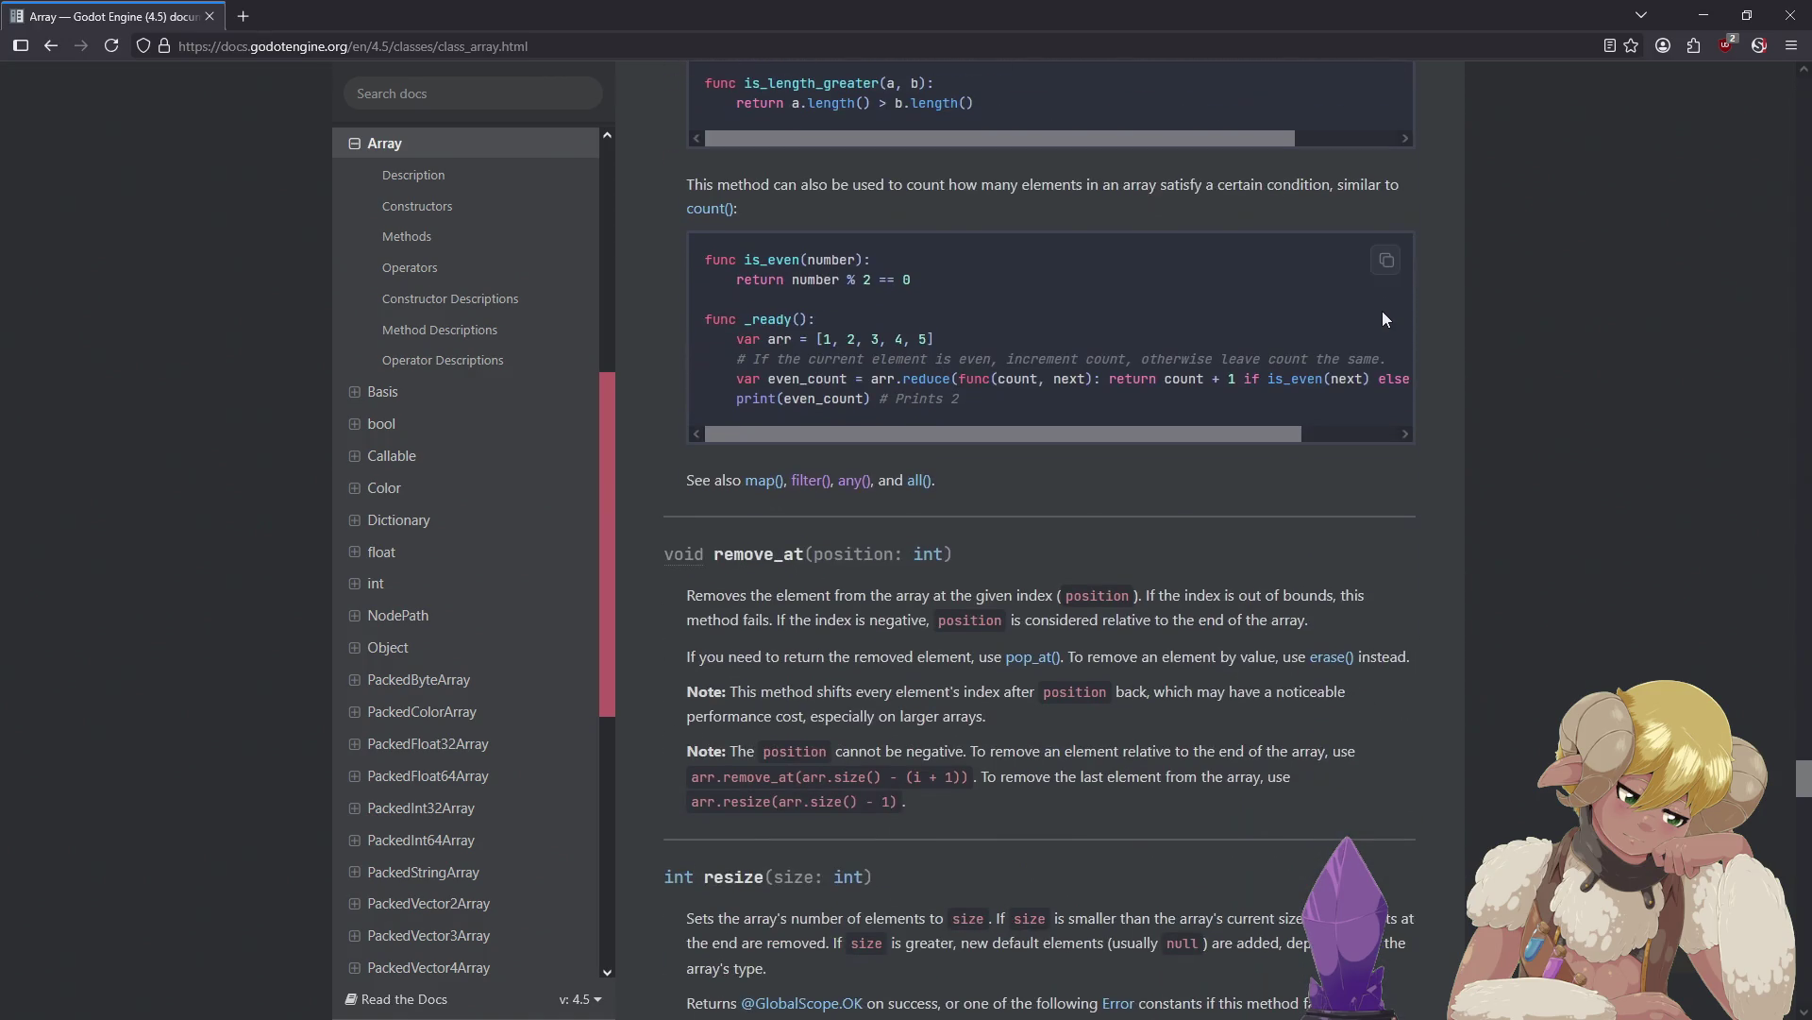
scroll(1390, 308, down, 5)
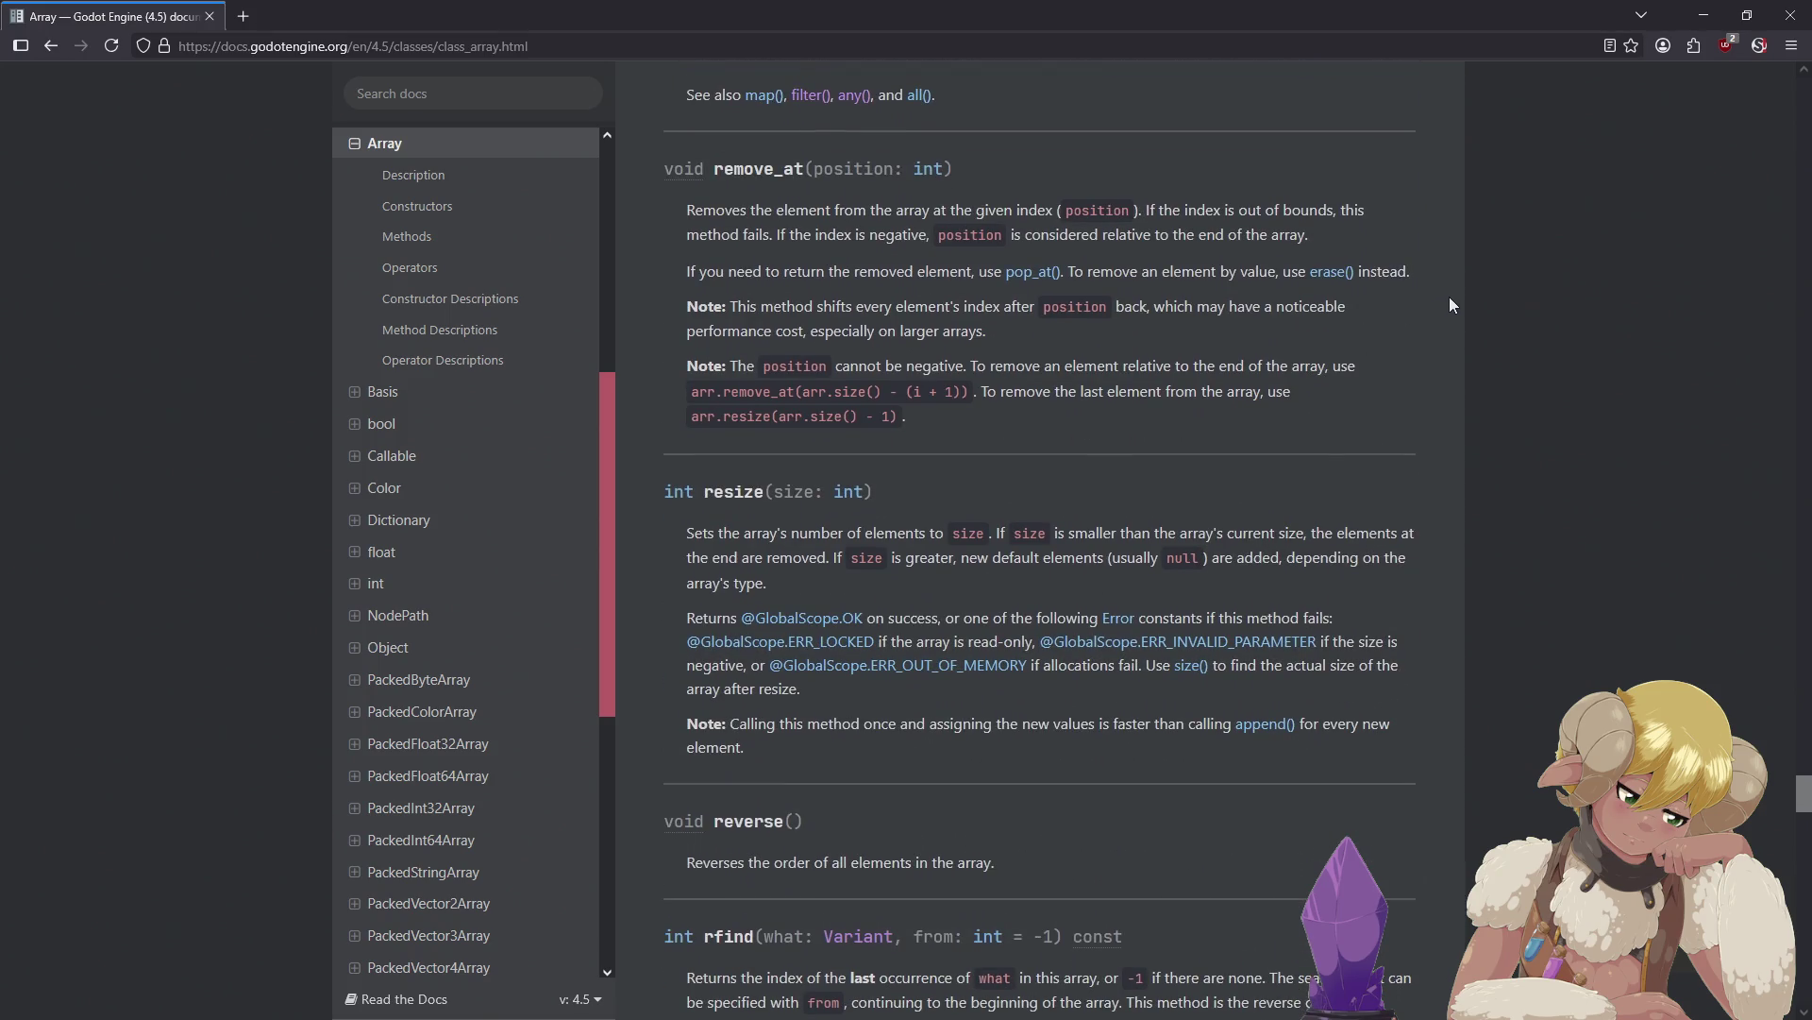
scroll(1448, 296, down, 4)
scroll(1450, 302, down, 5)
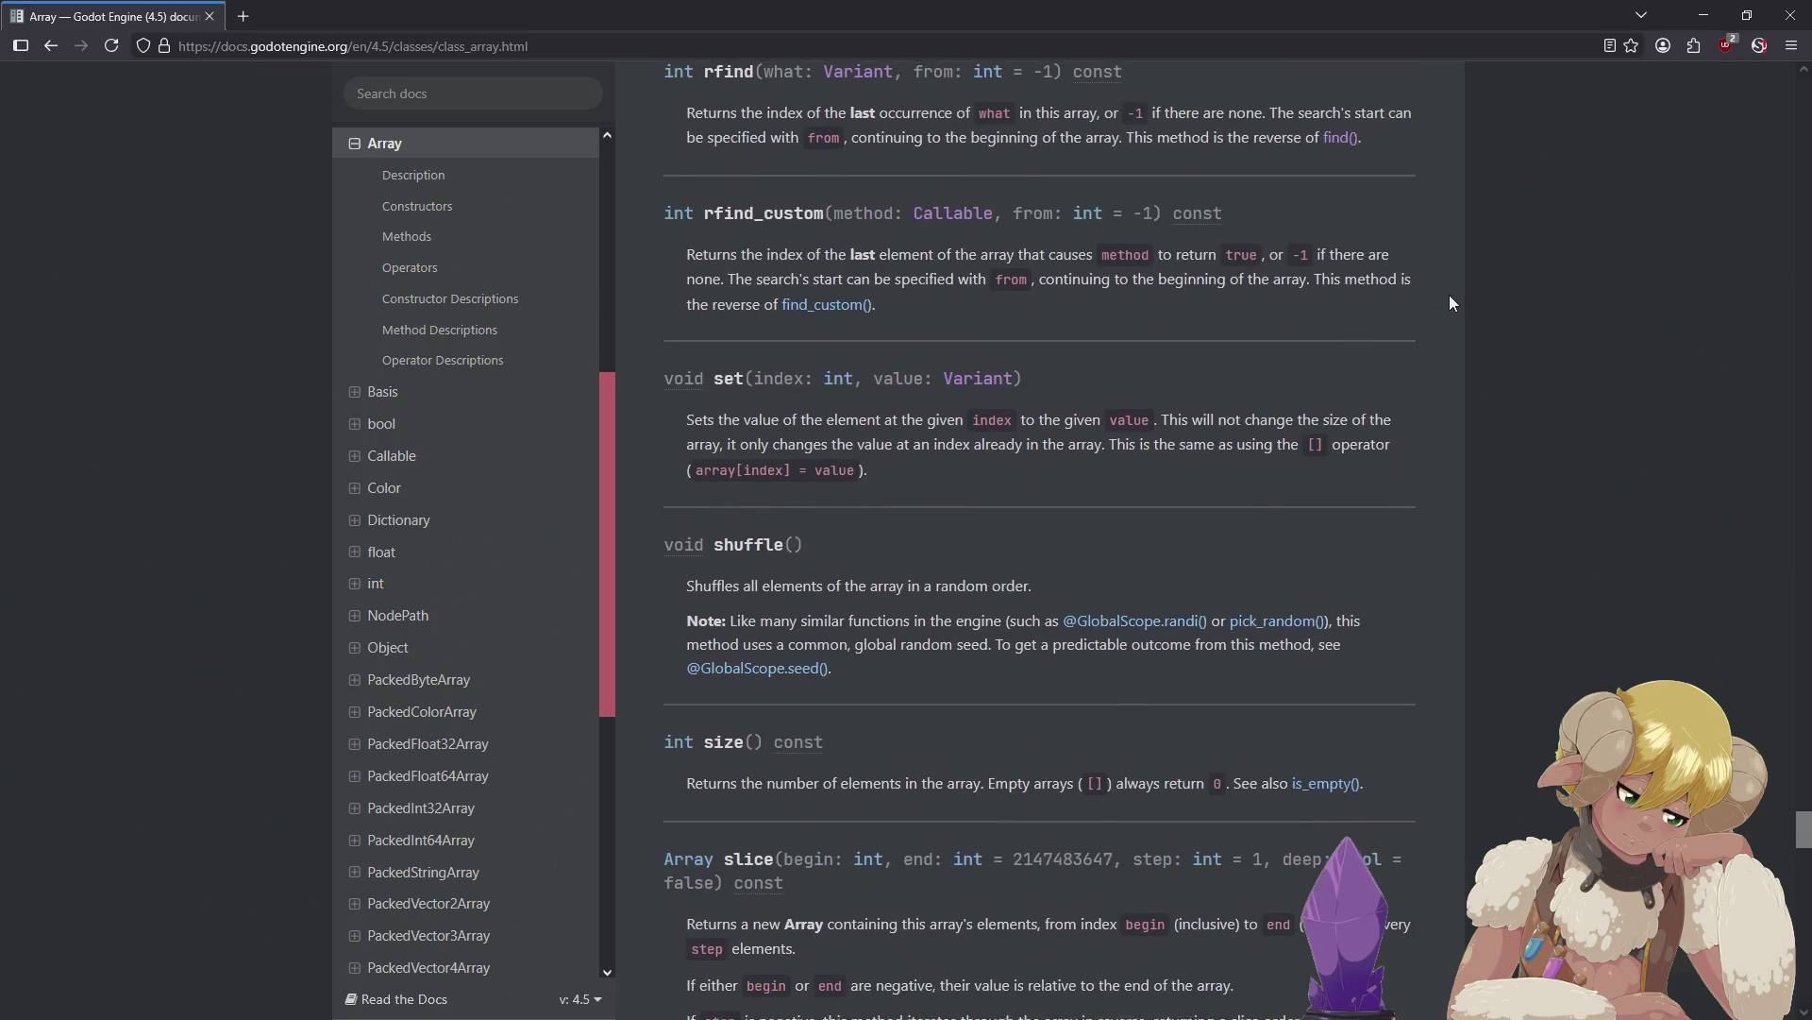
scroll(1450, 296, down, 7)
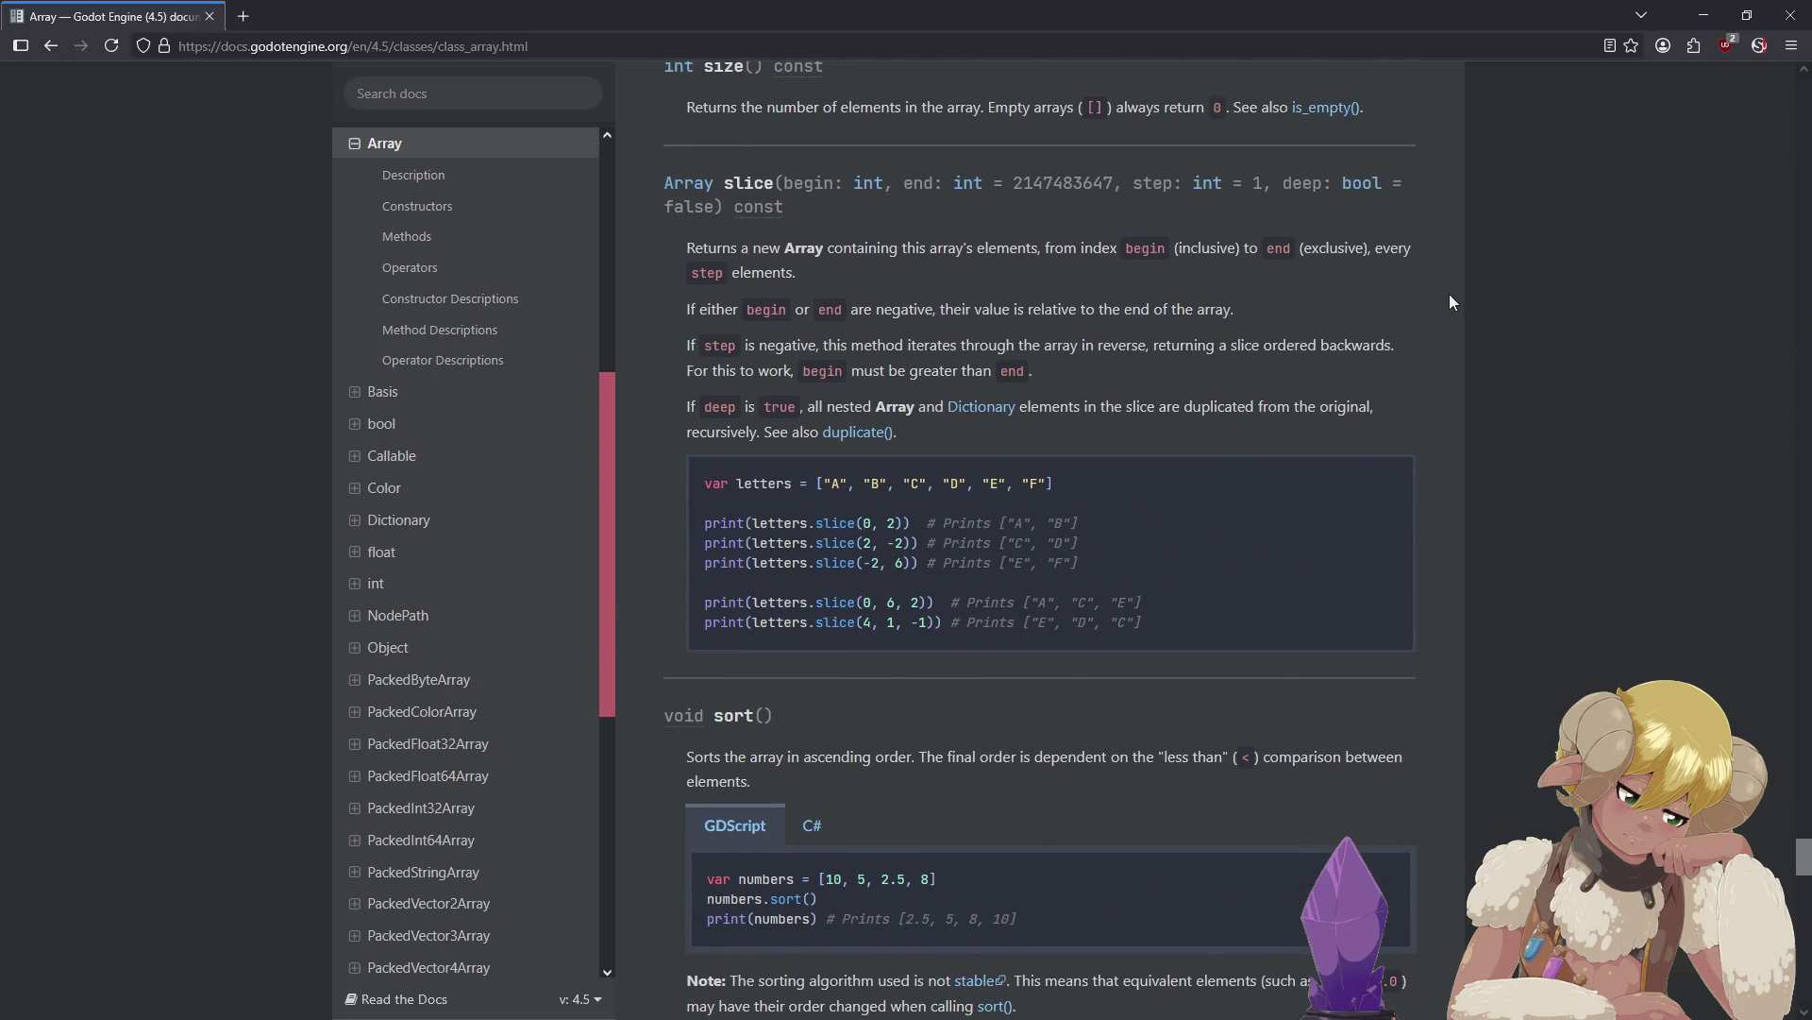
scroll(1451, 302, down, 3)
scroll(1451, 302, down, 7)
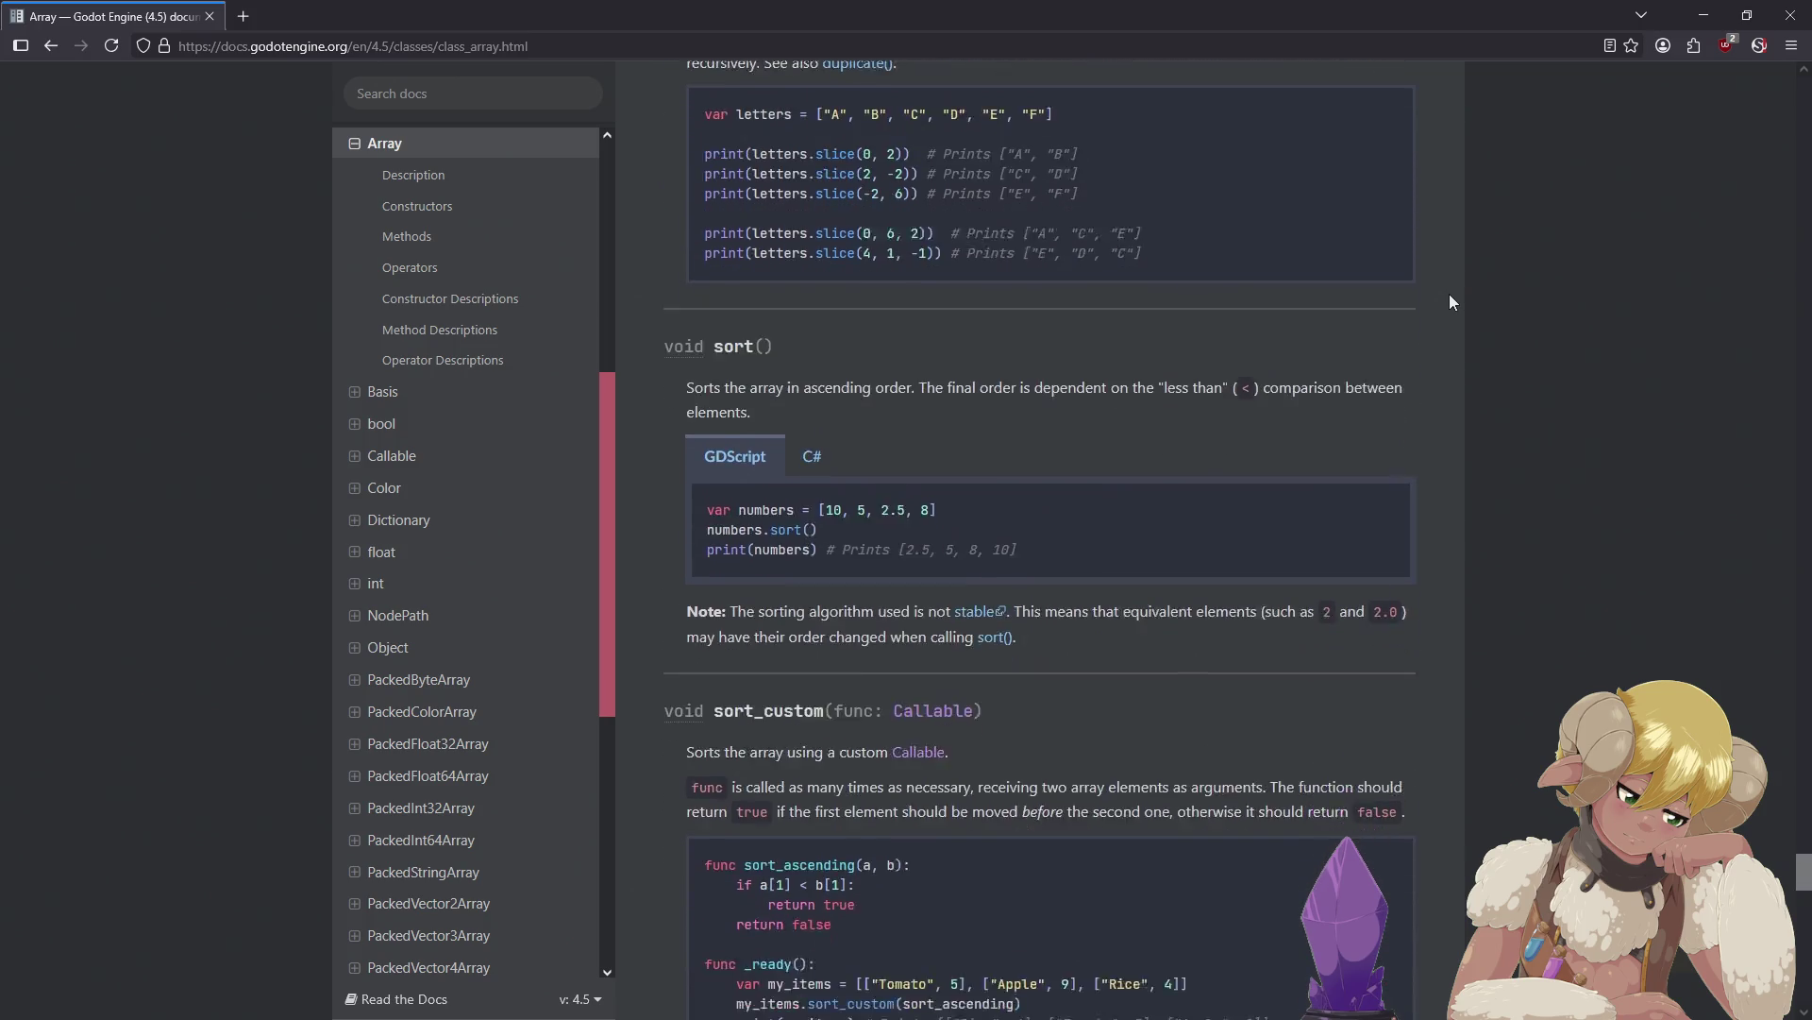
scroll(1451, 302, down, 4)
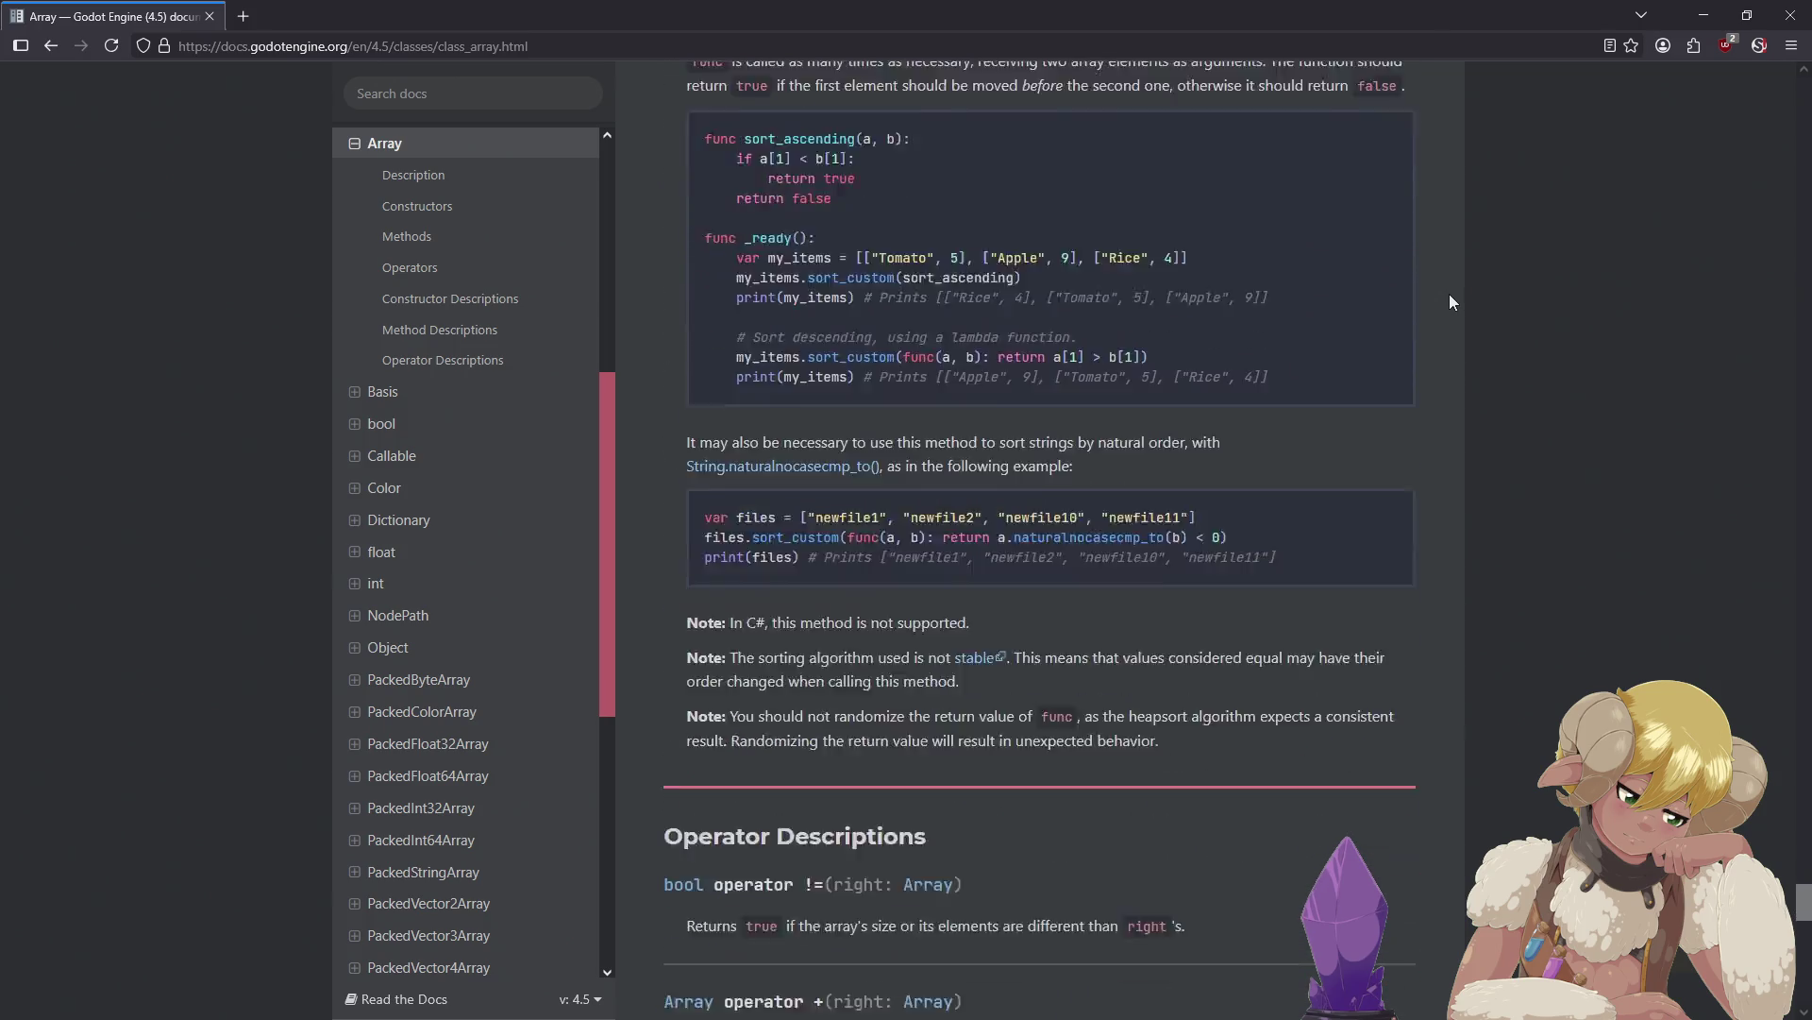
scroll(1451, 302, down, 6)
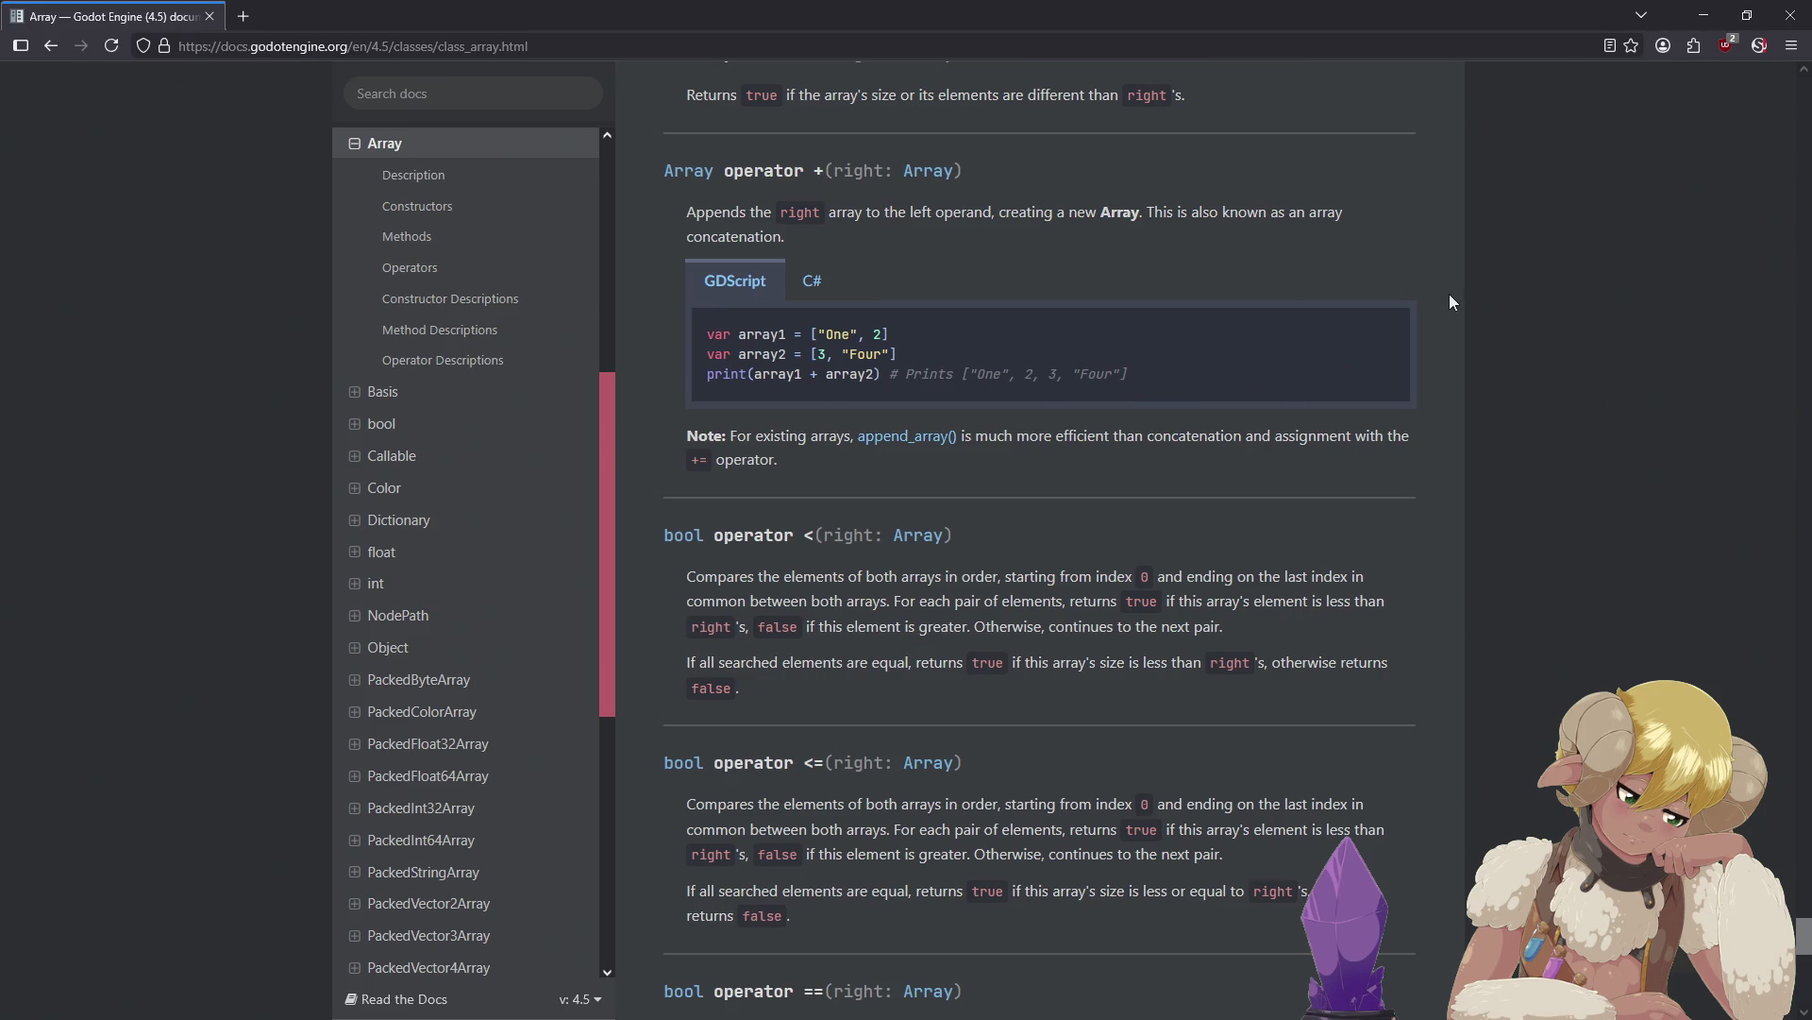
scroll(1451, 302, down, 8)
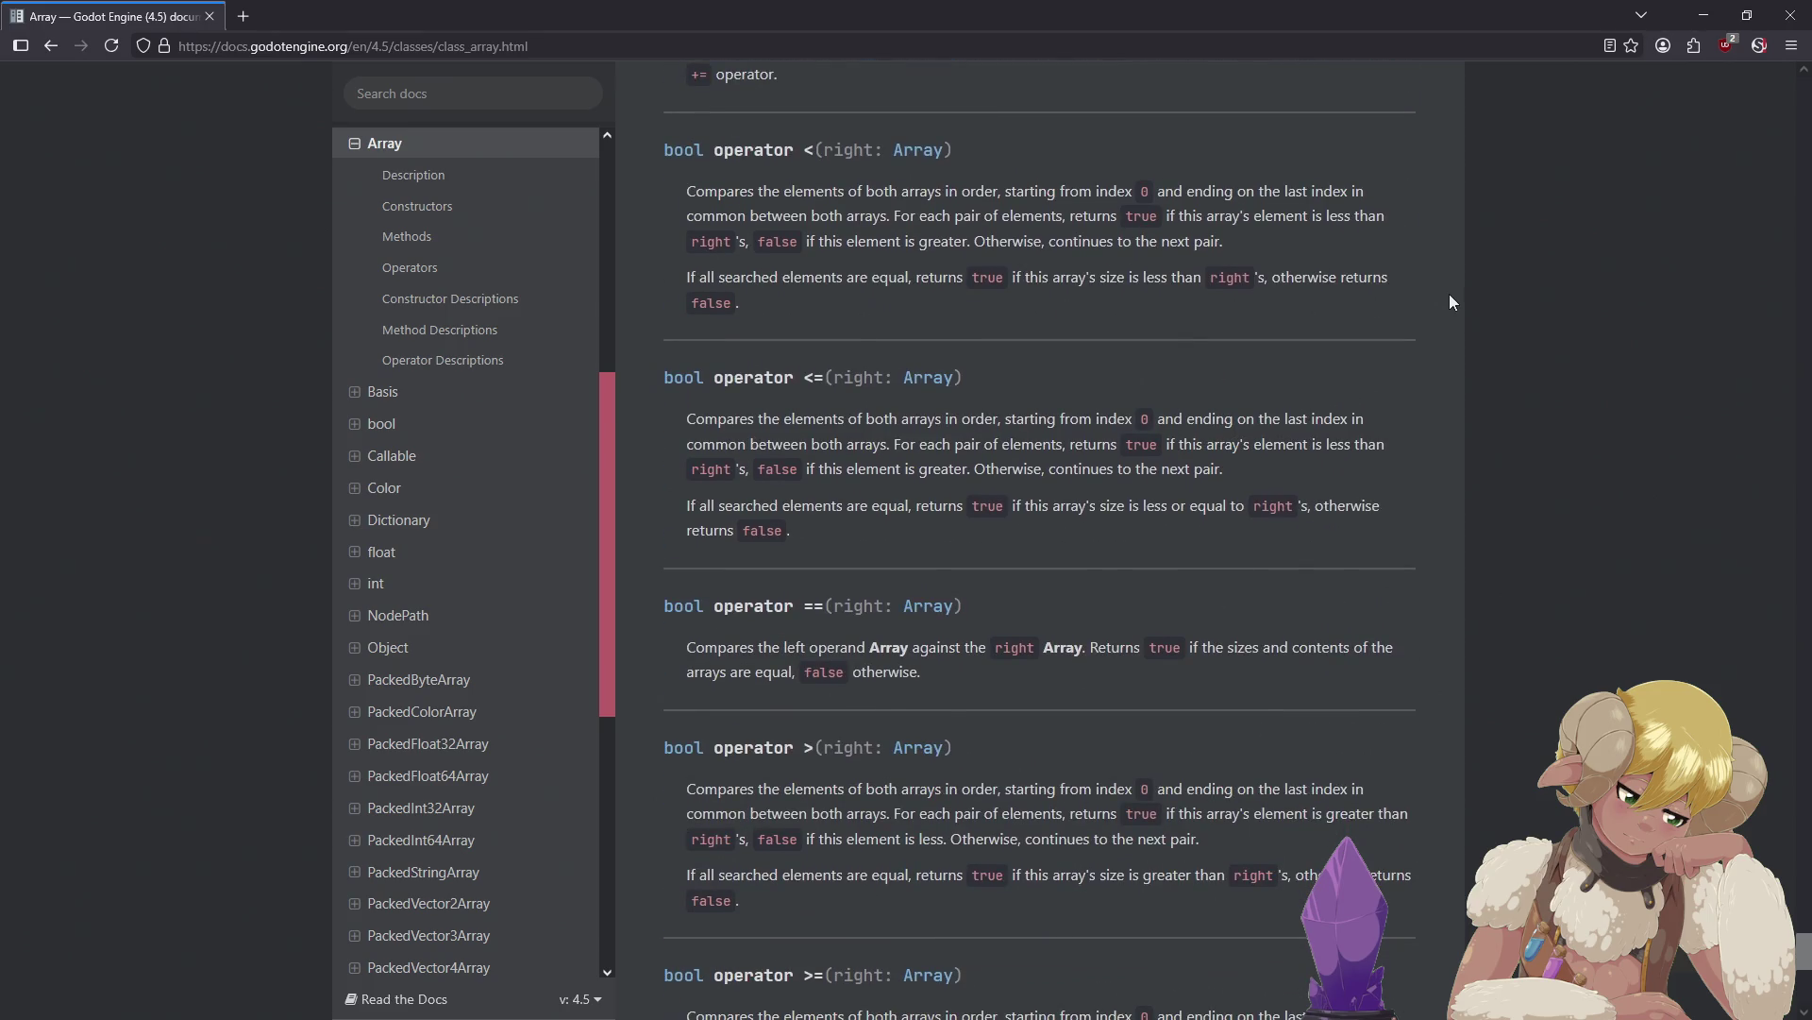
scroll(1451, 302, down, 4)
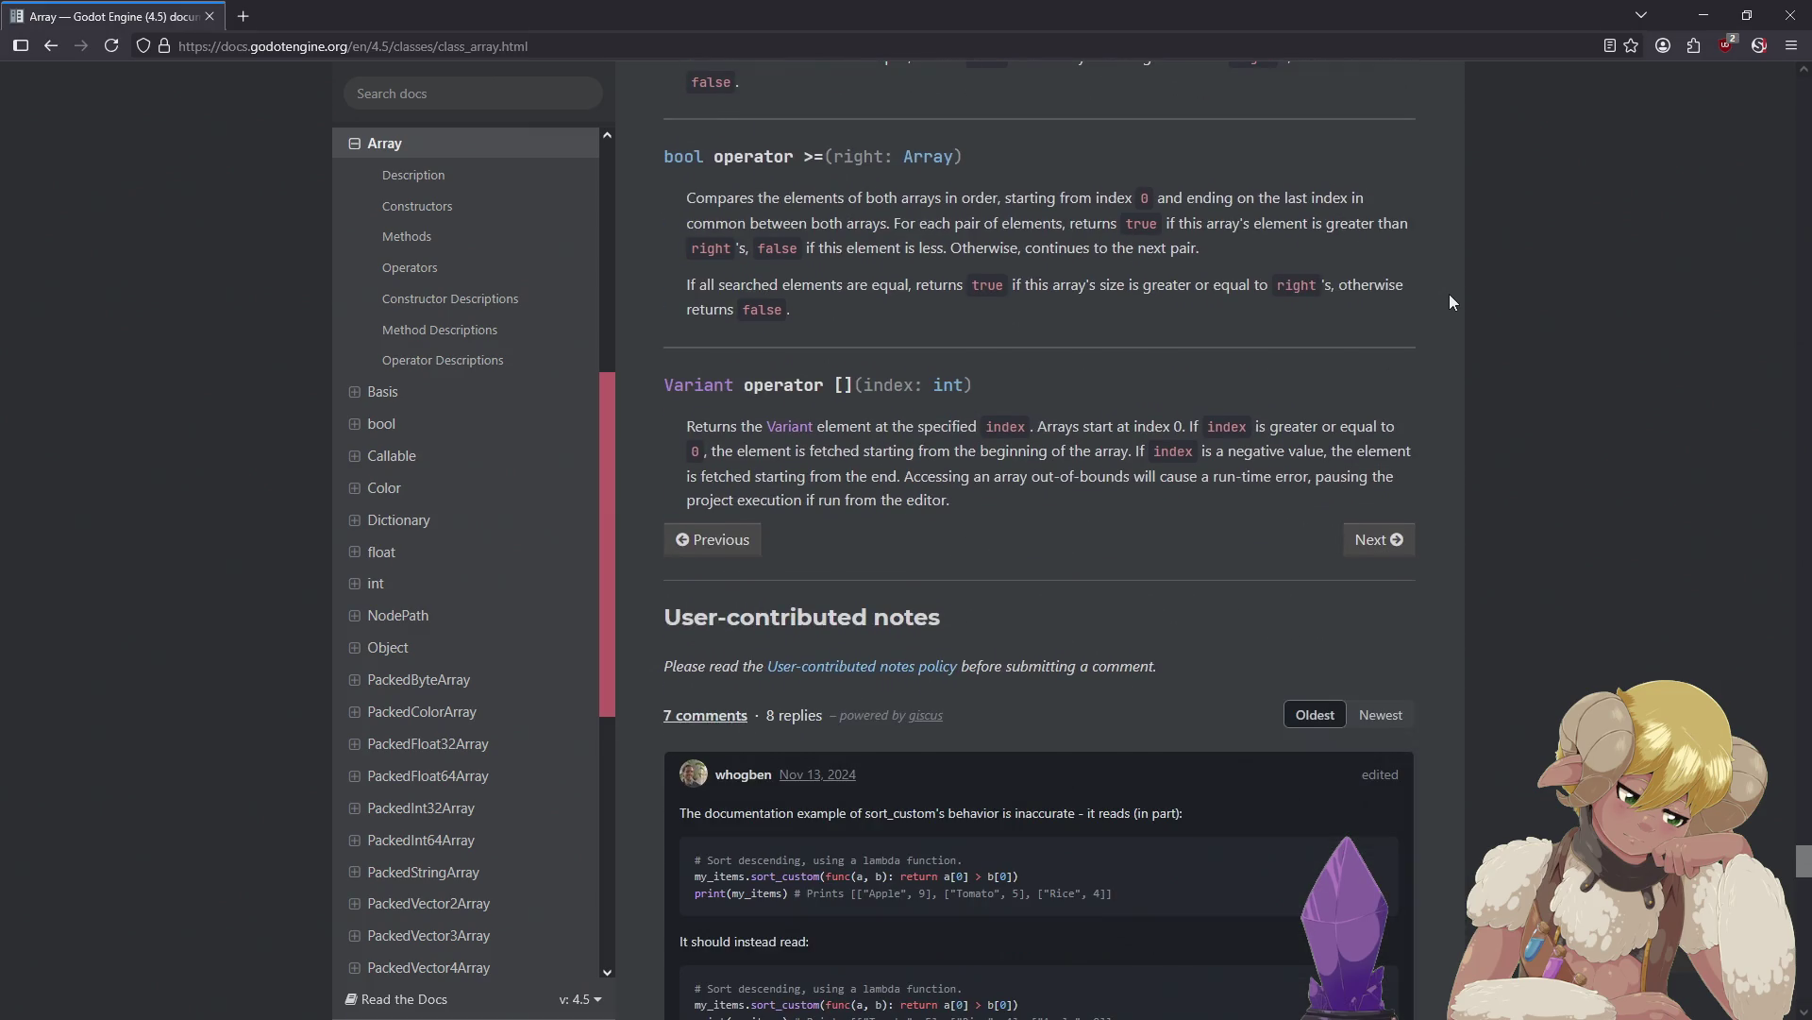
scroll(1451, 302, up, 5)
scroll(1451, 302, up, 7)
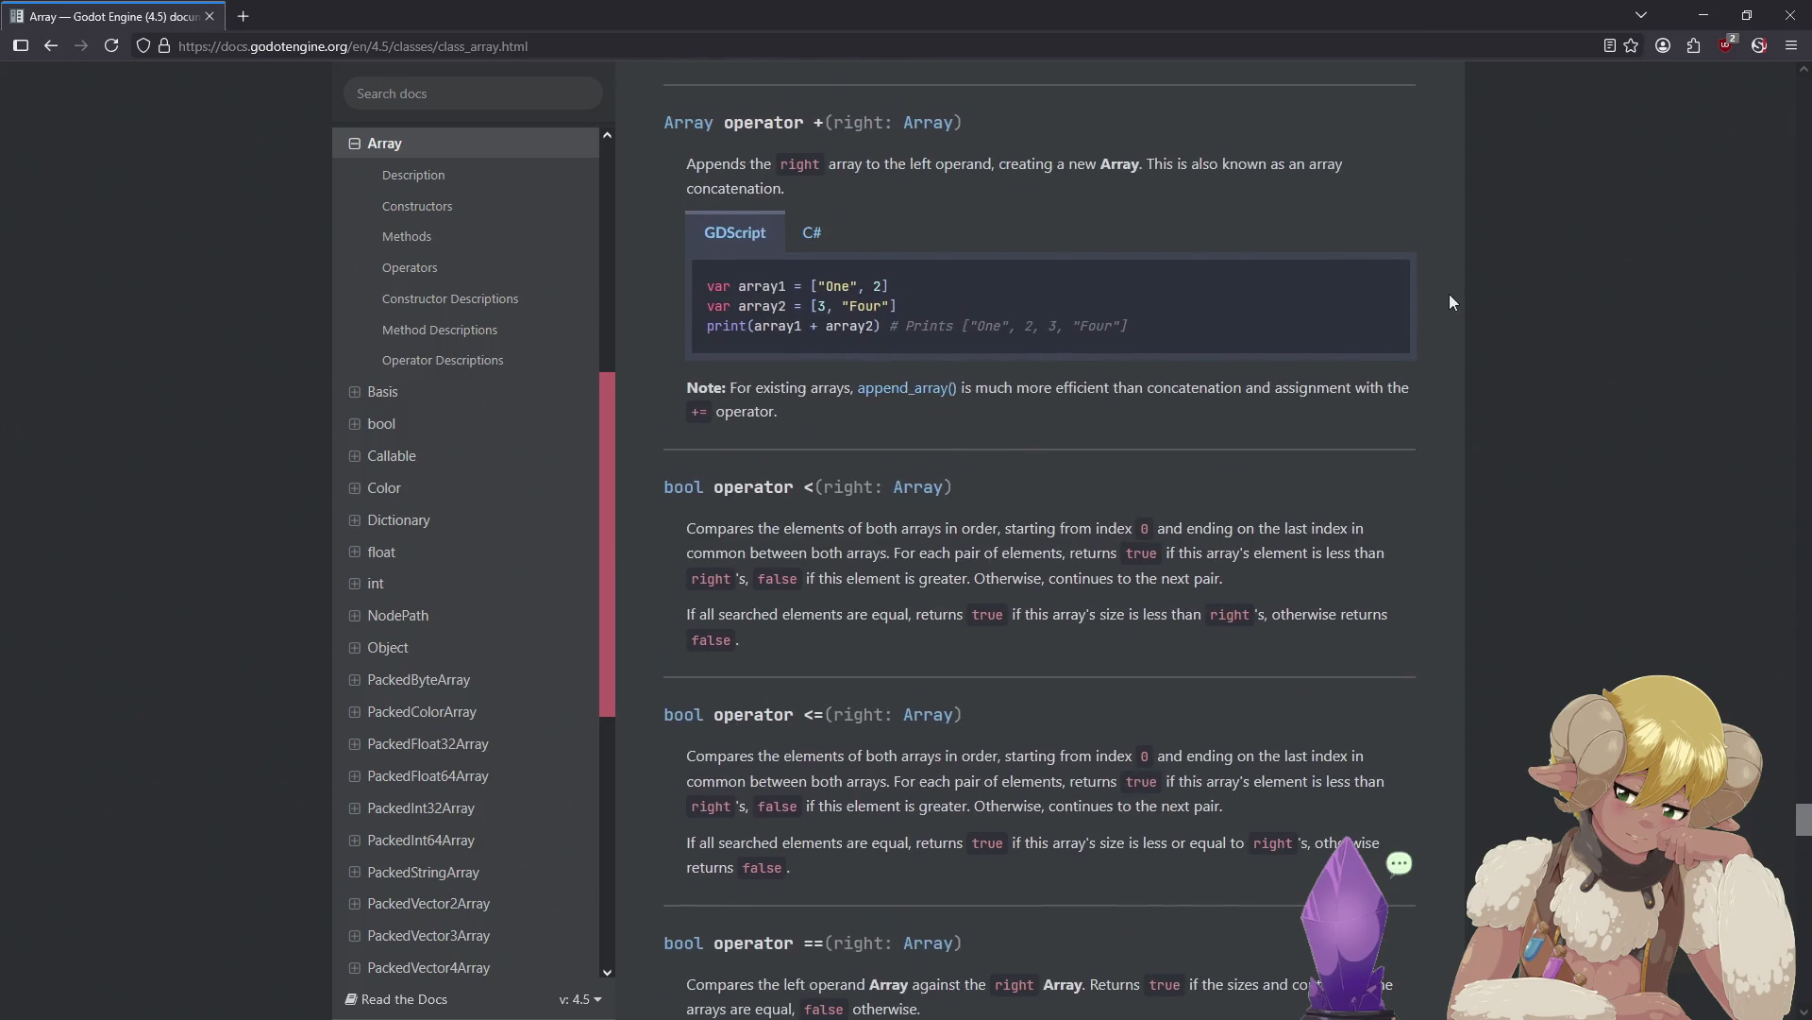
mouse_move(1389, 350)
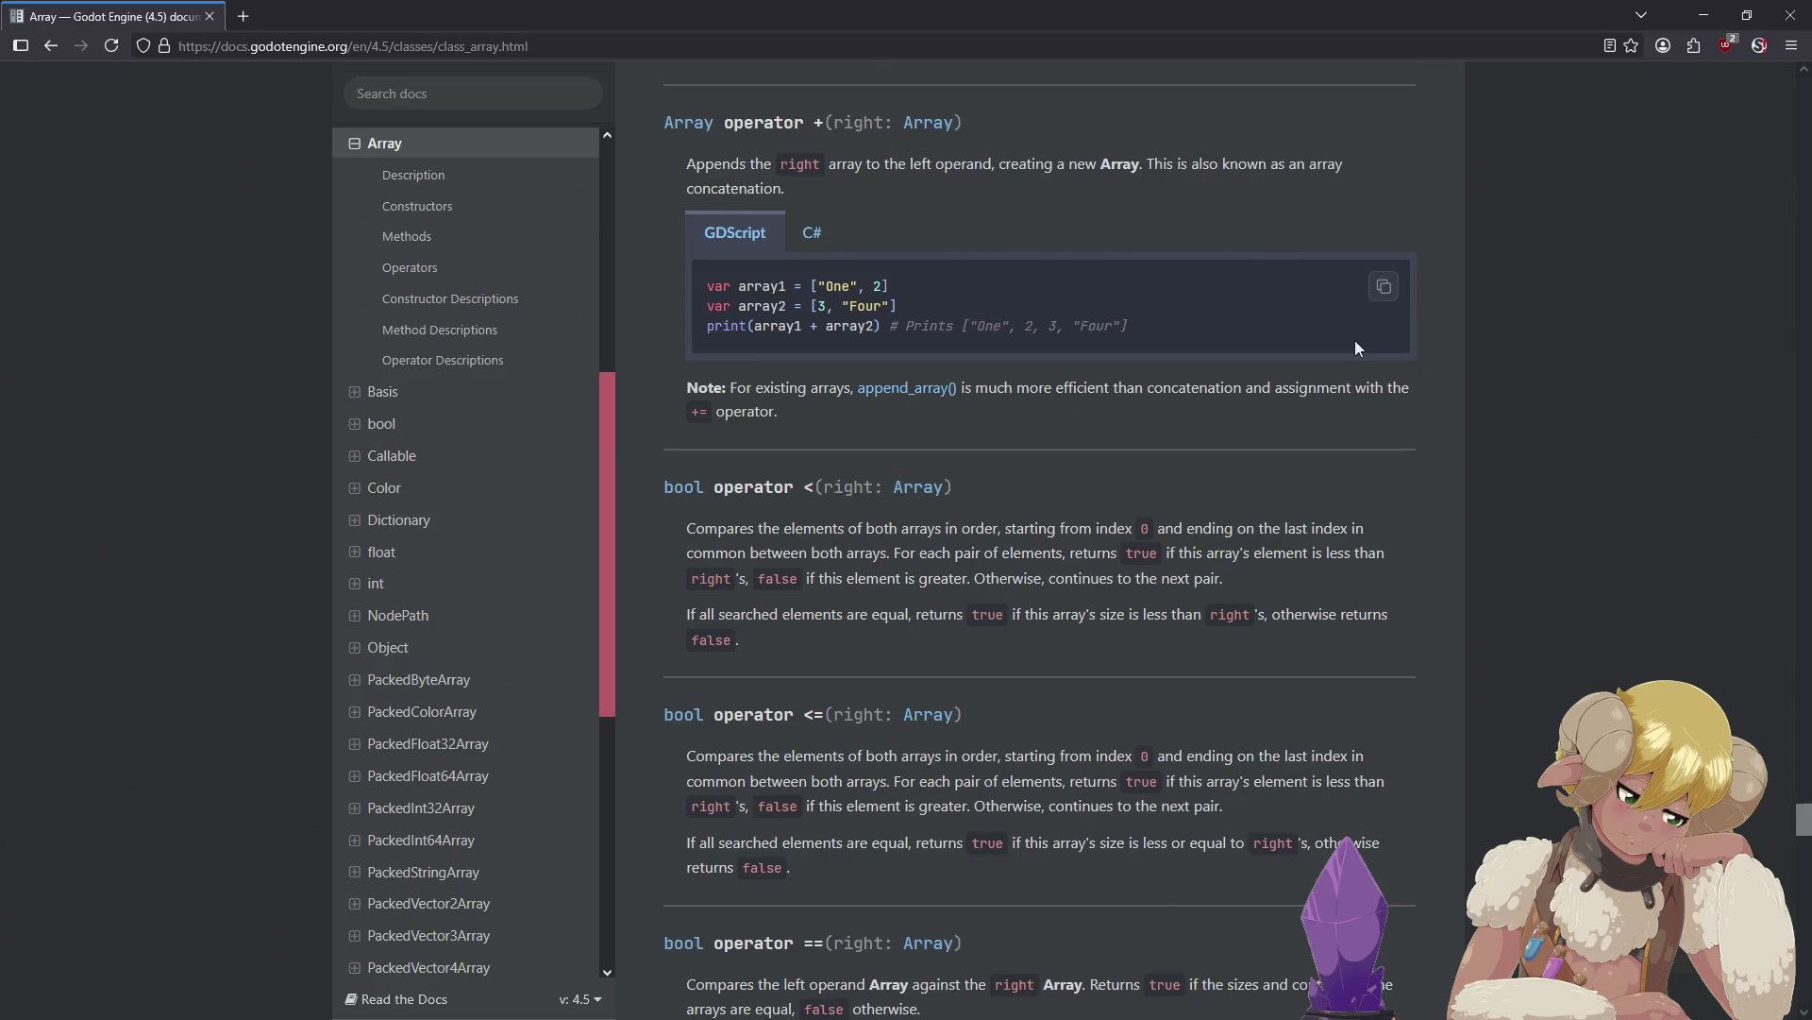
scroll(1350, 348, up, 2)
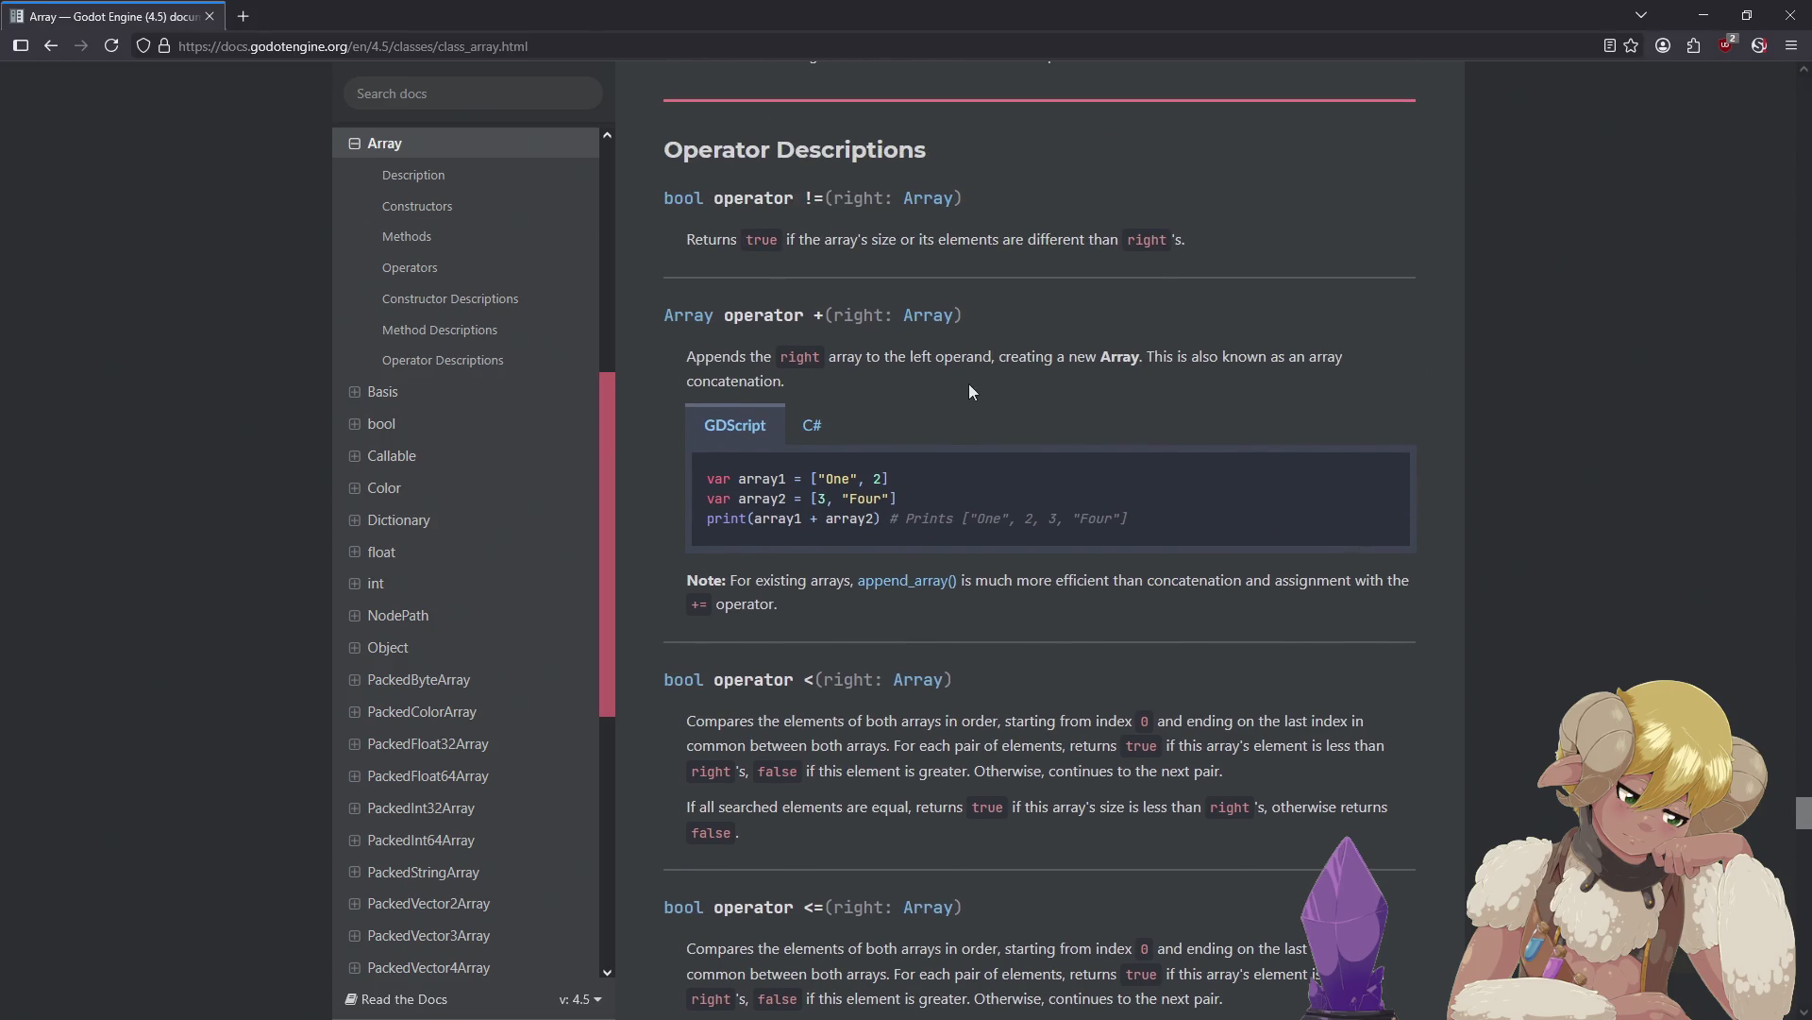
click(494, 529)
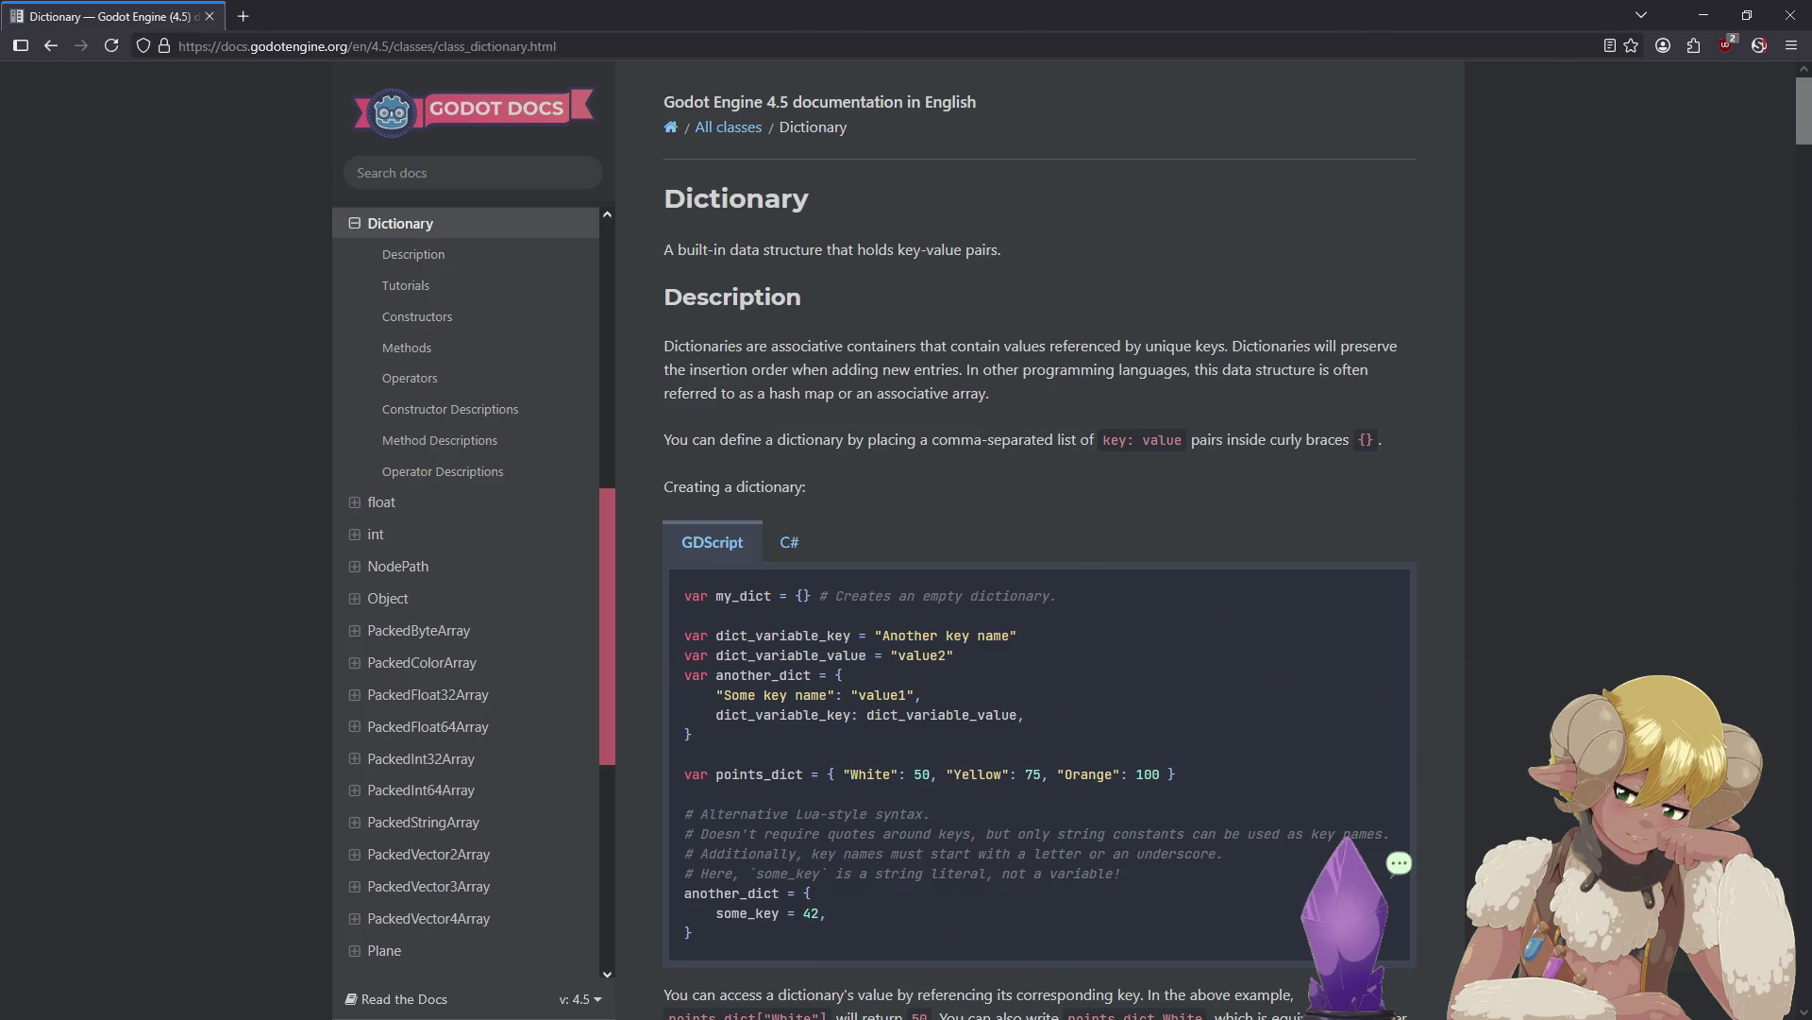
Return to the Godot editor and click the inventory line in character_script.gd
key(alt+Tab)
click(720, 317)
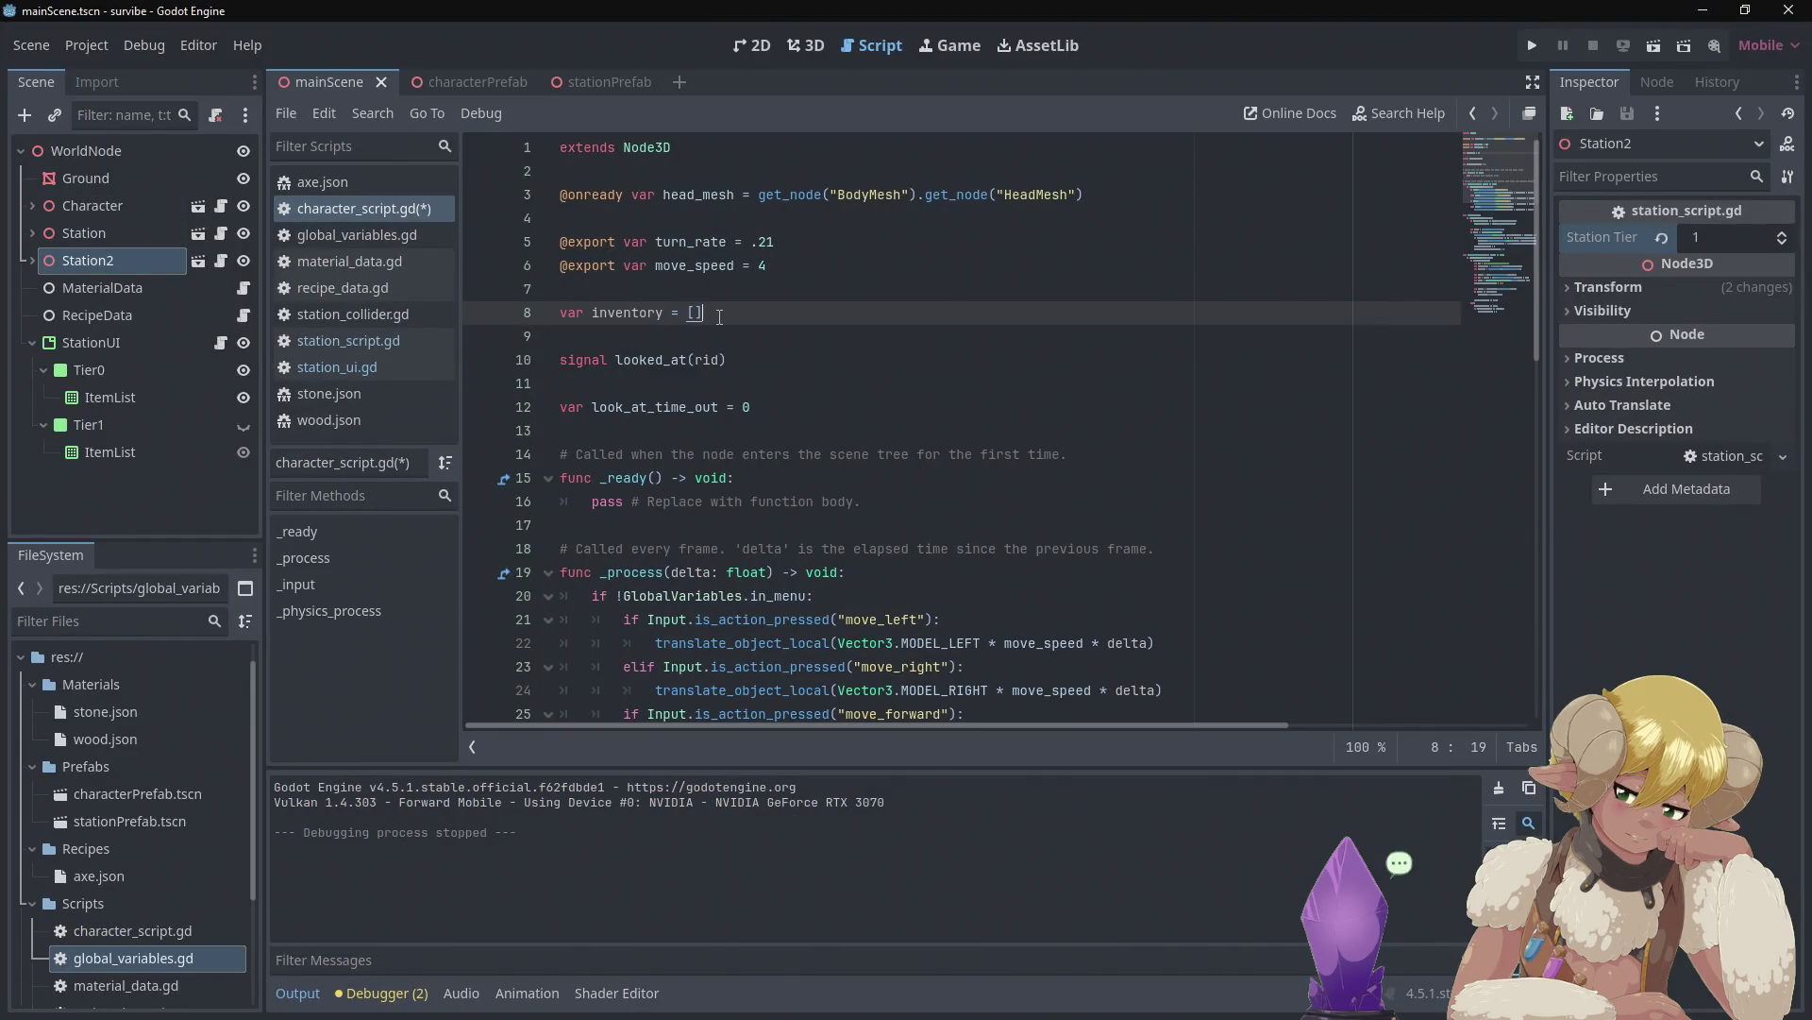
Replace the inventory's [] with {} so it starts as an empty dictionary
click(688, 313)
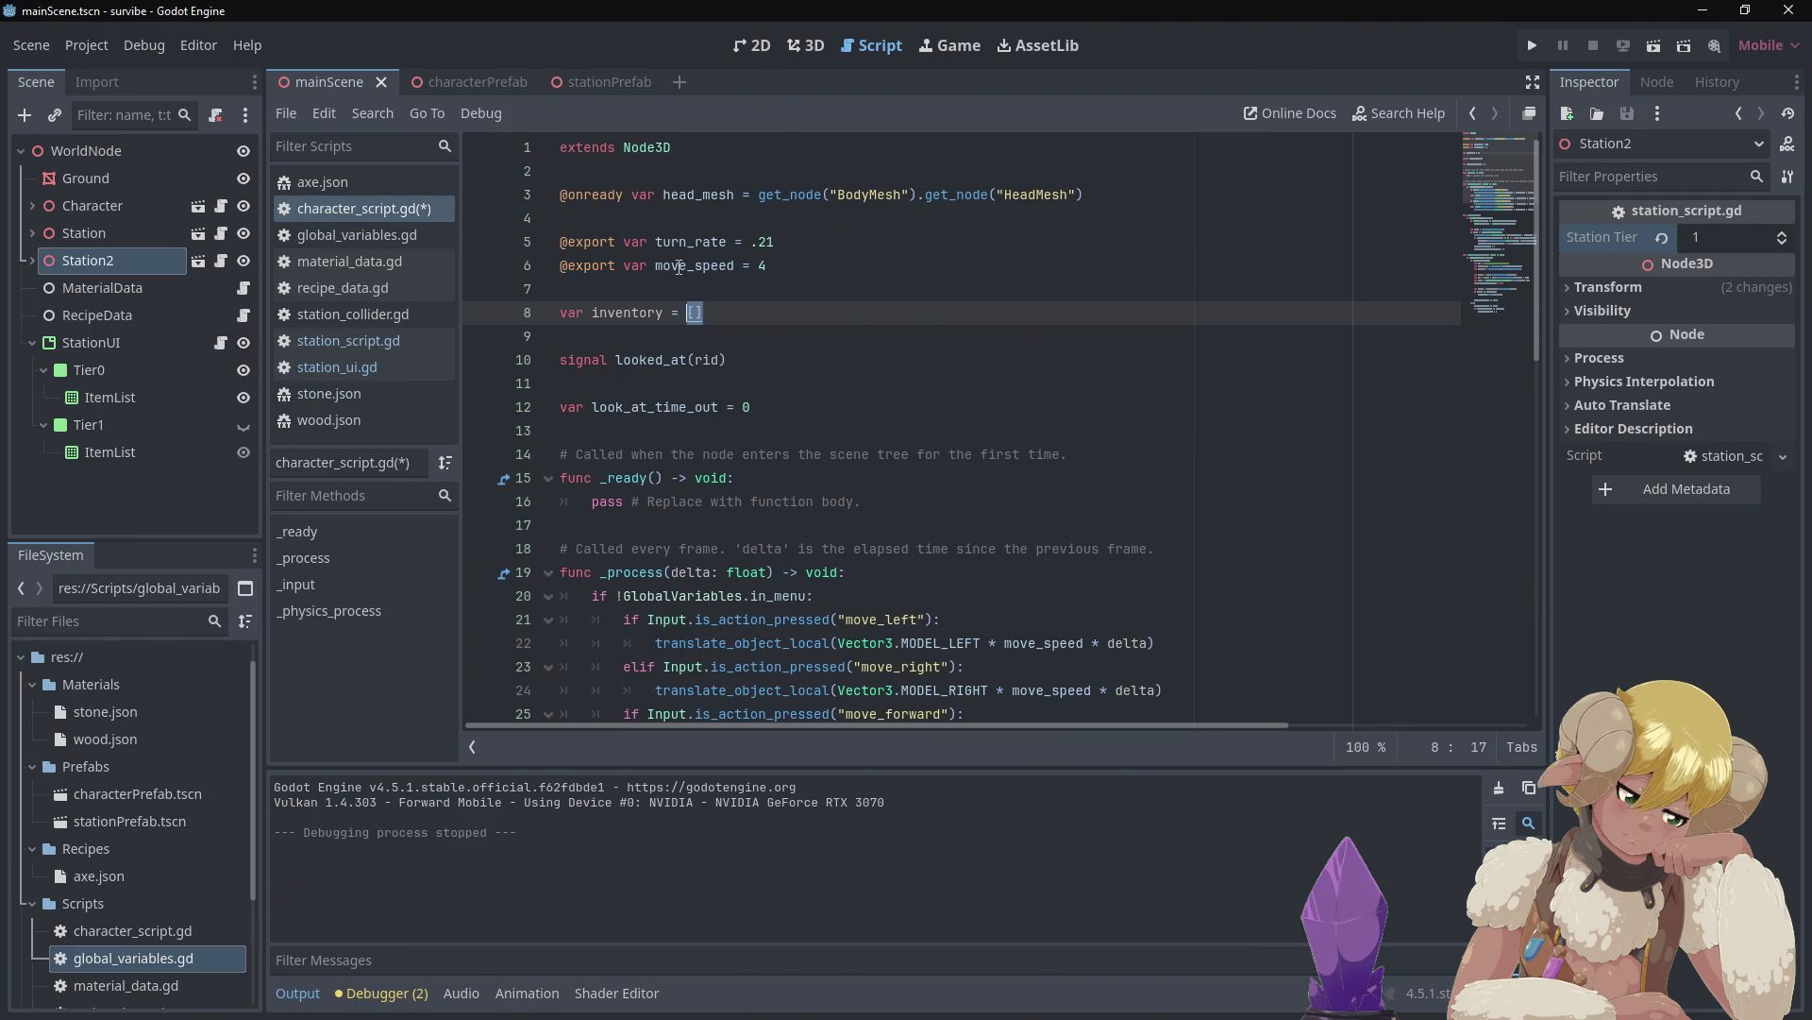
text([)
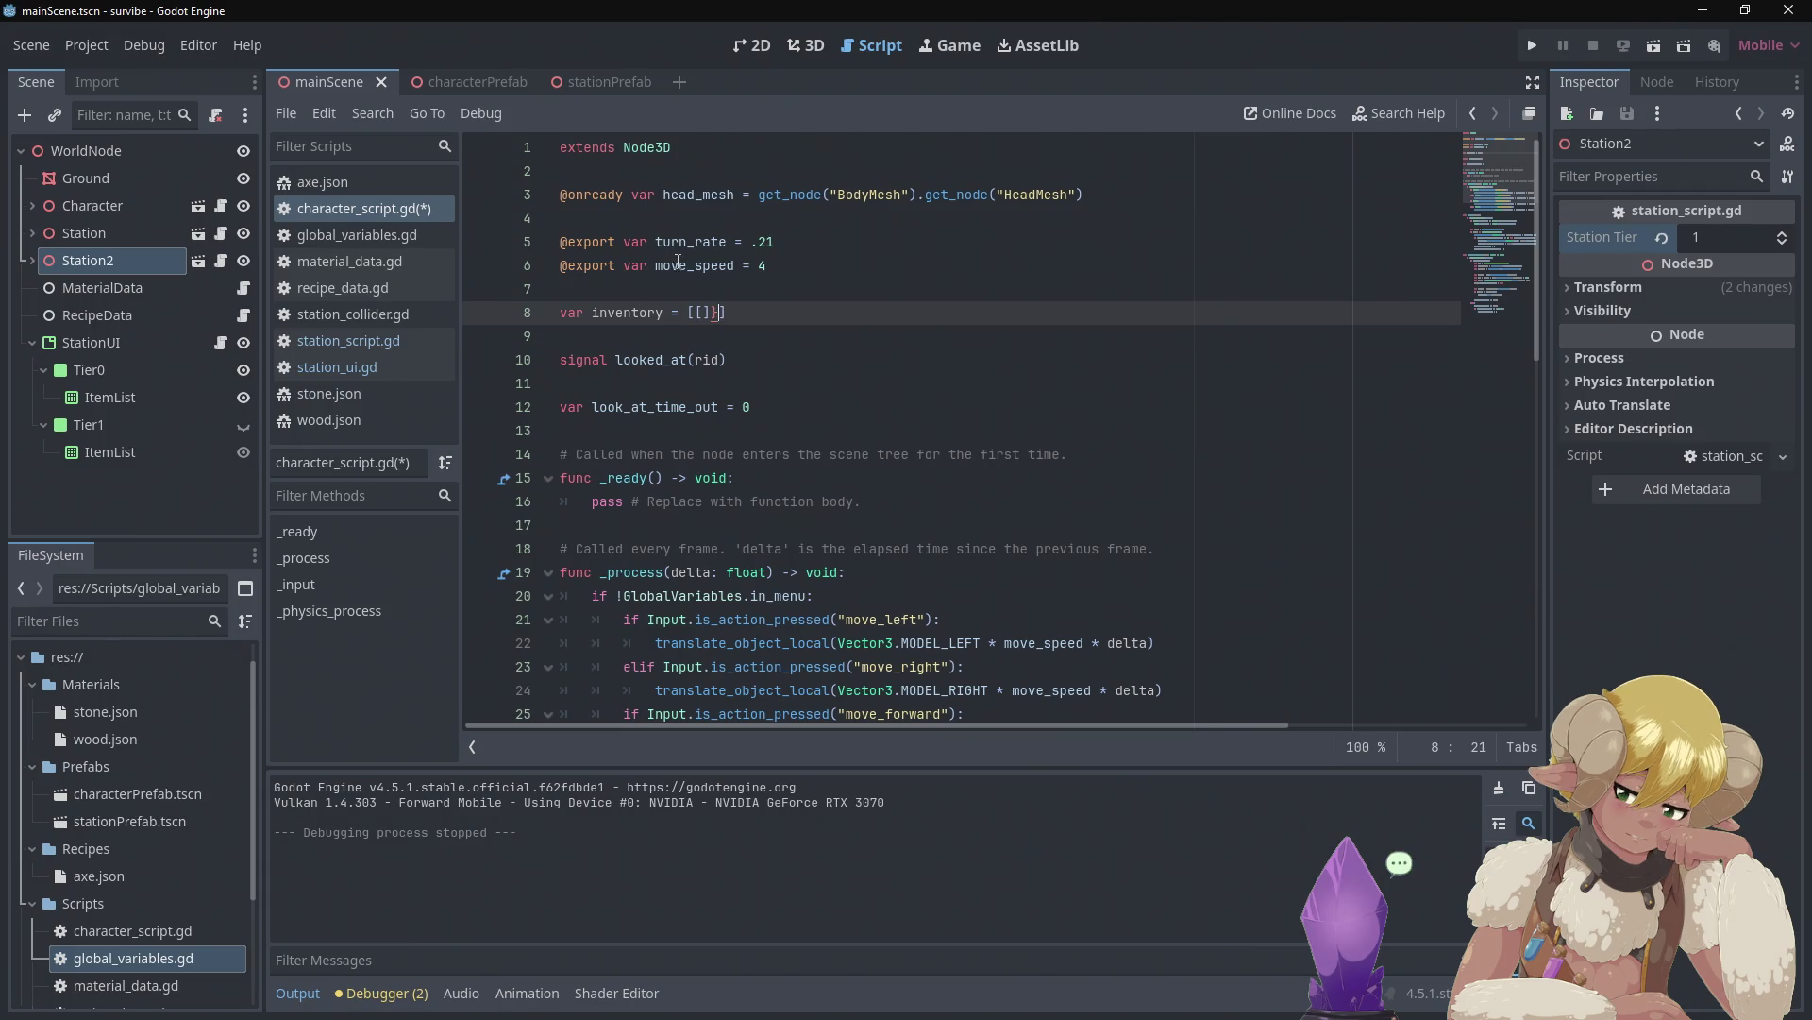
key(BackSpace)
key(BackSpace)
key(BackSpace)
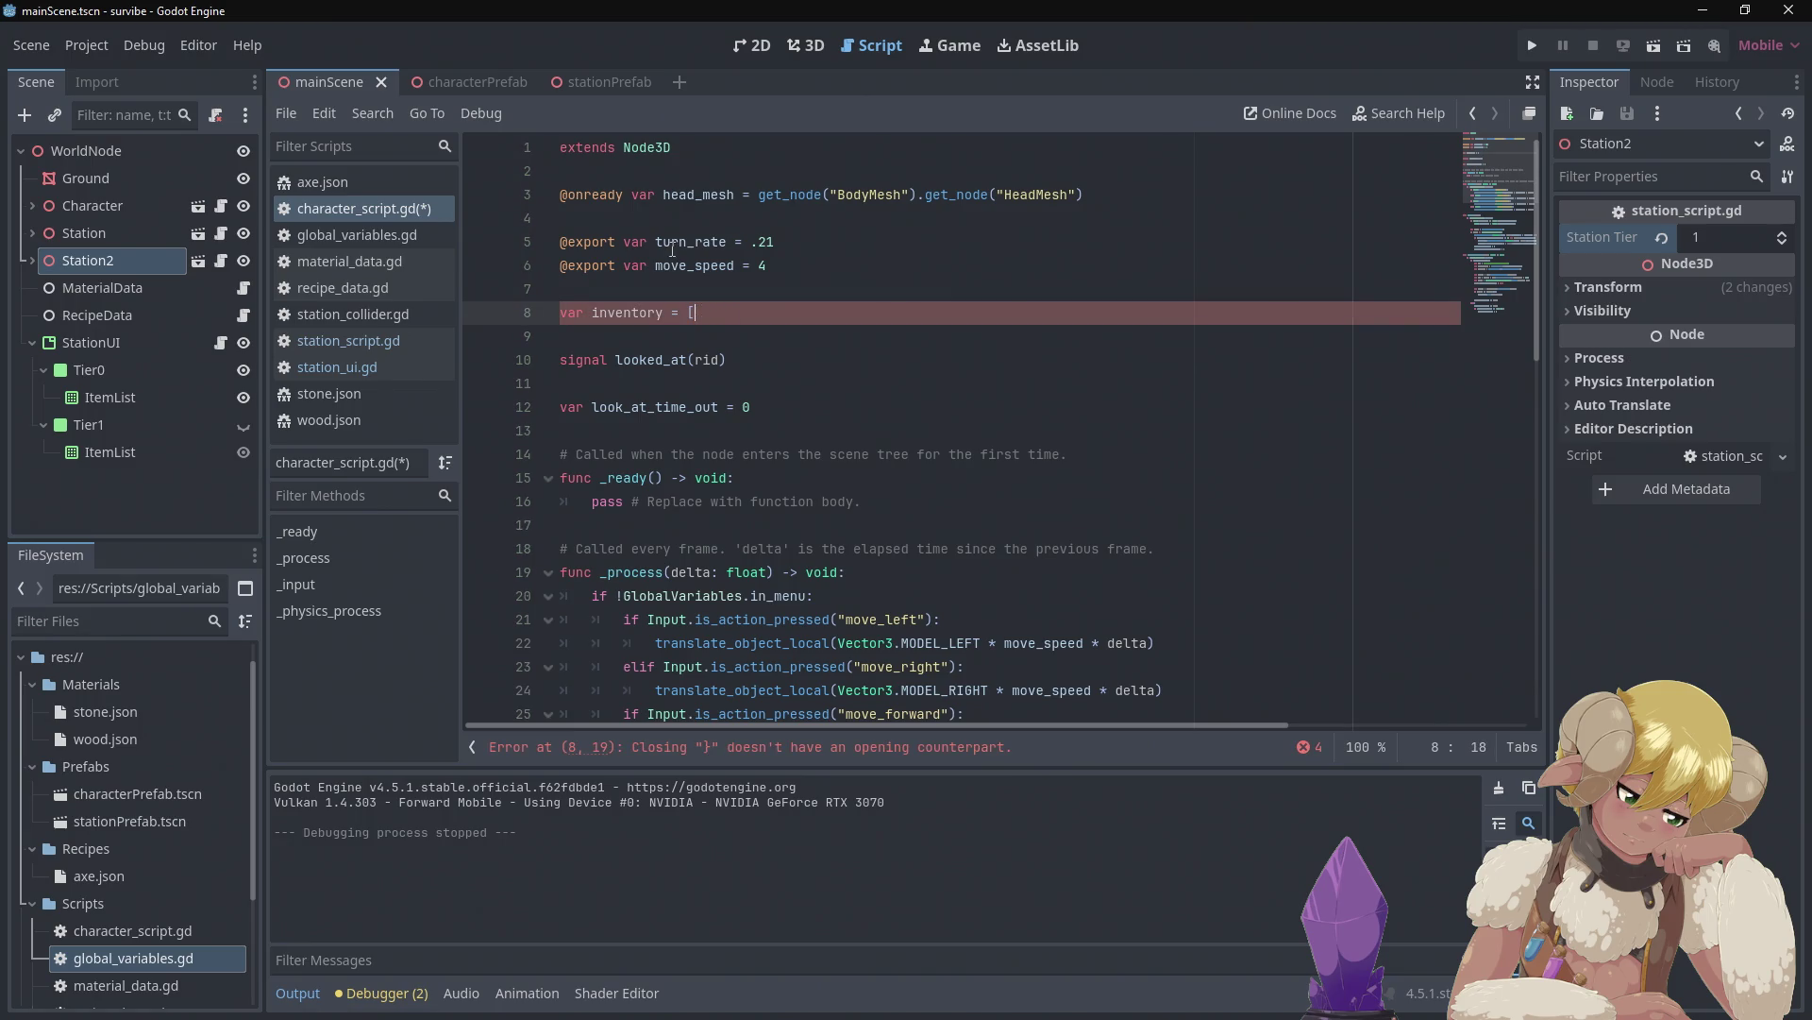
text({)
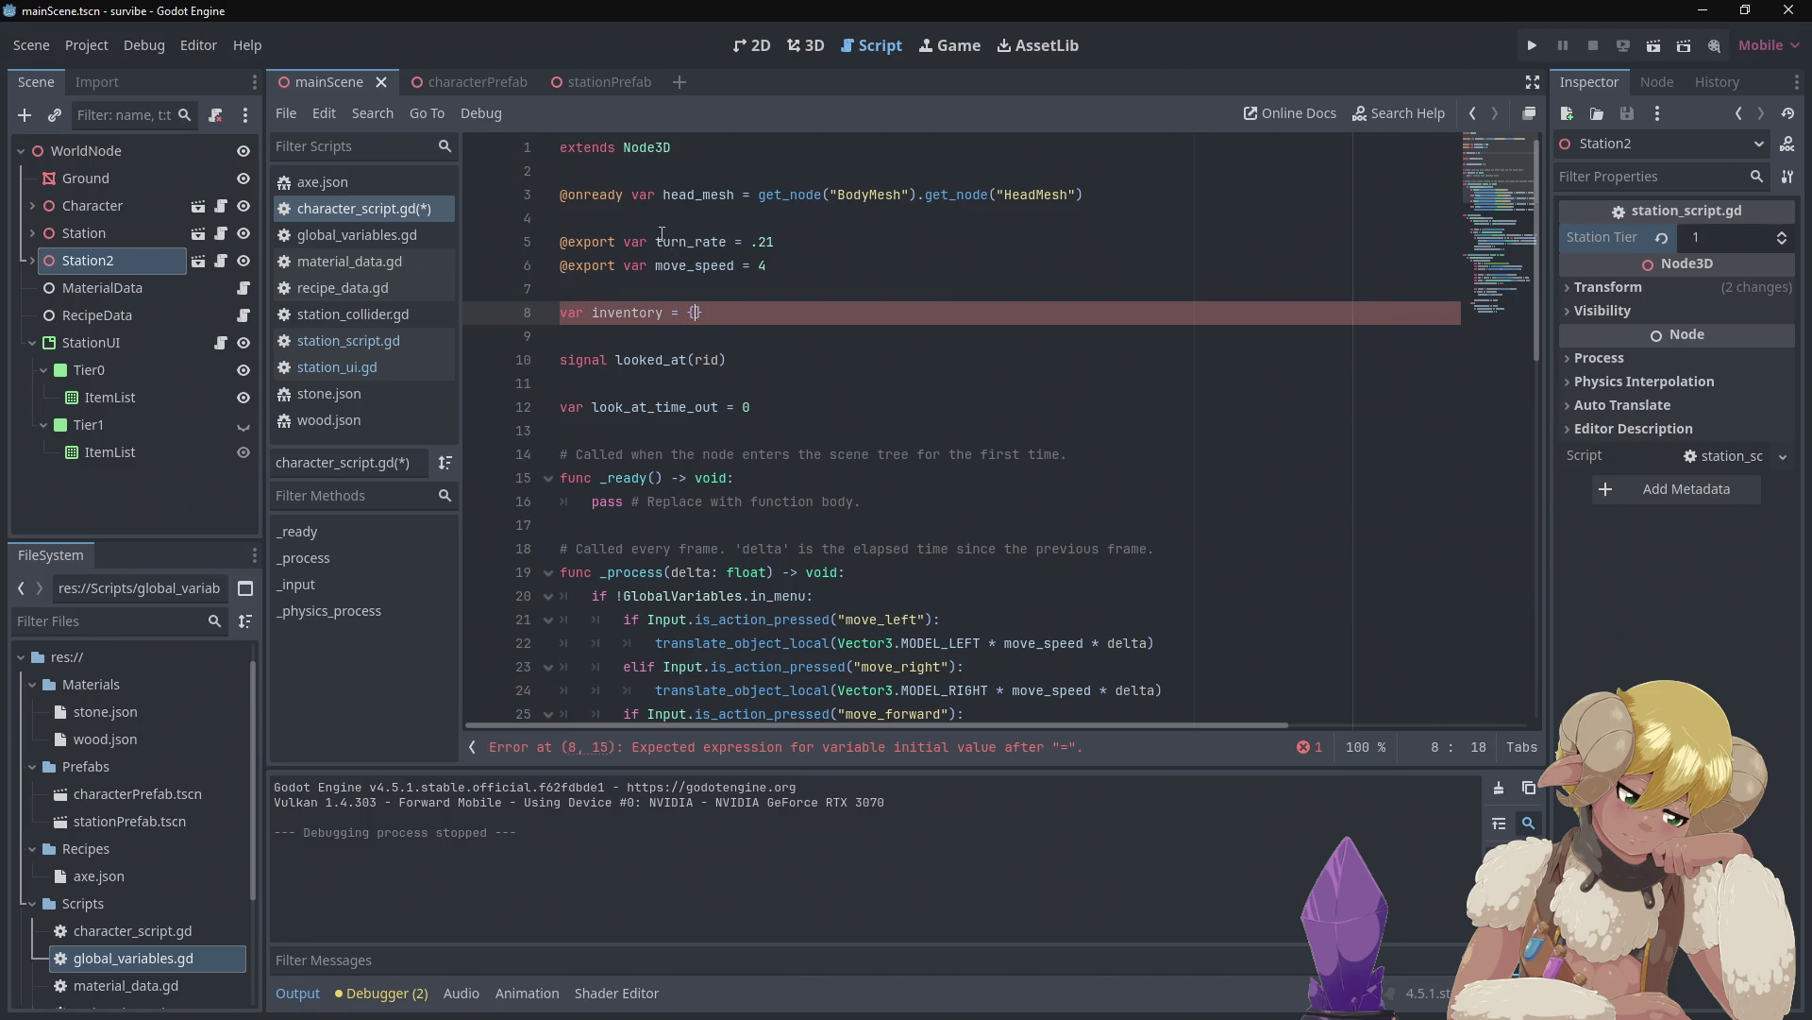
click(823, 278)
click(823, 286)
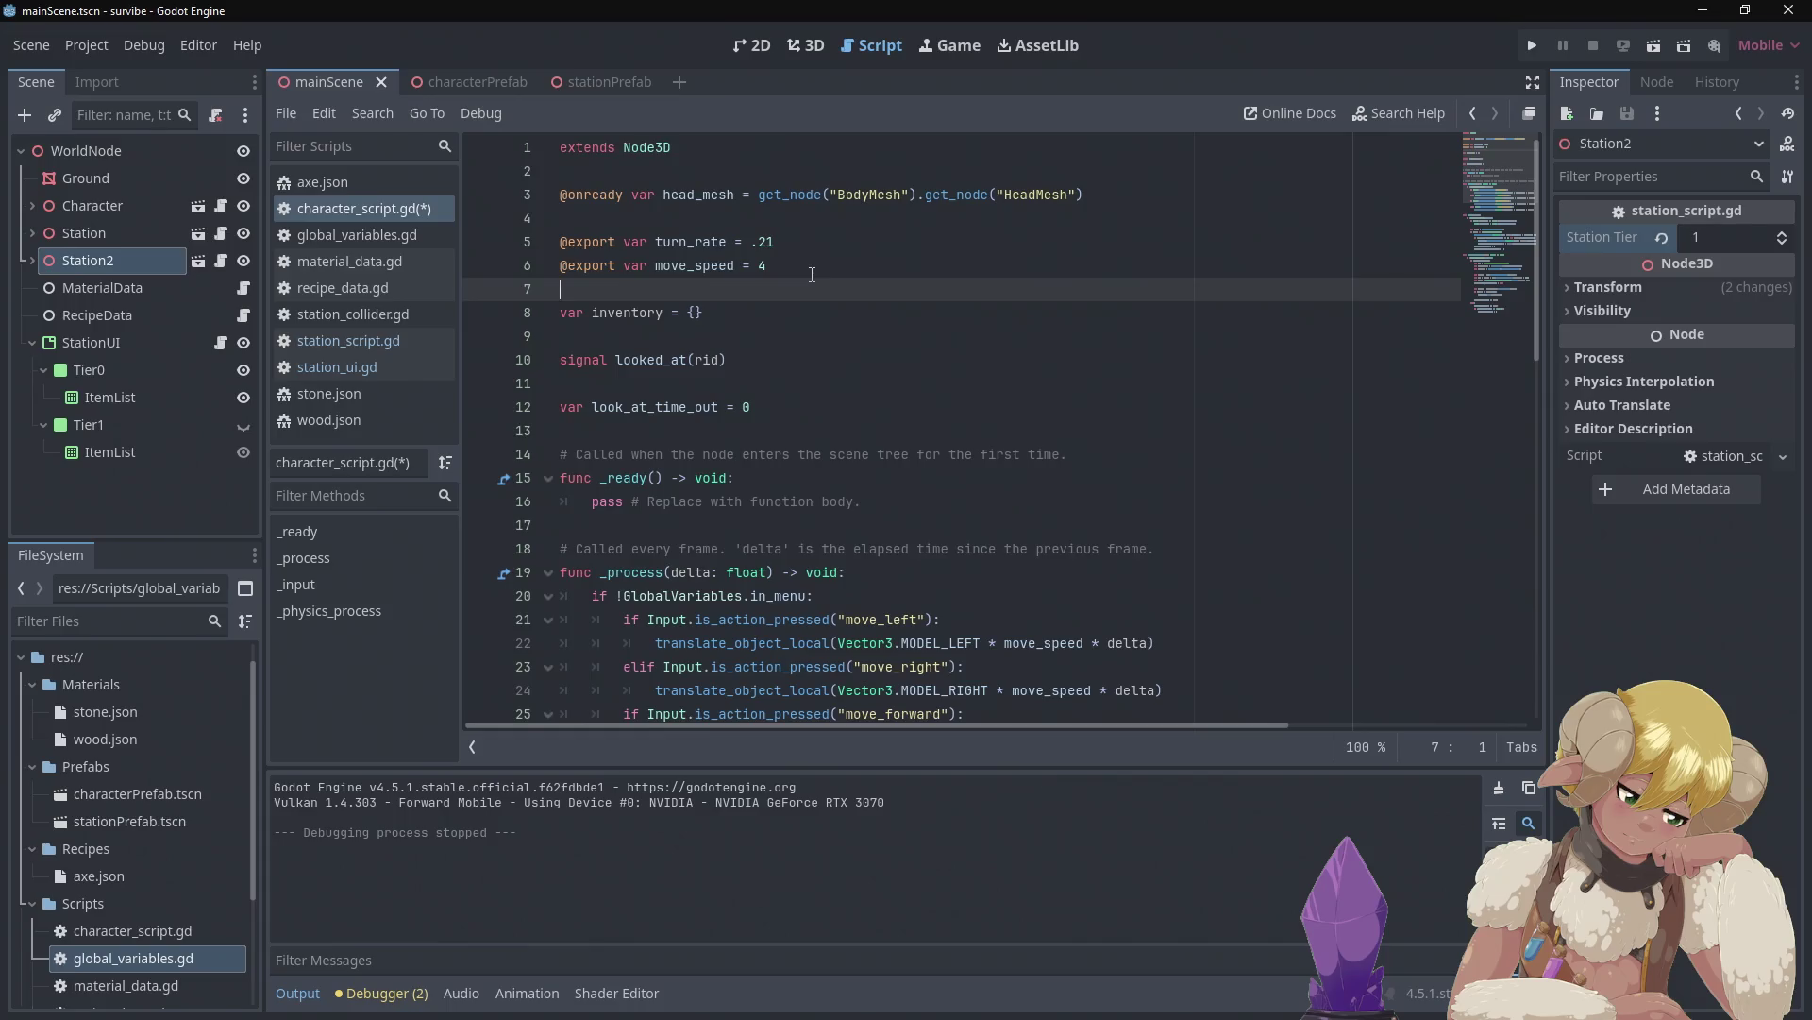
scroll(812, 274, down, 3)
scroll(811, 274, down, 5)
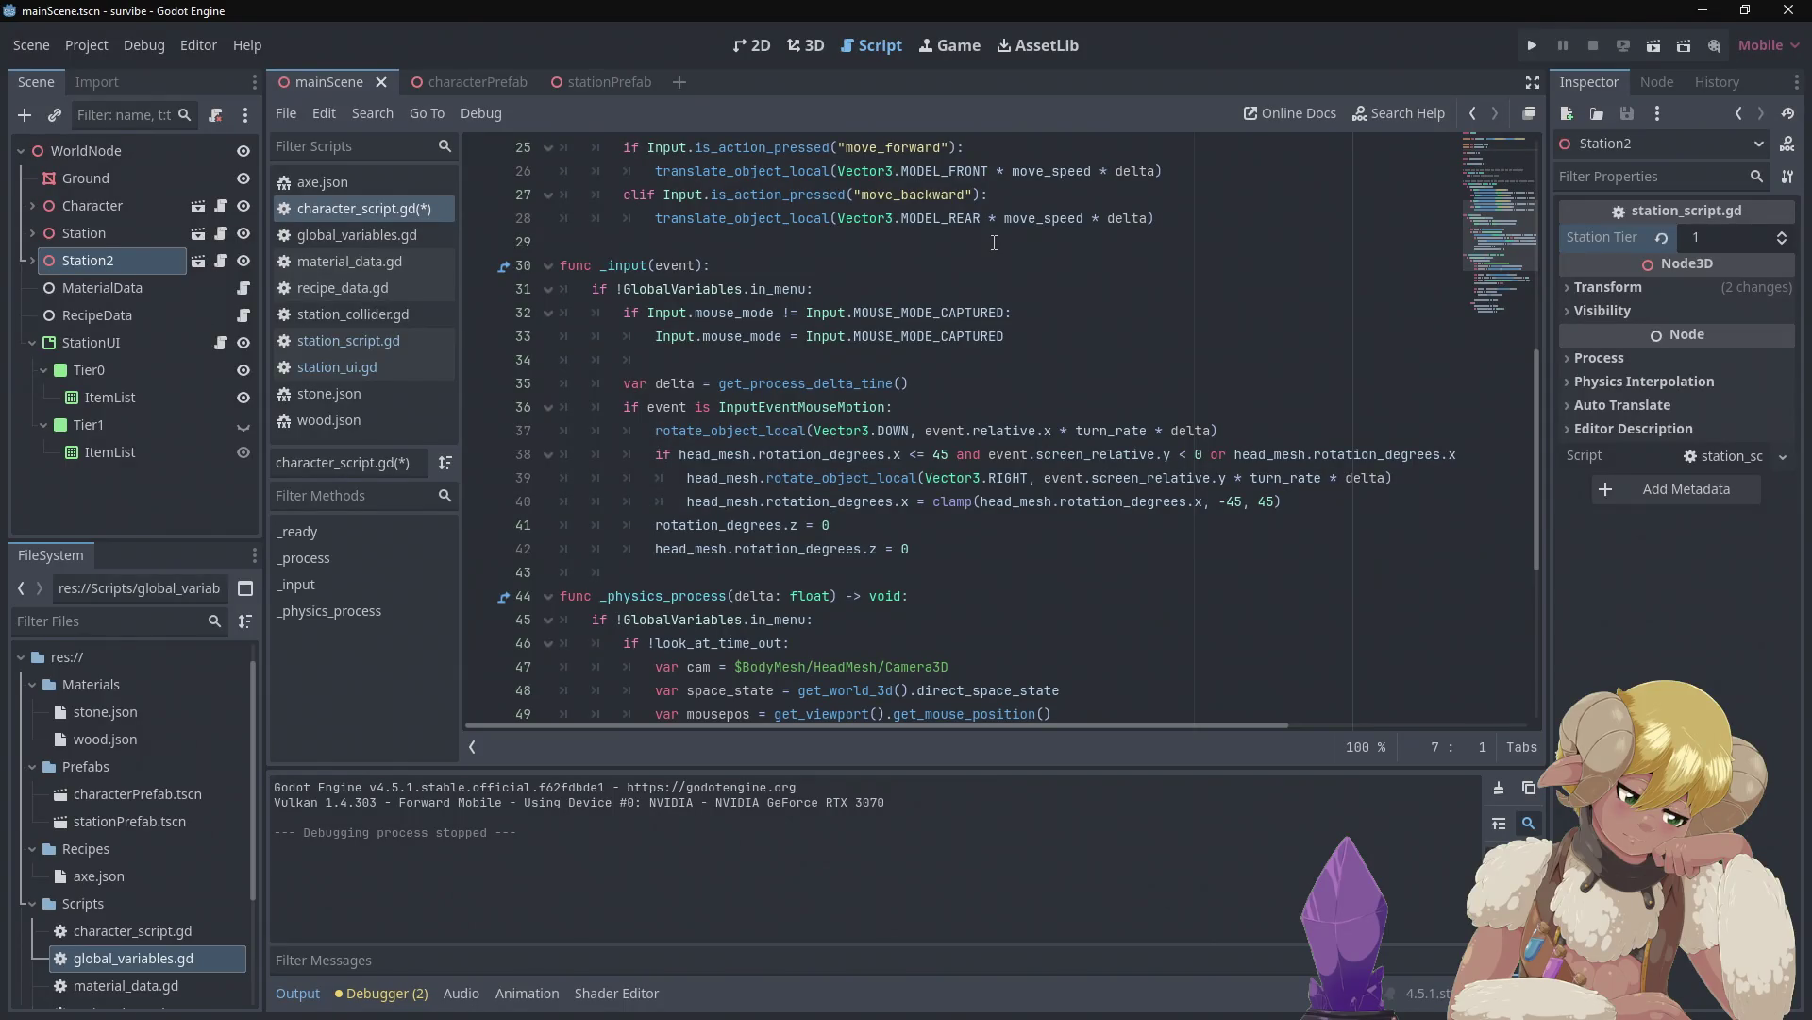
scroll(994, 242, down, 2)
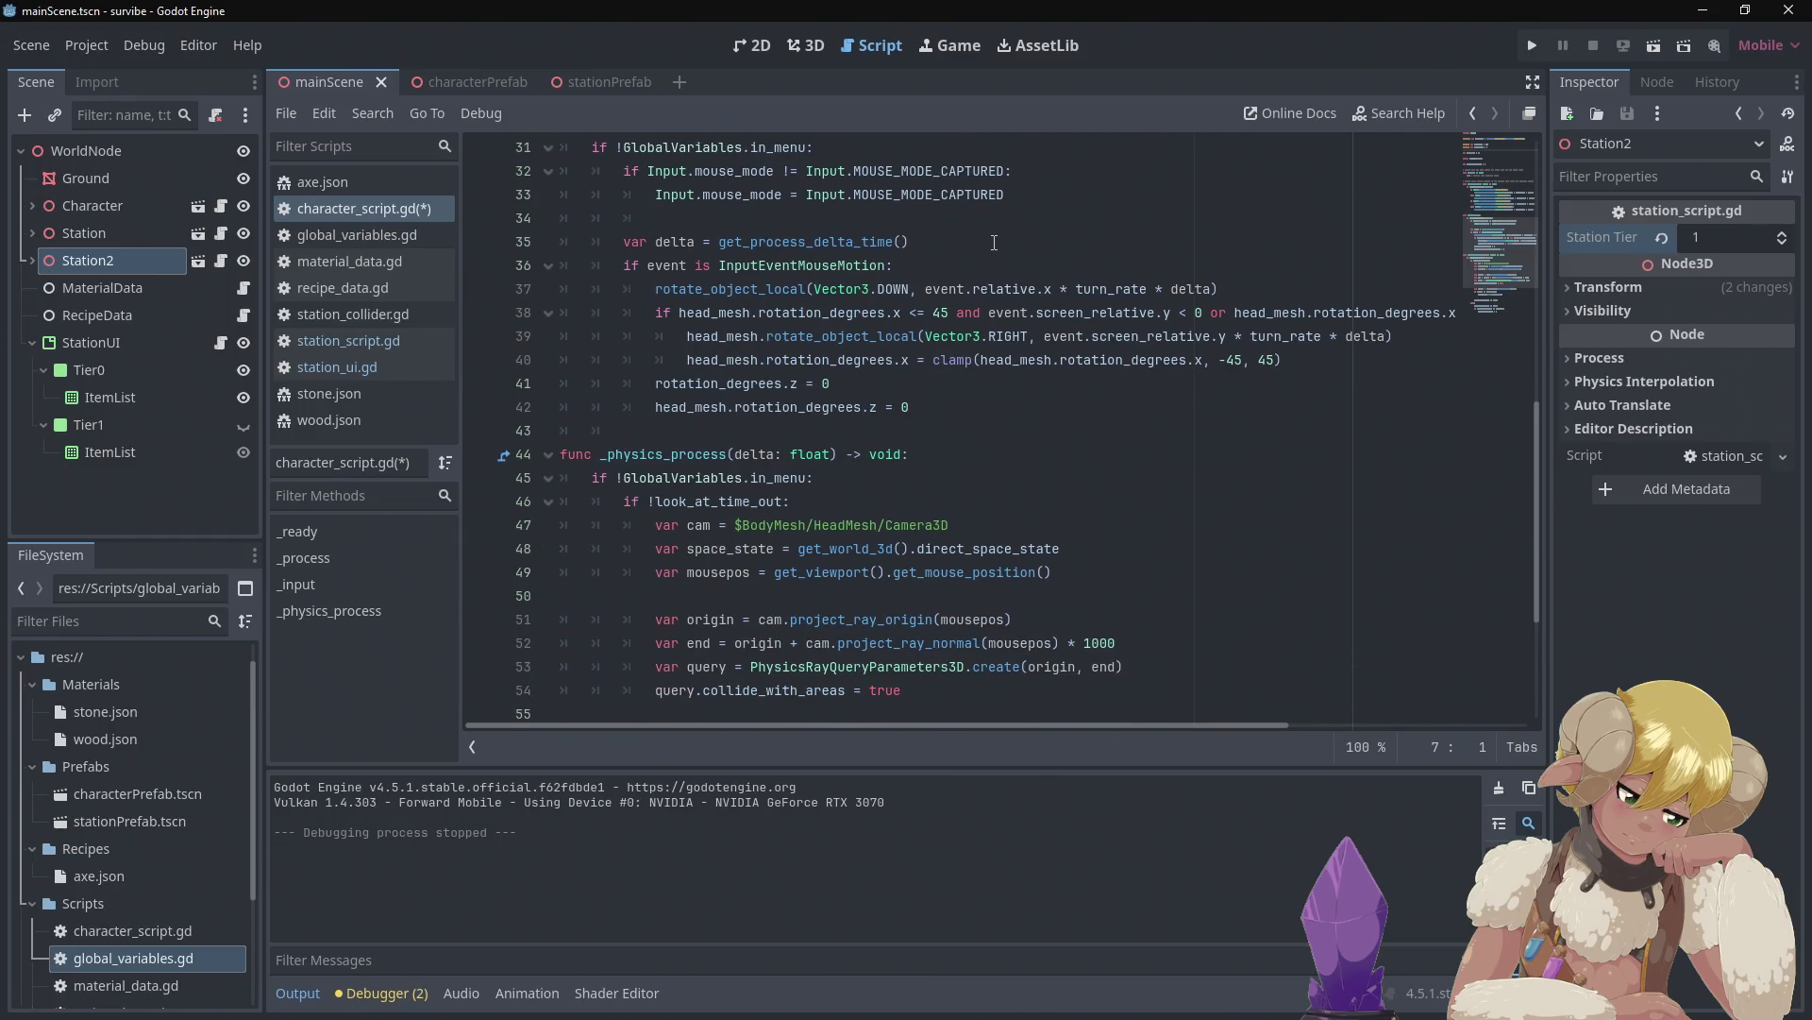
scroll(995, 243, down, 2)
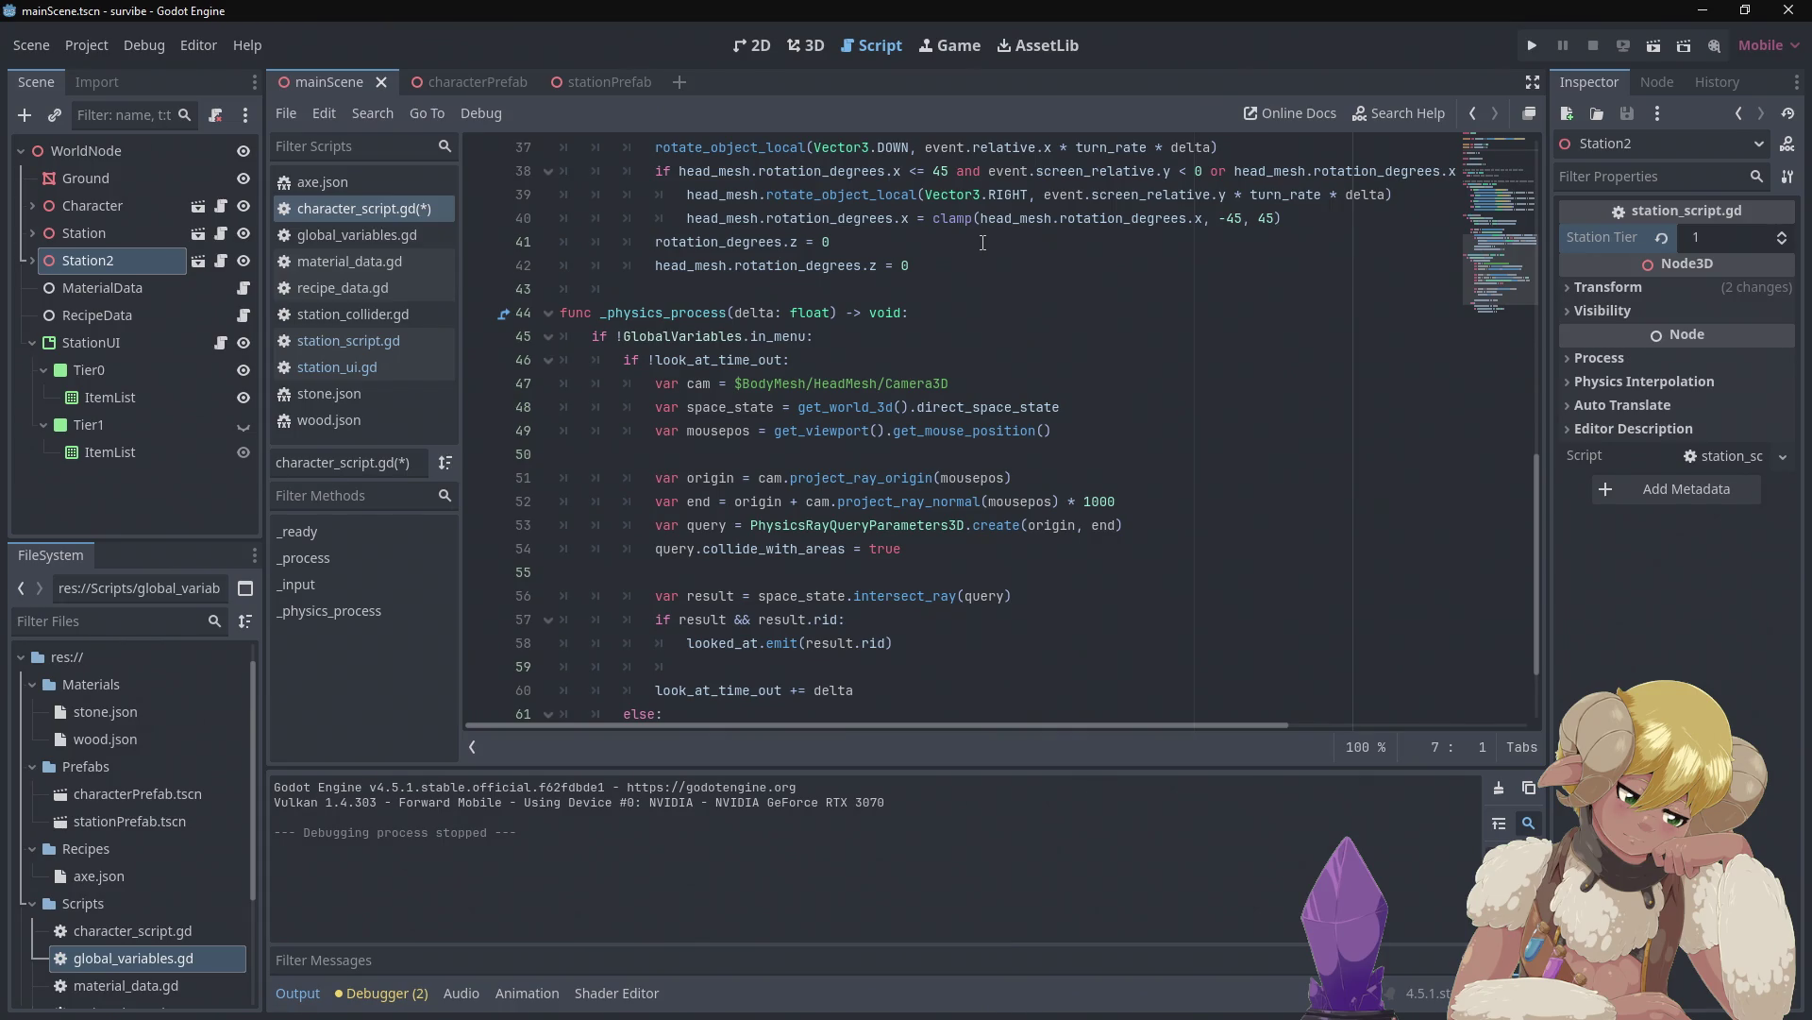
scroll(983, 243, down, 2)
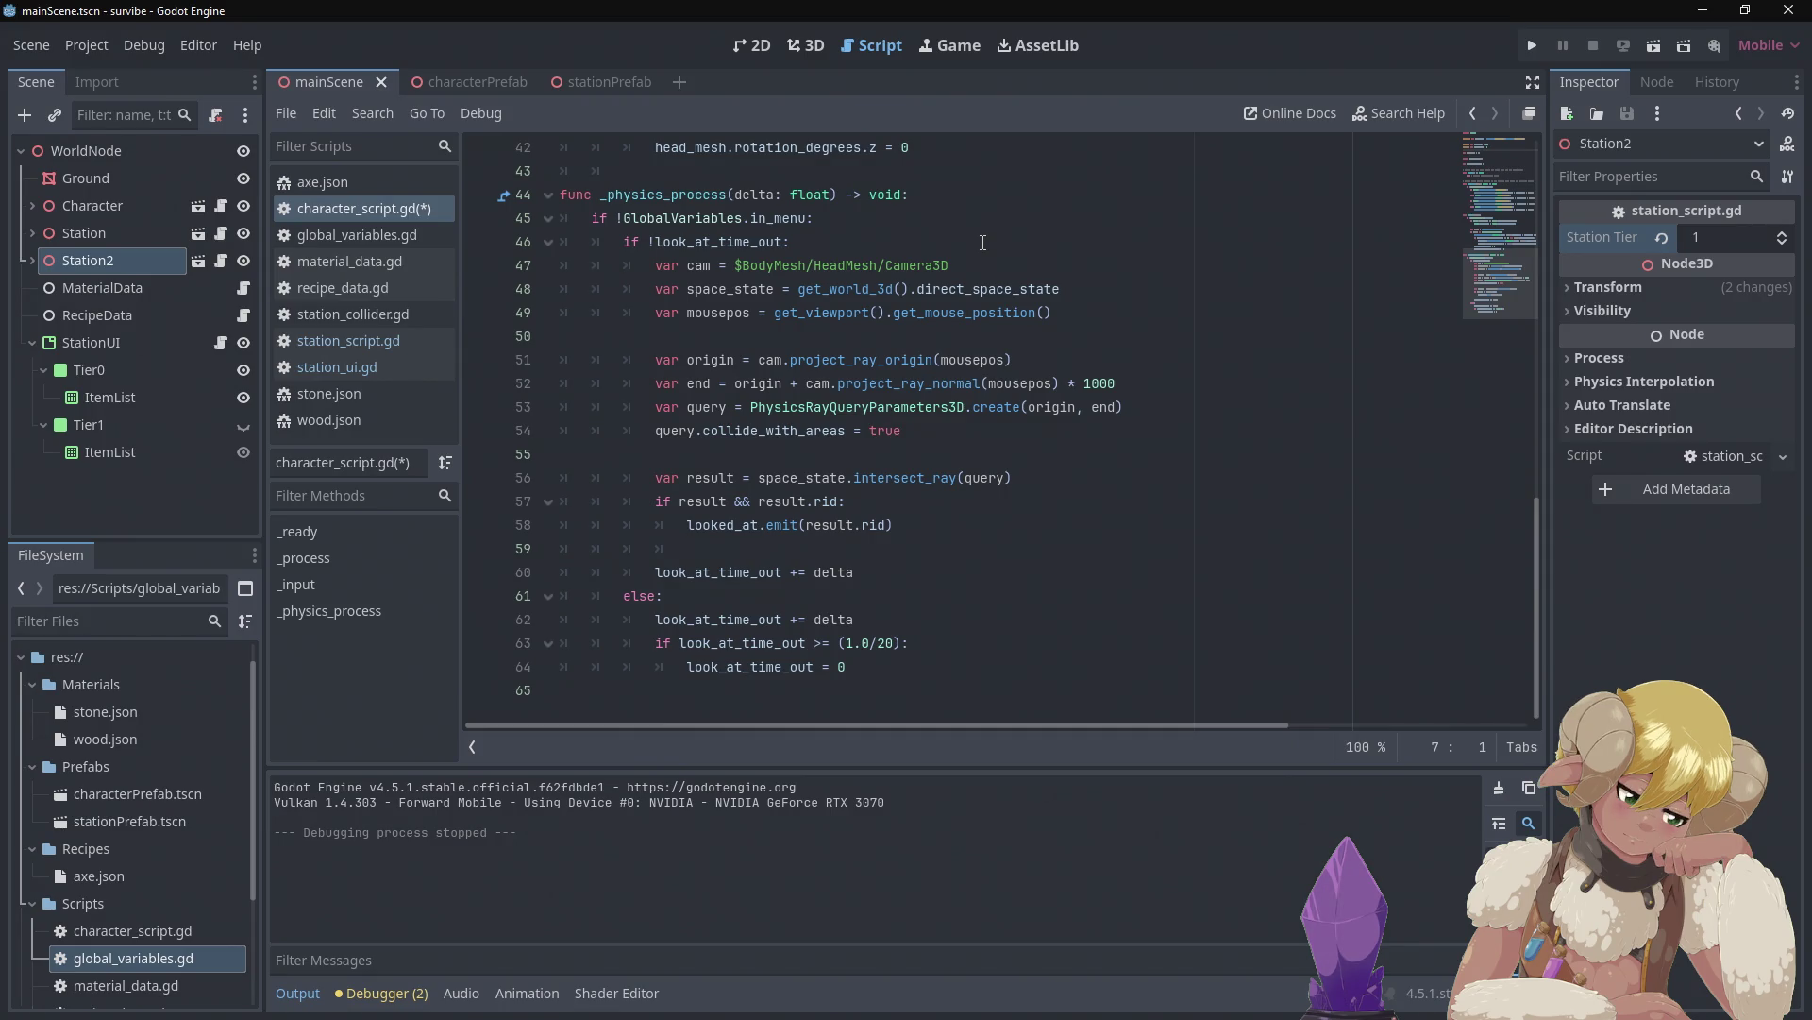
scroll(983, 242, up, 10)
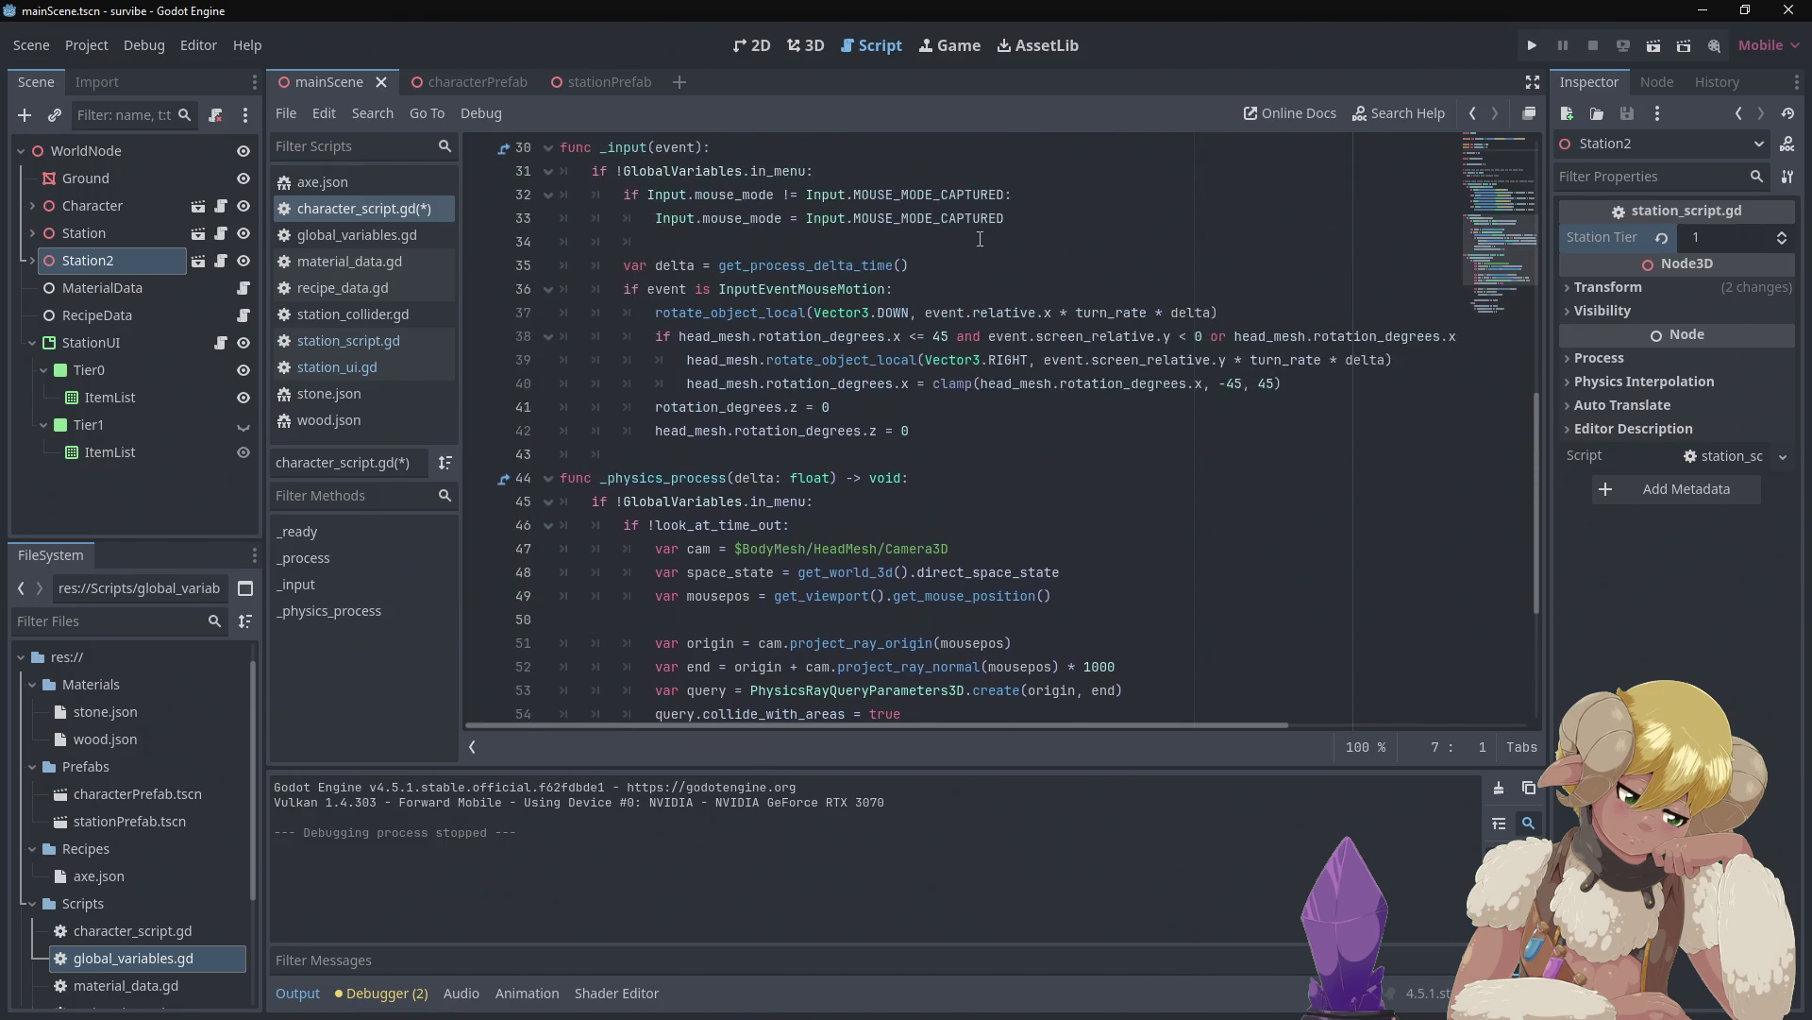
scroll(978, 238, up, 2)
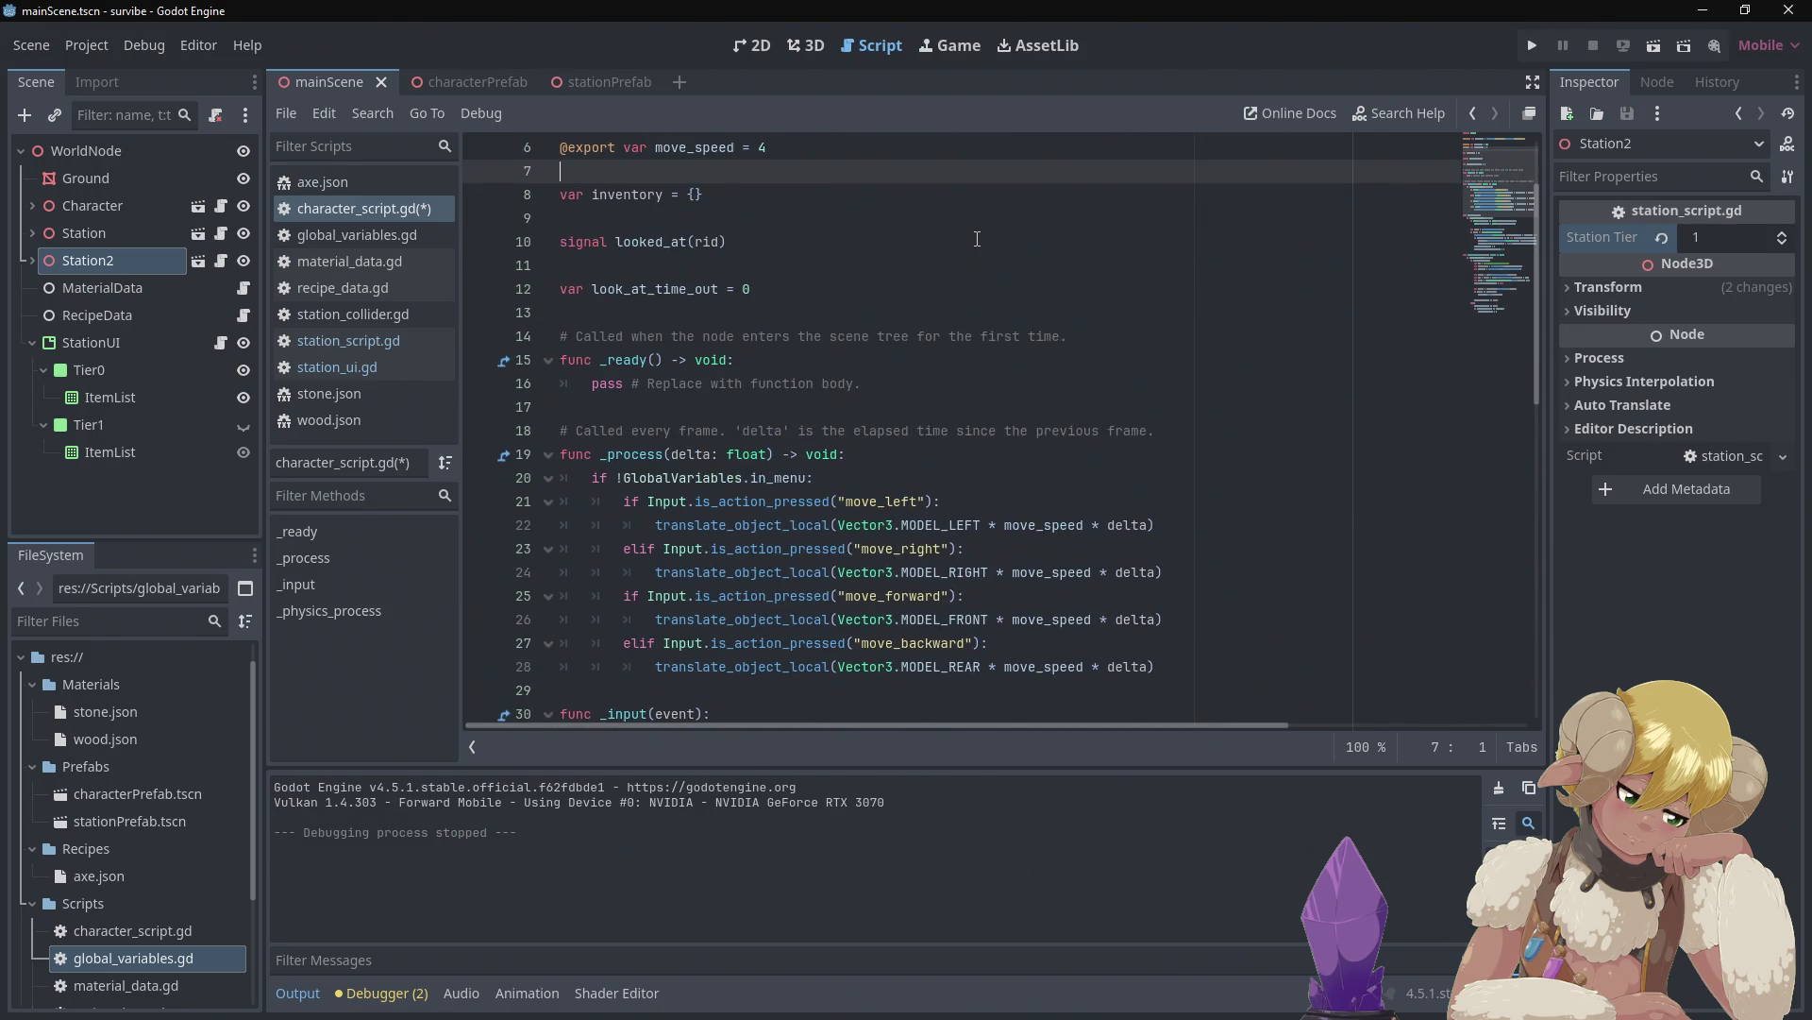
scroll(978, 239, up, 2)
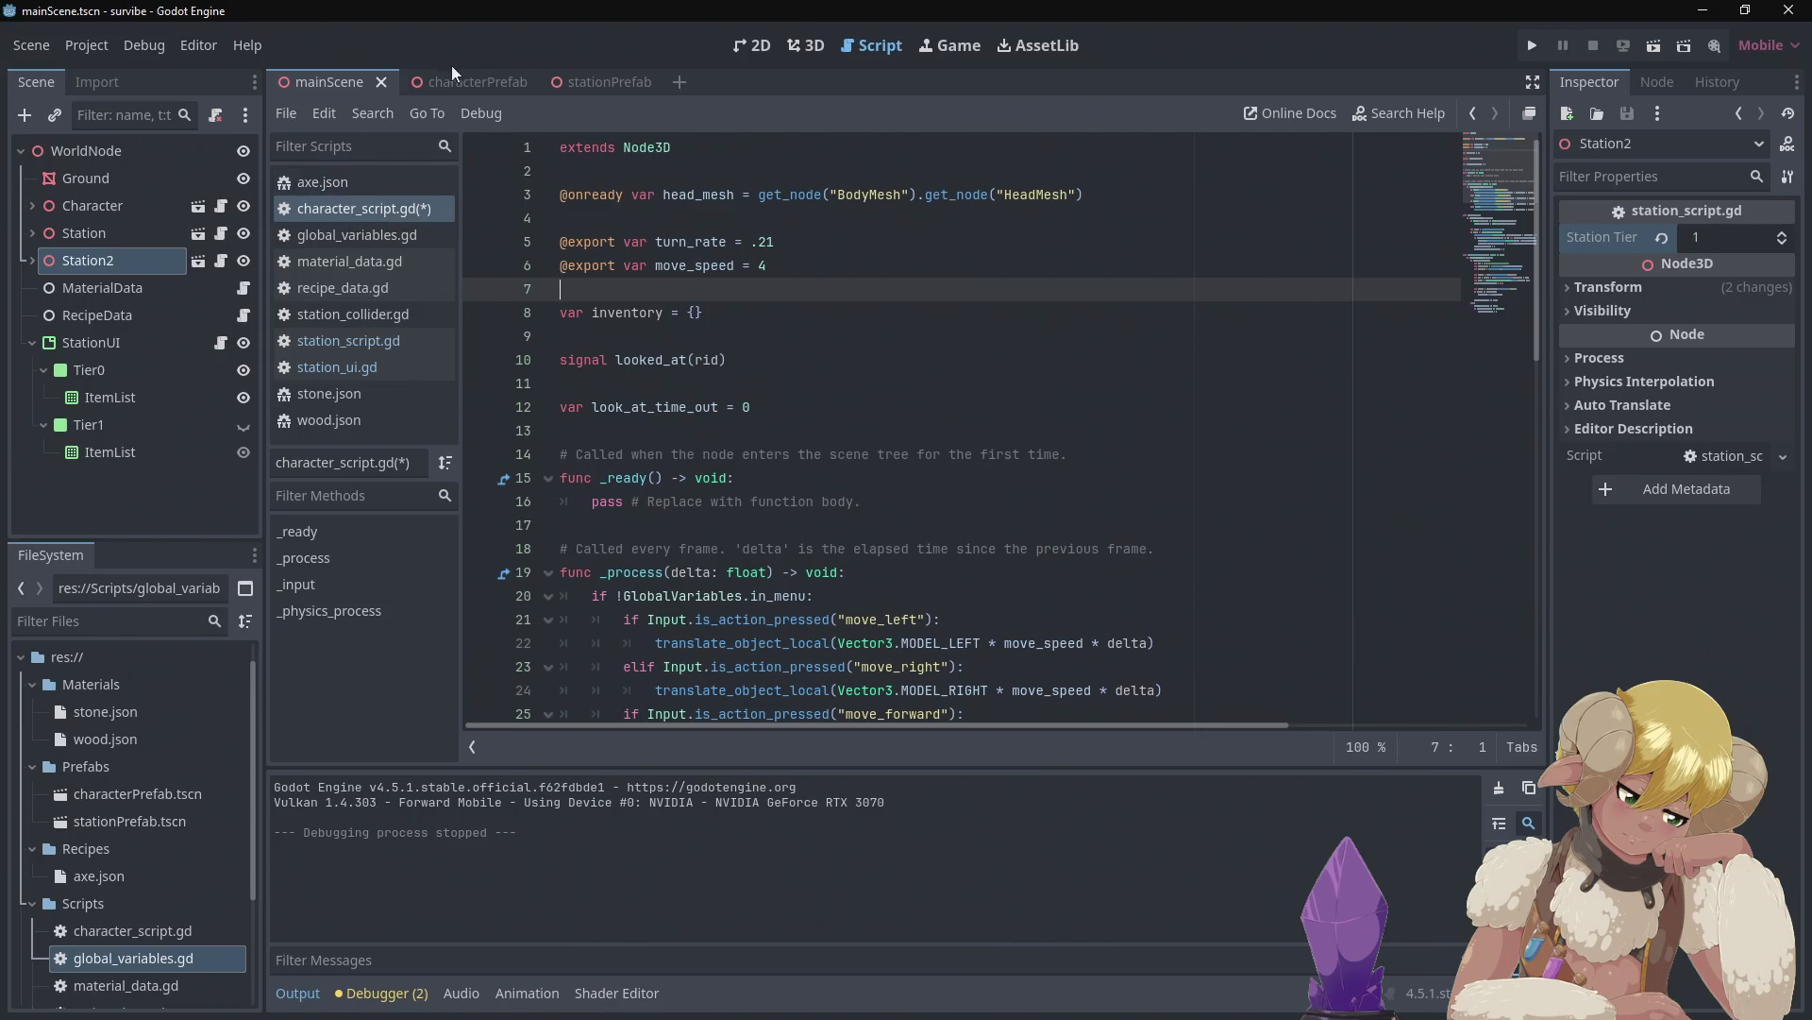
click(783, 43)
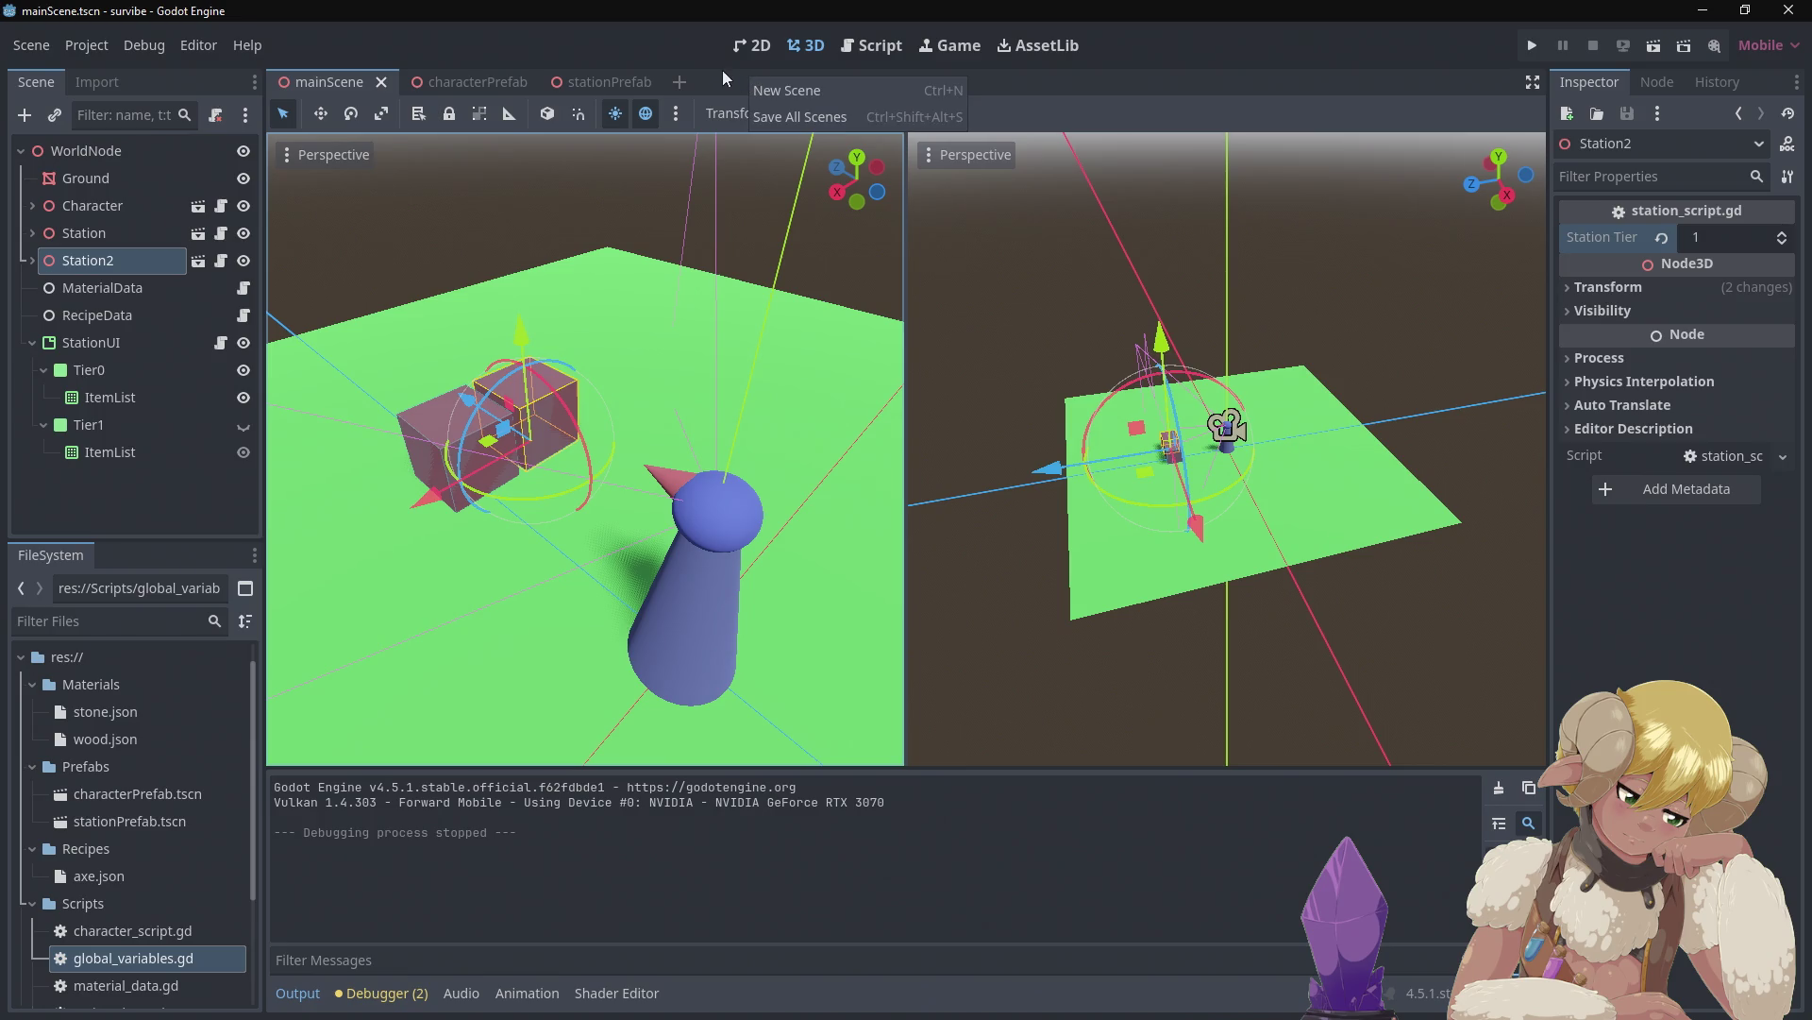
Create a new empty scene tab
click(680, 82)
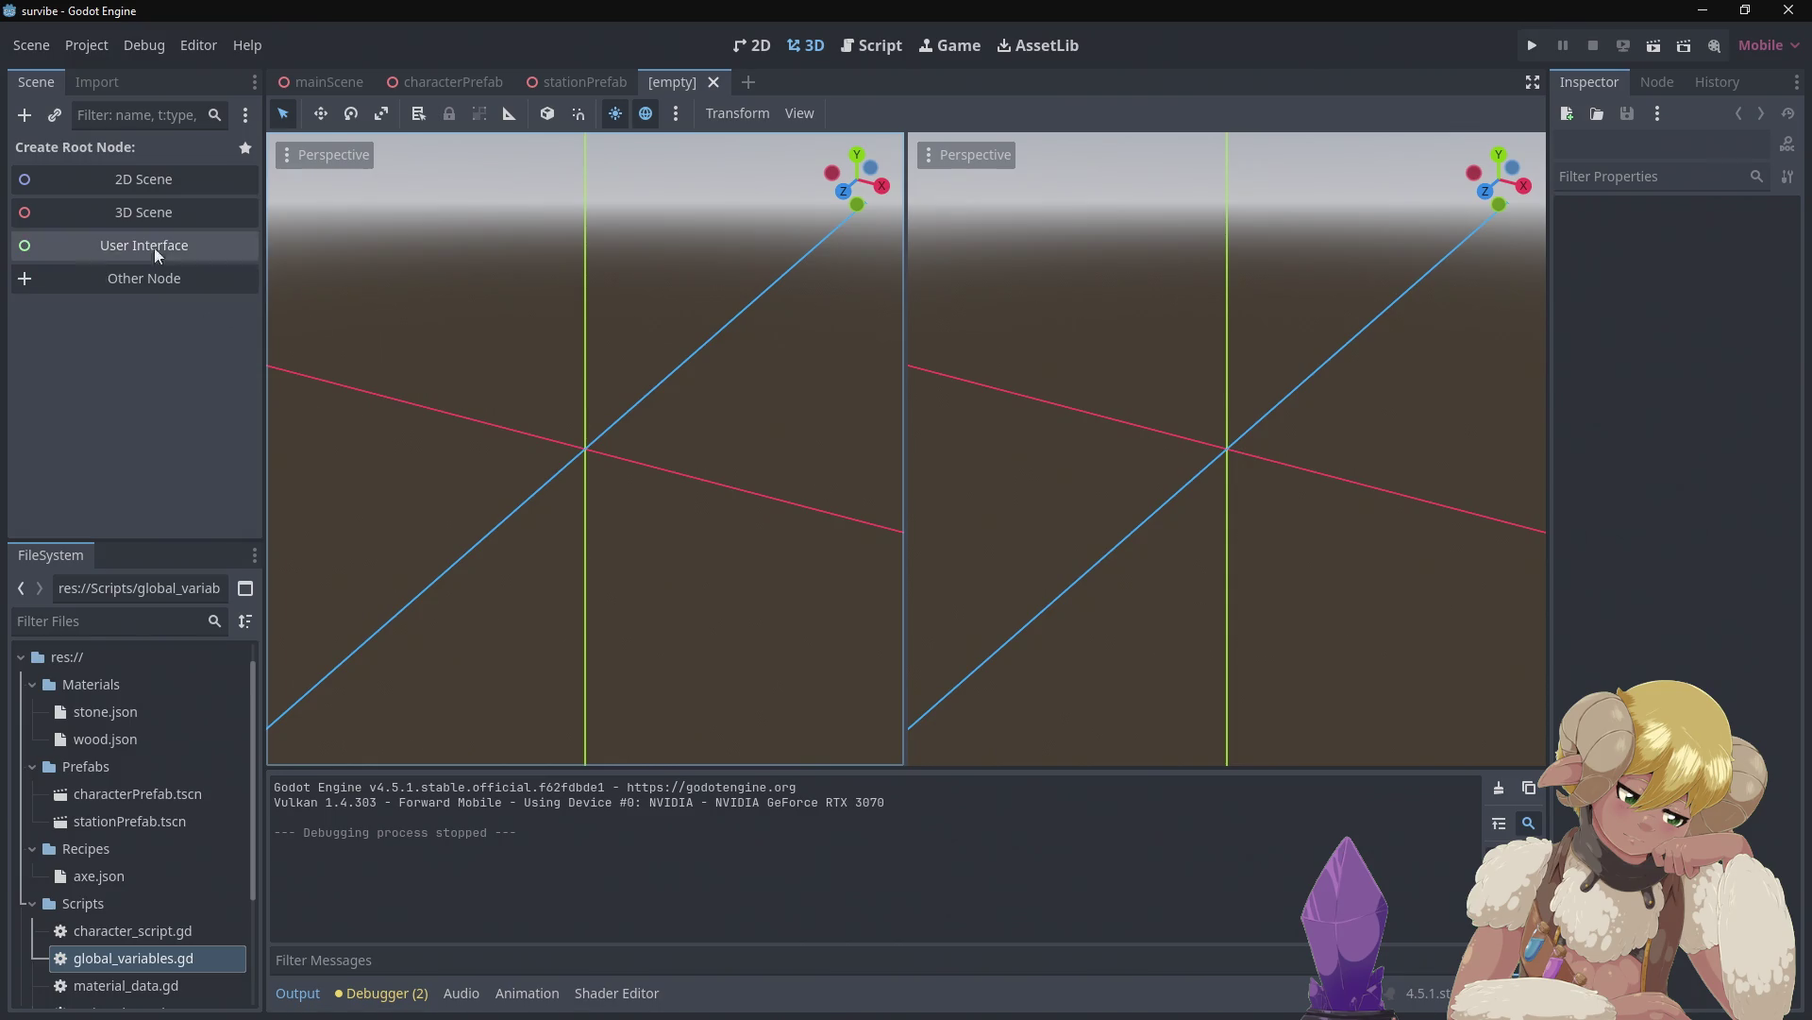
Create the new scene with a 3D Scene (Node3D) root node
click(155, 203)
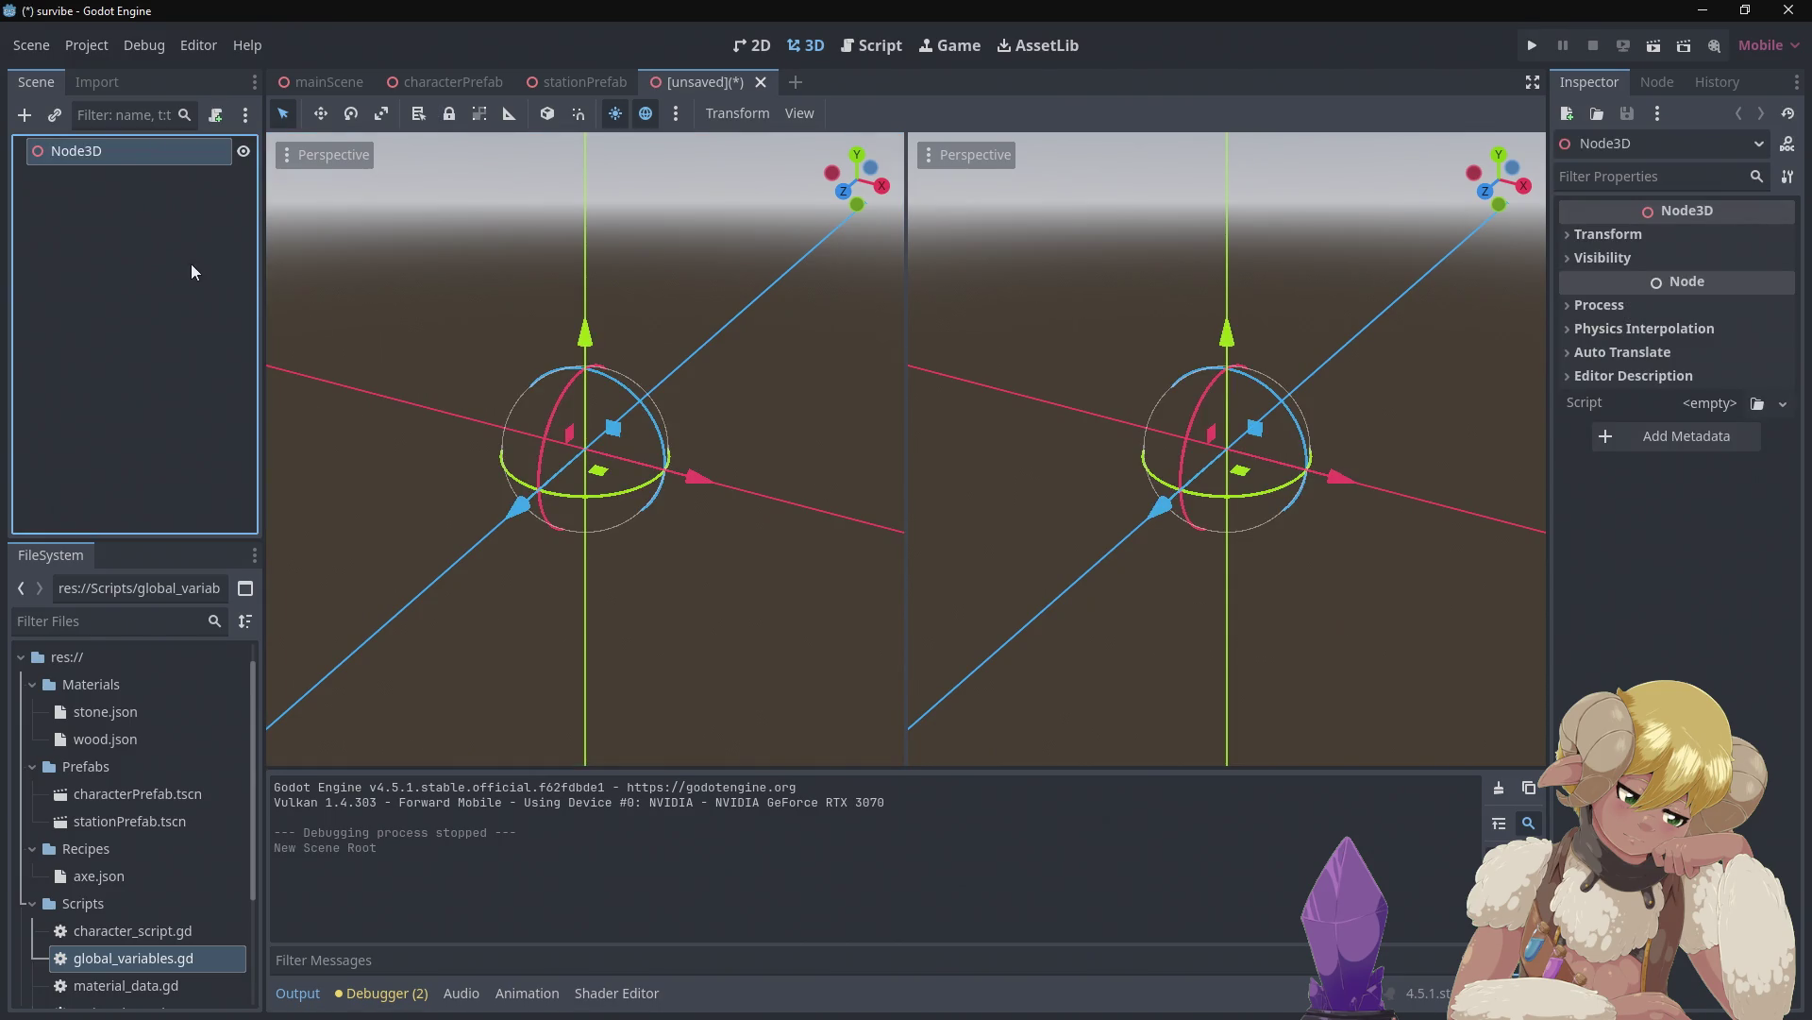
right_click(119, 149)
key(Escape)
Glance at the stationPrefab and characterPrefab scenes, then start renaming the Node3D root
click(579, 85)
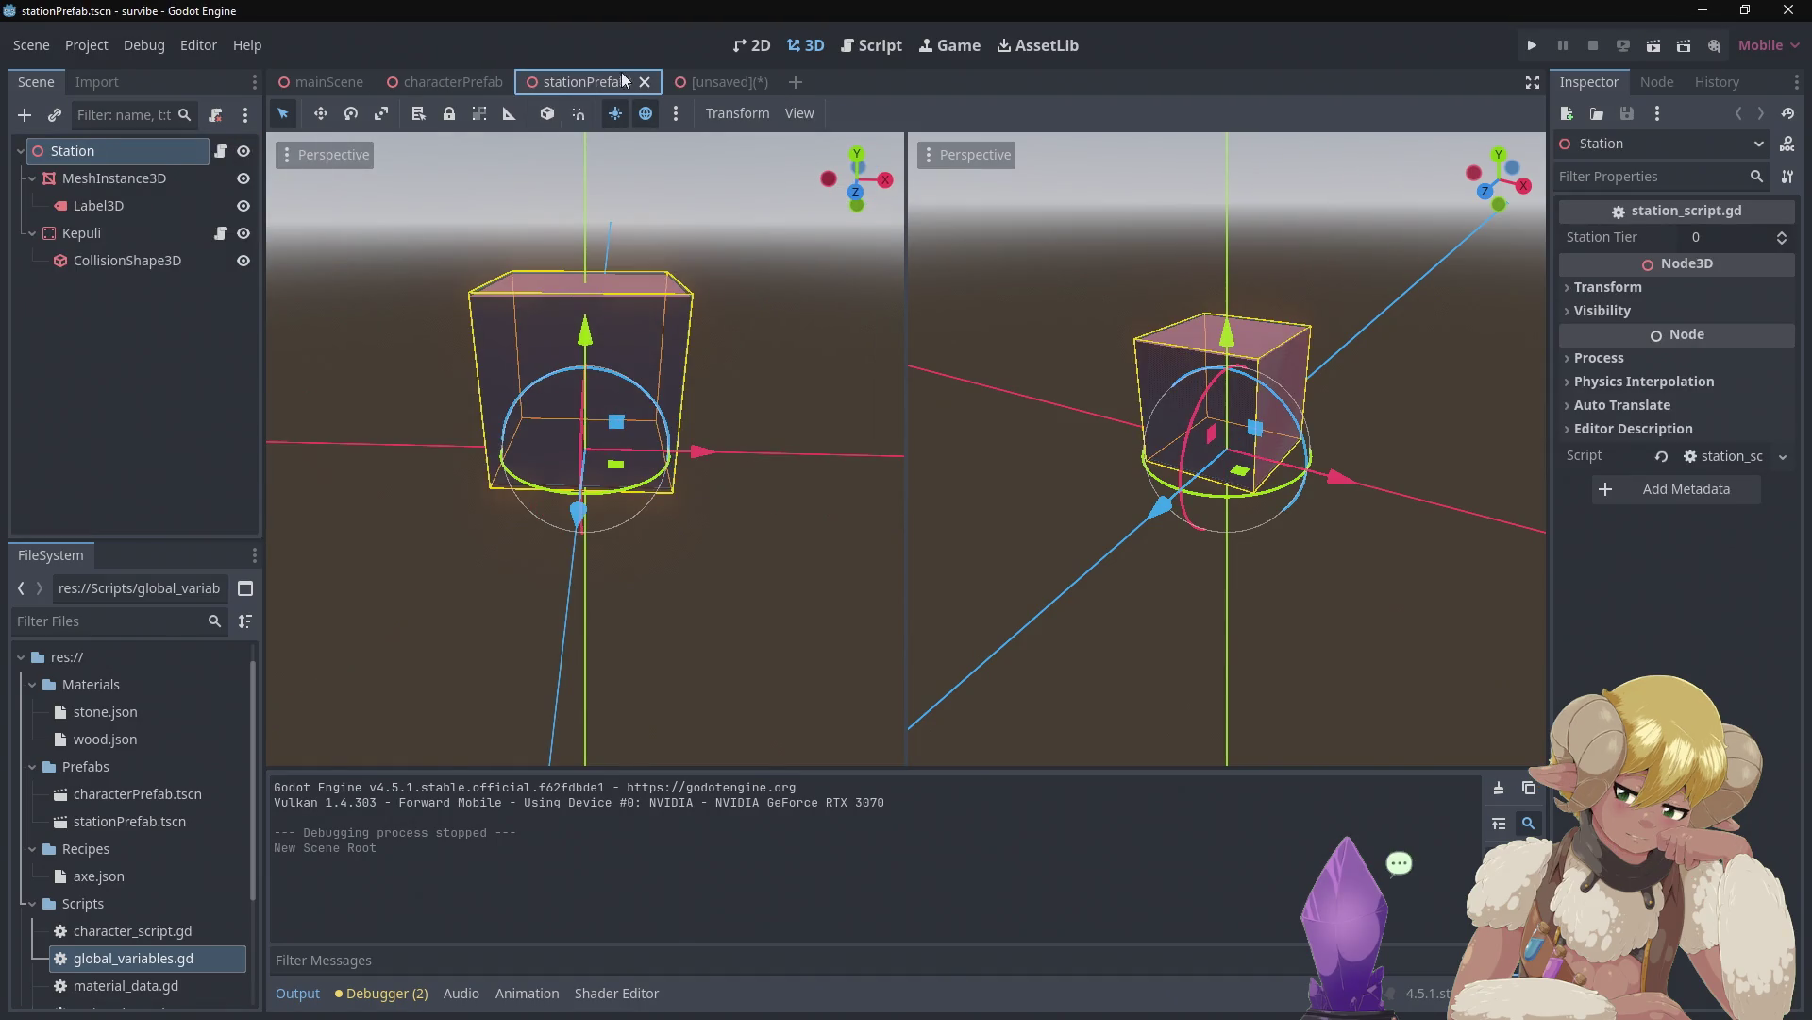
click(450, 94)
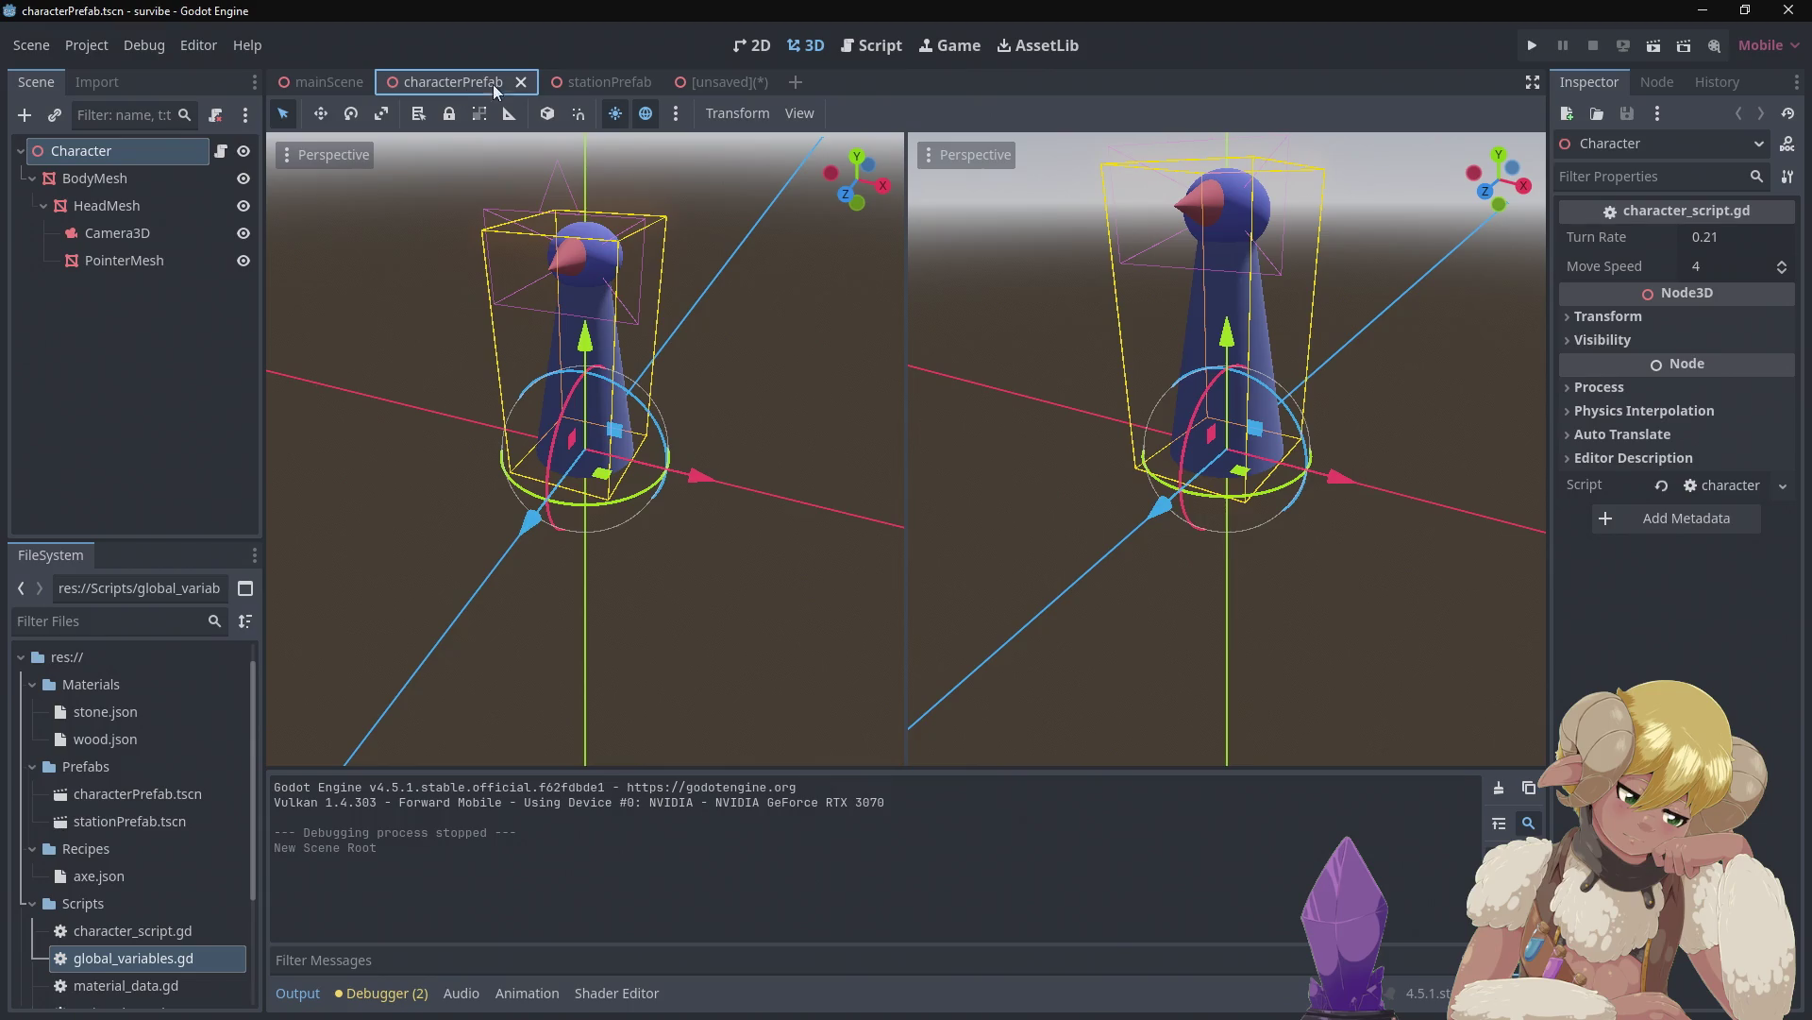
click(729, 82)
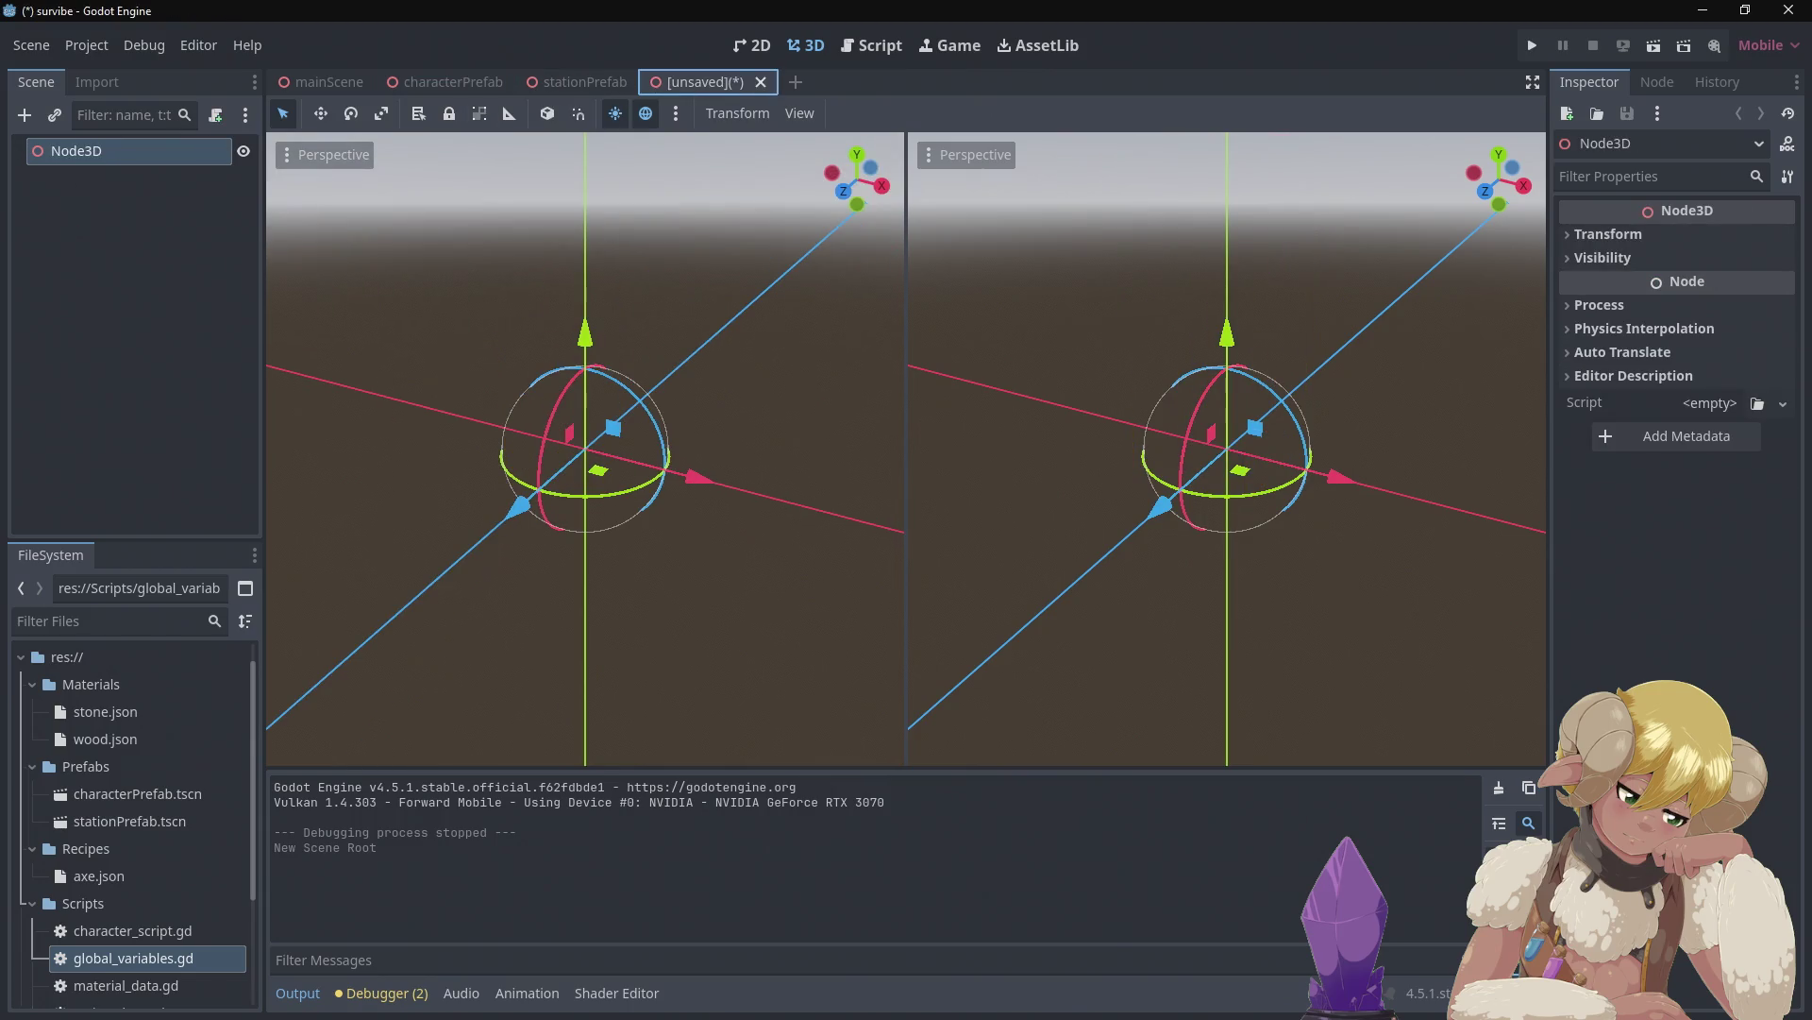
right_click(135, 159)
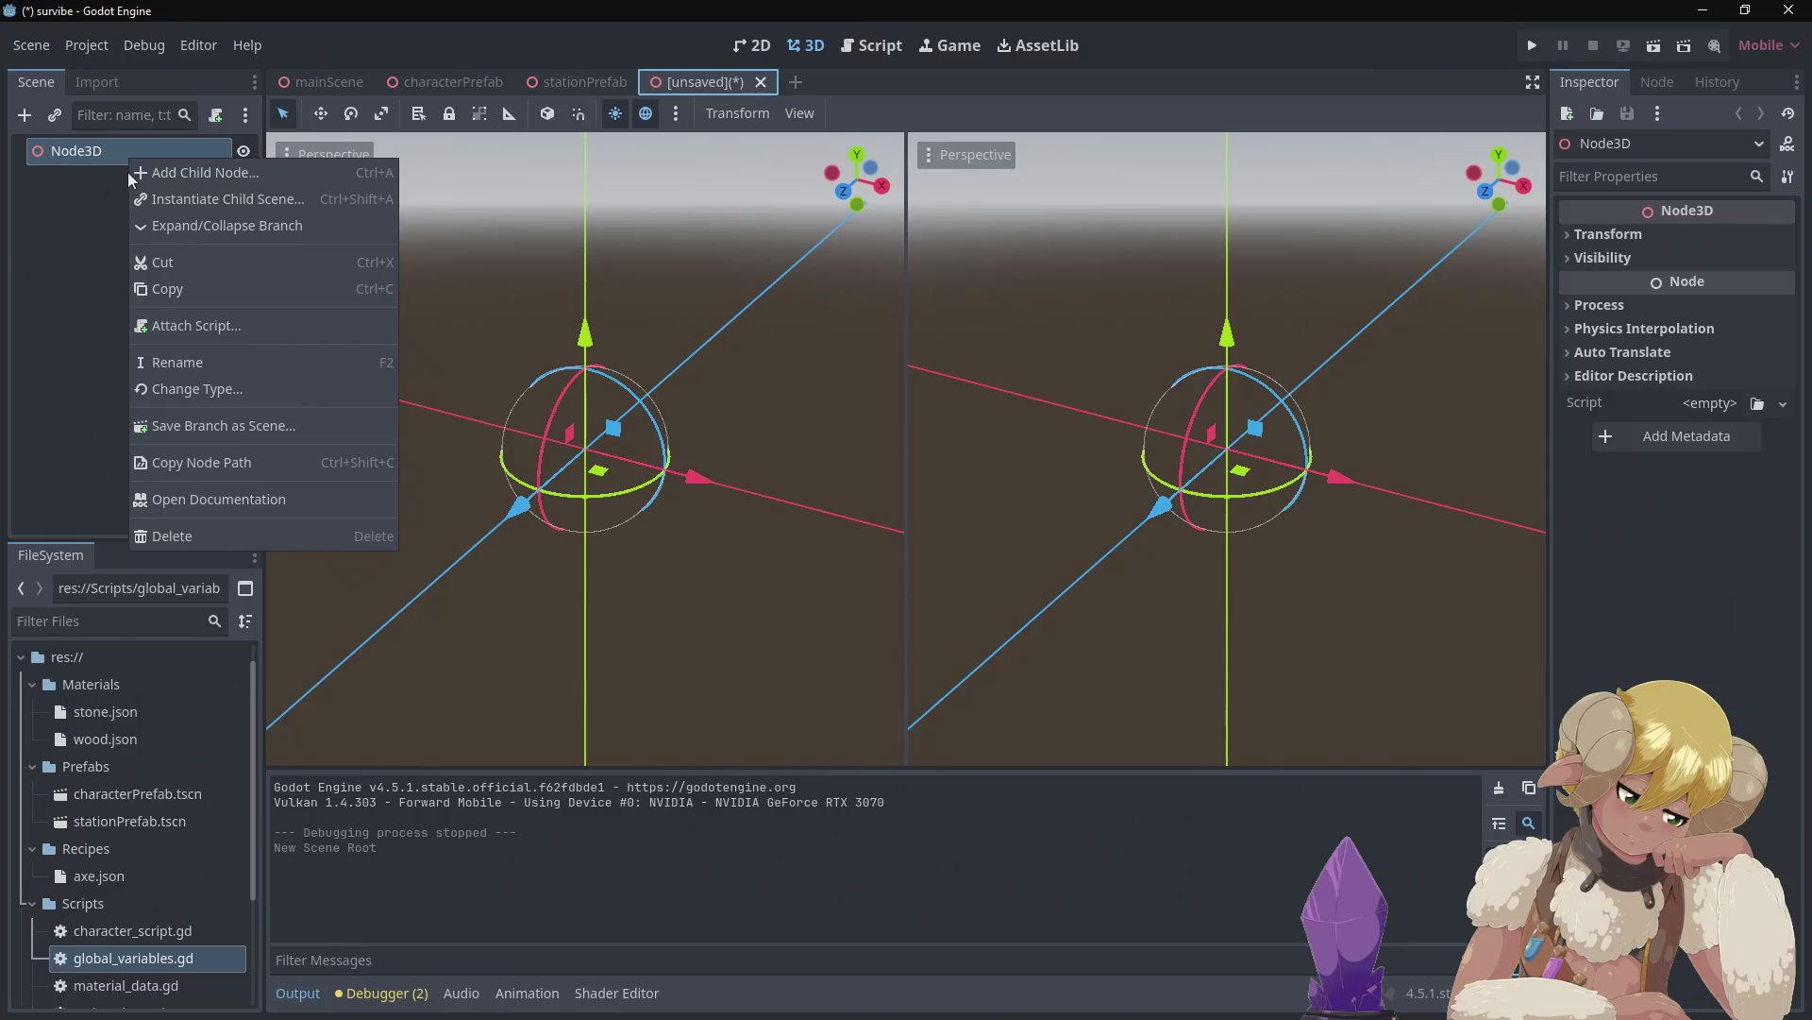
click(156, 365)
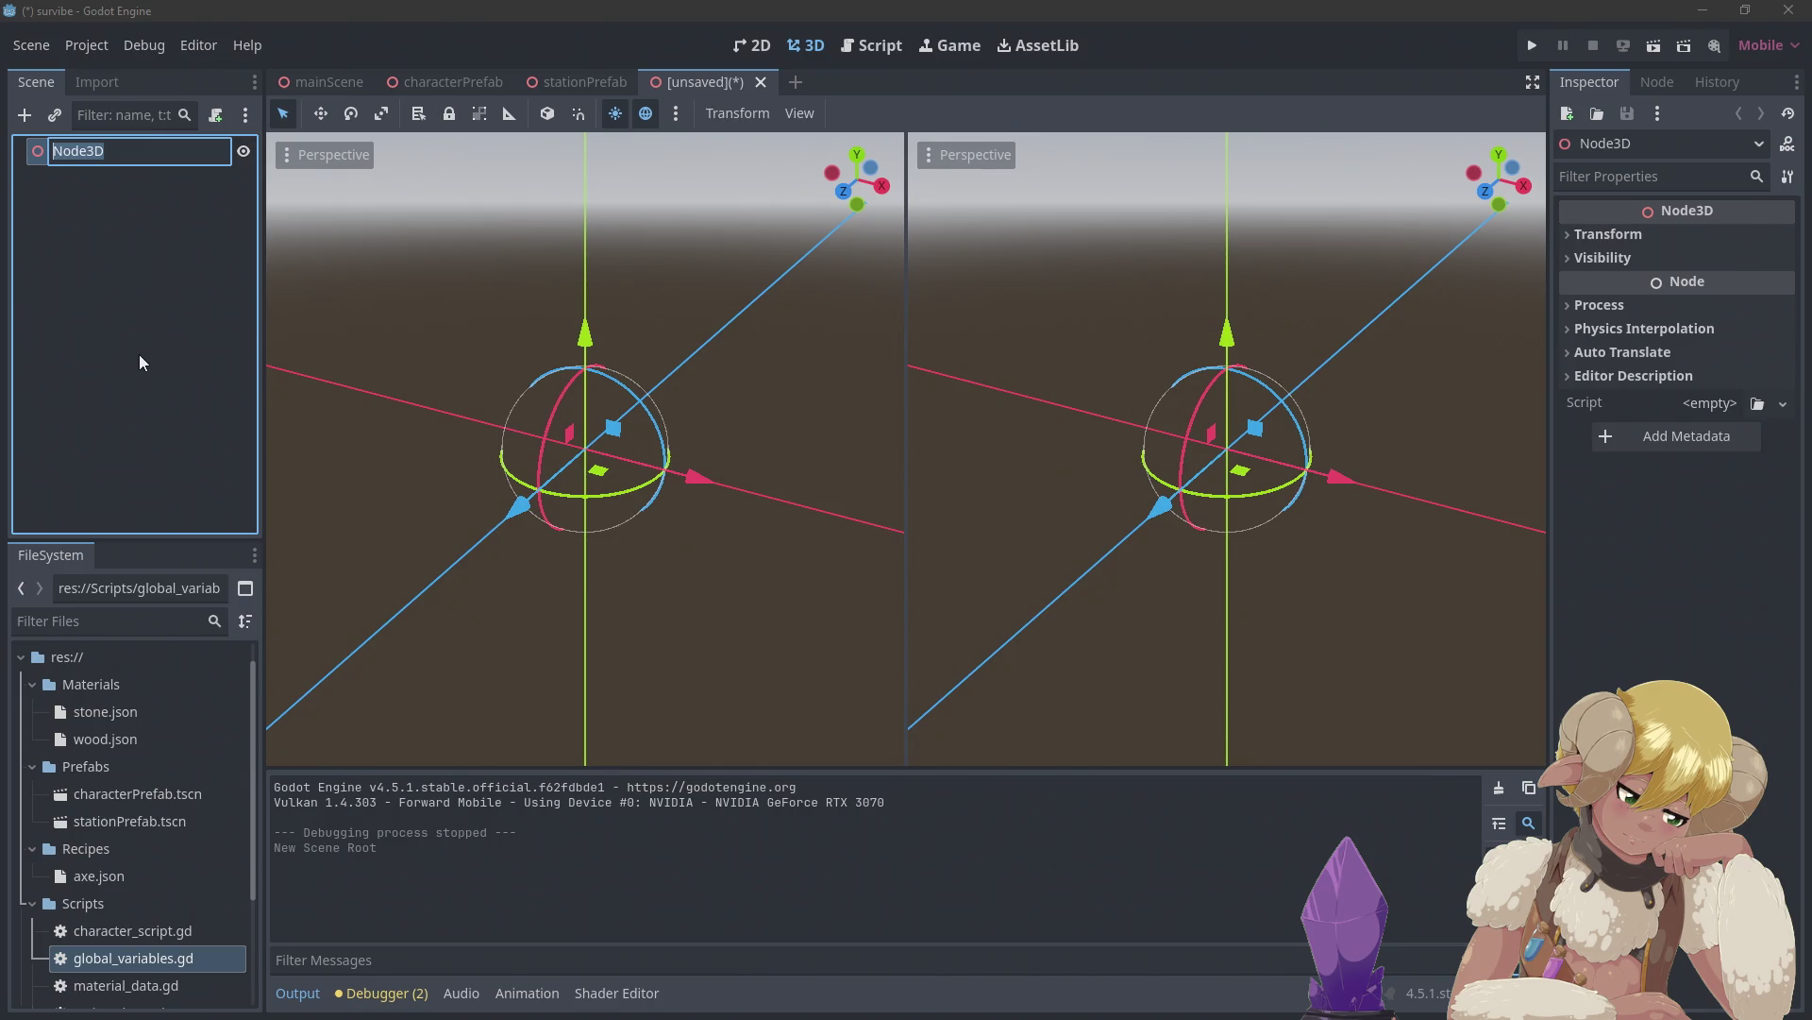
Name the root node 'Material', fixing the mistyped capitalisation
text(MAterial)
key(BackSpace)
key(Left)
key(Left)
key(Left)
key(BackSpace)
text(a)
key(Return)
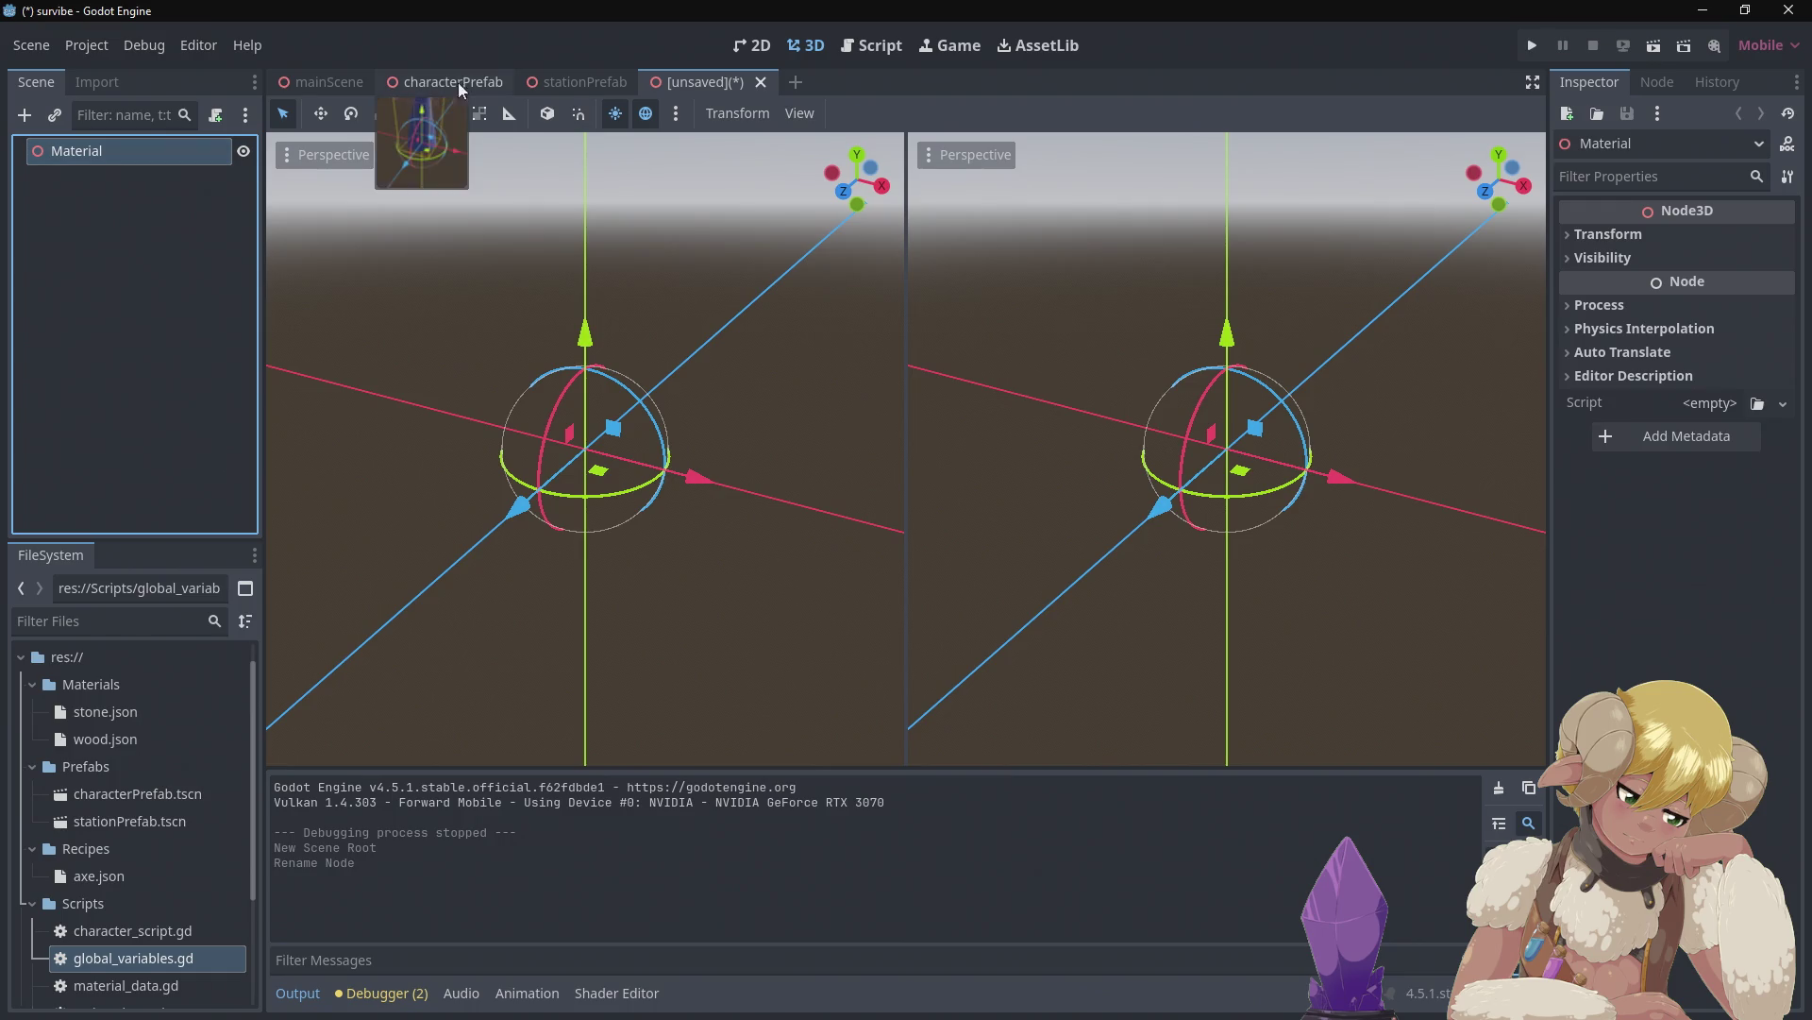
Review the stationPrefab node layout, then return to the Material scene
click(568, 83)
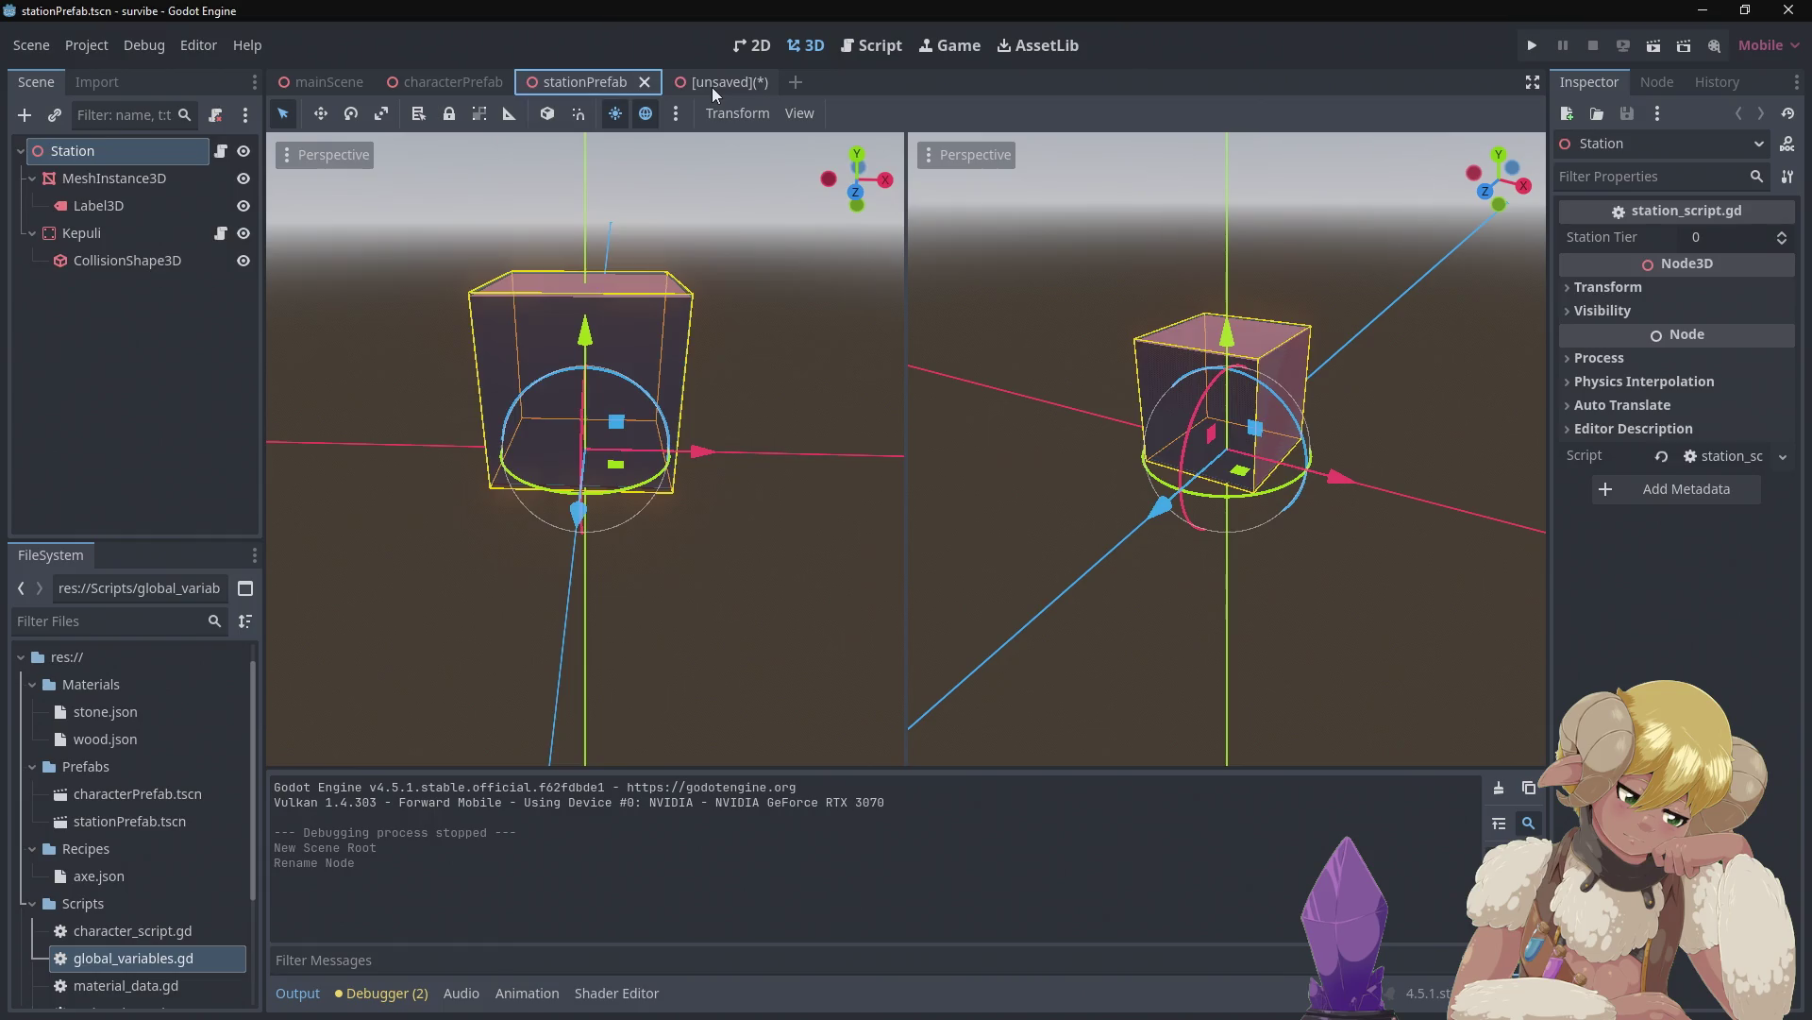
click(712, 87)
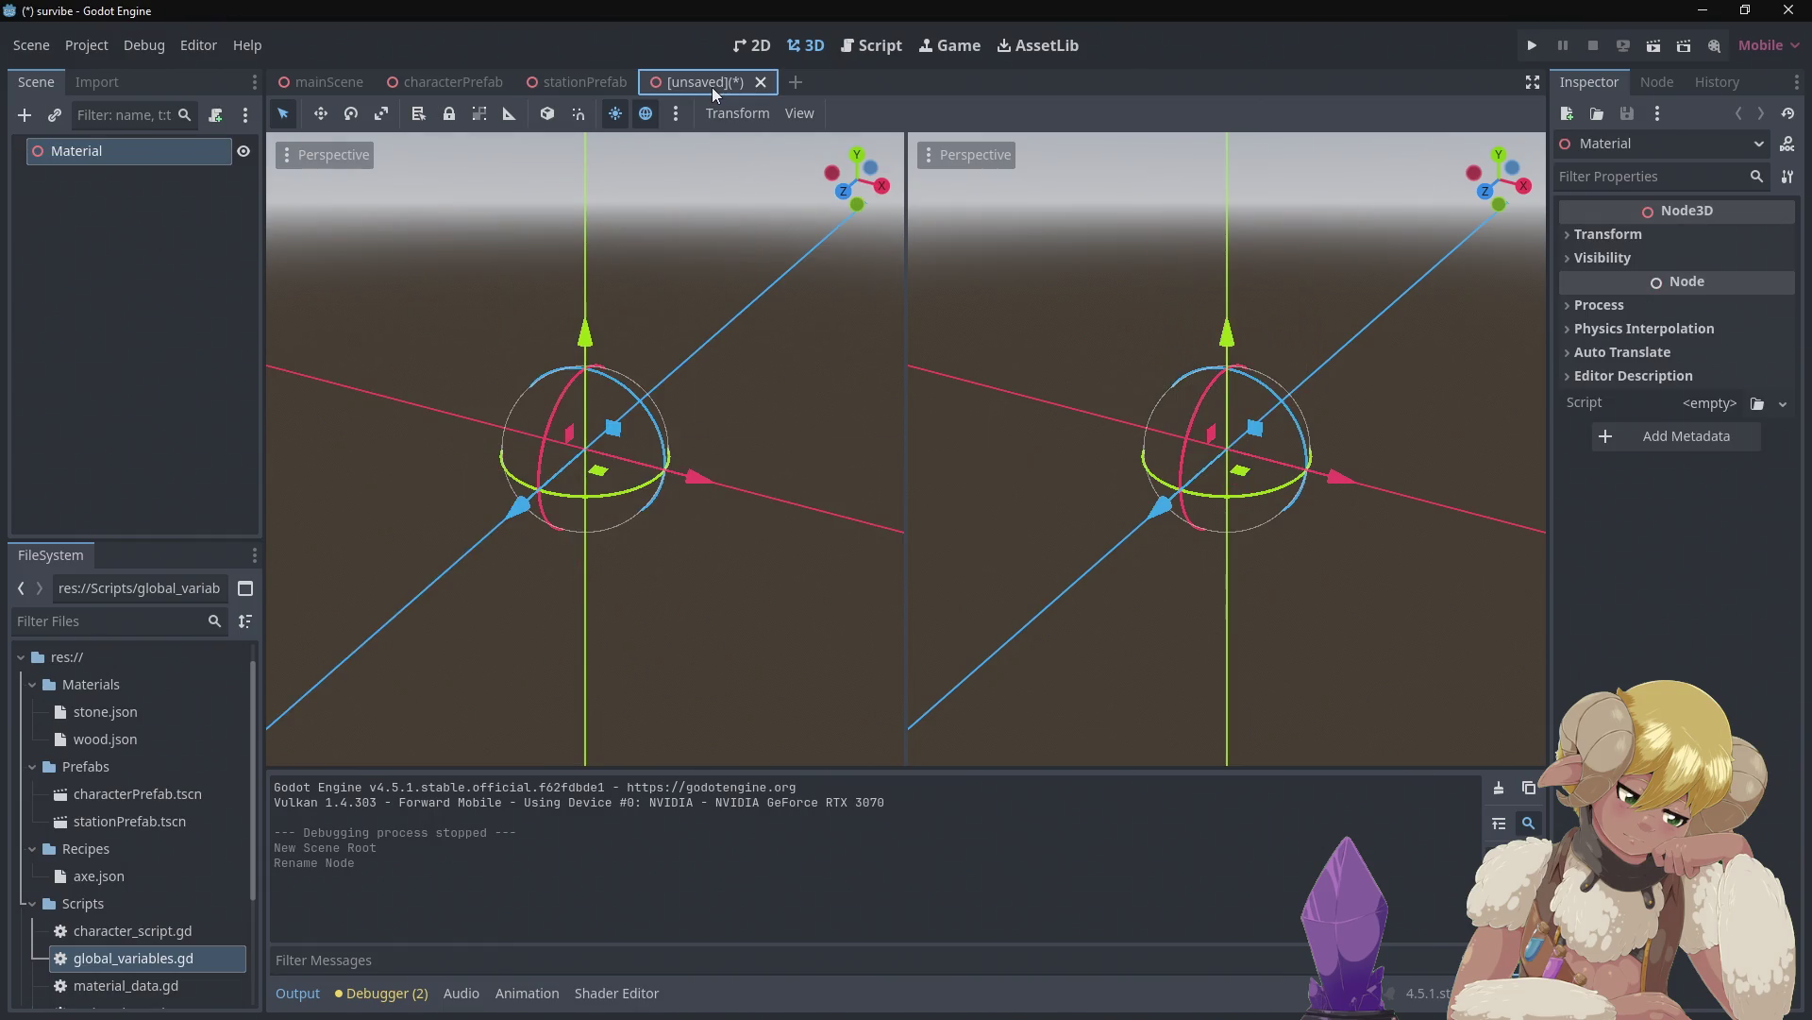
right_click(117, 154)
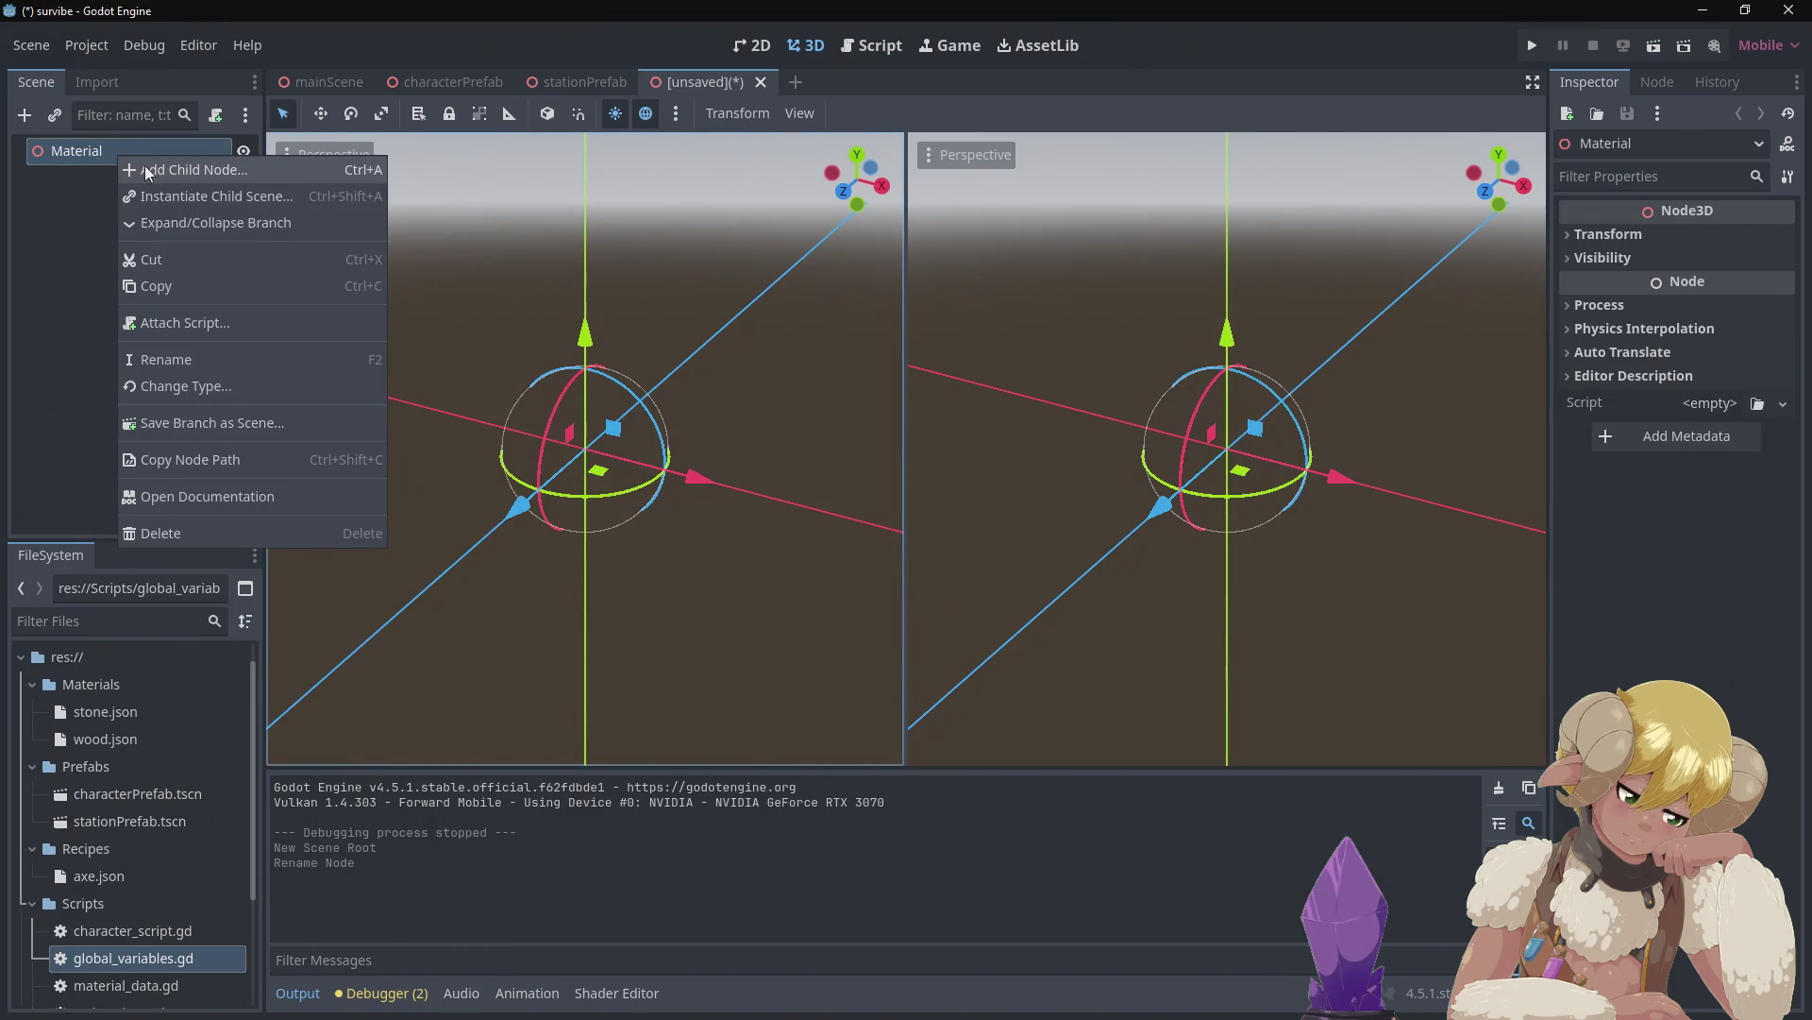
Try a child-node search under Material, then cancel the chooser without adding anything
click(147, 171)
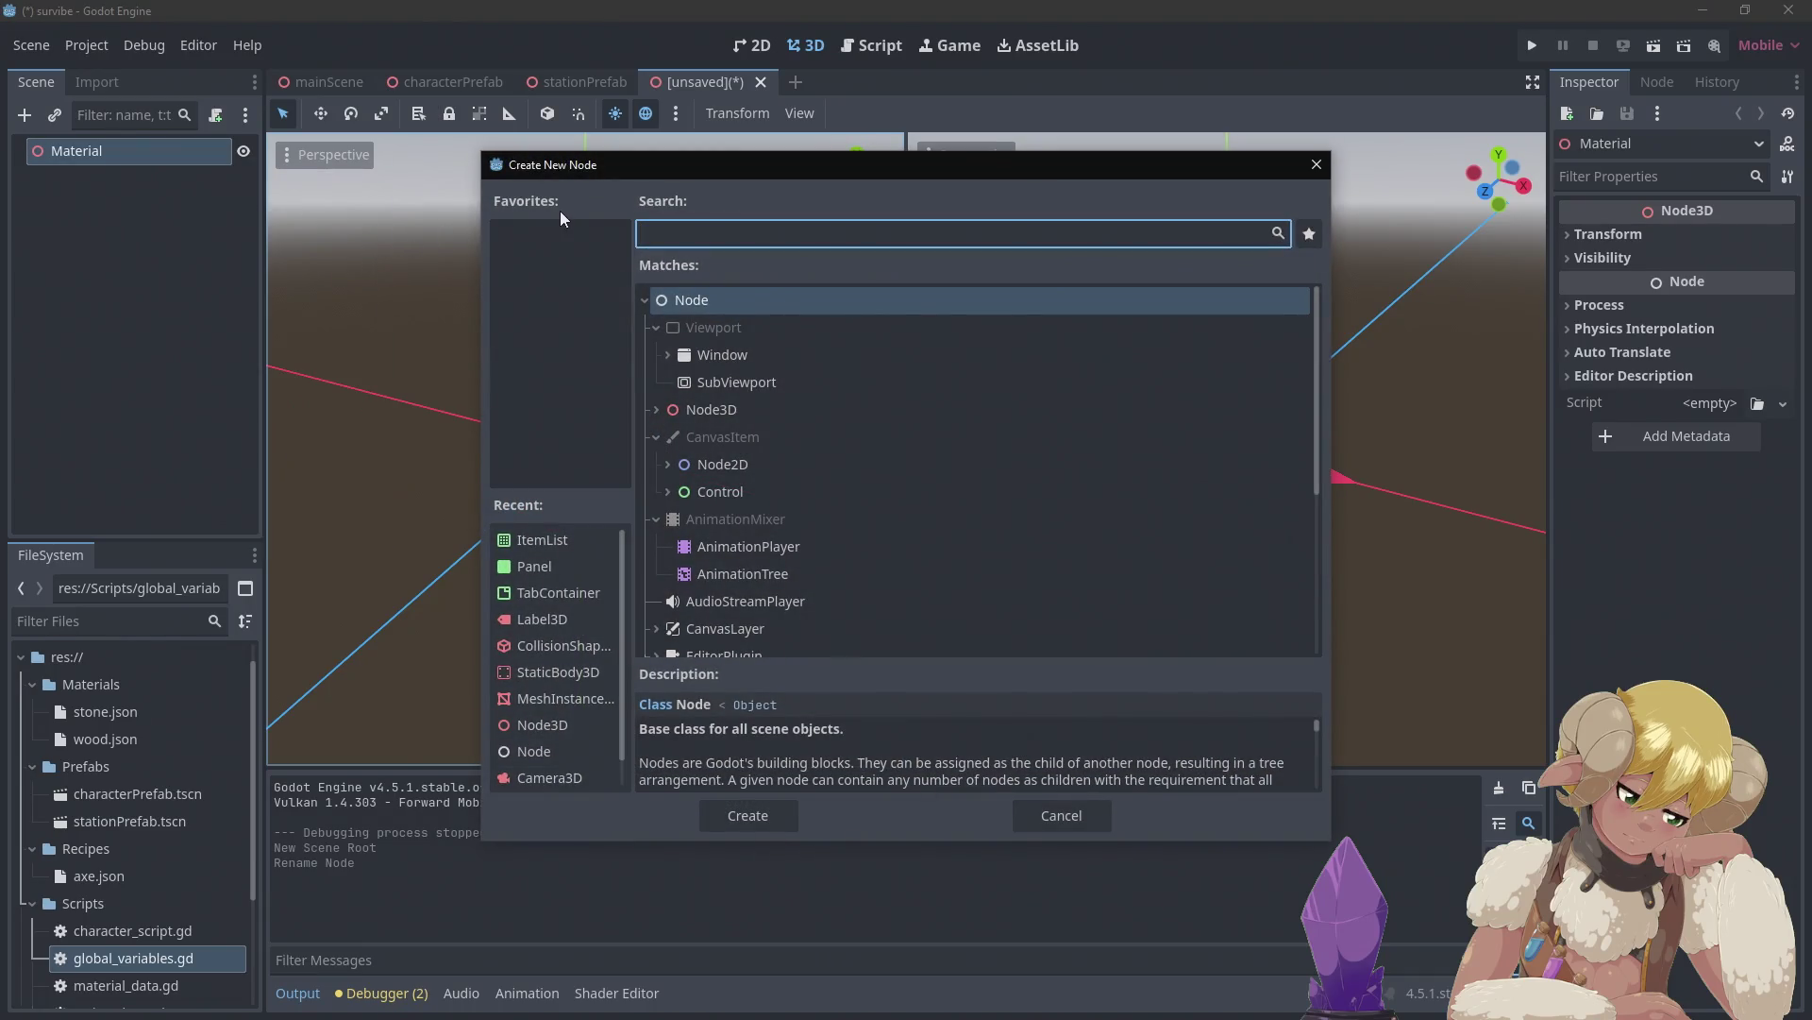
text(sp)
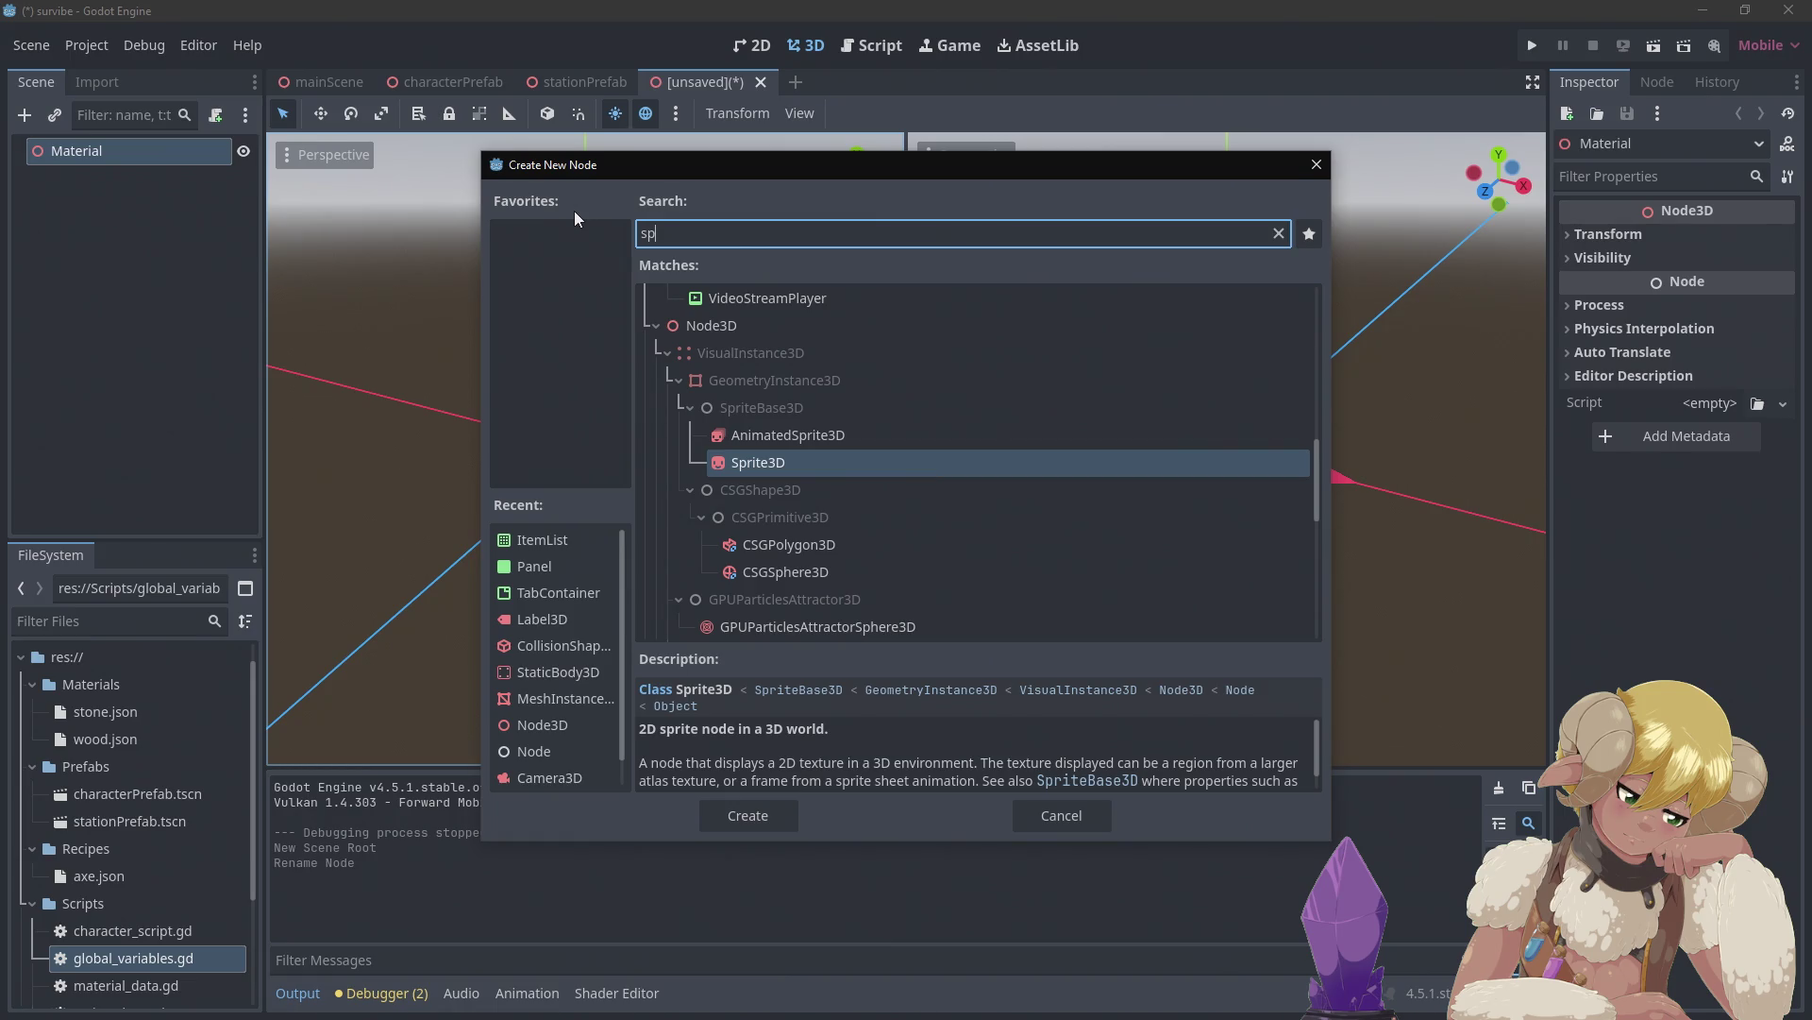
text(g)
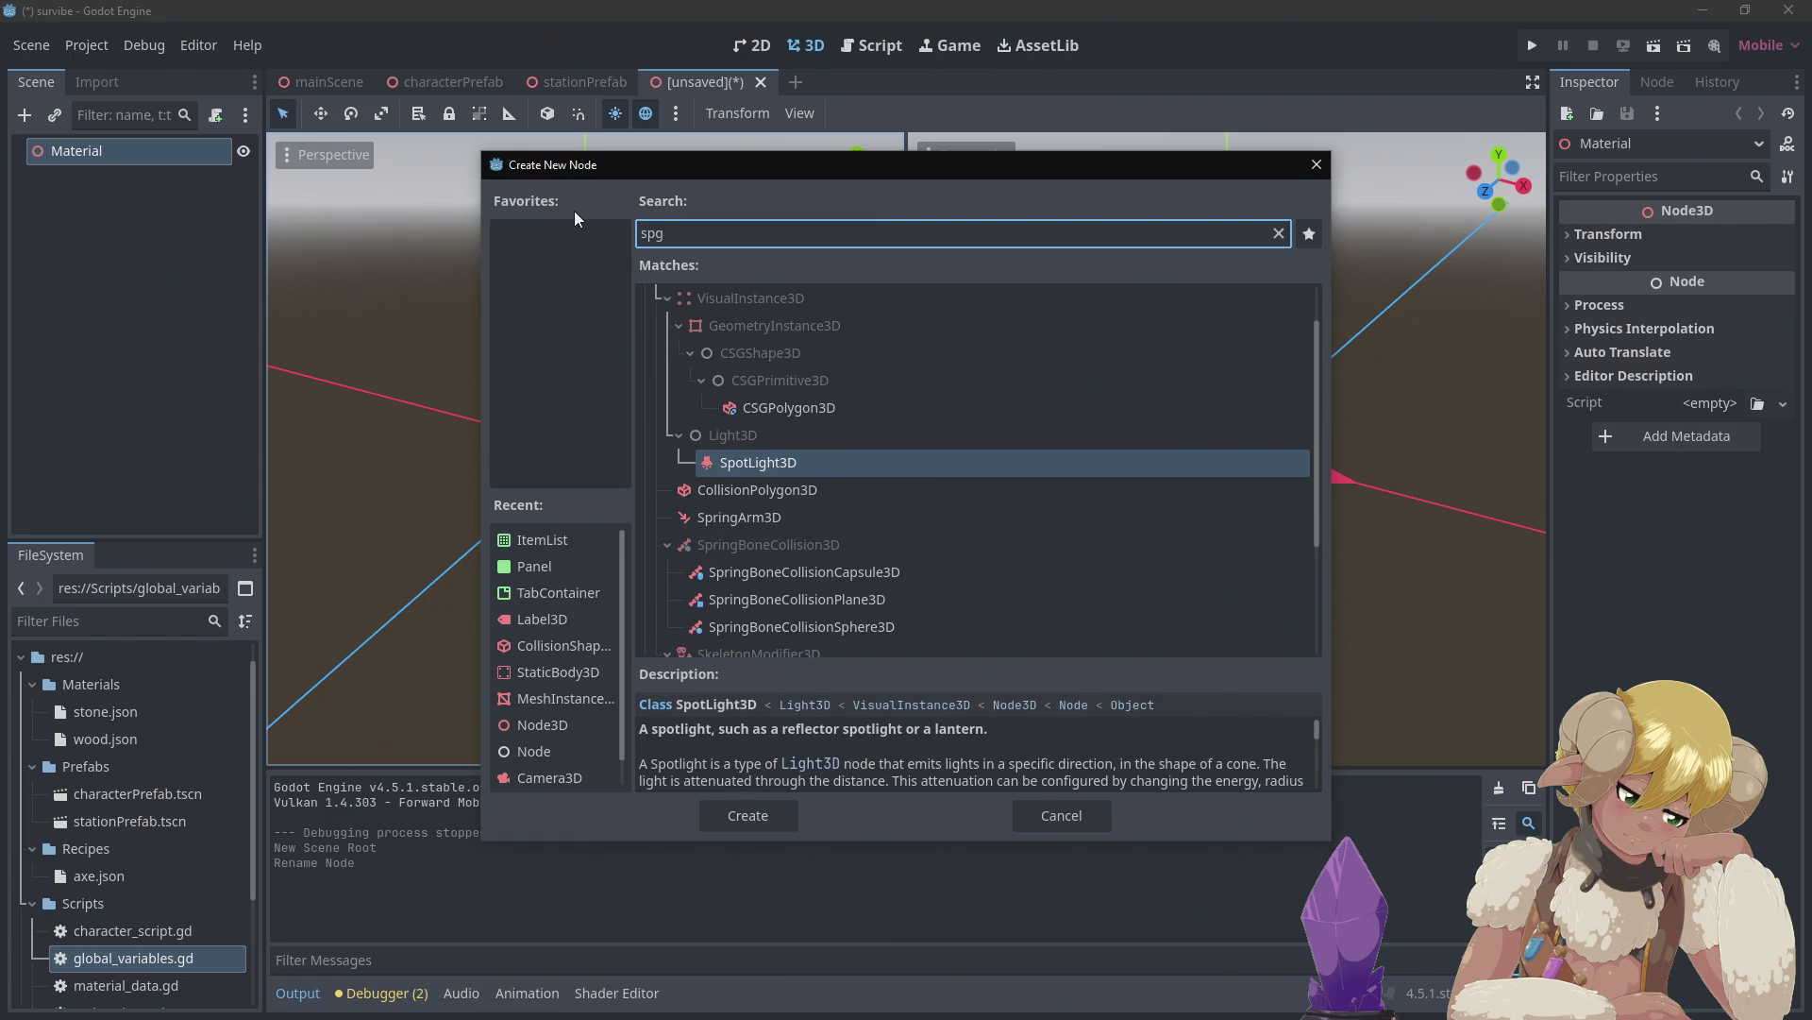
key(BackSpace)
text(he)
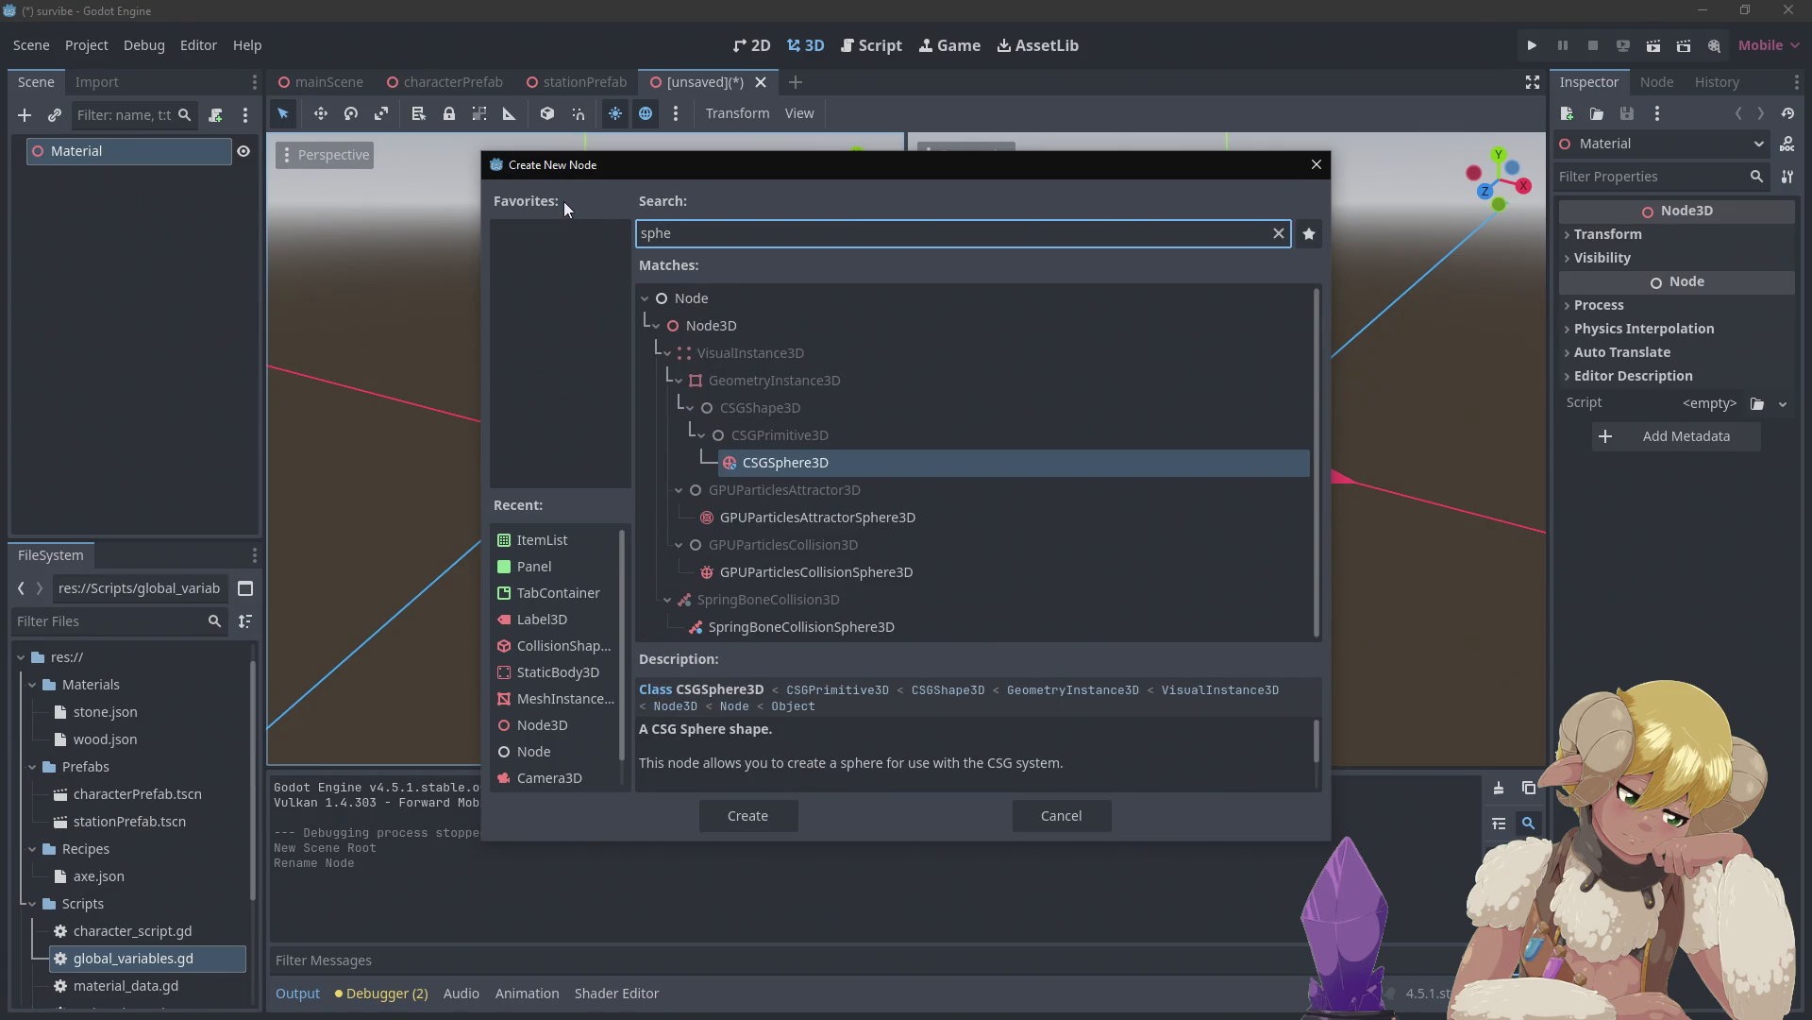
key(BackSpace)
key(BackSpace)
key(BackSpace)
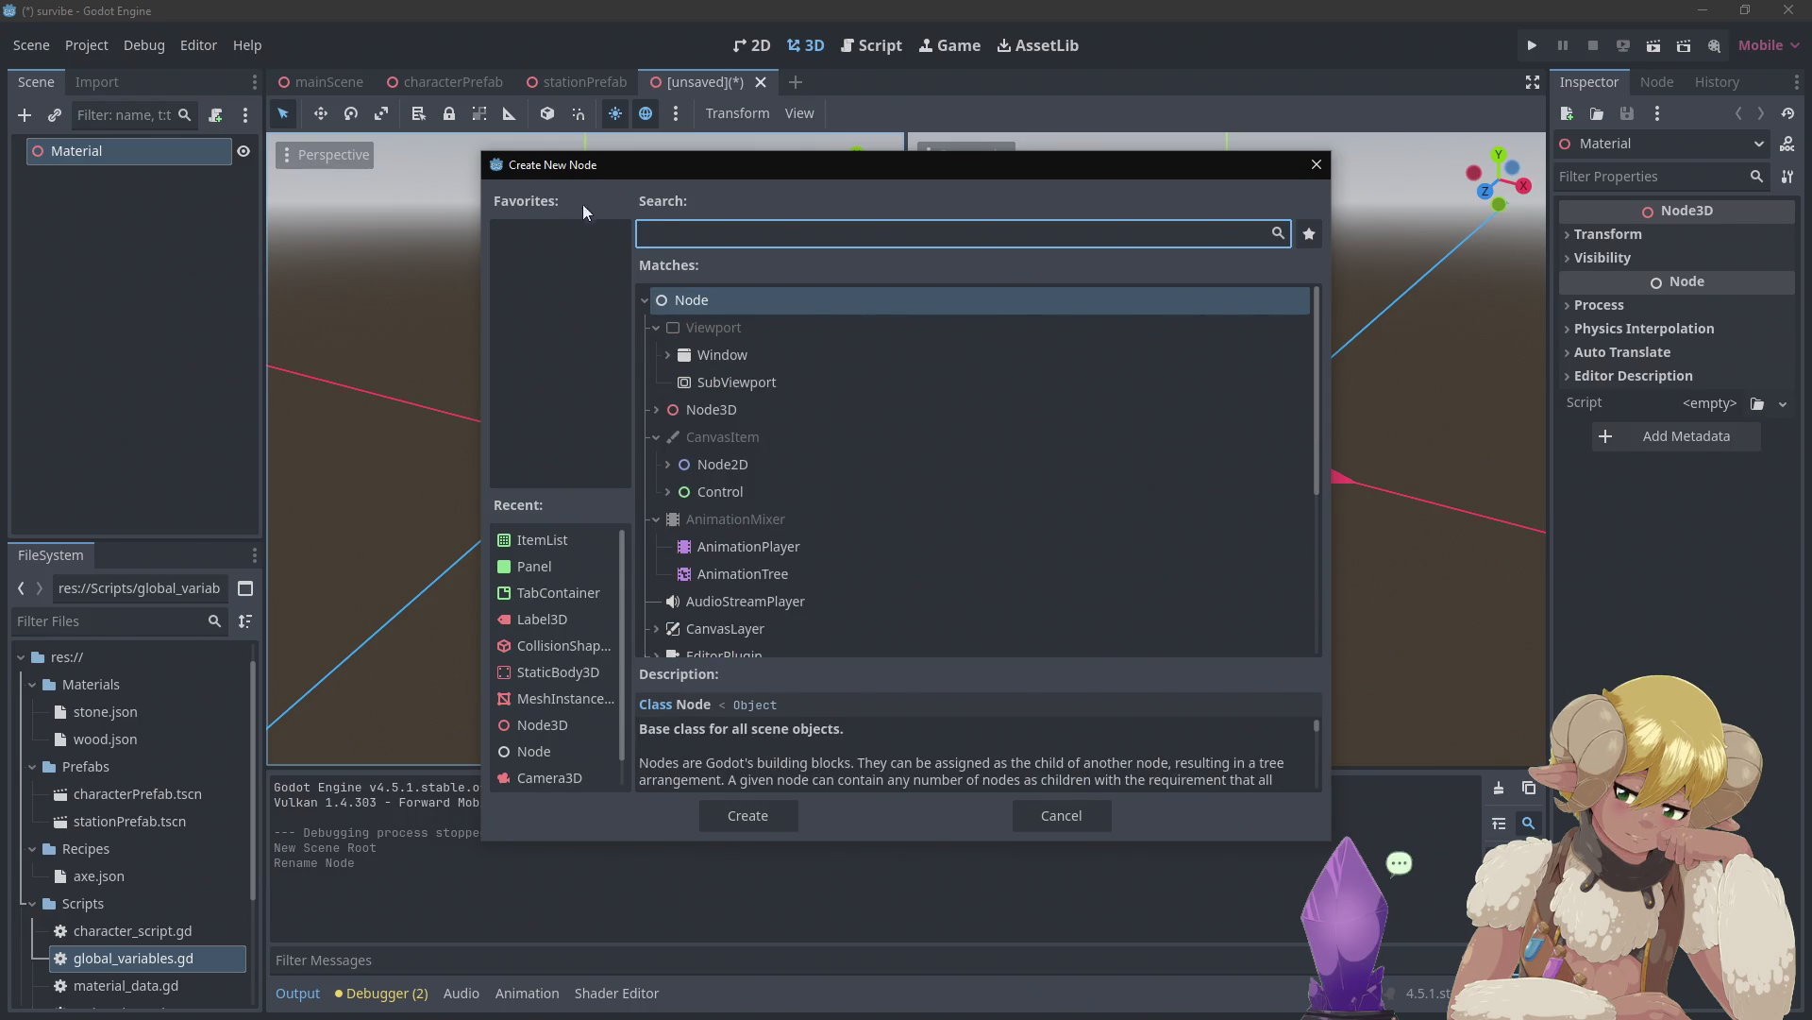
click(1314, 165)
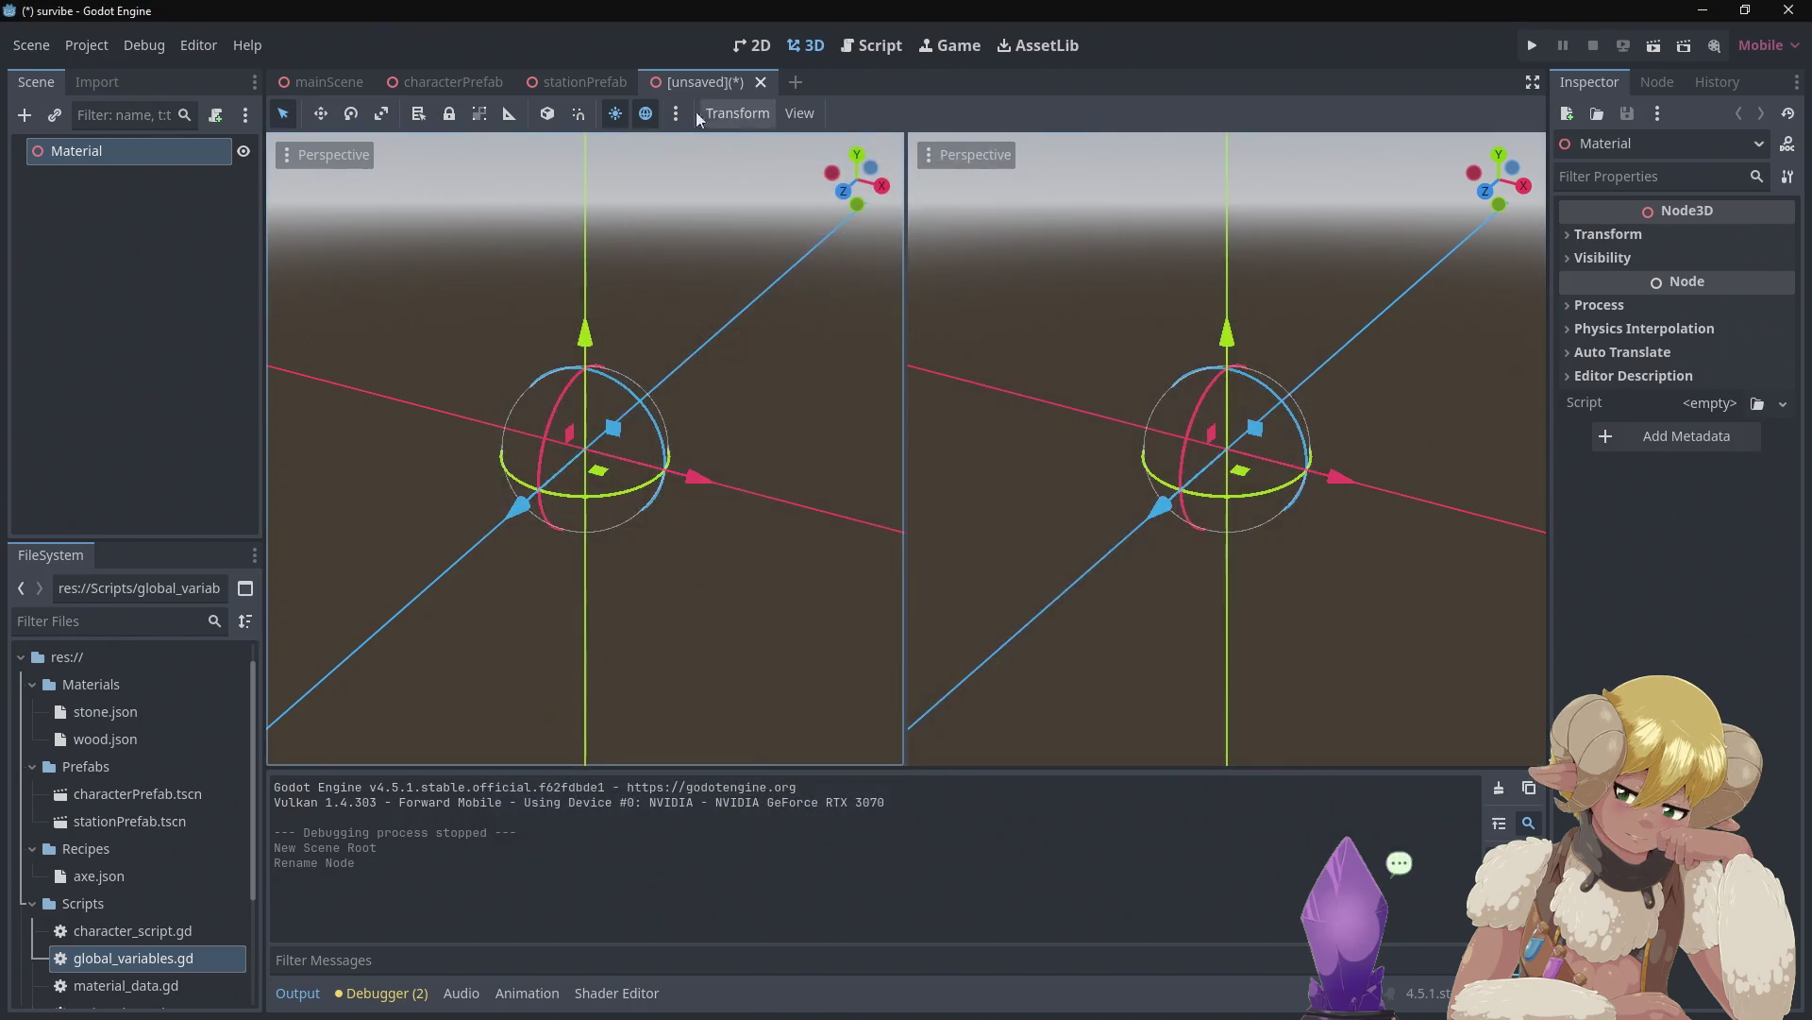
After checking stationPrefab, add a MeshInstance3D child under Material via a 'mesh' search
click(560, 87)
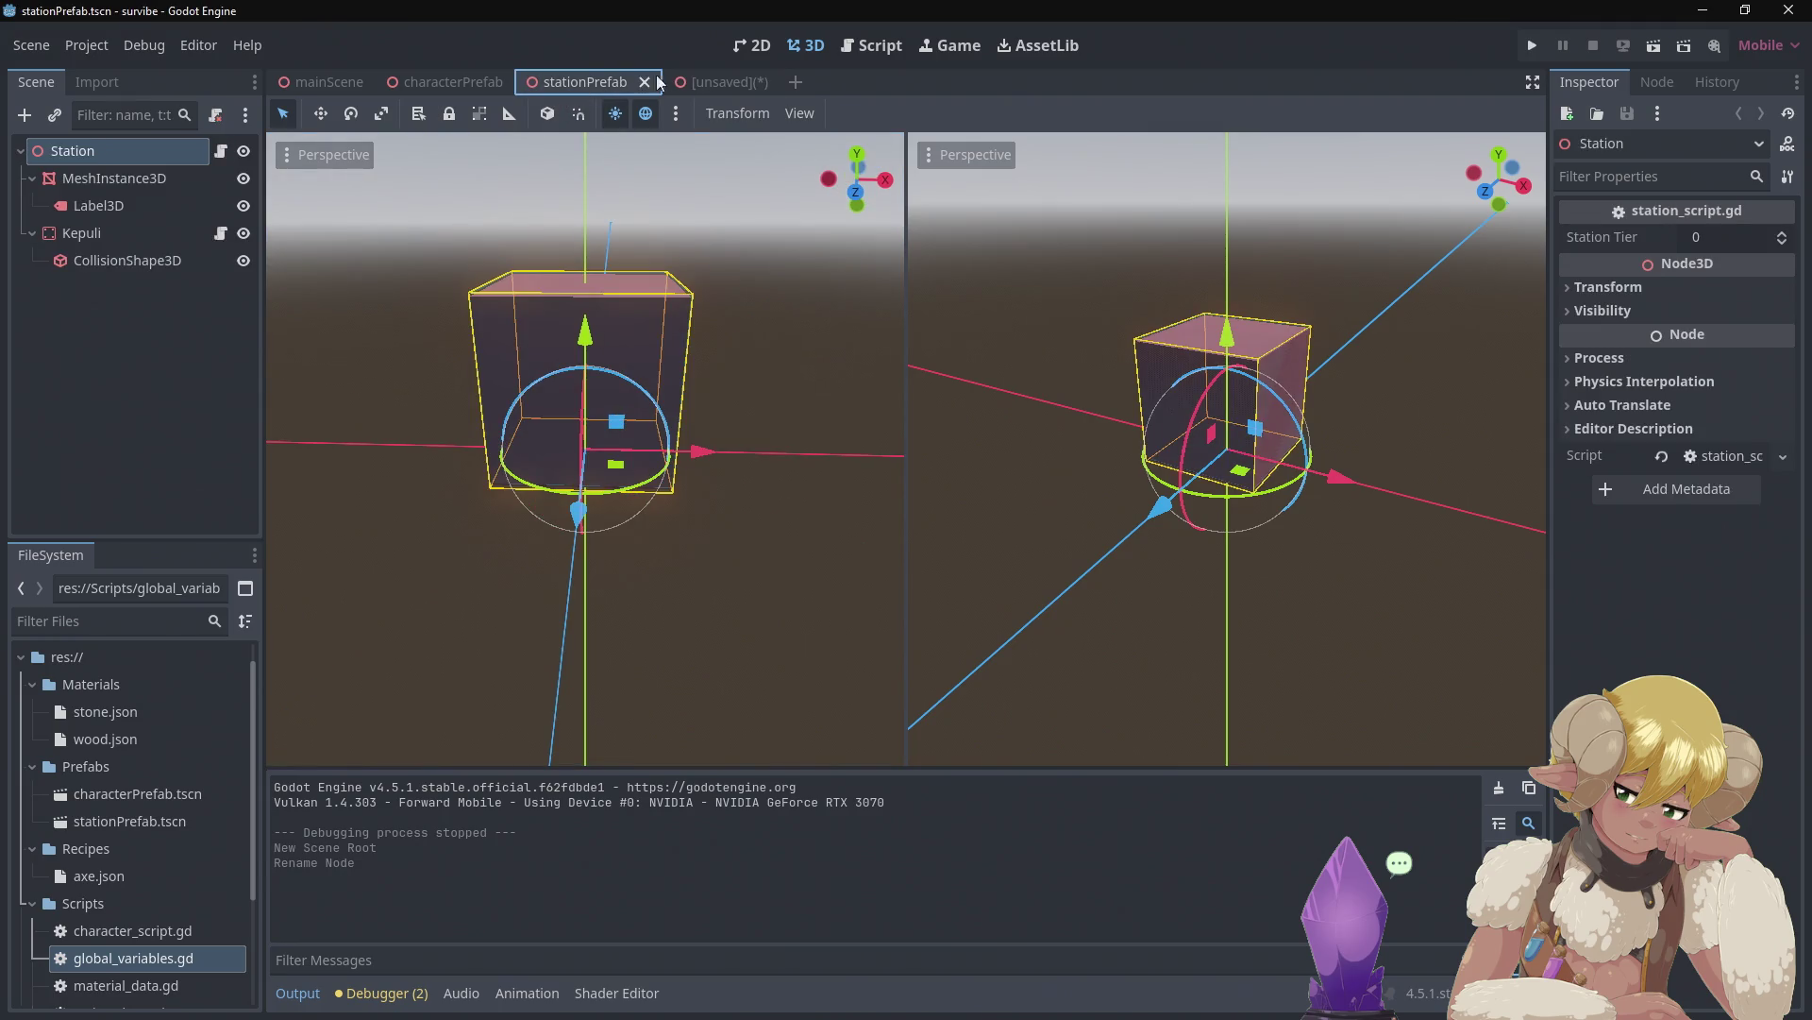
click(687, 84)
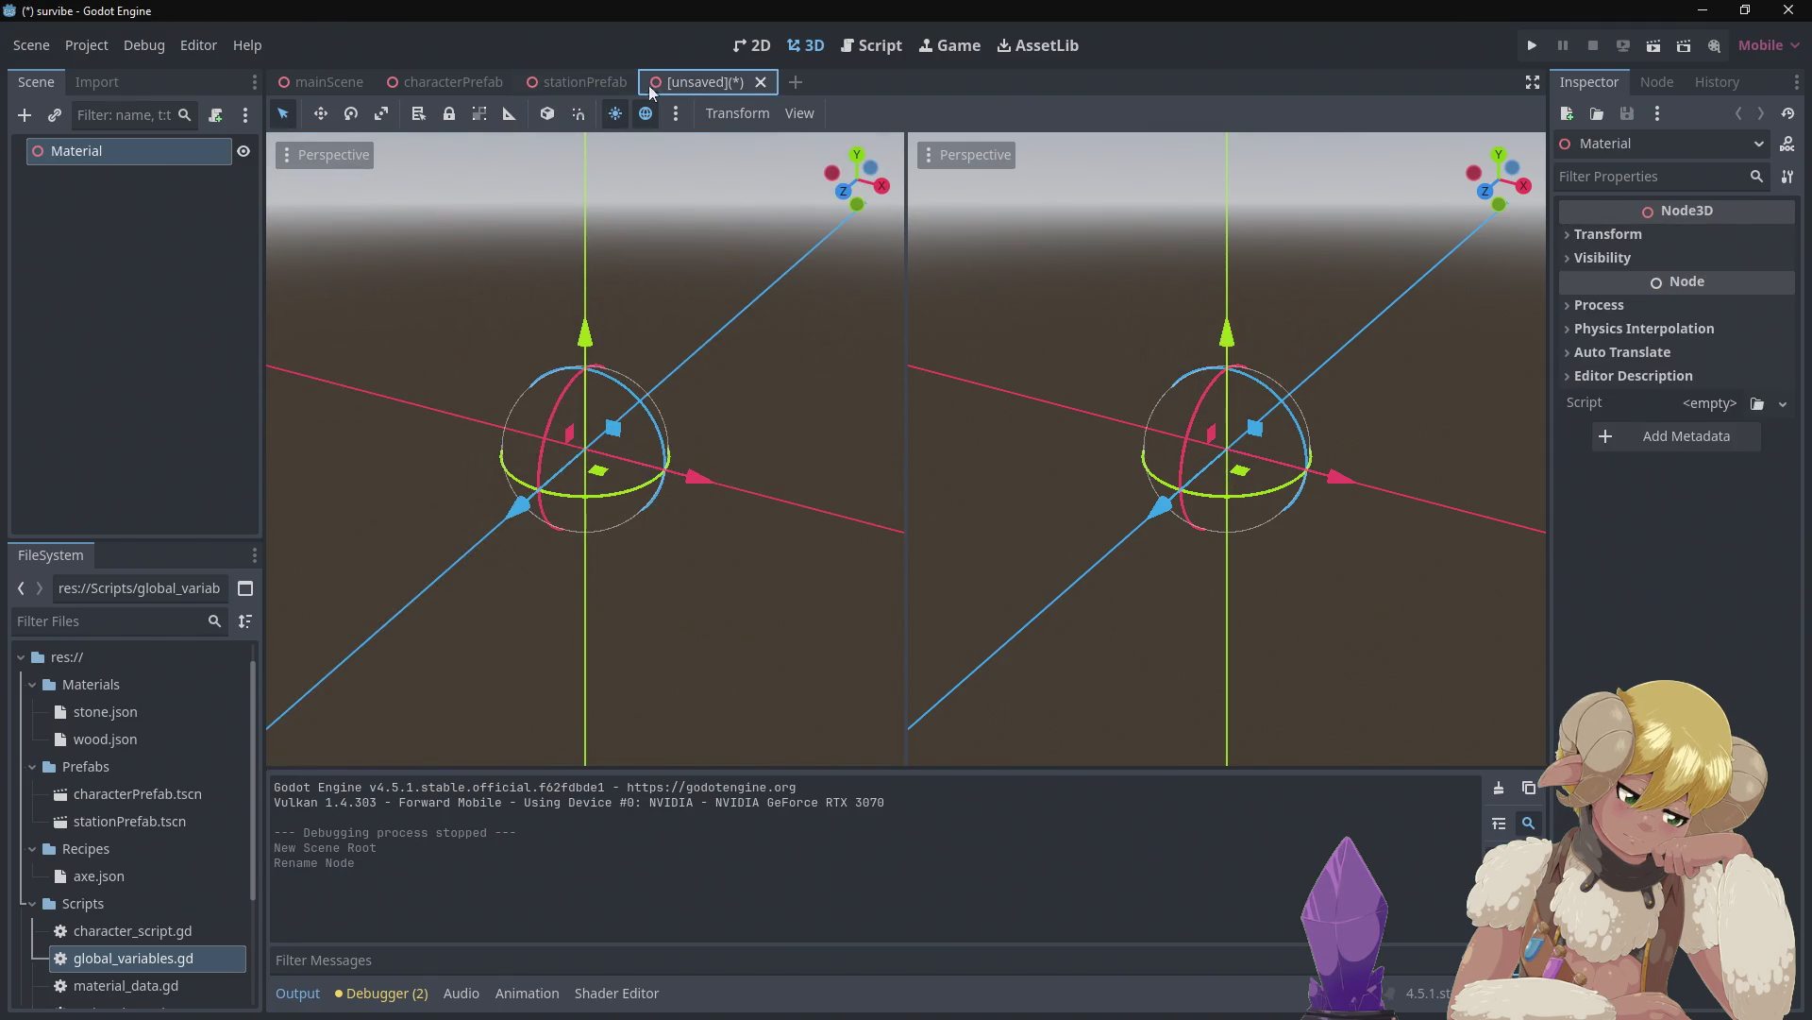
right_click(151, 158)
click(177, 172)
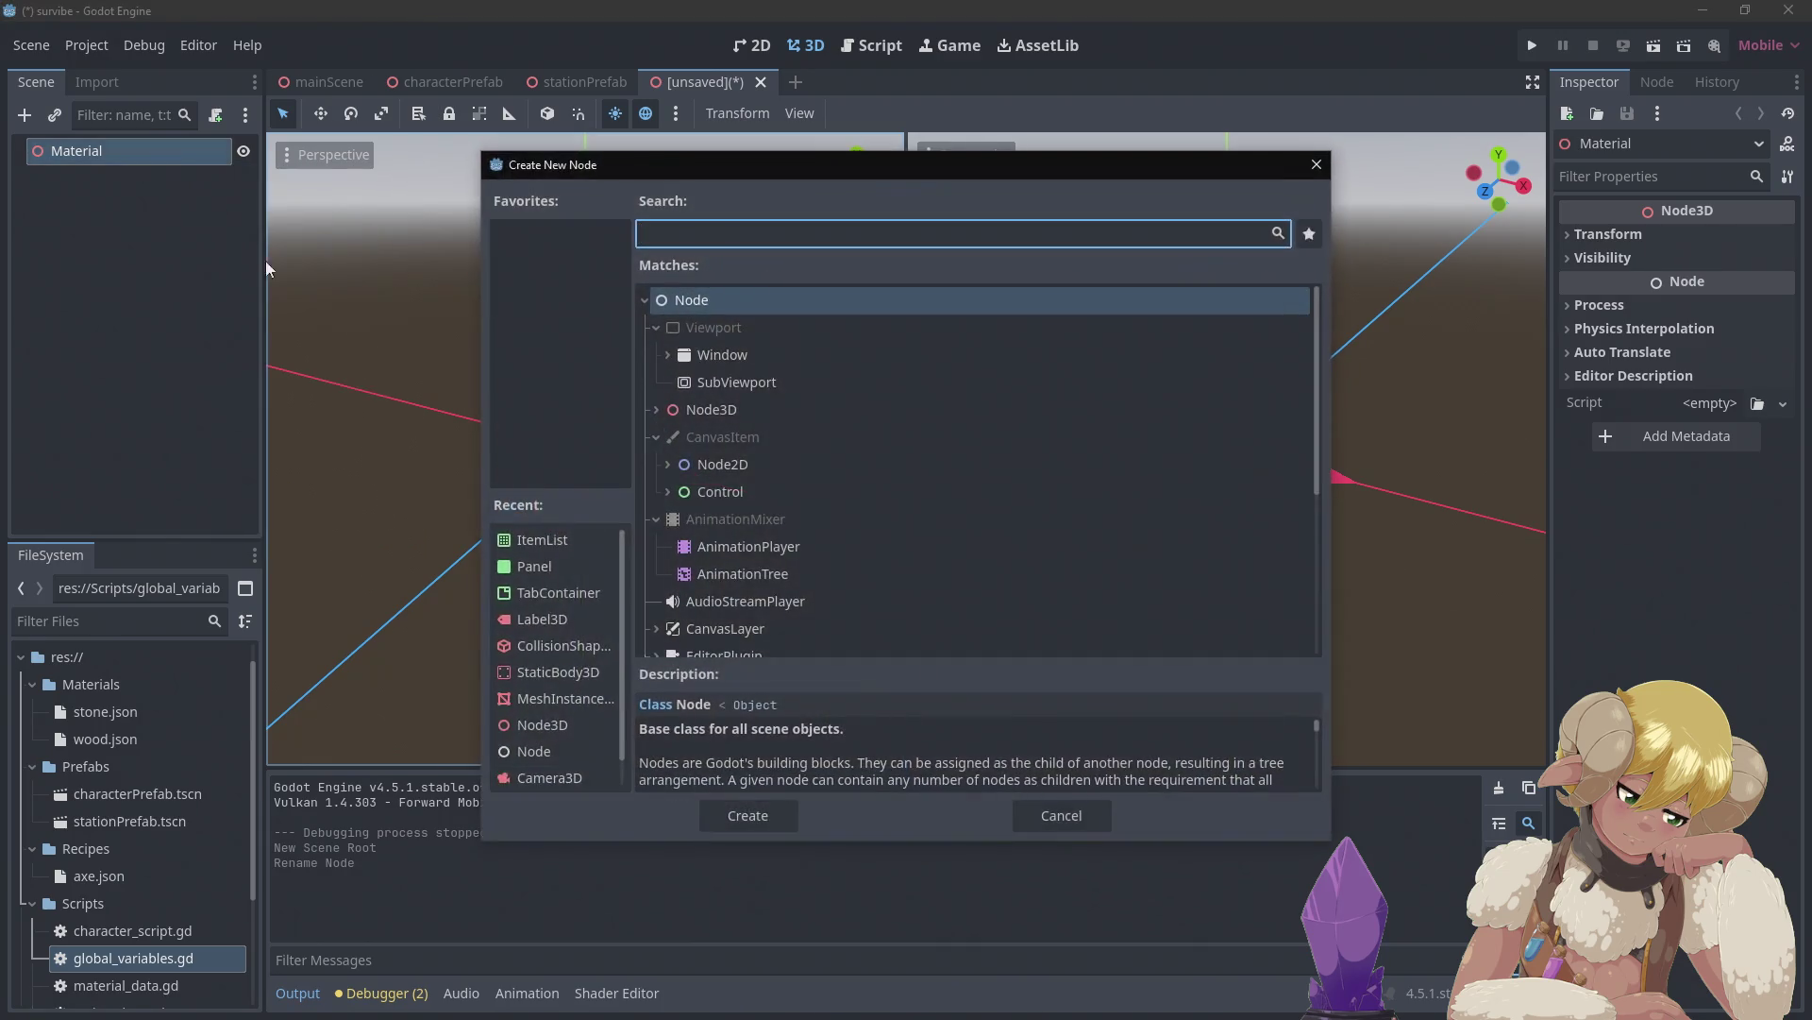
text(mes)
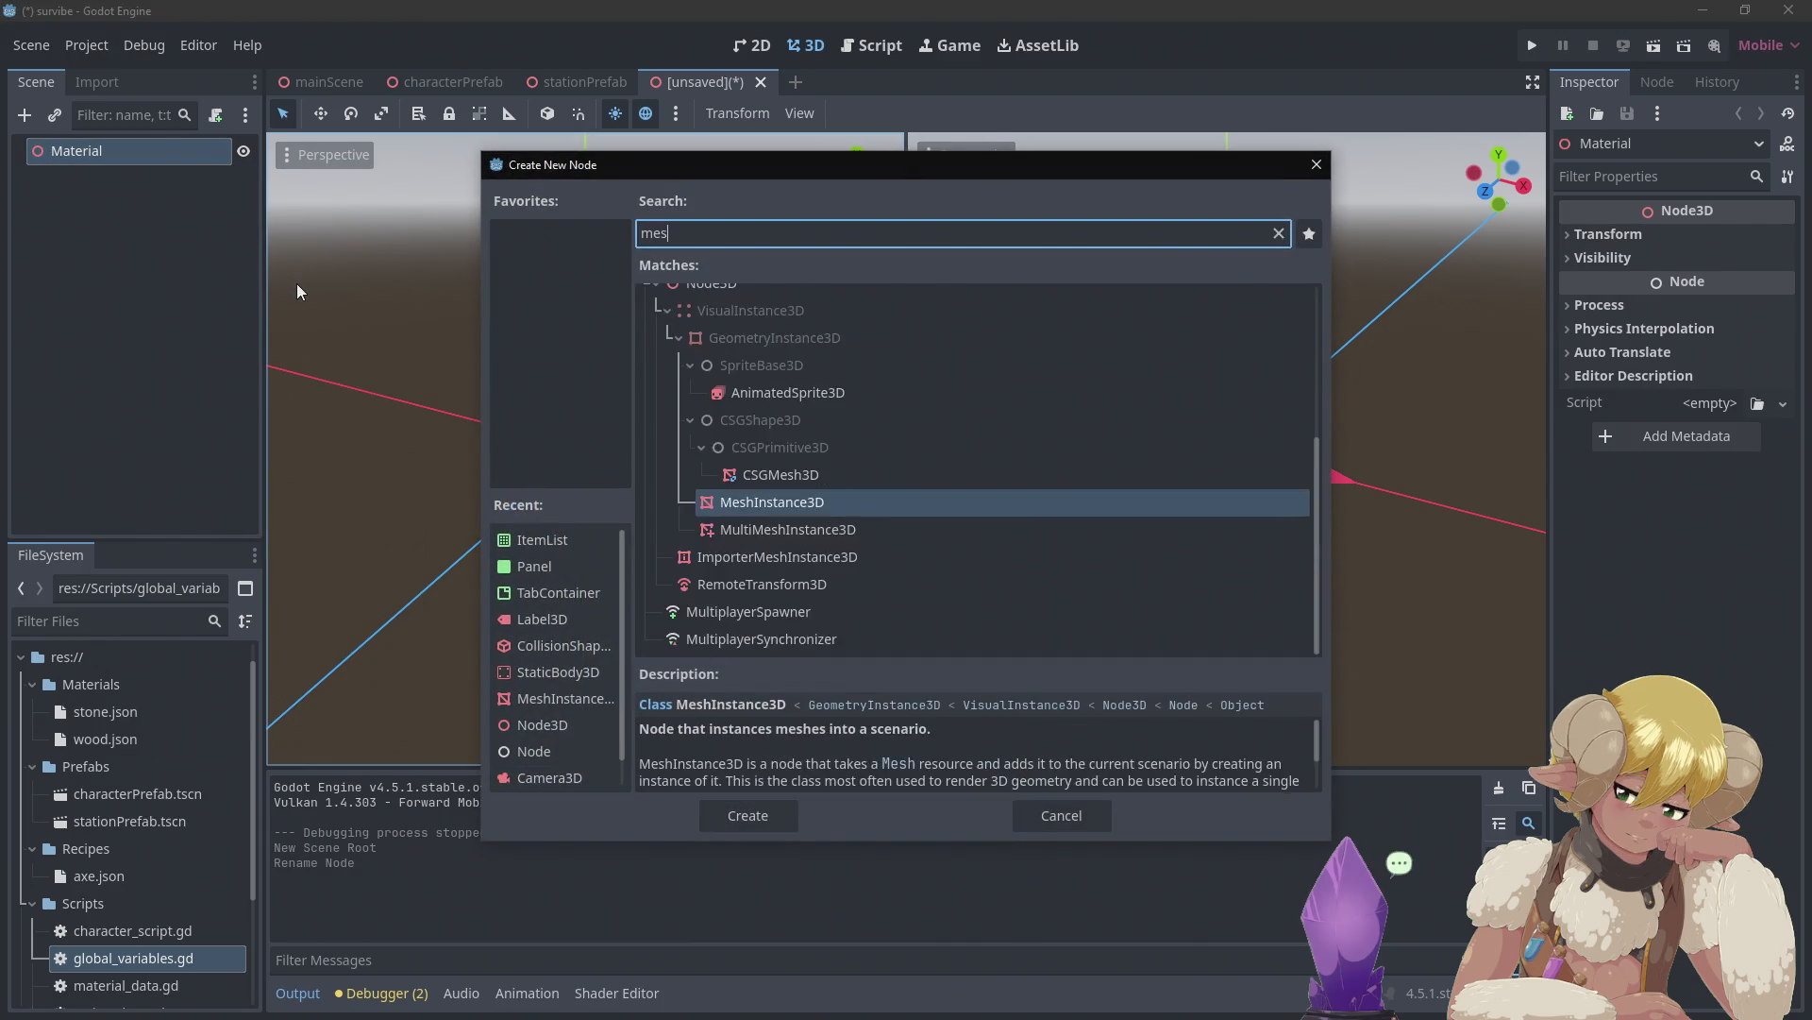
text(gh)
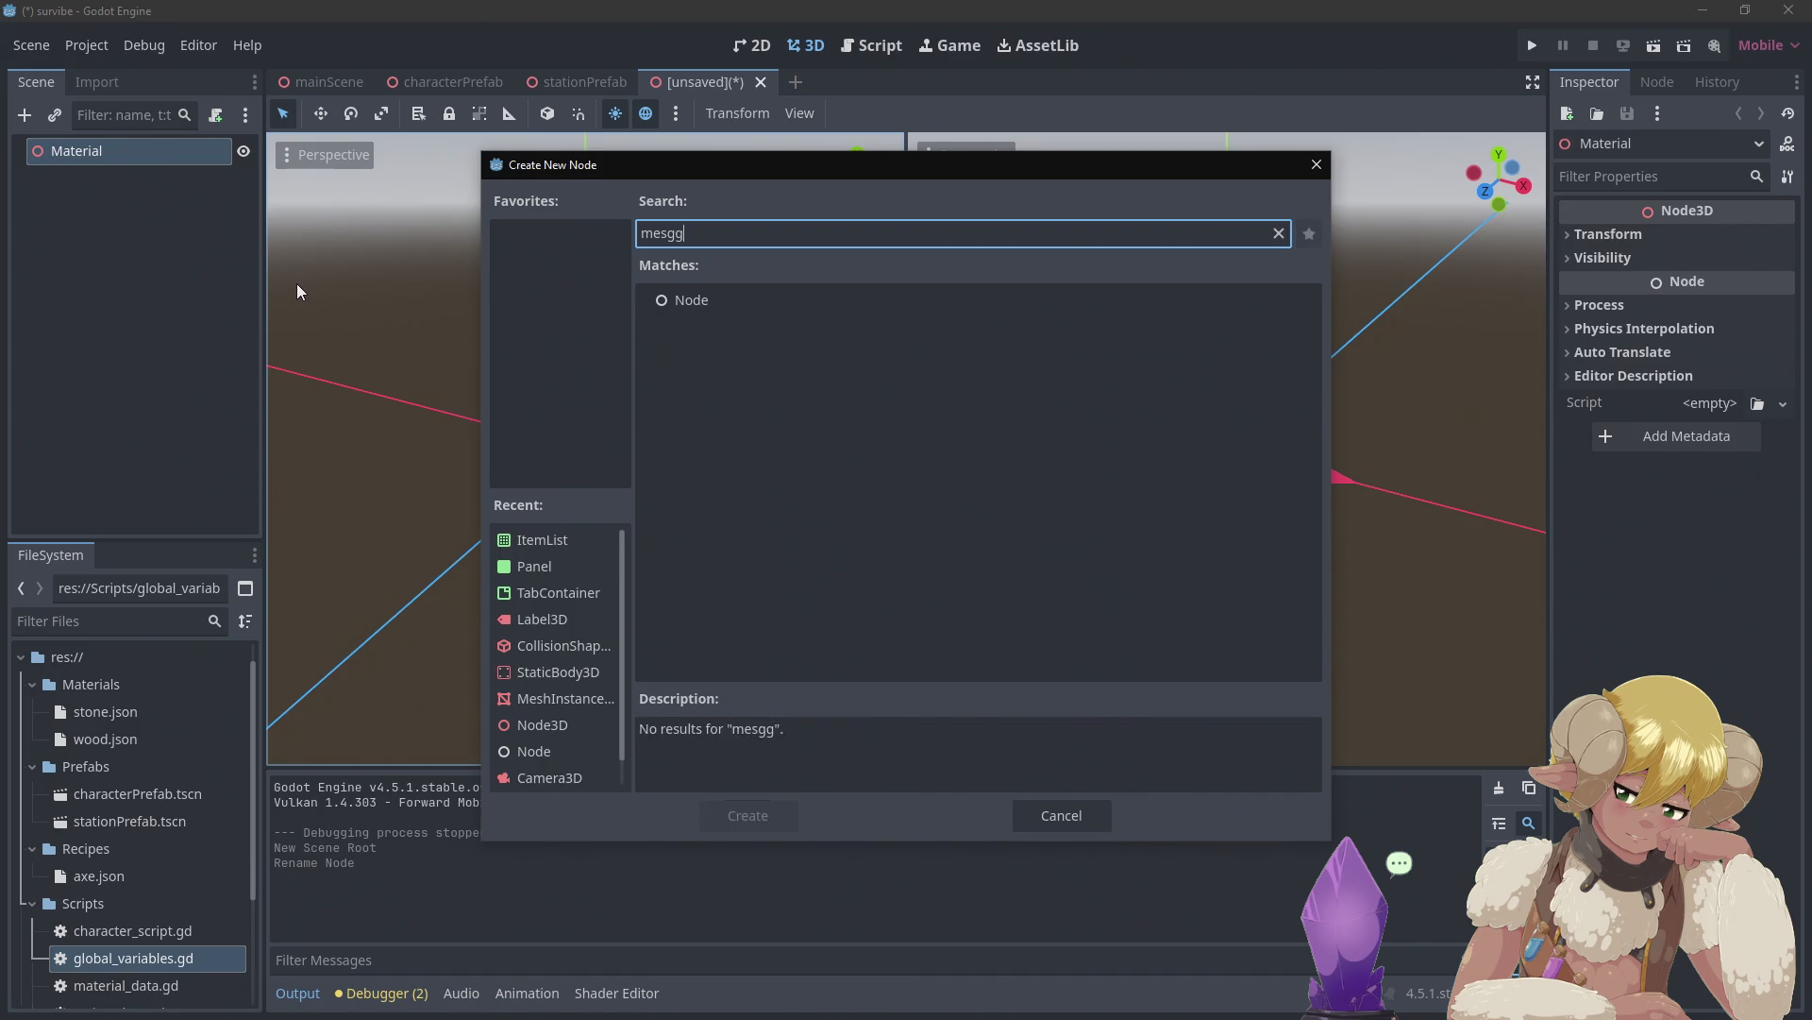
key(BackSpace)
key(BackSpace)
text(h)
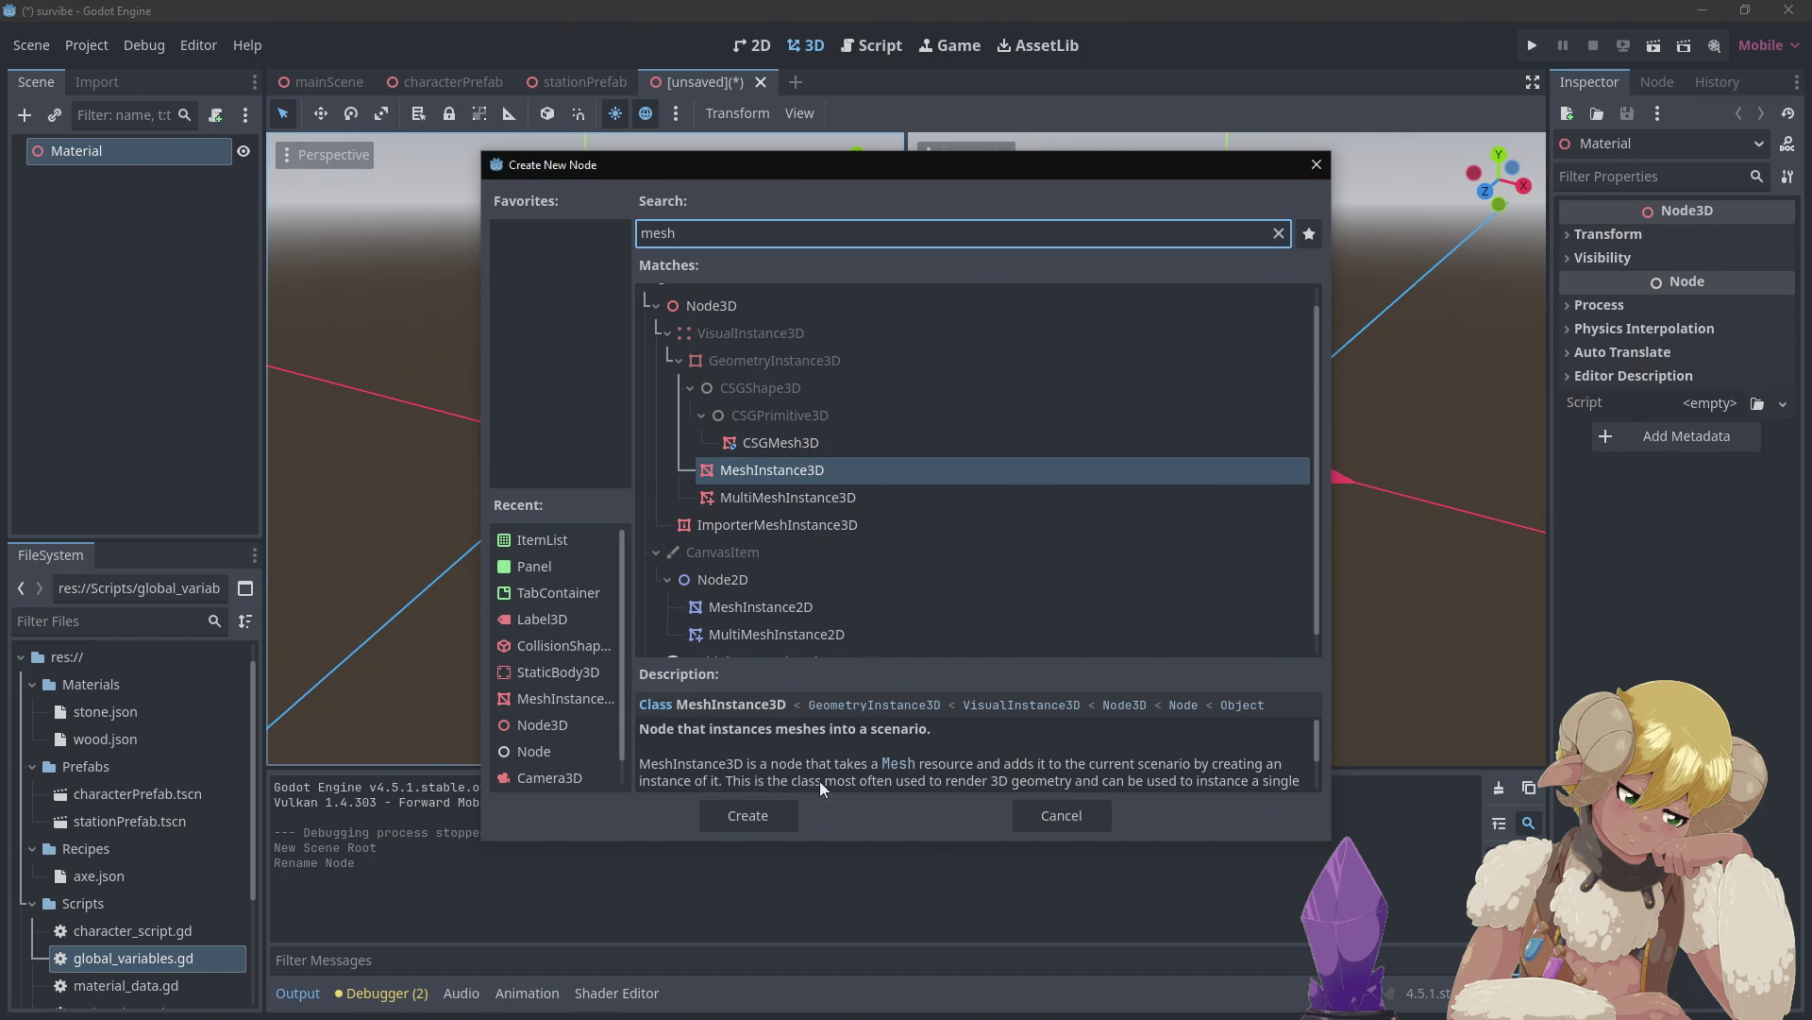
click(779, 802)
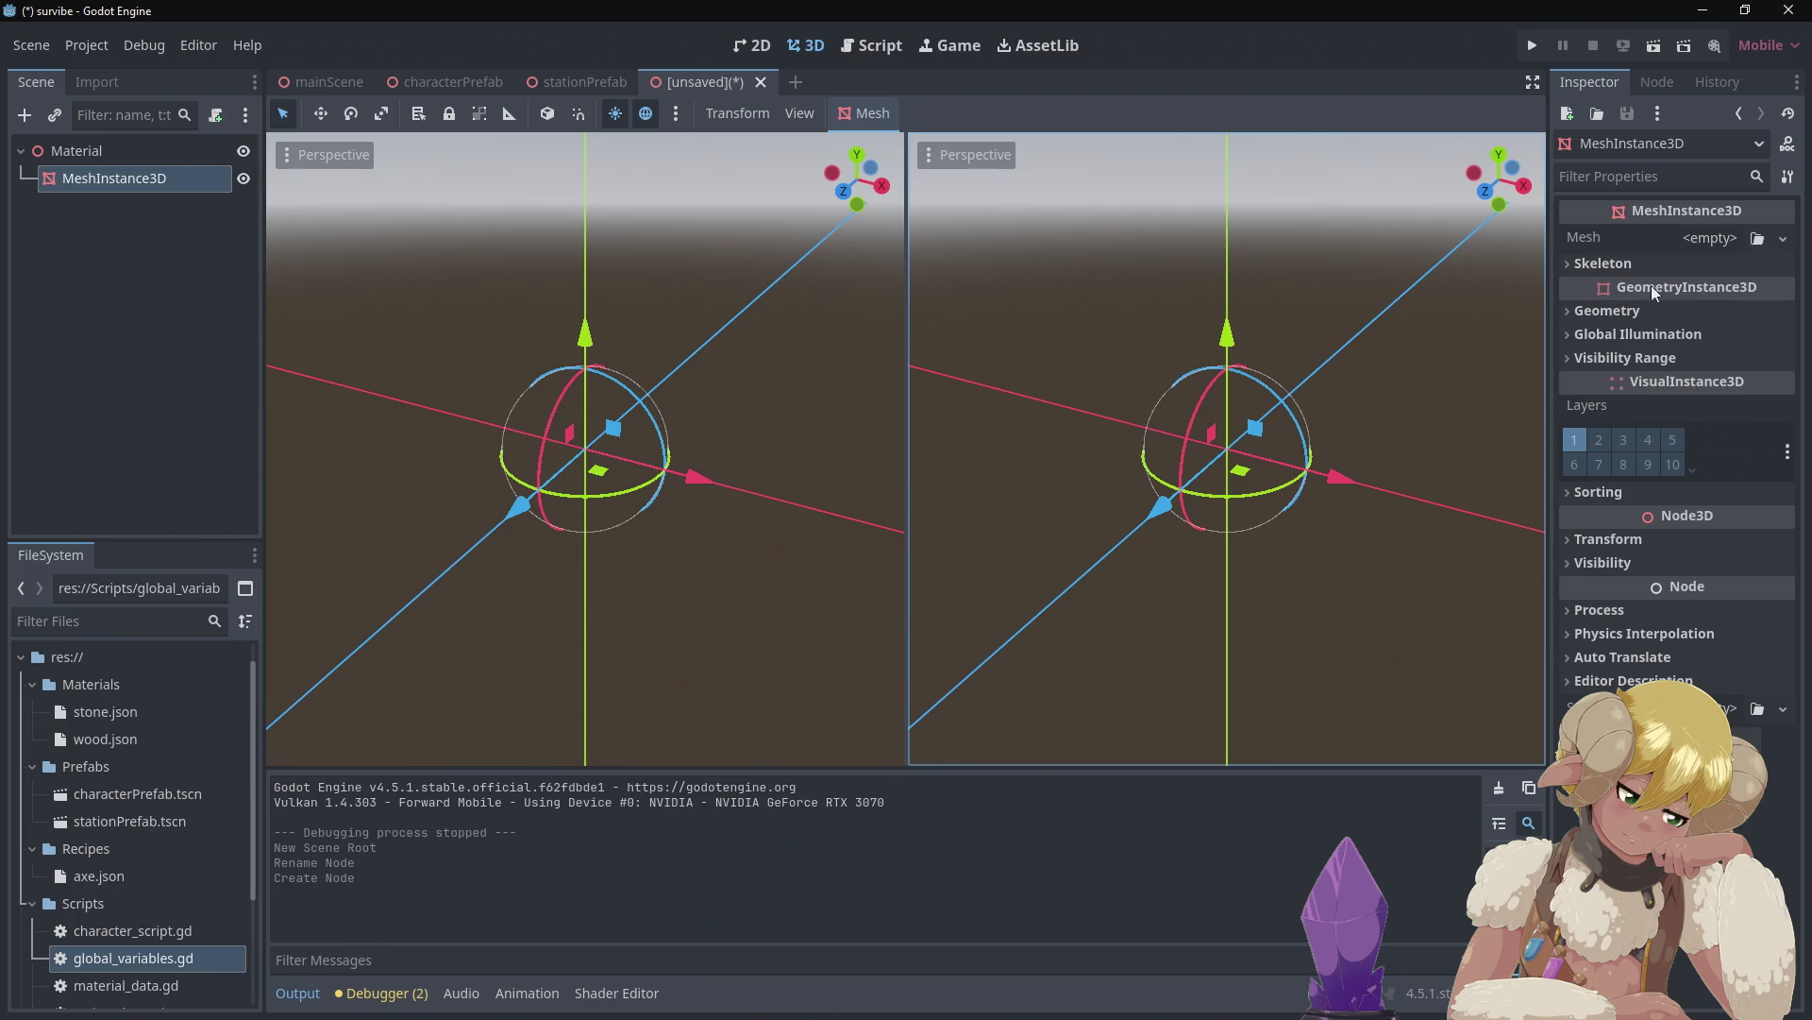
click(1731, 239)
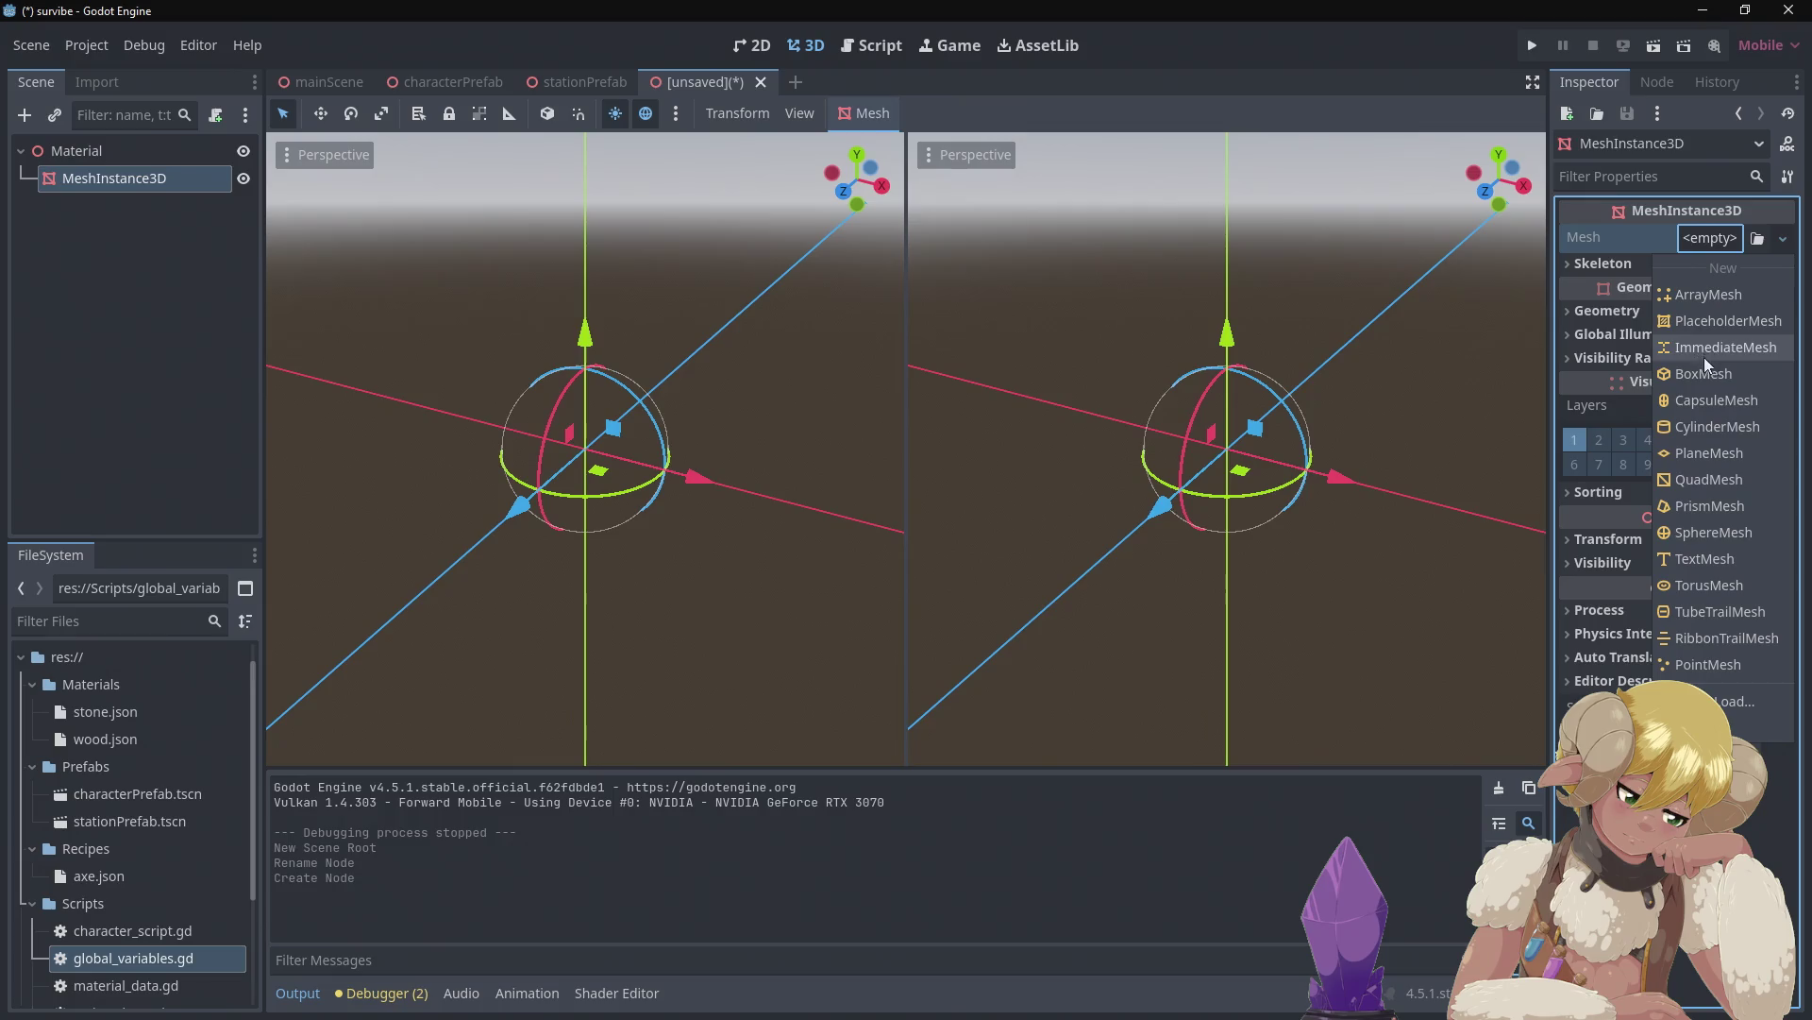
Give the MeshInstance3D a new SphereMesh and raise it slightly along Y
click(1712, 525)
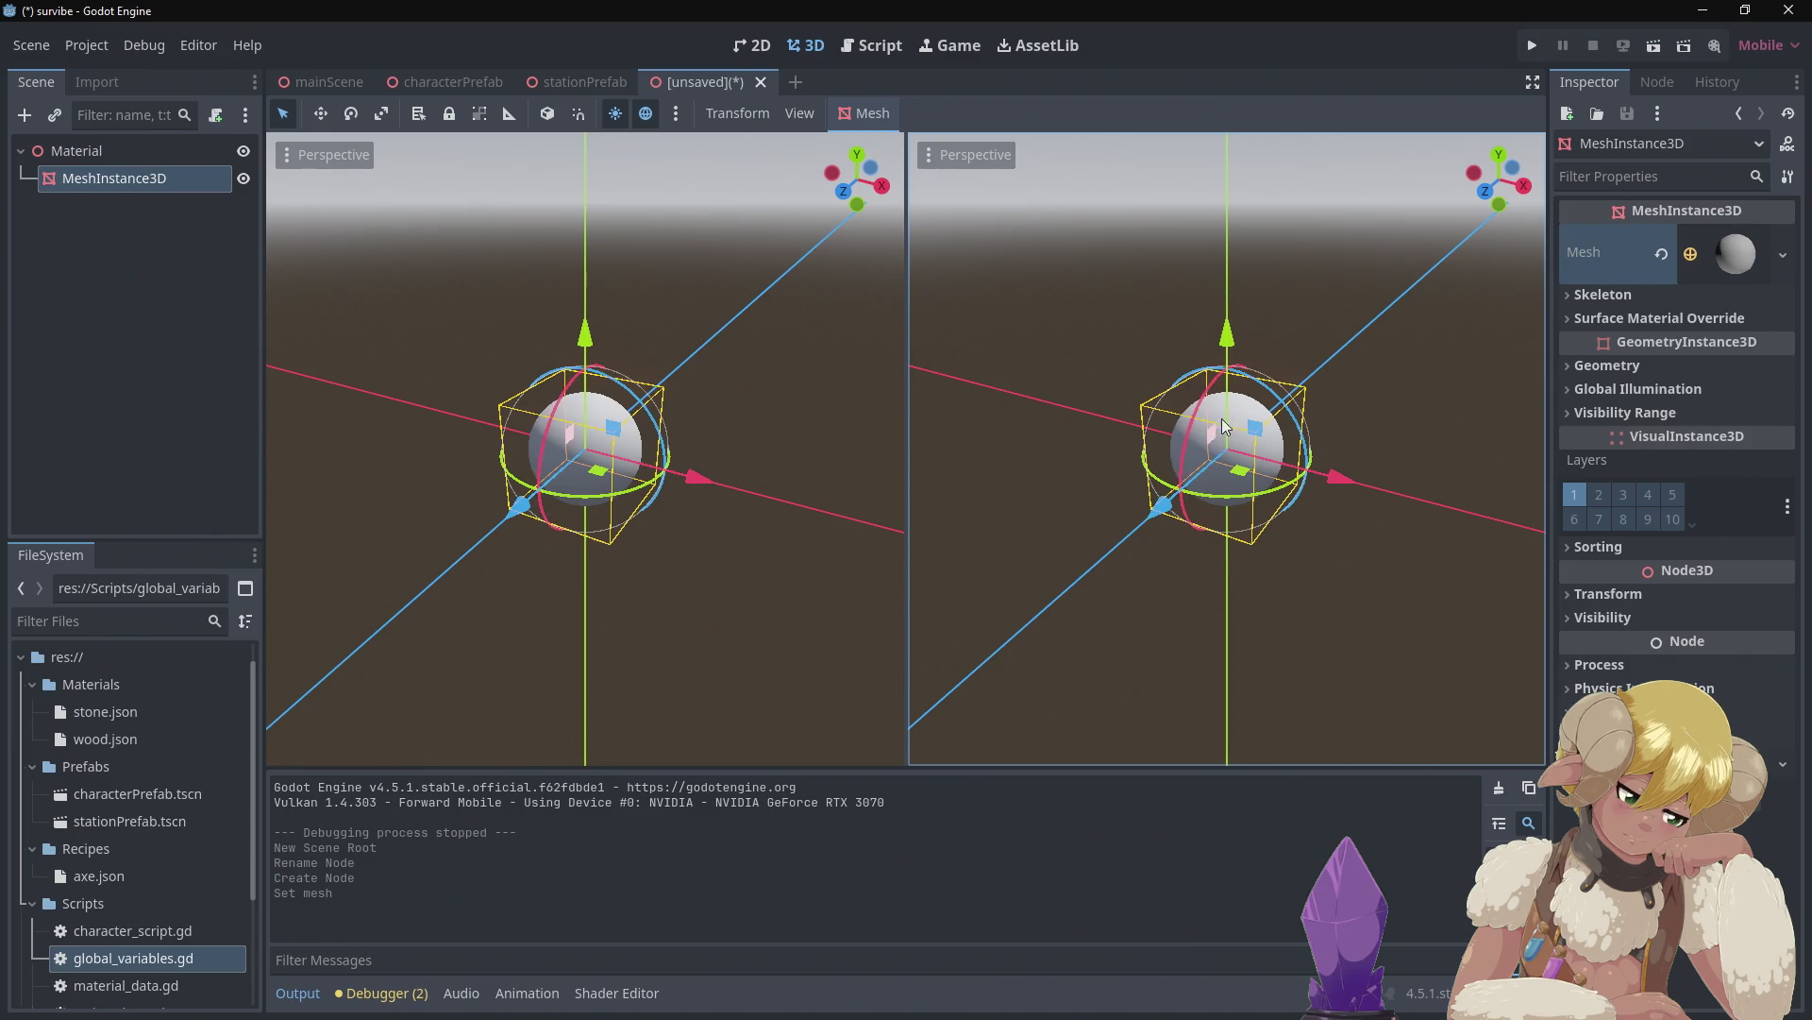
scroll(1263, 425, up, 3)
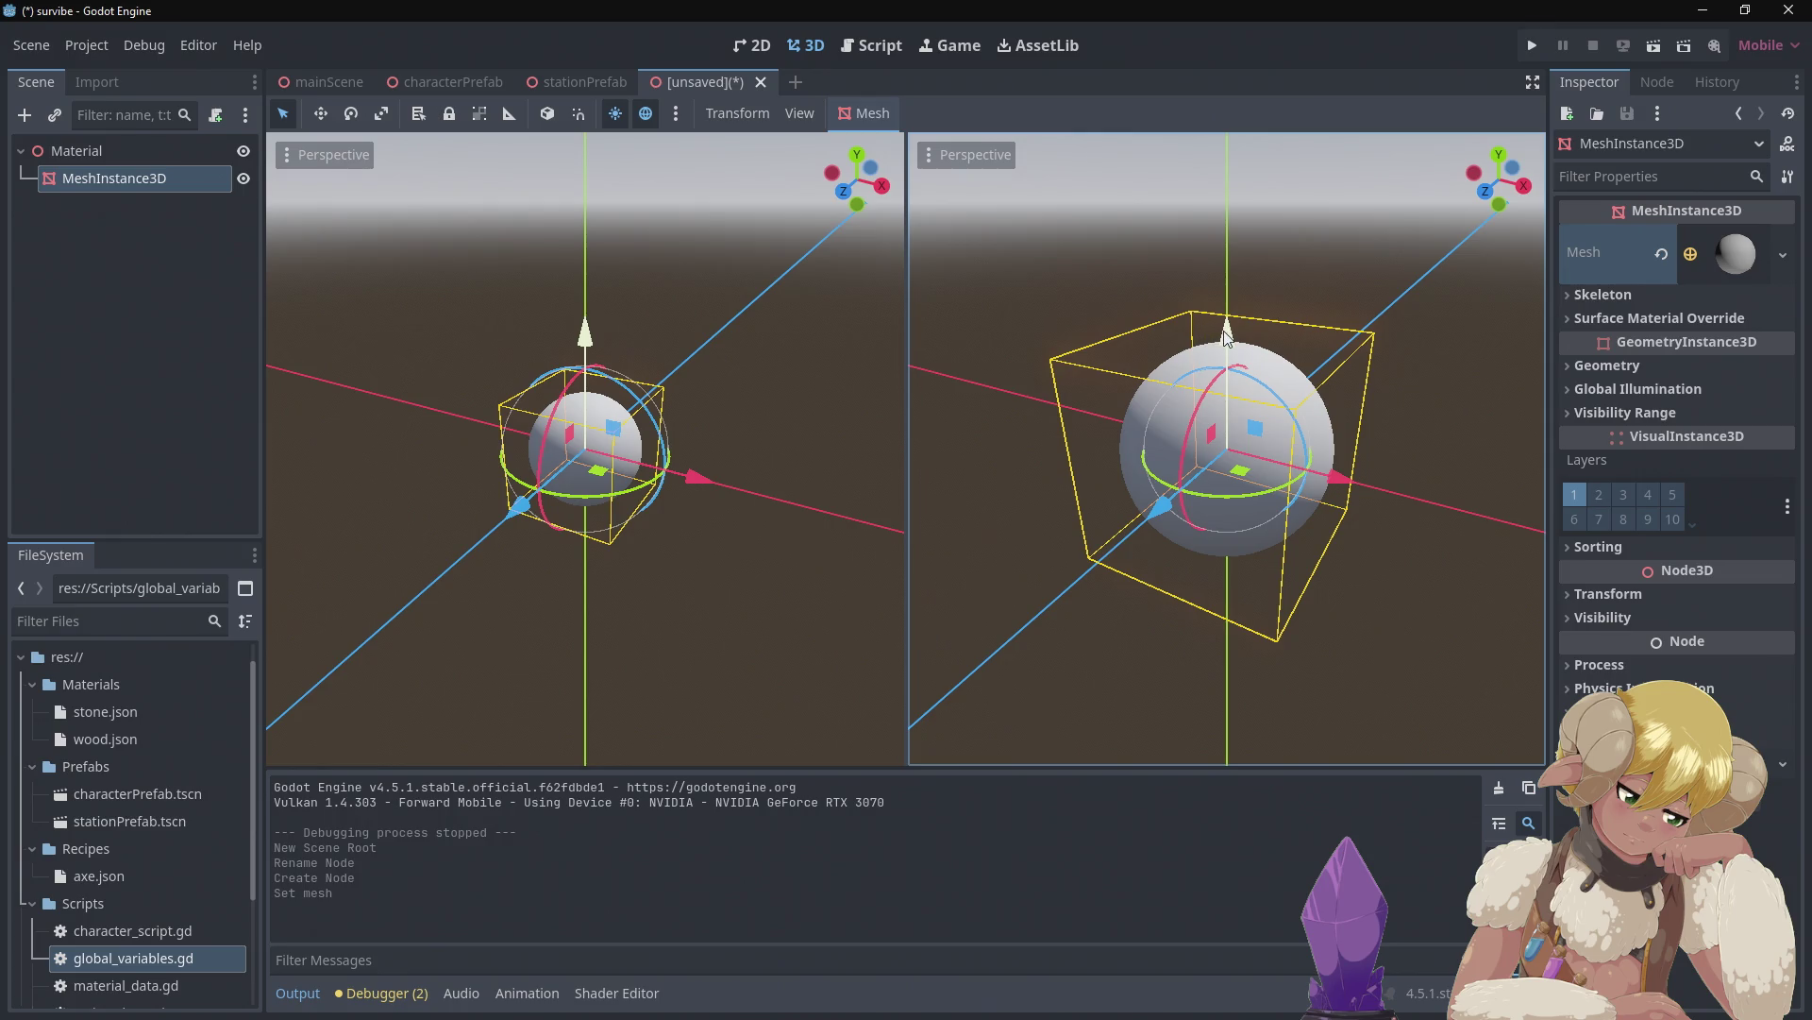
drag(1225, 332, 1232, 195)
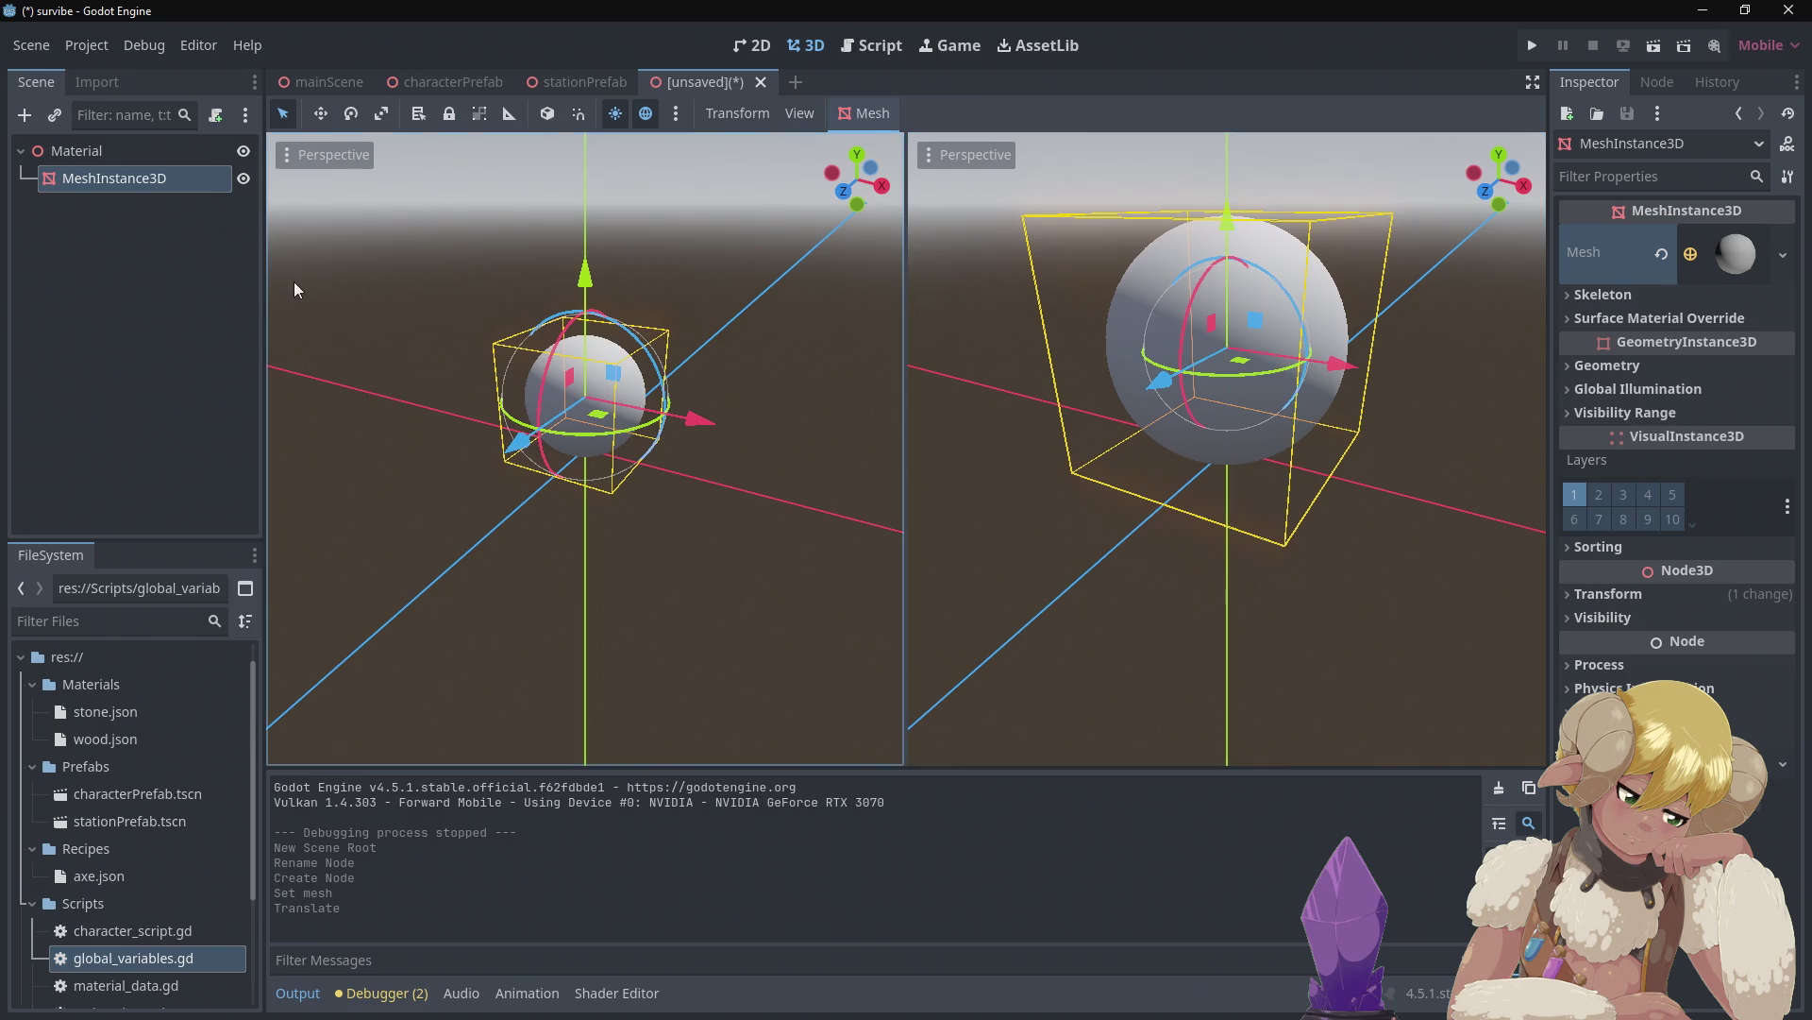
Select the Material root and orbit the viewport to inspect the raised sphere
click(112, 146)
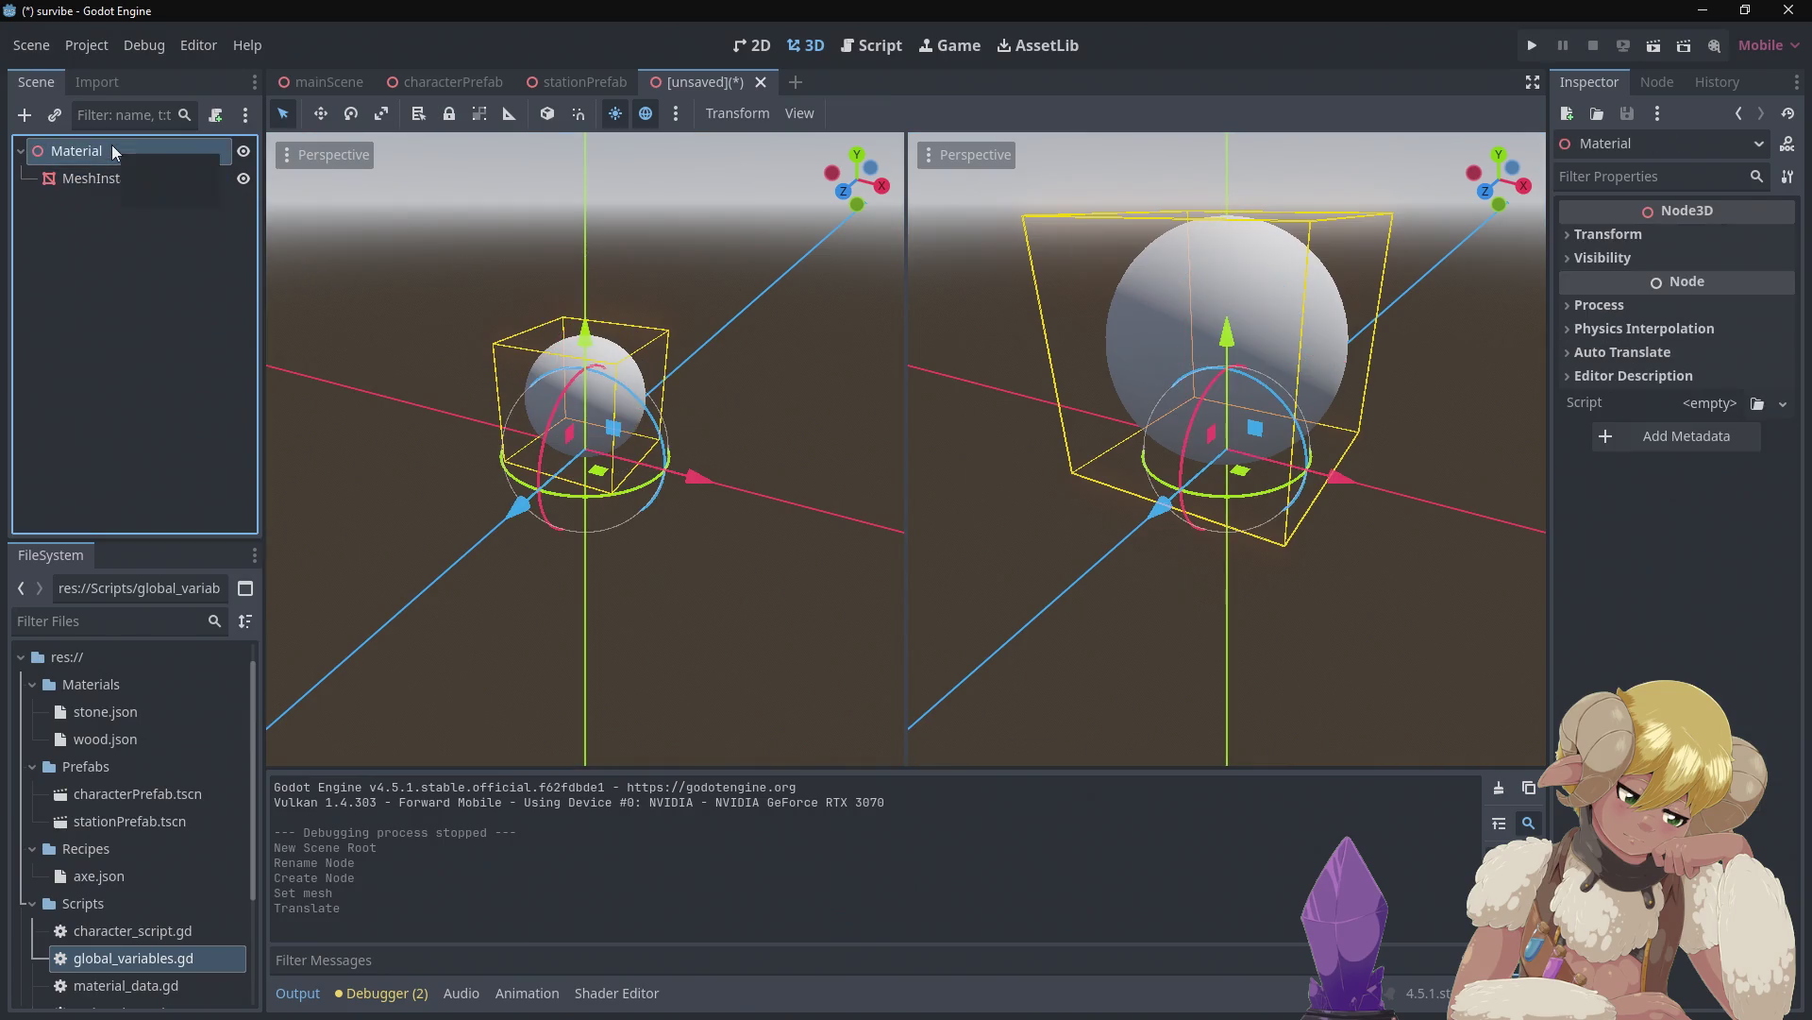
scroll(1114, 472, up, 3)
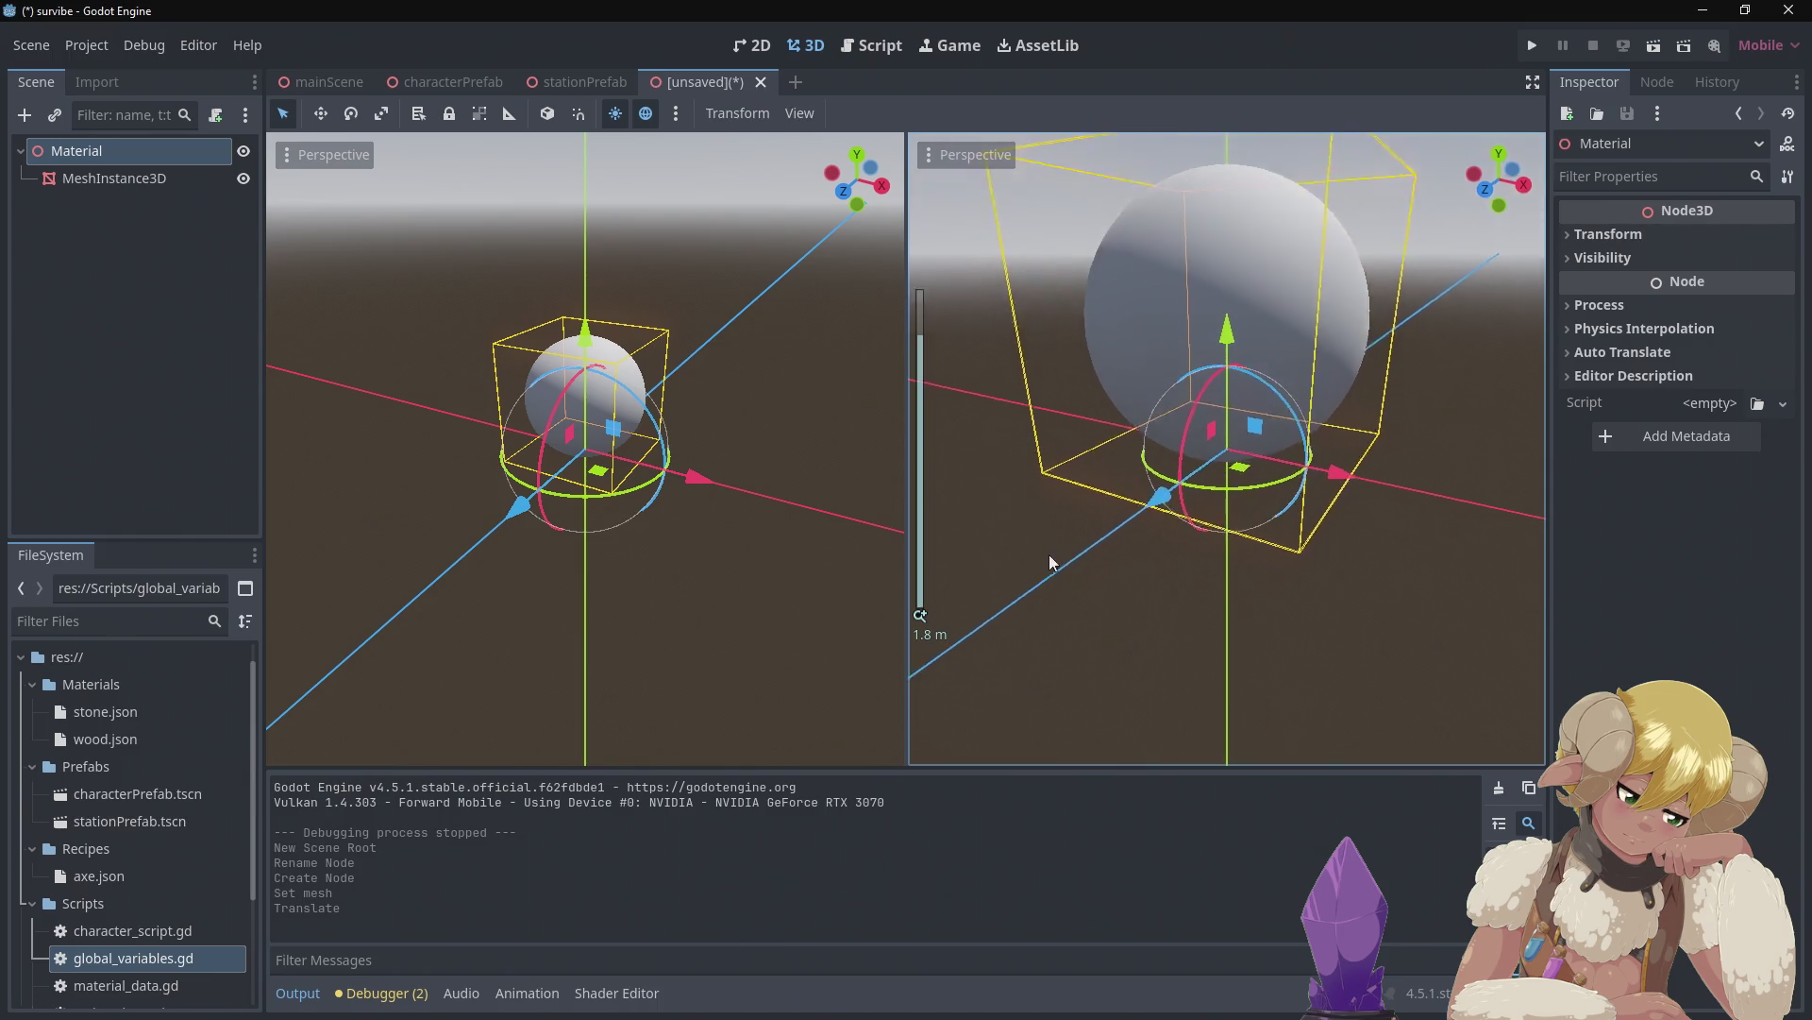
mouse_move(1051, 563)
mouse_down()
mouse_move(1080, 461)
mouse_move(1085, 484)
mouse_move(914, 483)
mouse_move(1522, 483)
mouse_move(1401, 520)
mouse_move(1369, 508)
mouse_move(1516, 529)
mouse_move(1034, 553)
mouse_up()
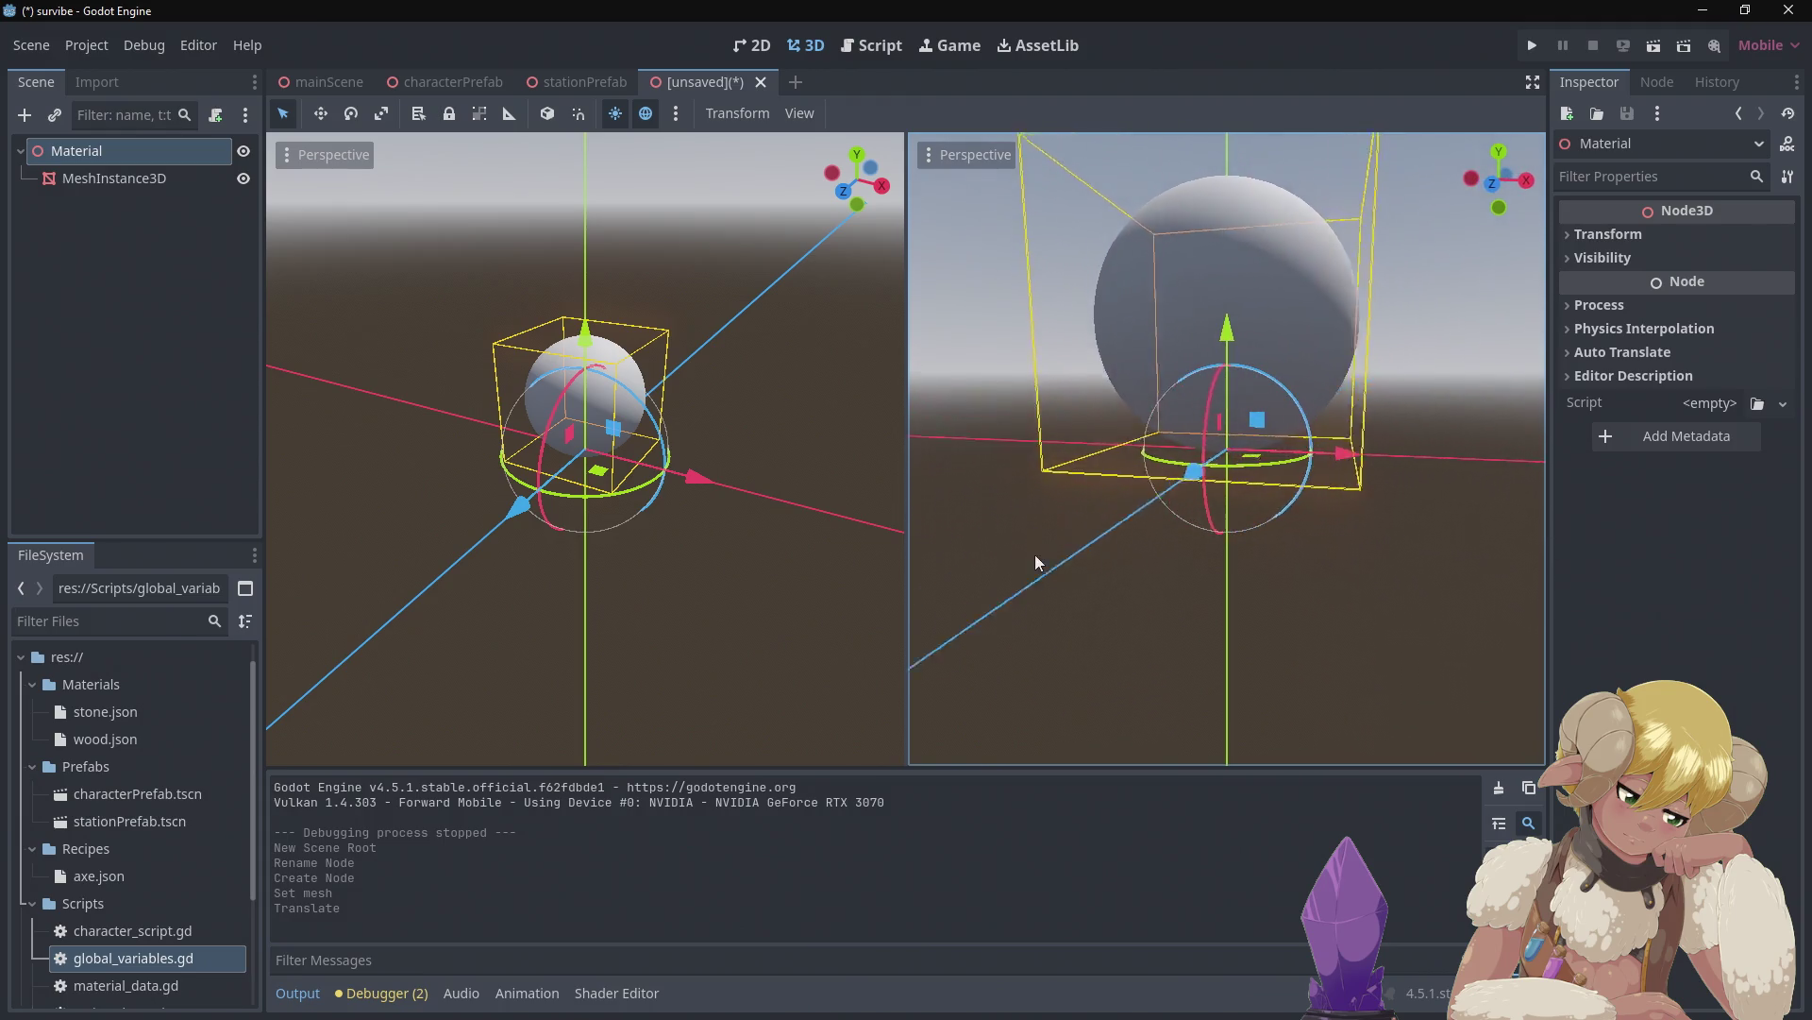
scroll(1038, 562, down, 2)
scroll(1178, 558, down, 3)
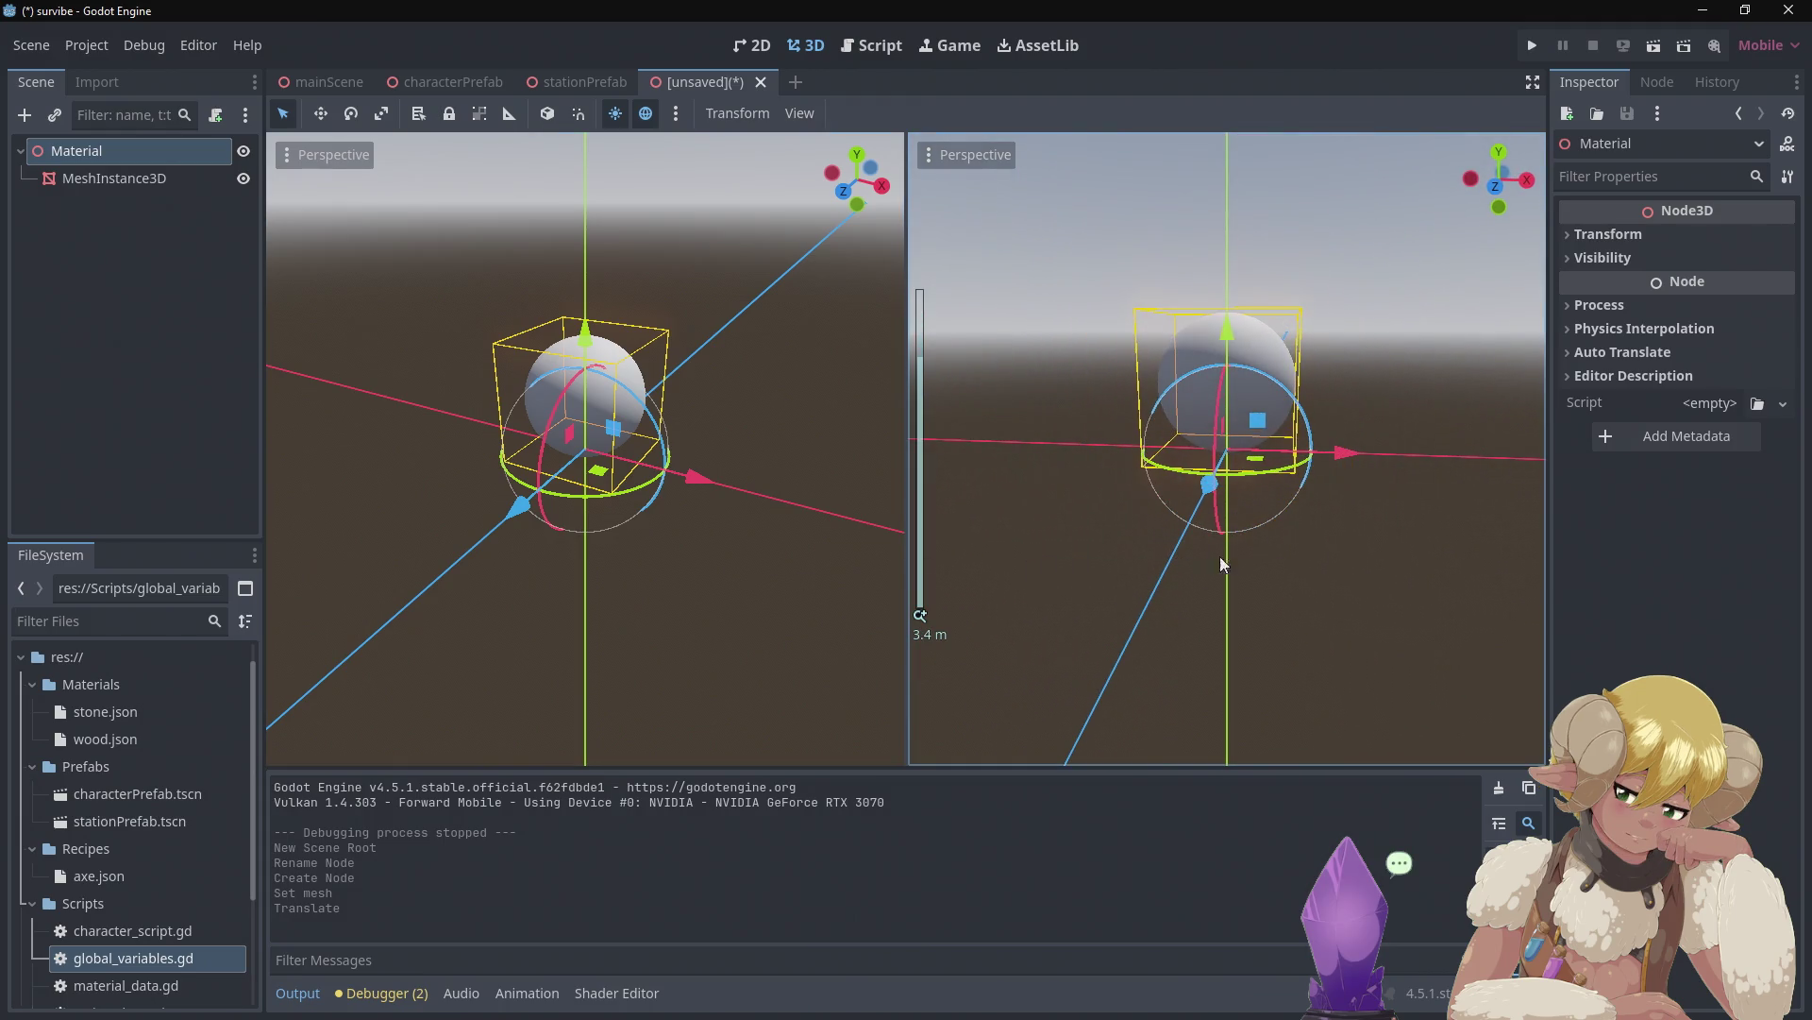
scroll(1333, 522, down, 1)
drag(1333, 523, 1270, 579)
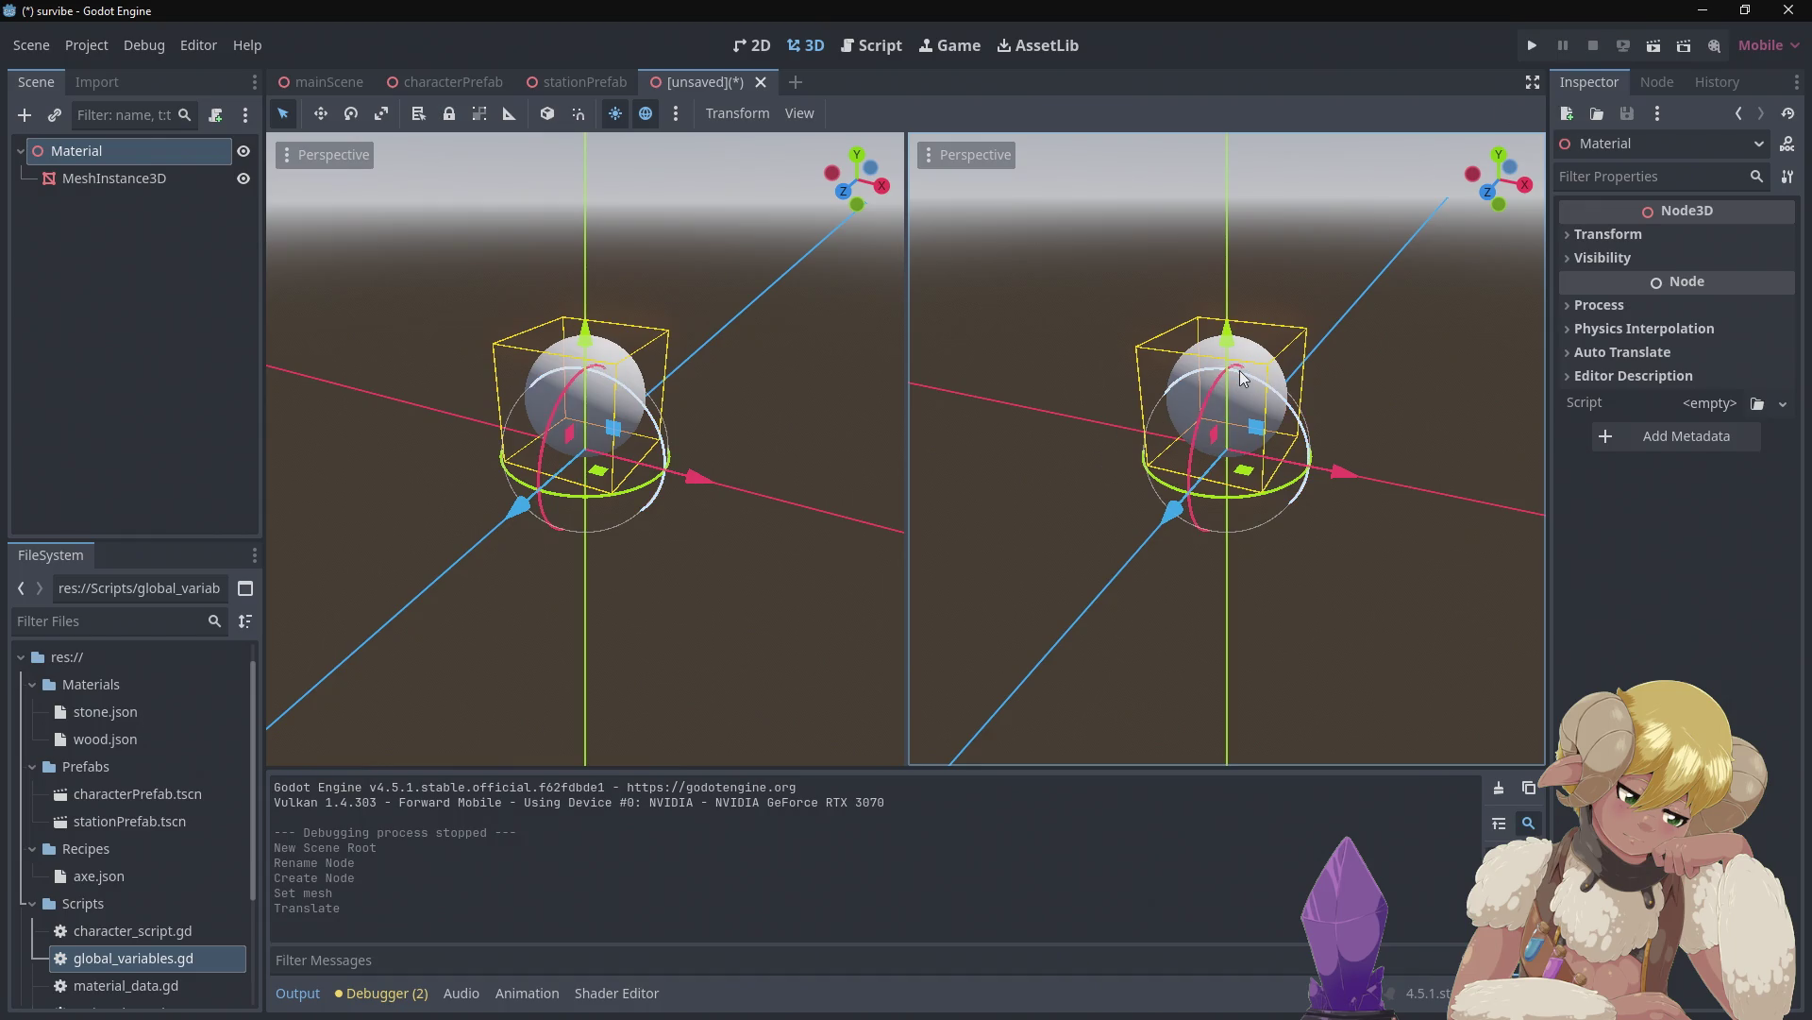
Expand the MeshInstance3D's sphere mesh settings (radius 0.5 m, height 1.0 m) to reach its empty Material slot
click(178, 180)
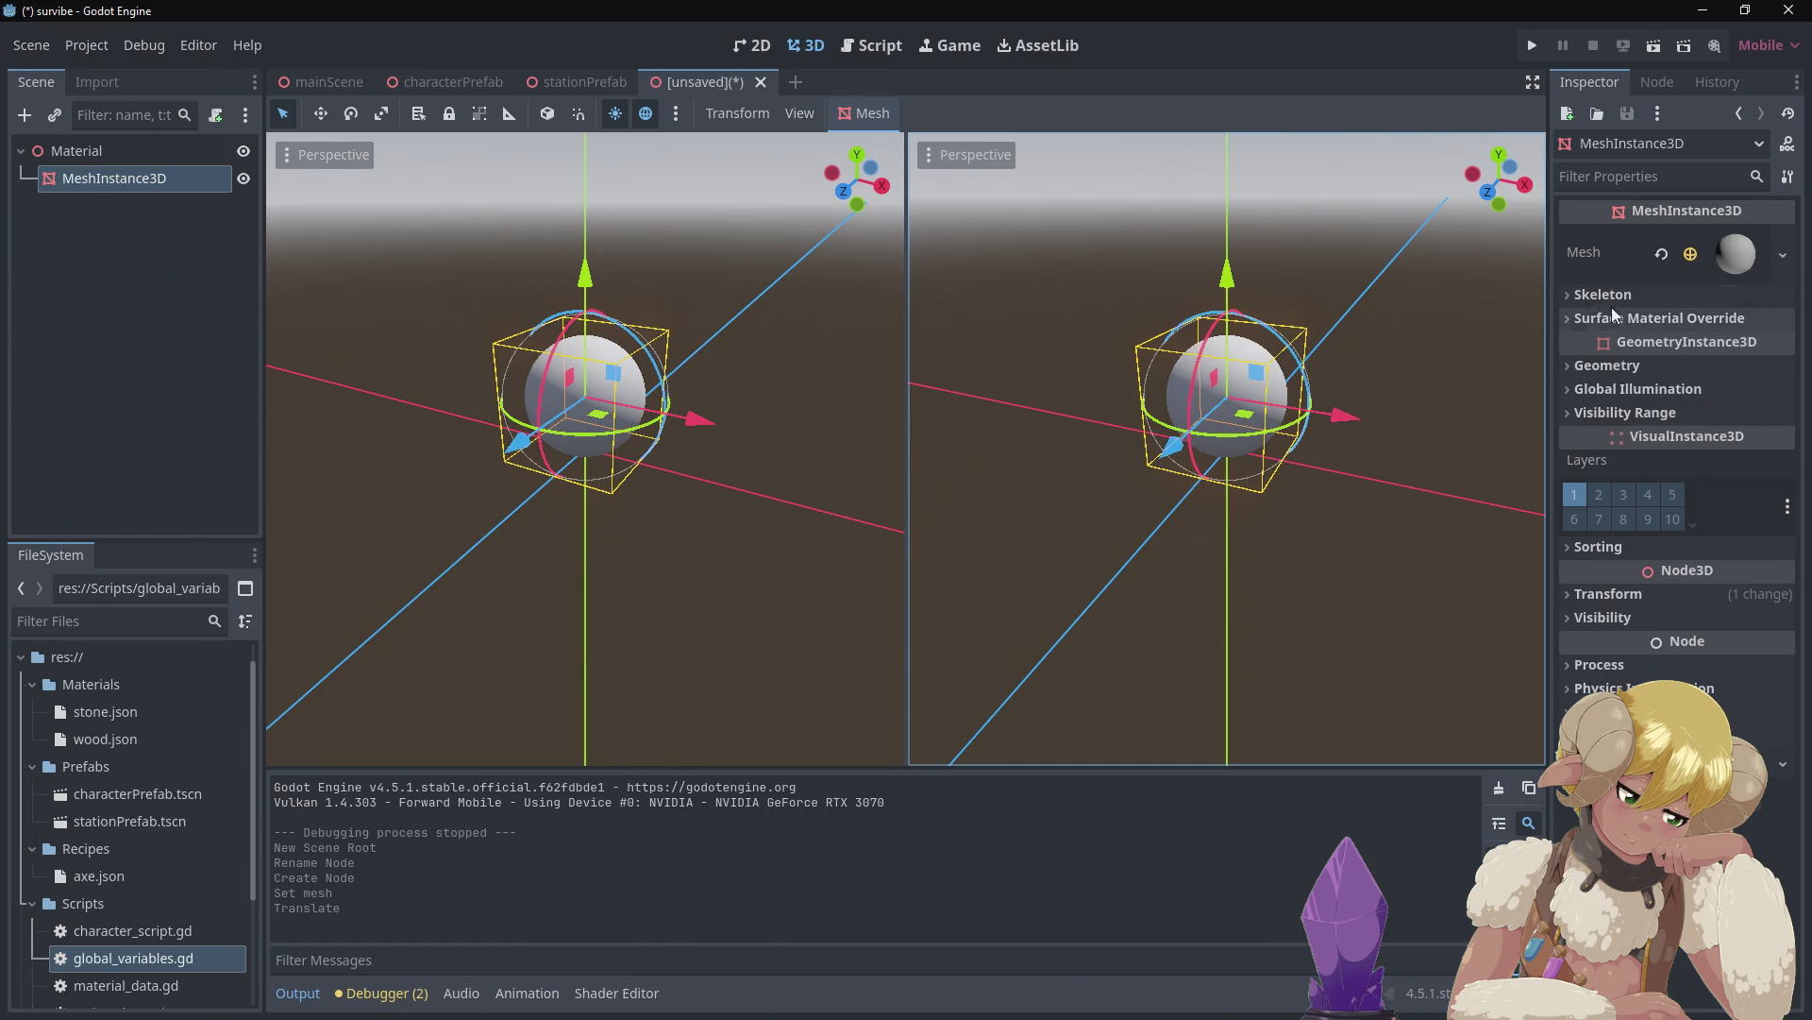
click(1781, 260)
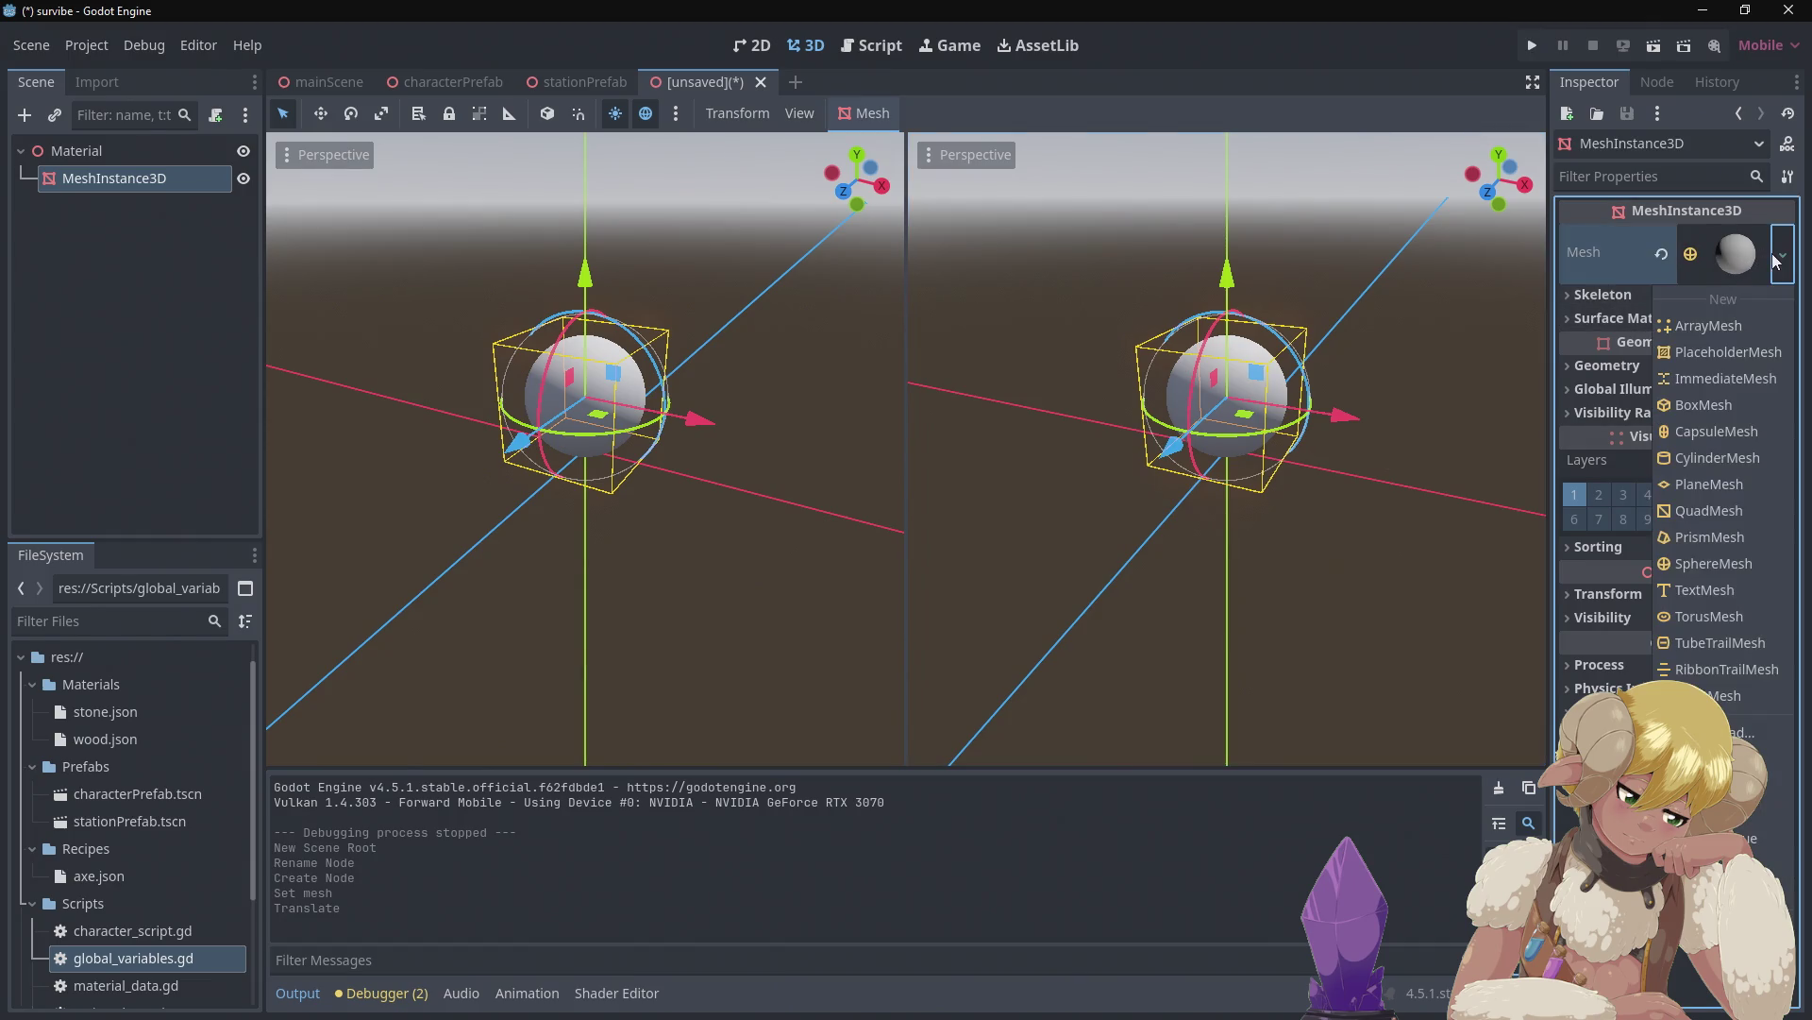
click(1780, 261)
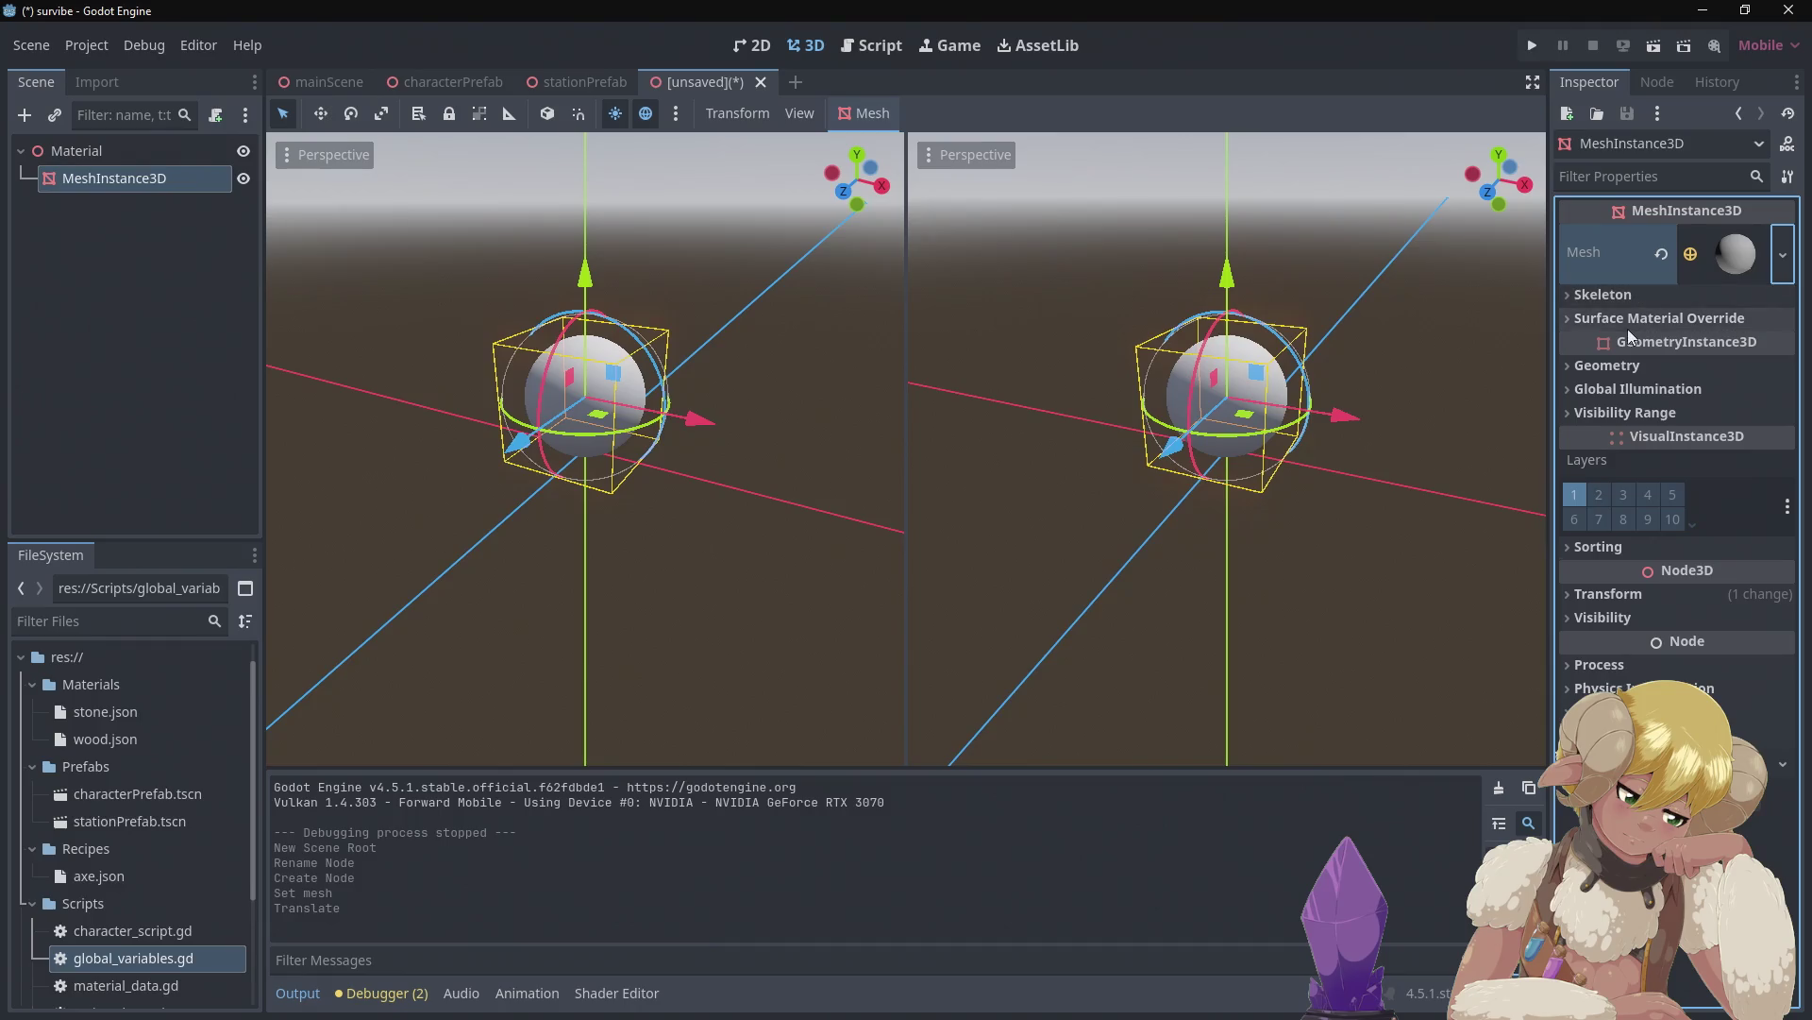
click(1726, 270)
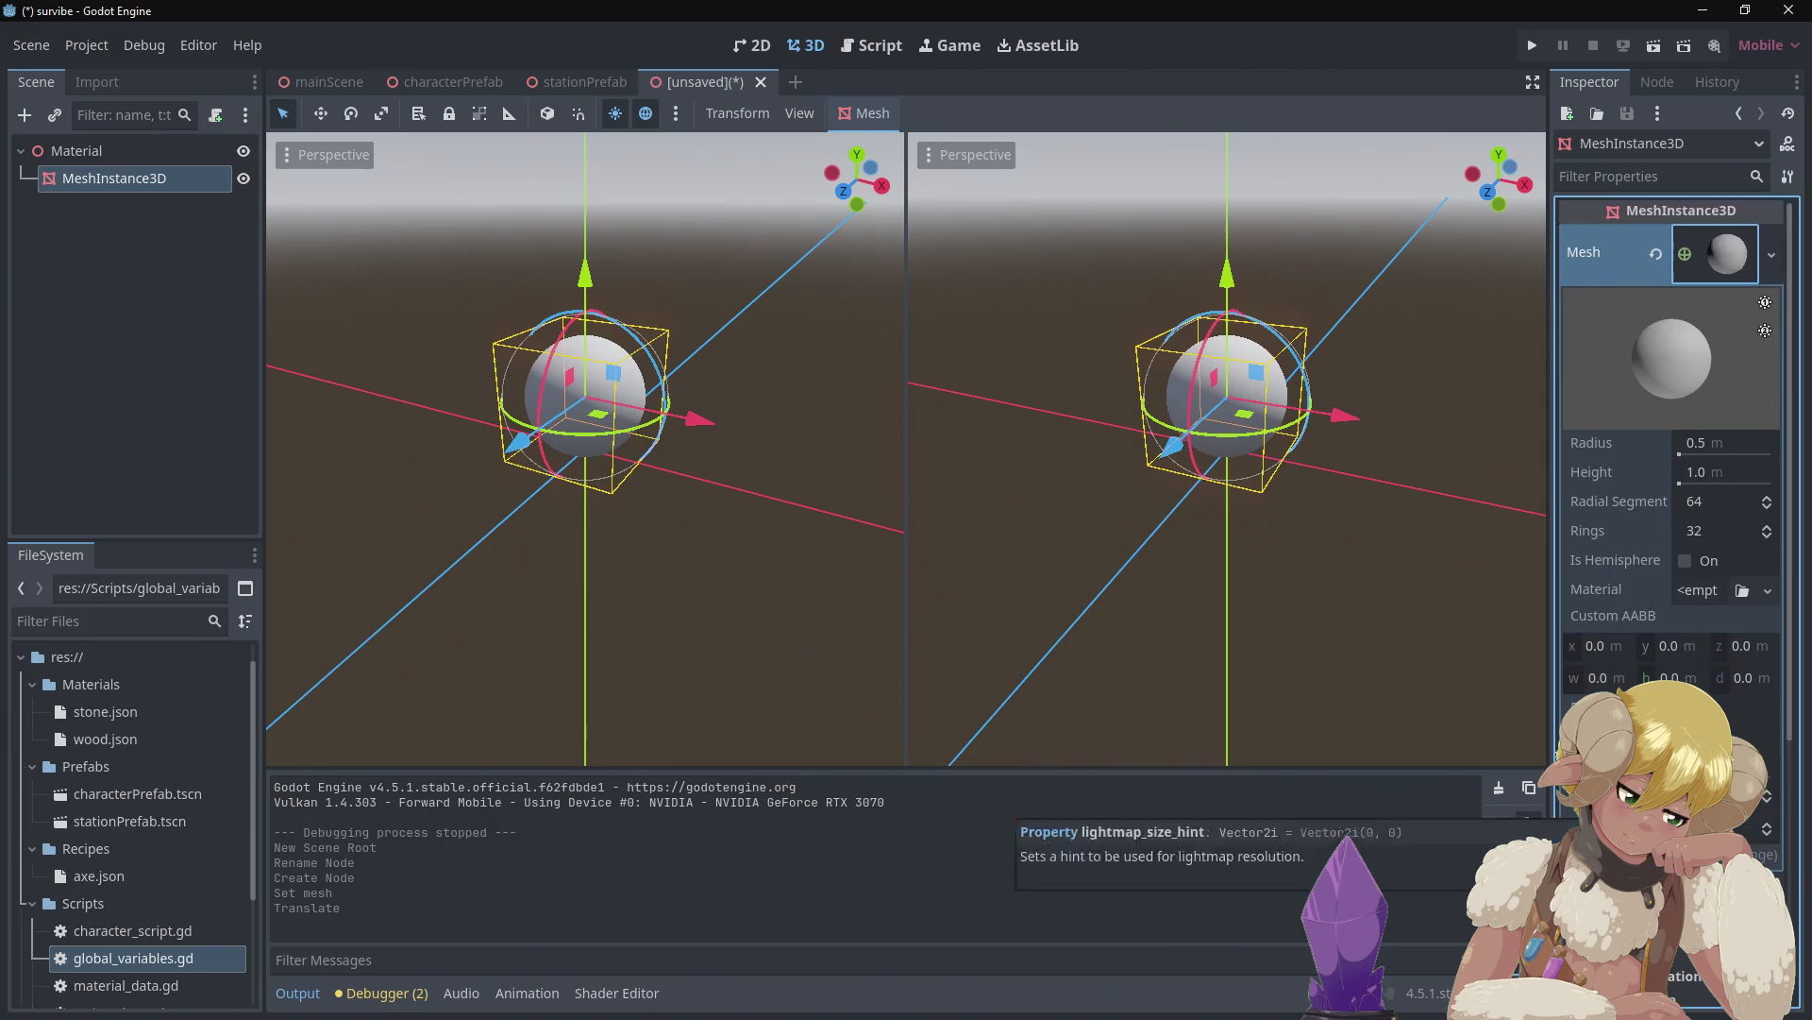
scroll(1671, 472, down, 3)
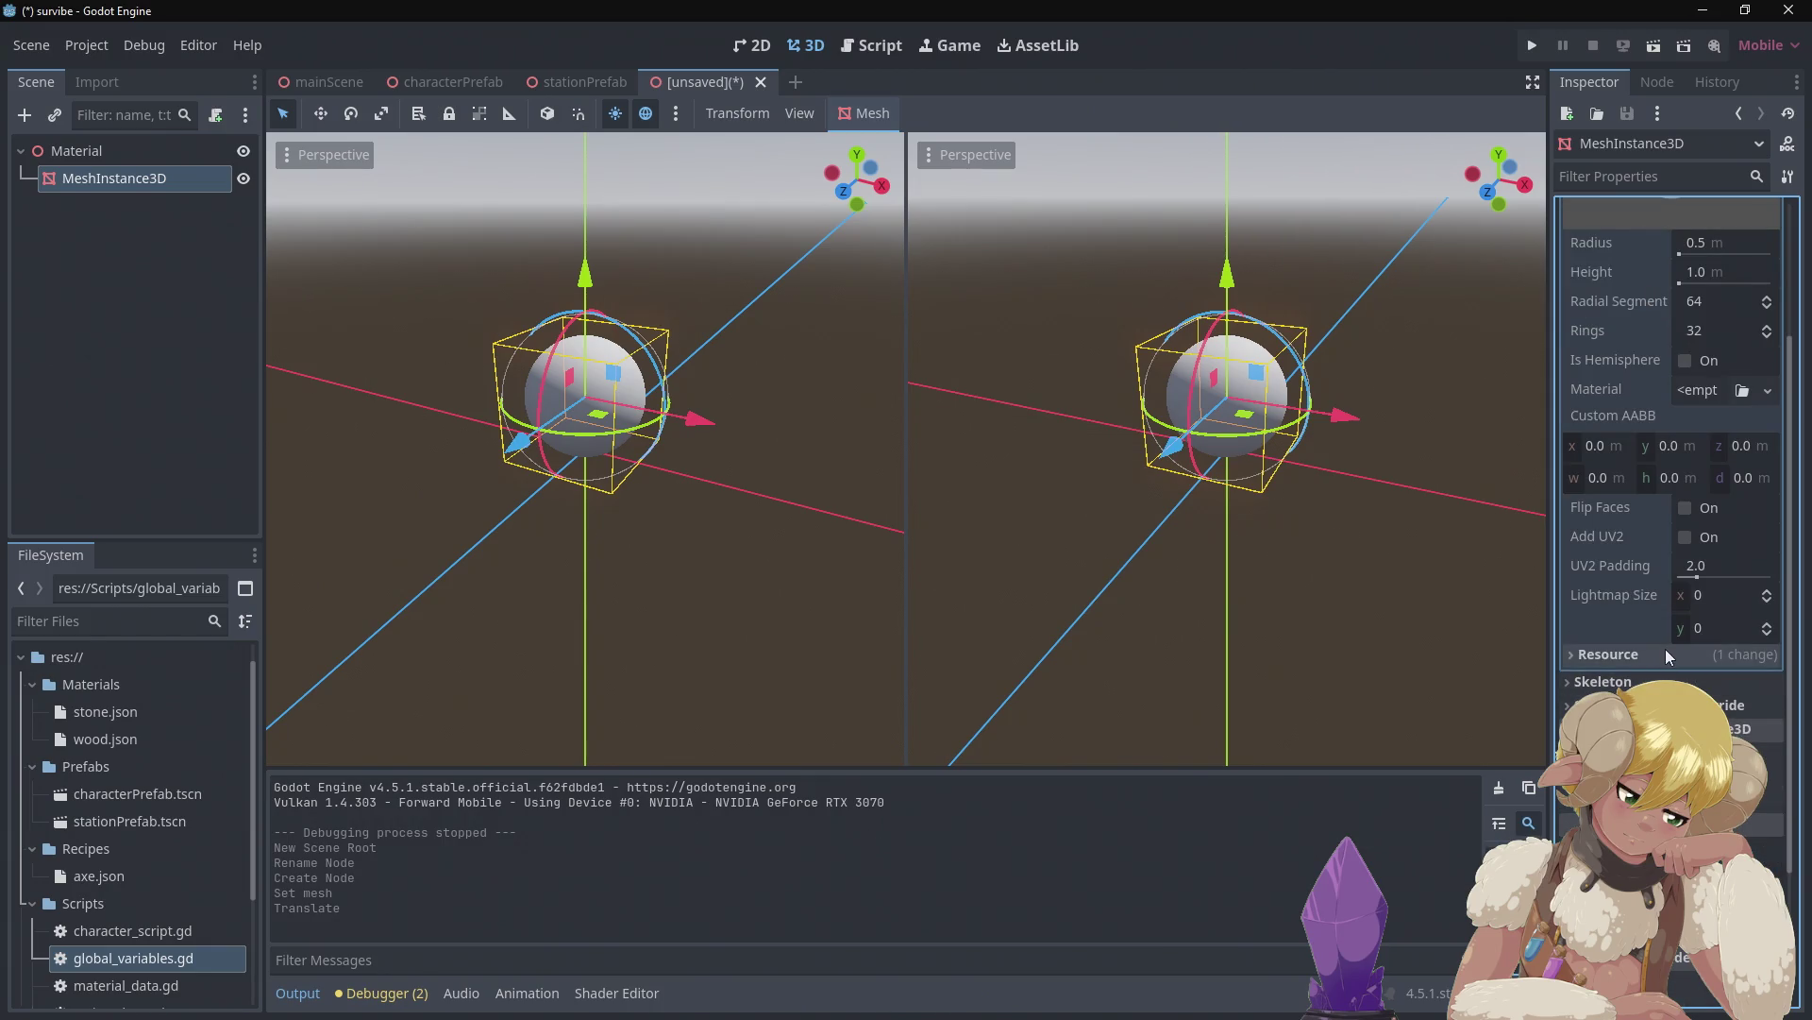
scroll(1666, 649, up, 3)
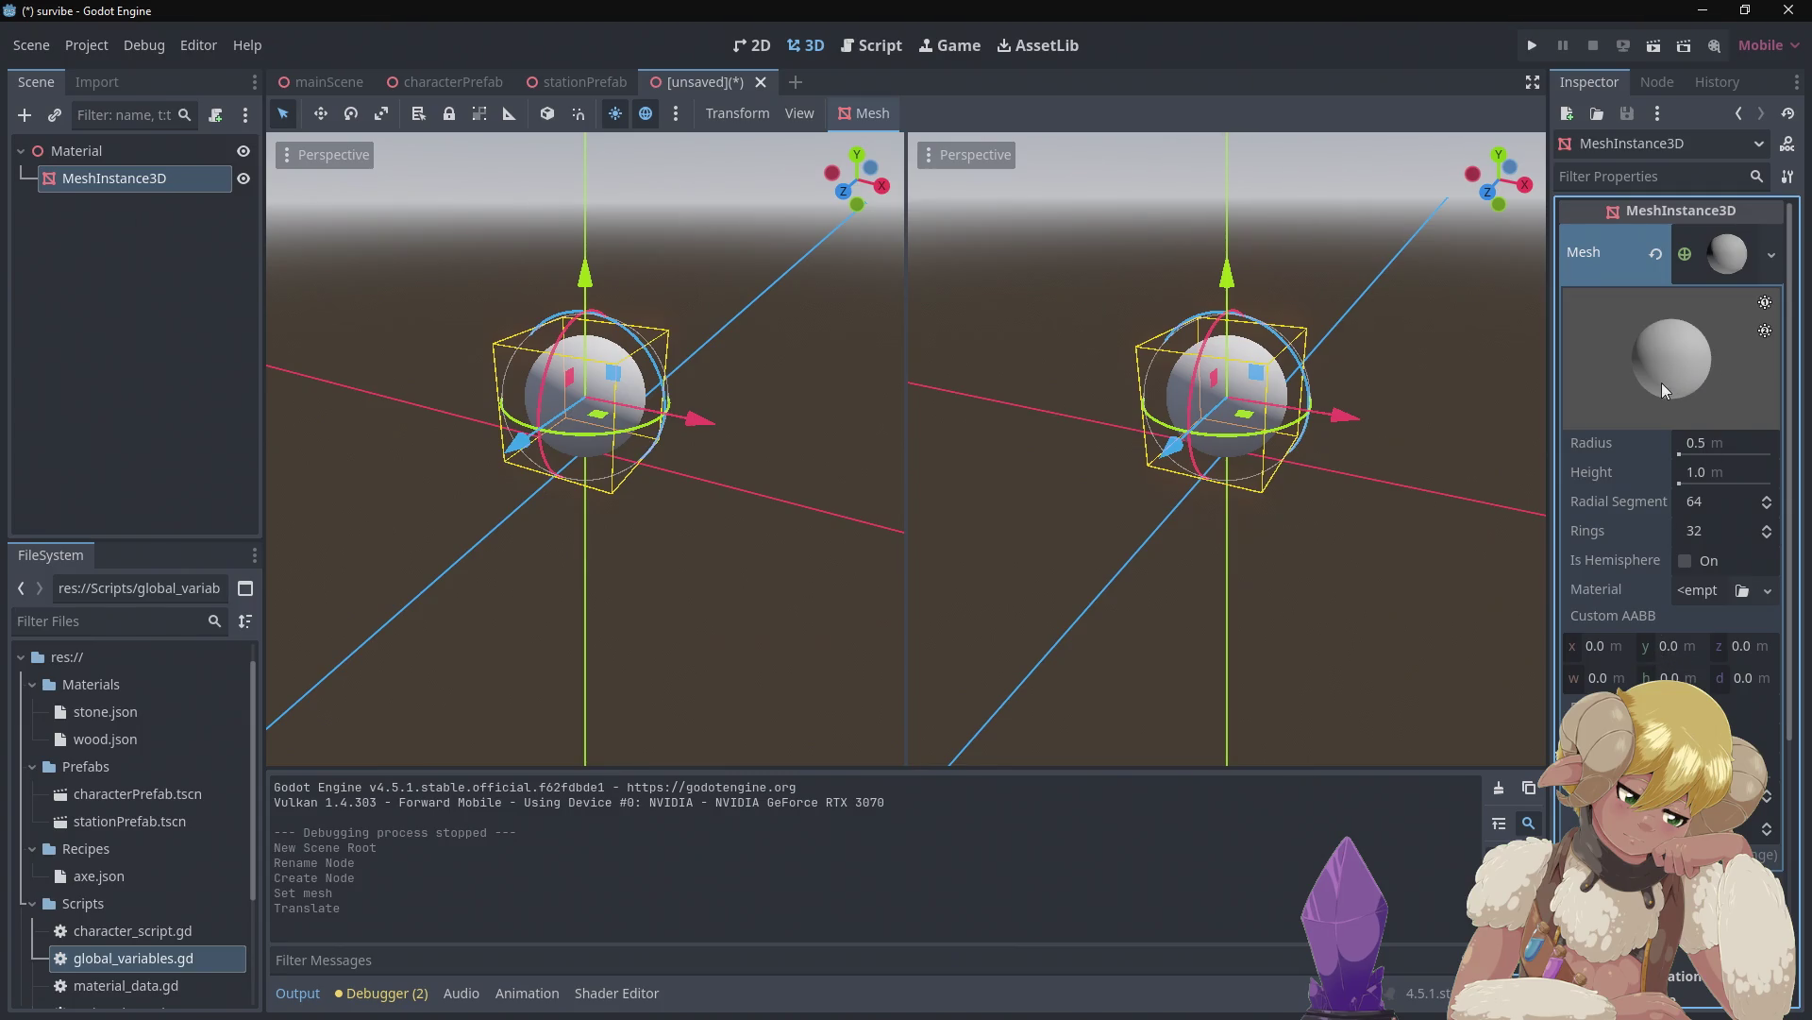
click(1718, 591)
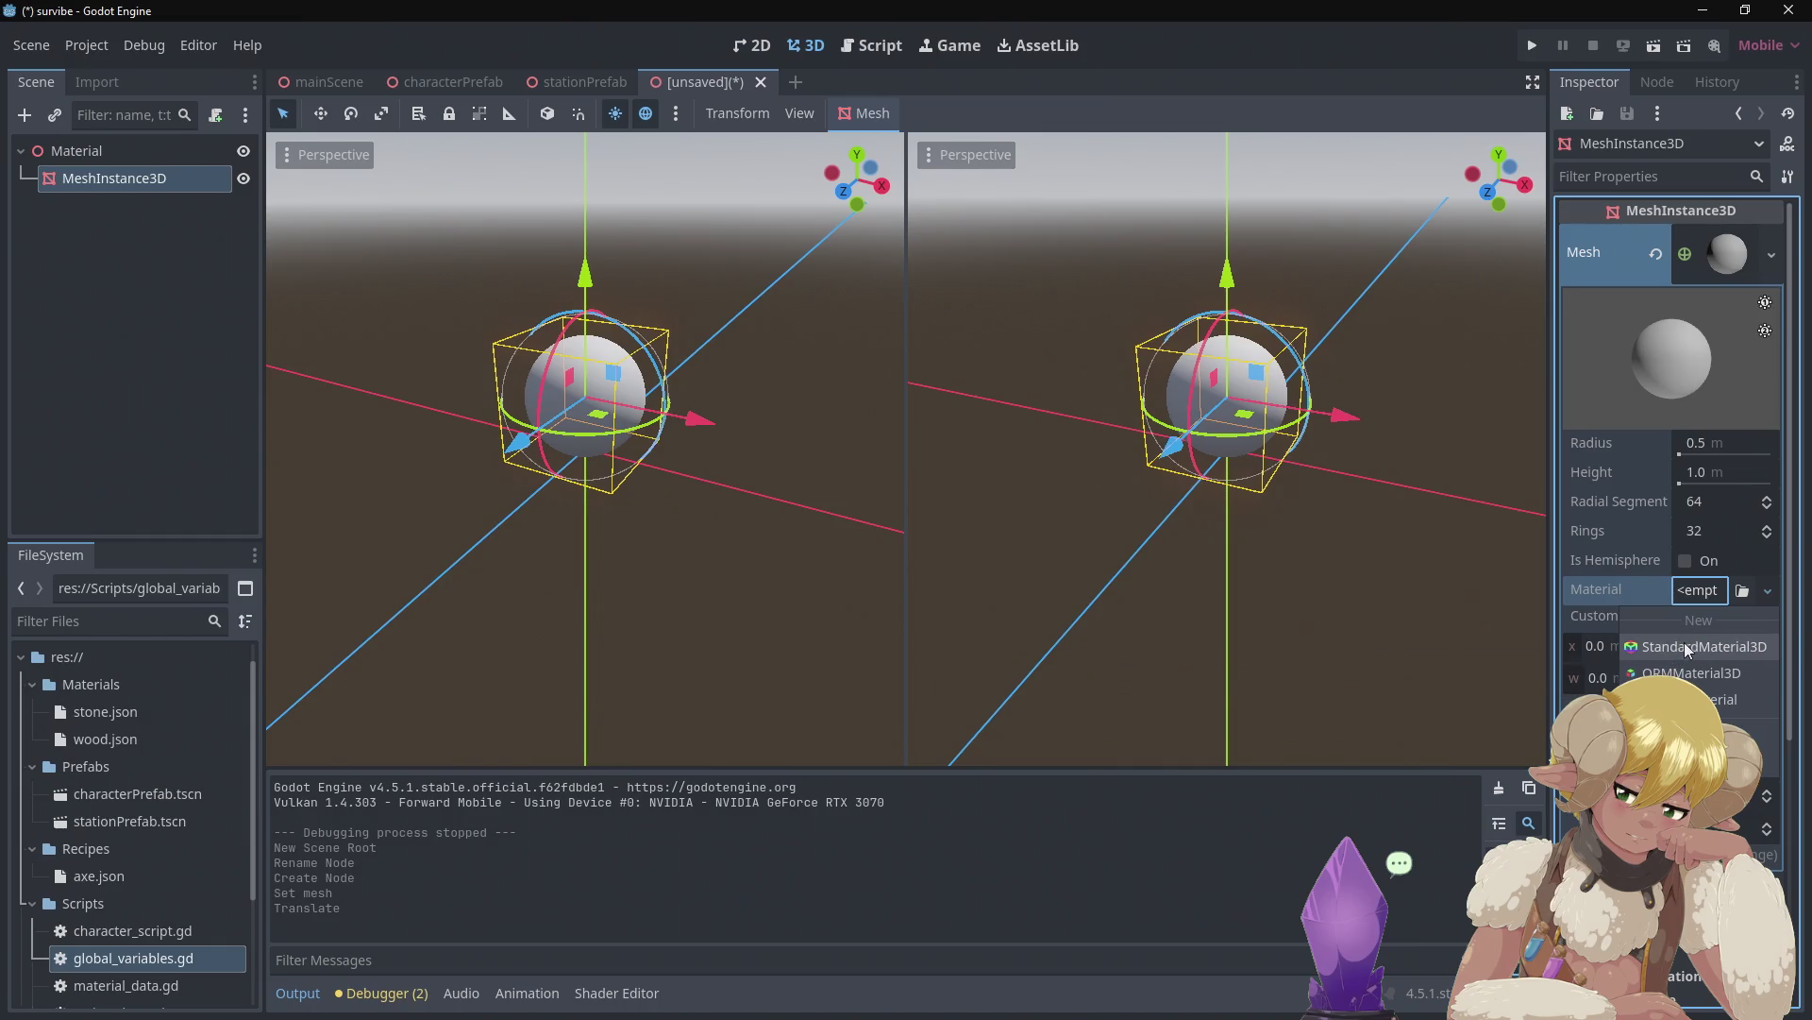
Assign a New StandardMaterial3D to the sphere mesh and expand its Albedo section
click(1684, 645)
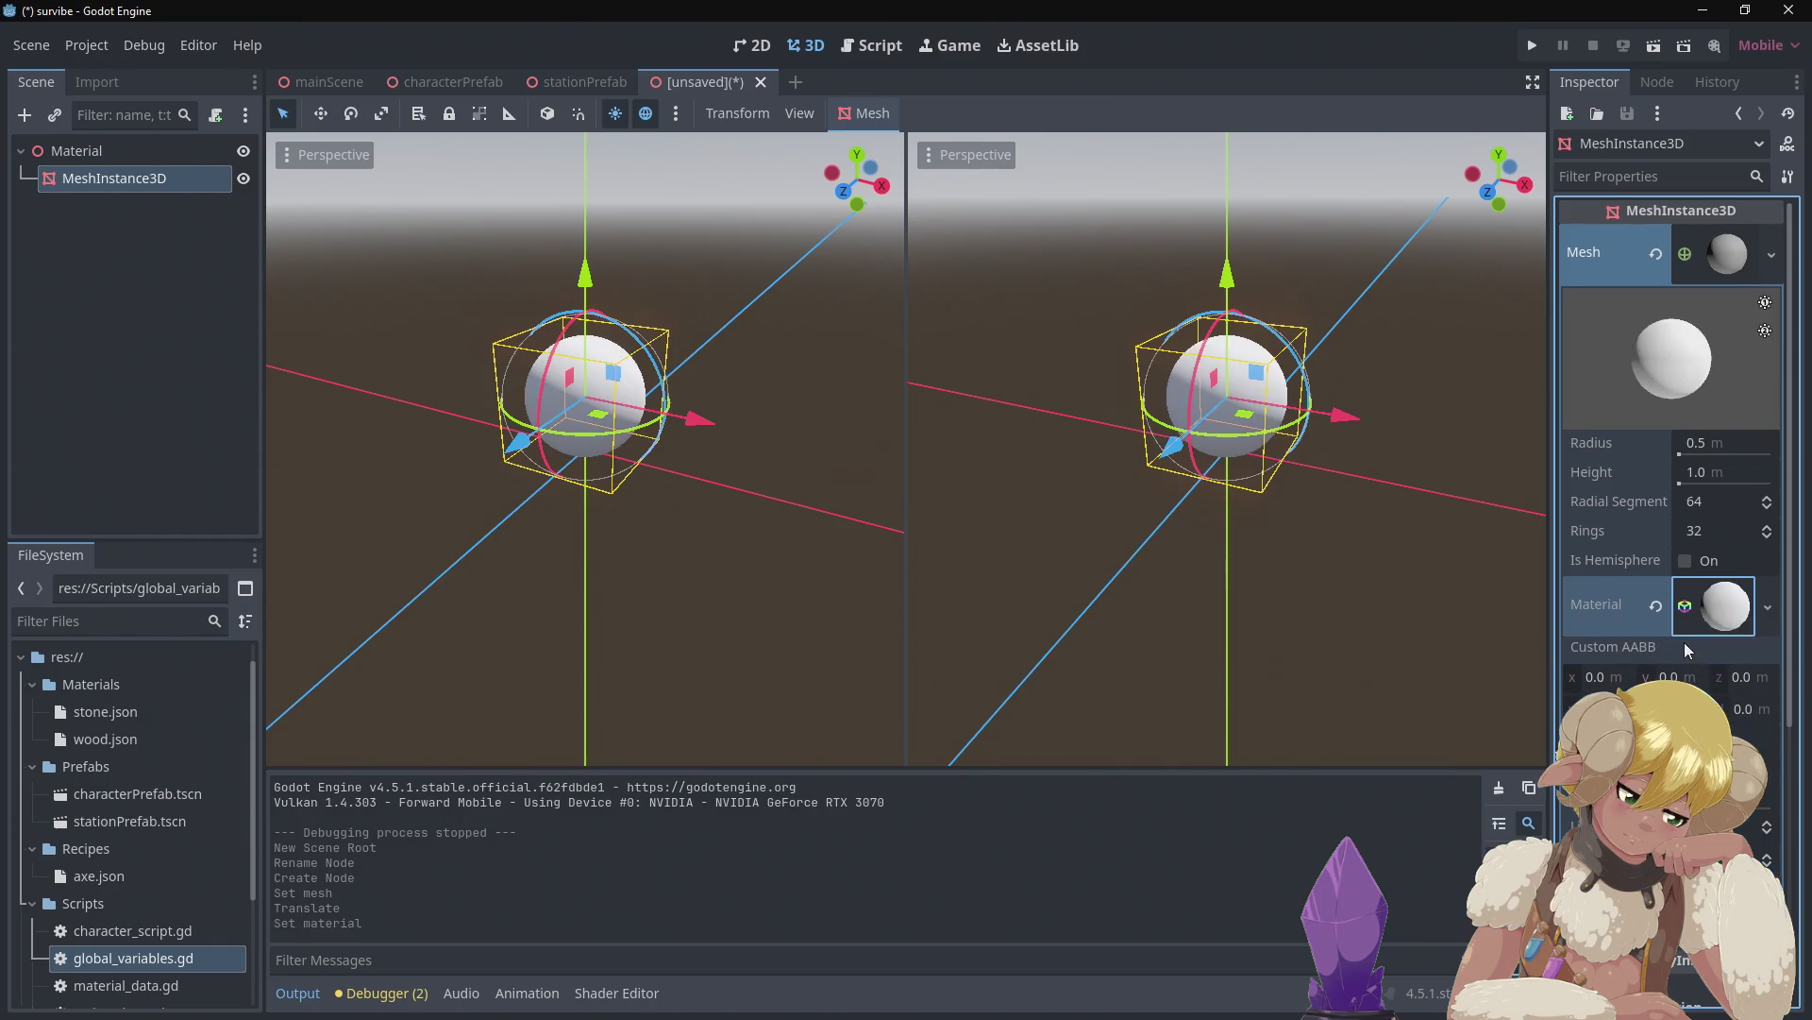
click(1746, 618)
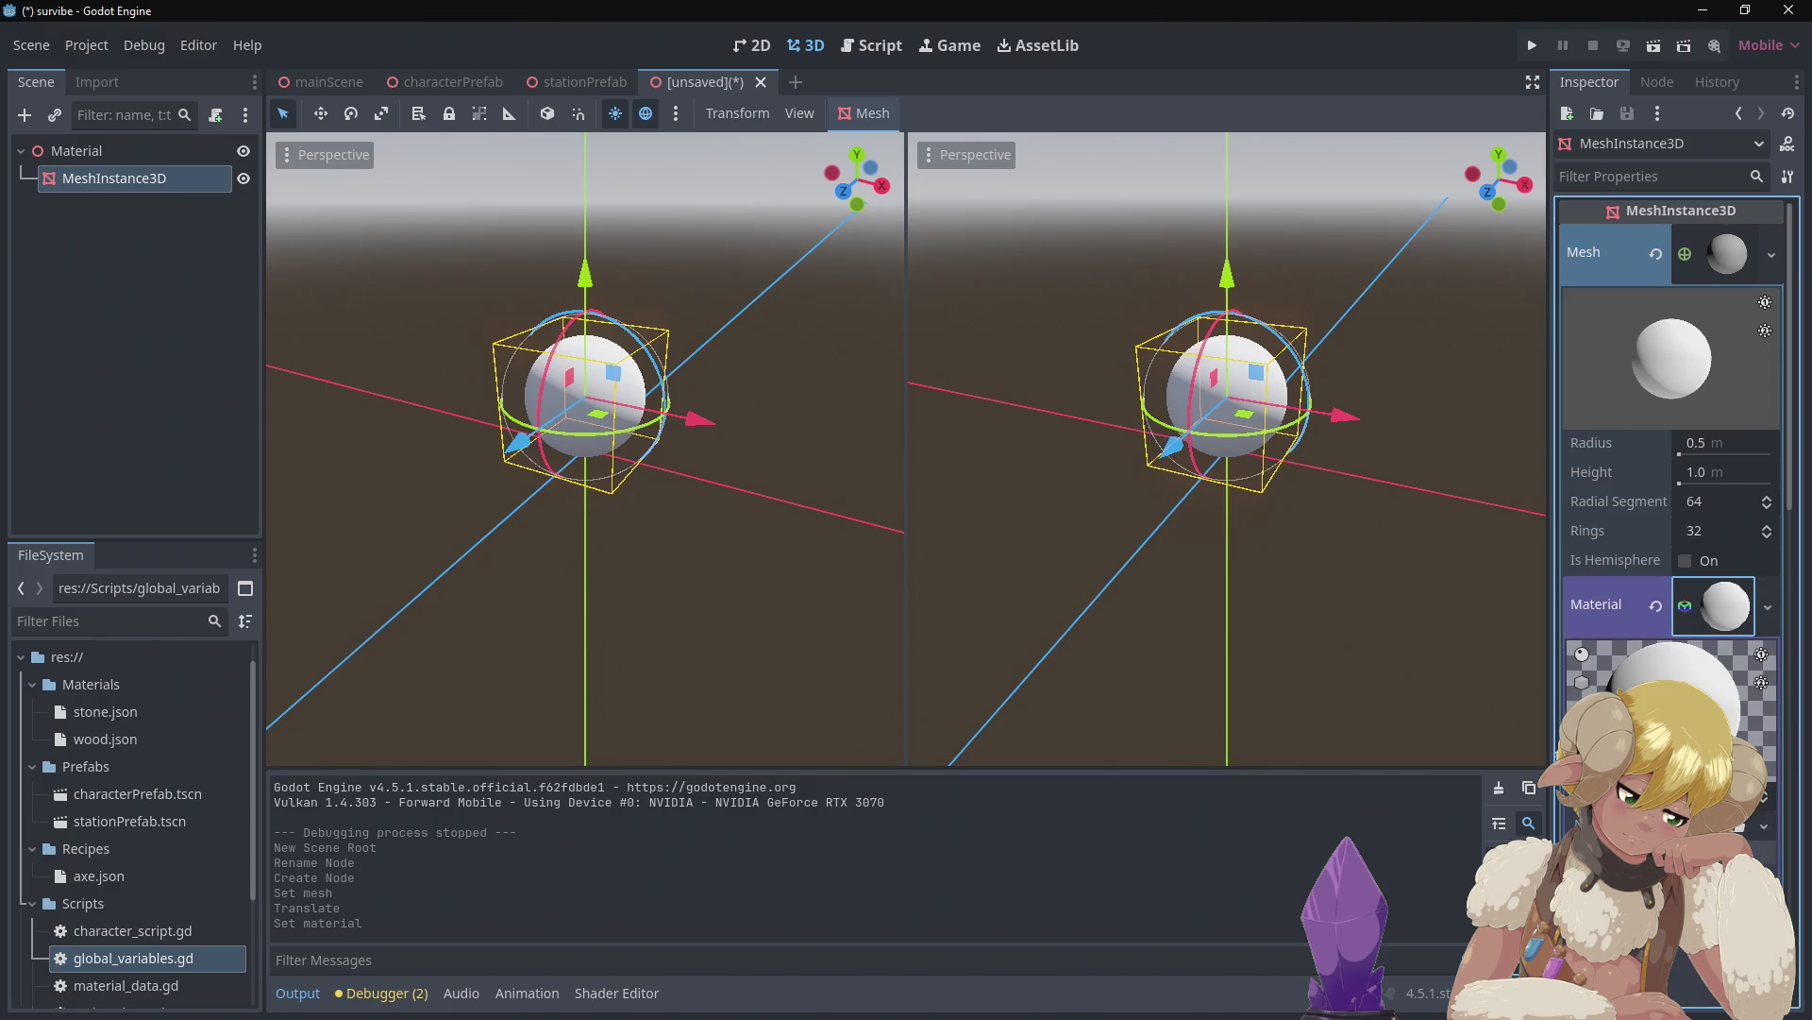
scroll(1671, 472, down, 3)
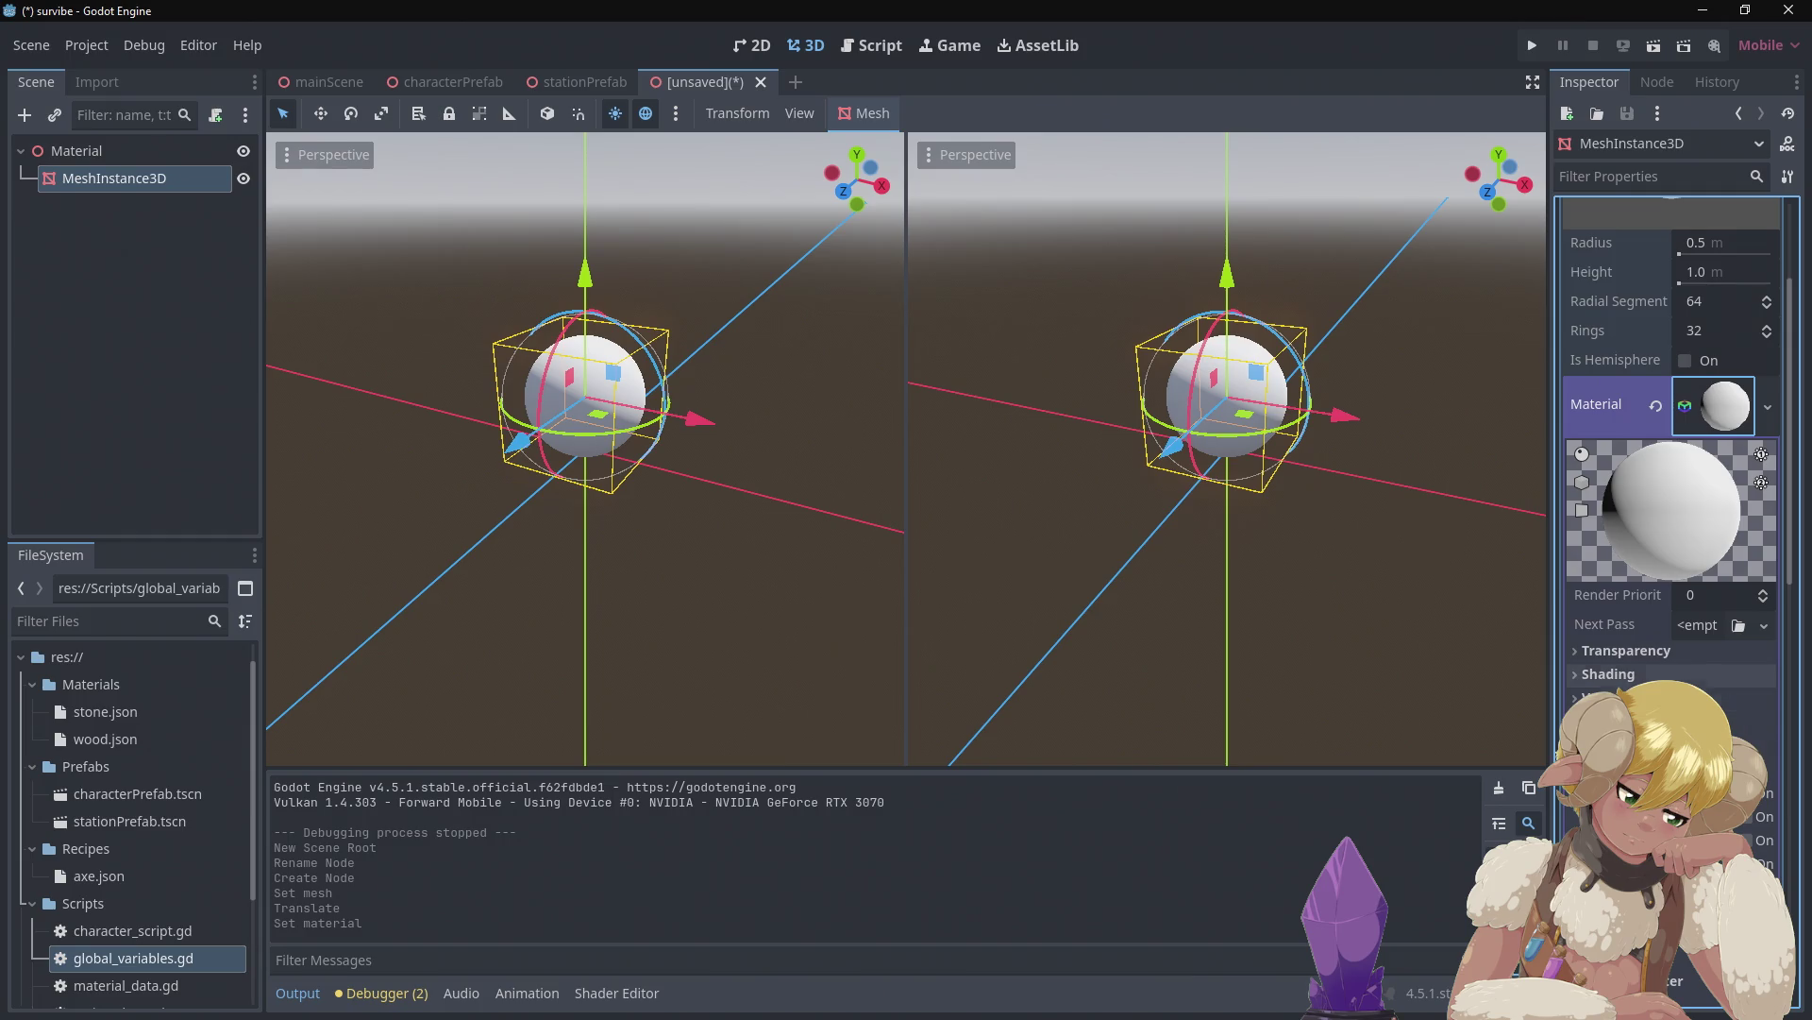
scroll(1671, 472, down, 2)
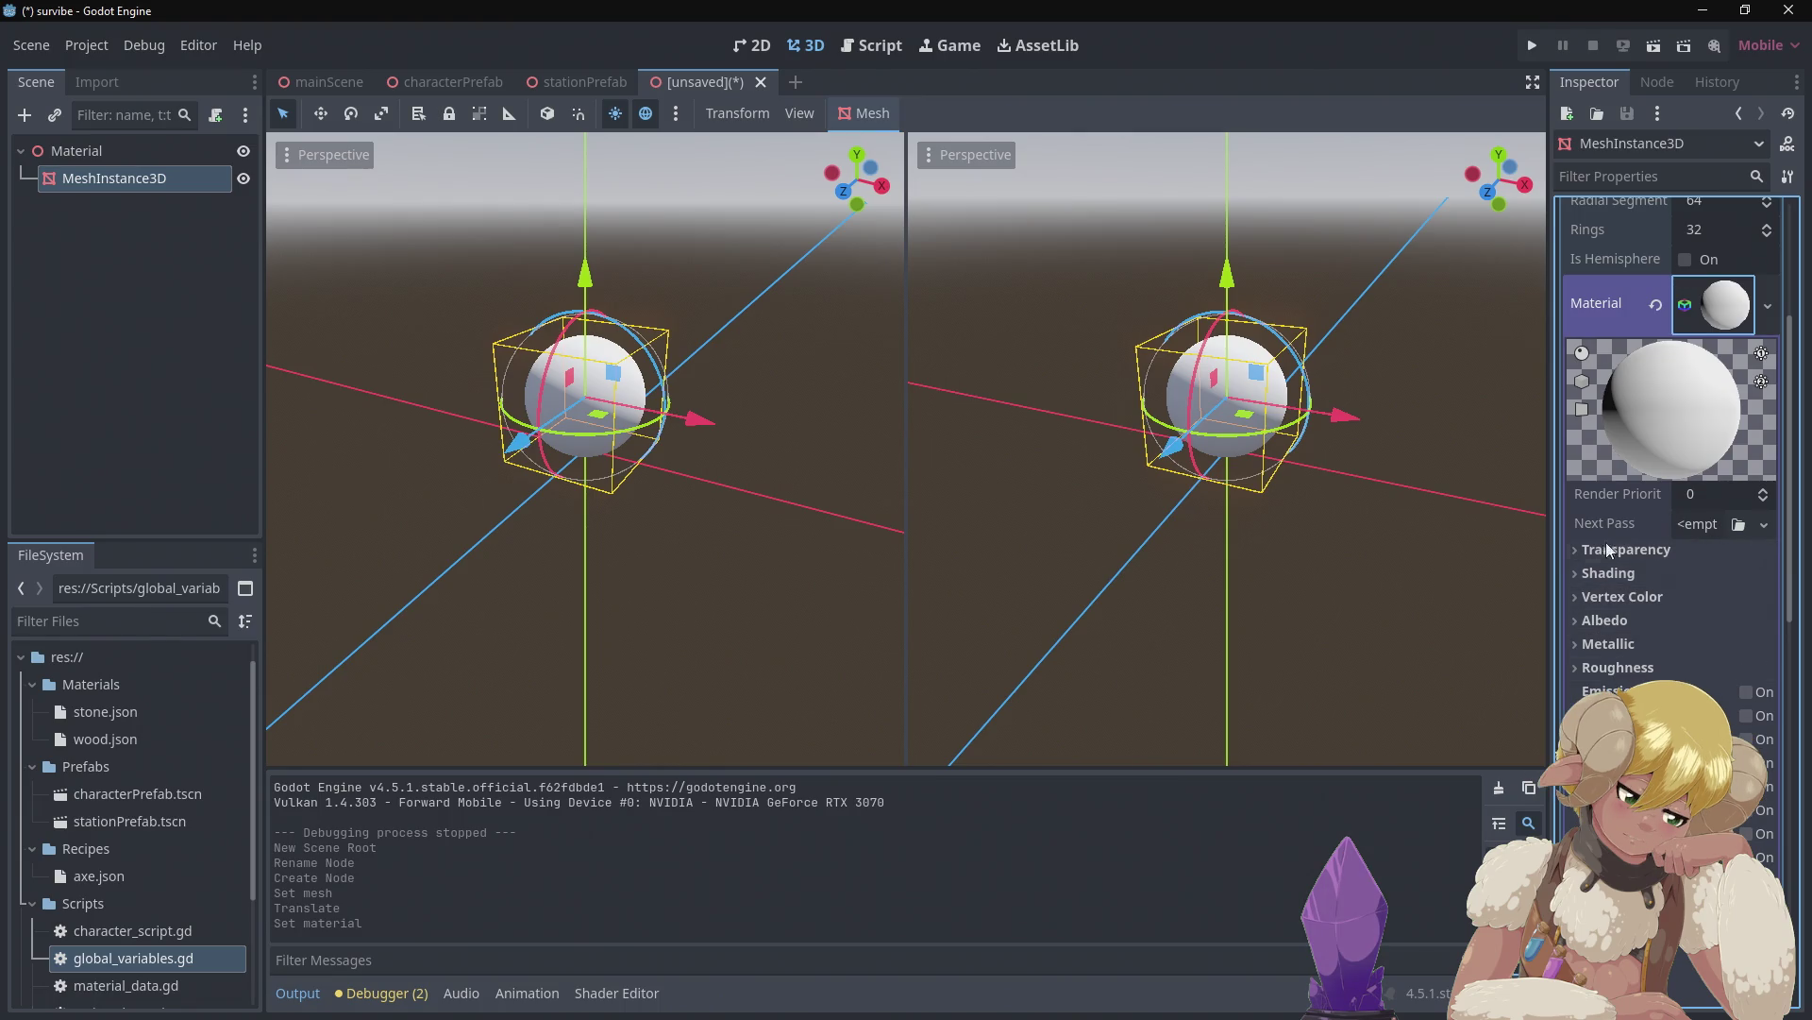
click(1629, 621)
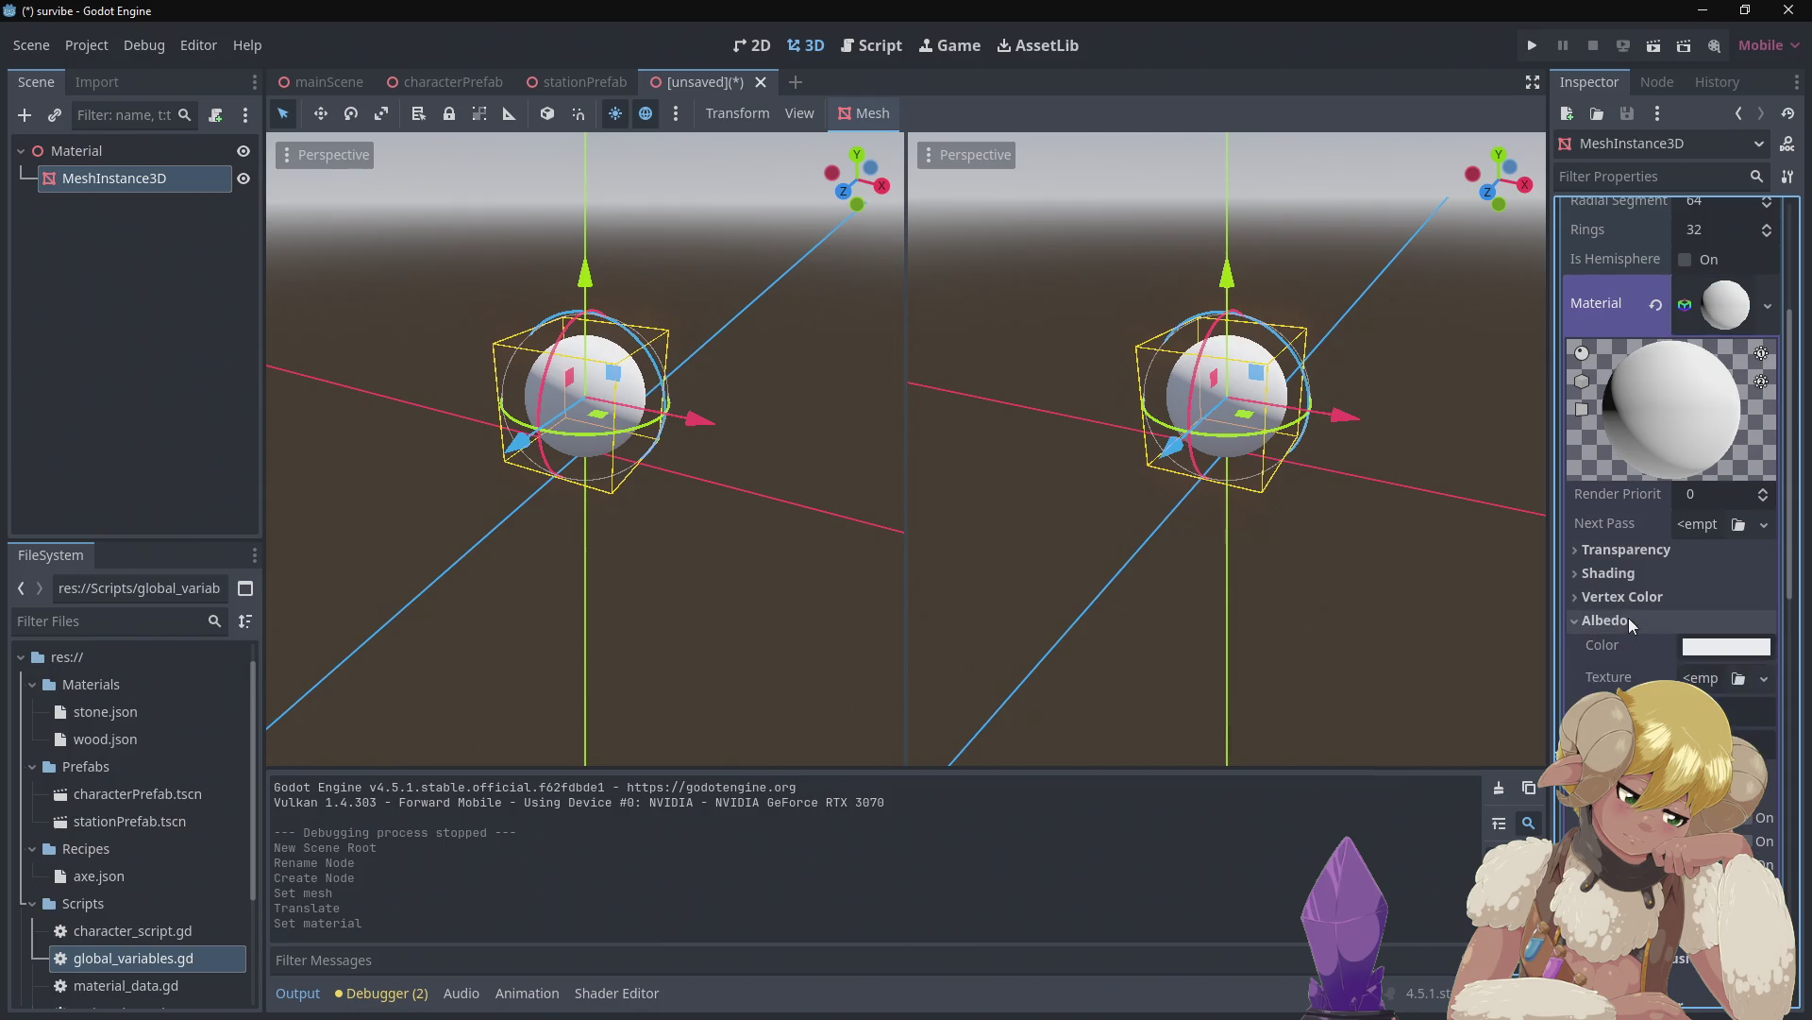
Set the material's Albedo Color to bright lime green in the colour picker
click(1726, 645)
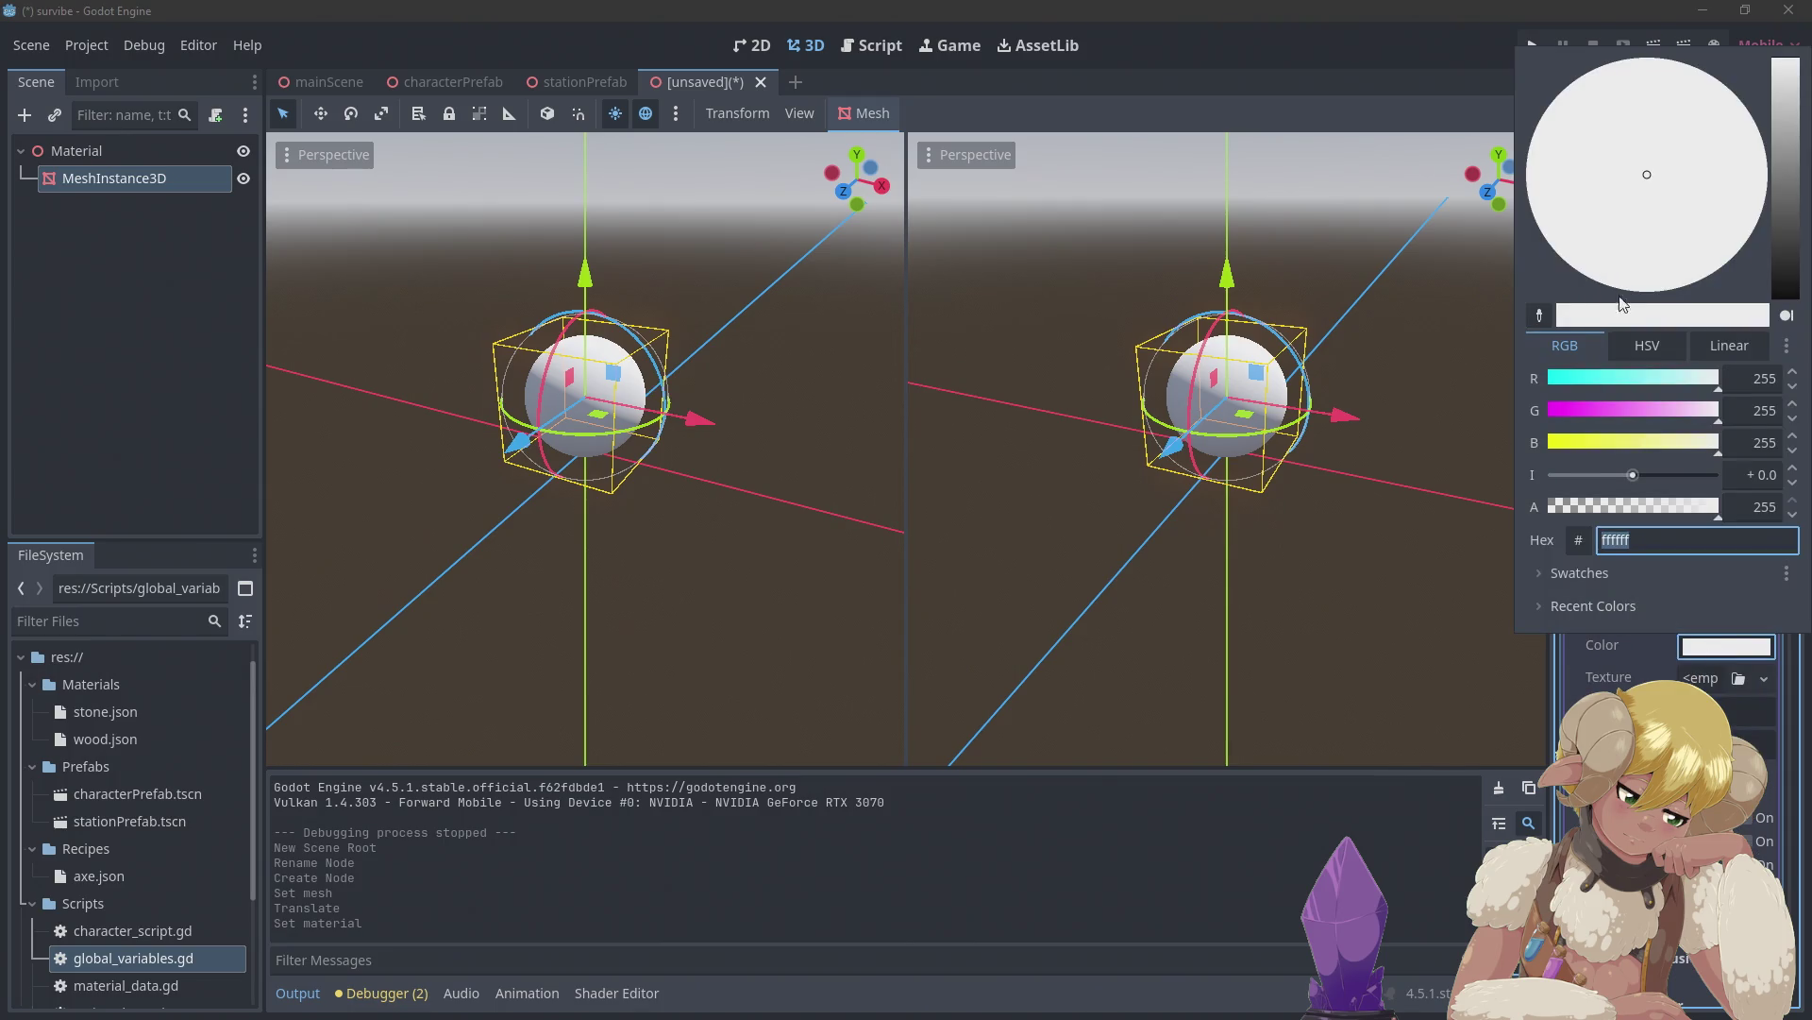
mouse_move(1624, 410)
mouse_down()
mouse_move(1594, 415)
mouse_move(1601, 385)
mouse_move(1644, 418)
mouse_move(1680, 411)
mouse_move(1606, 445)
mouse_move(1635, 443)
mouse_move(1656, 383)
mouse_move(1654, 446)
mouse_move(1609, 413)
mouse_move(1743, 412)
mouse_move(1668, 386)
mouse_move(1639, 443)
mouse_move(1590, 444)
mouse_up()
click(1463, 70)
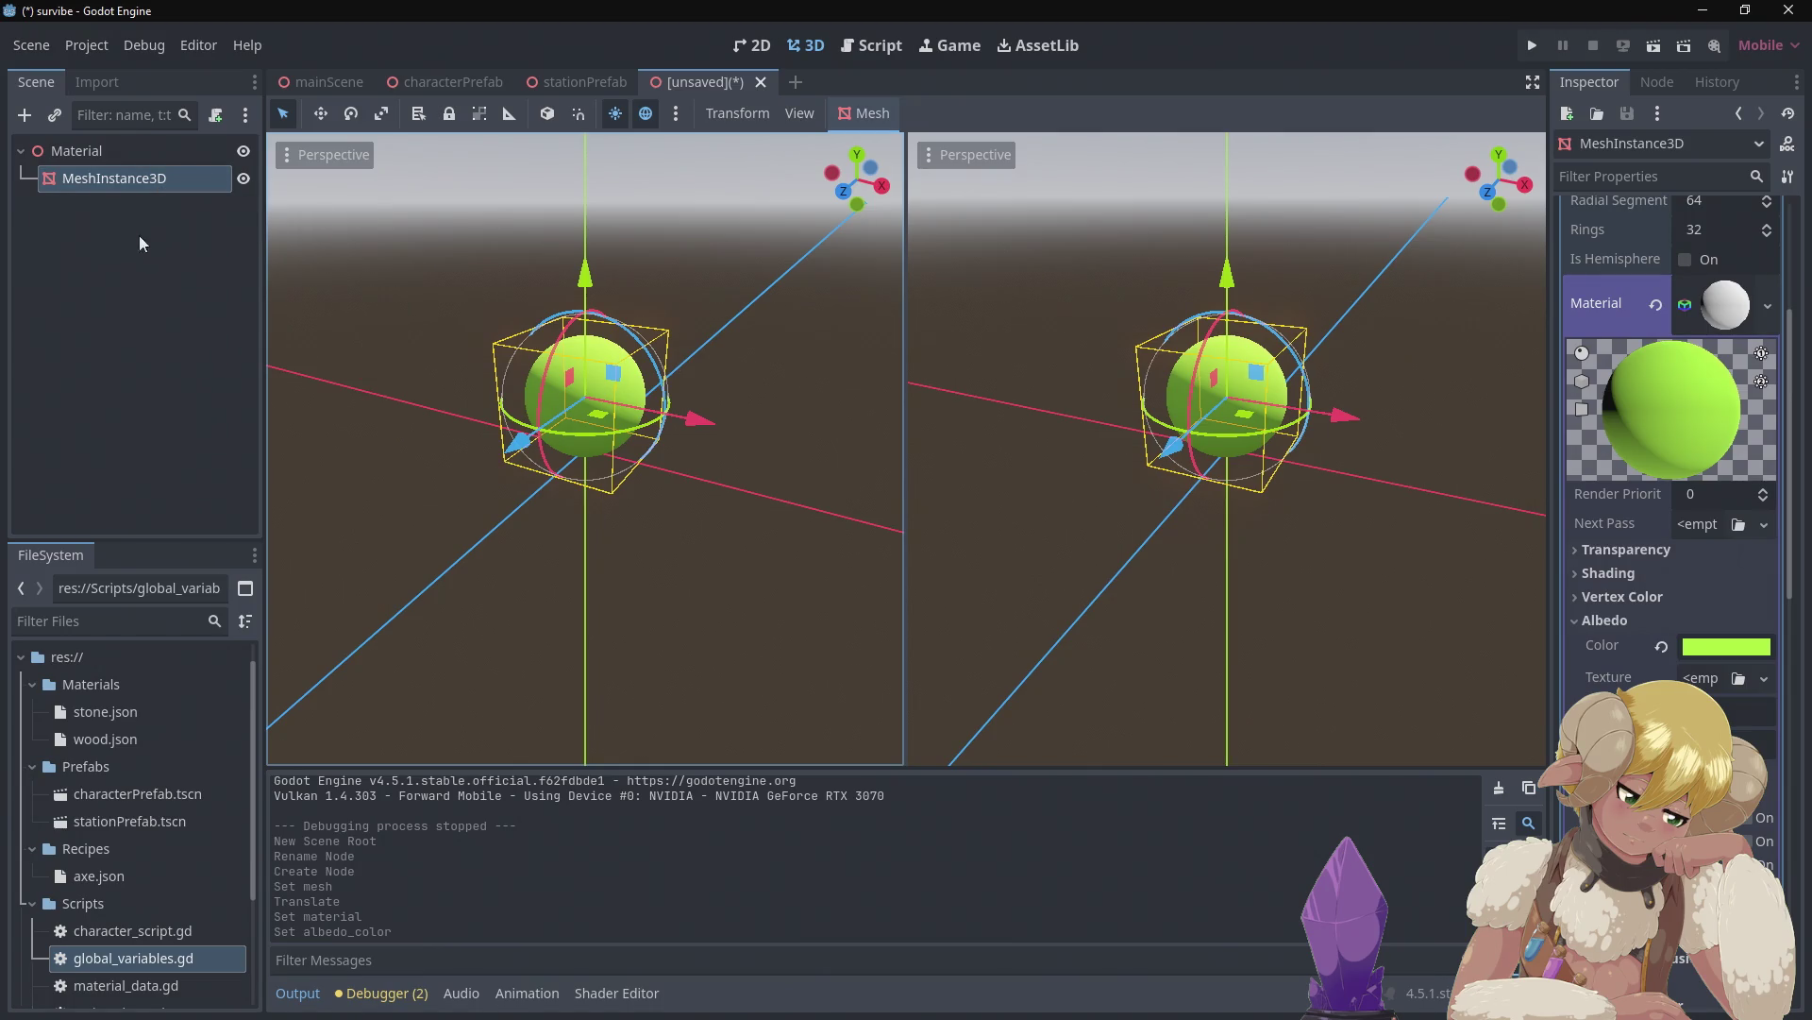
right_click(92, 183)
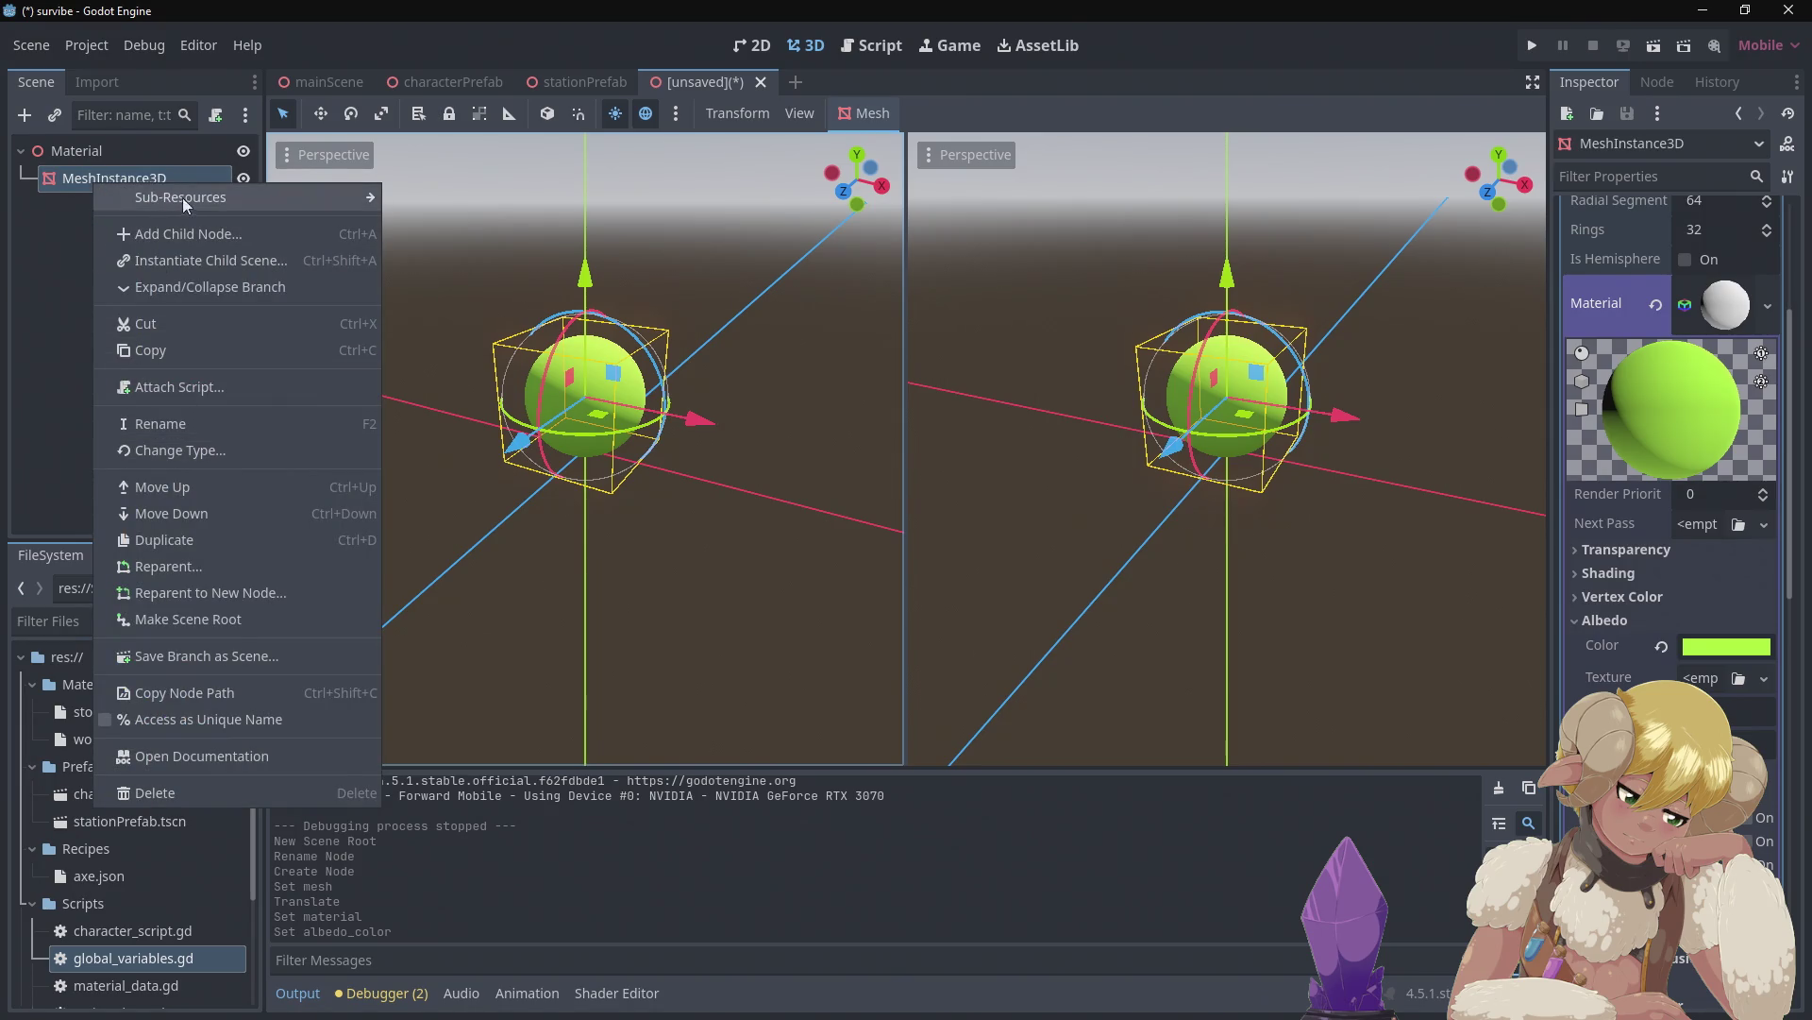
click(223, 242)
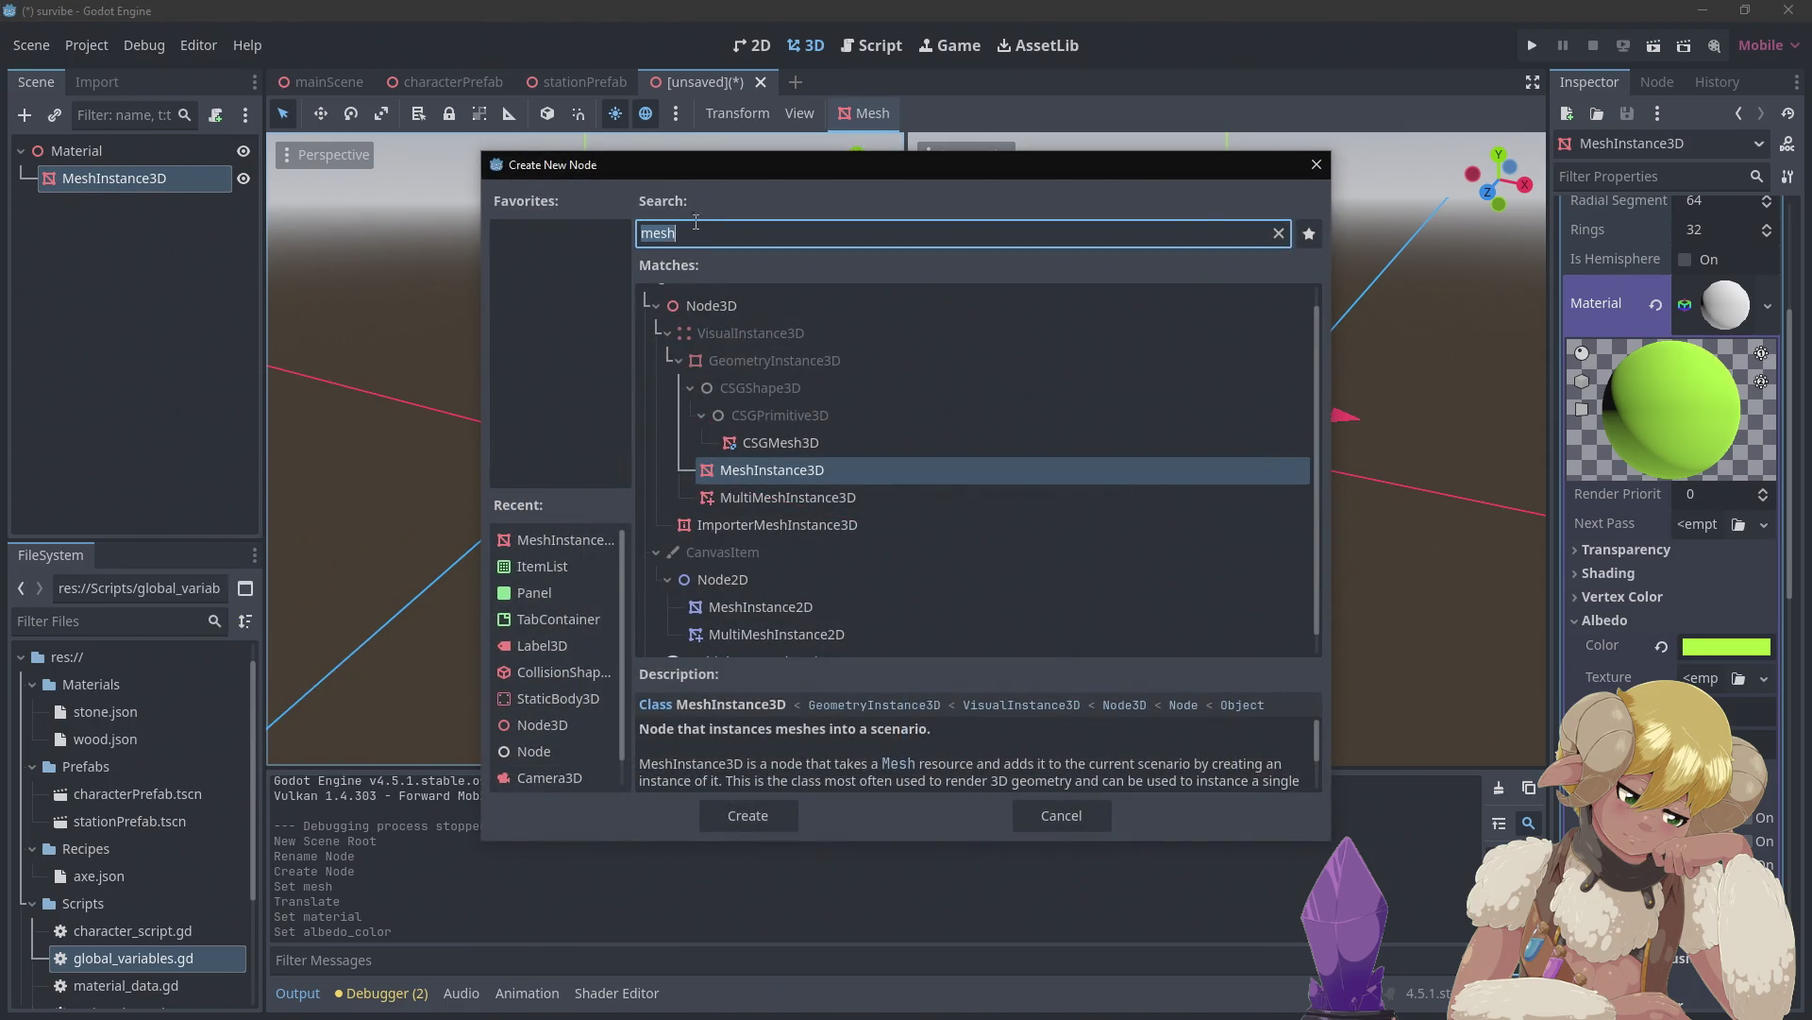
text(la)
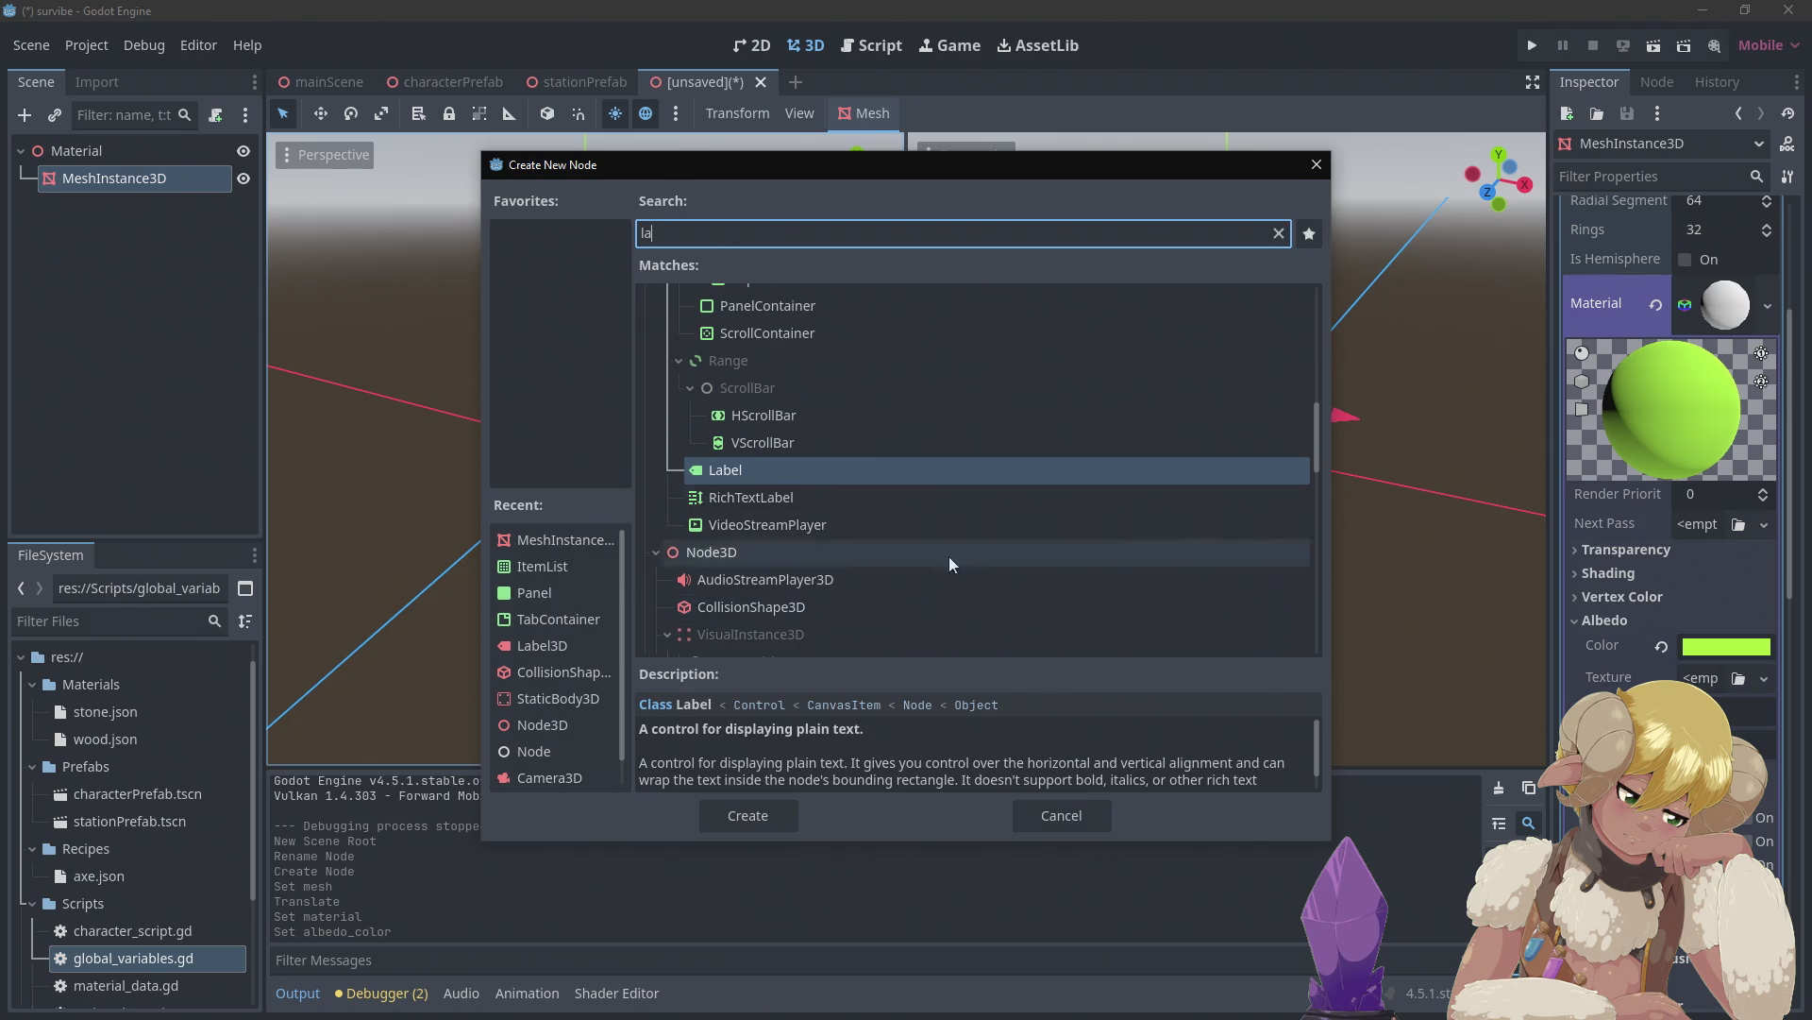
click(778, 820)
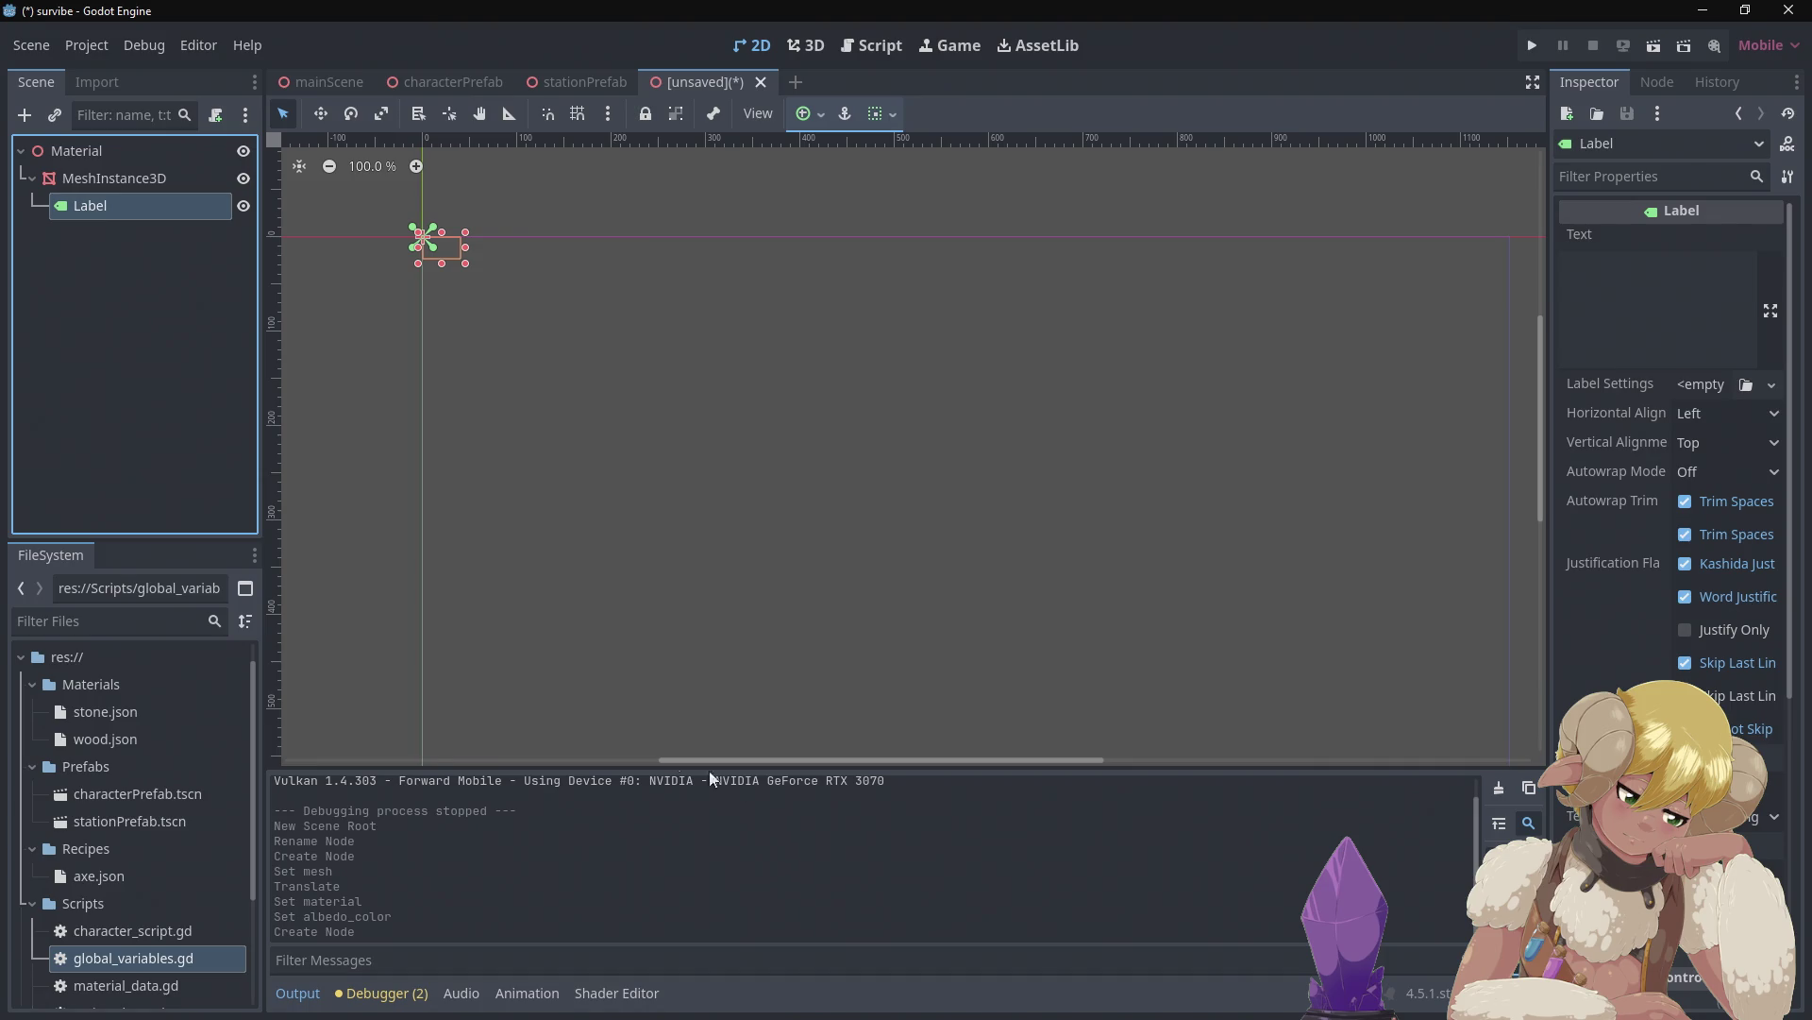
click(144, 182)
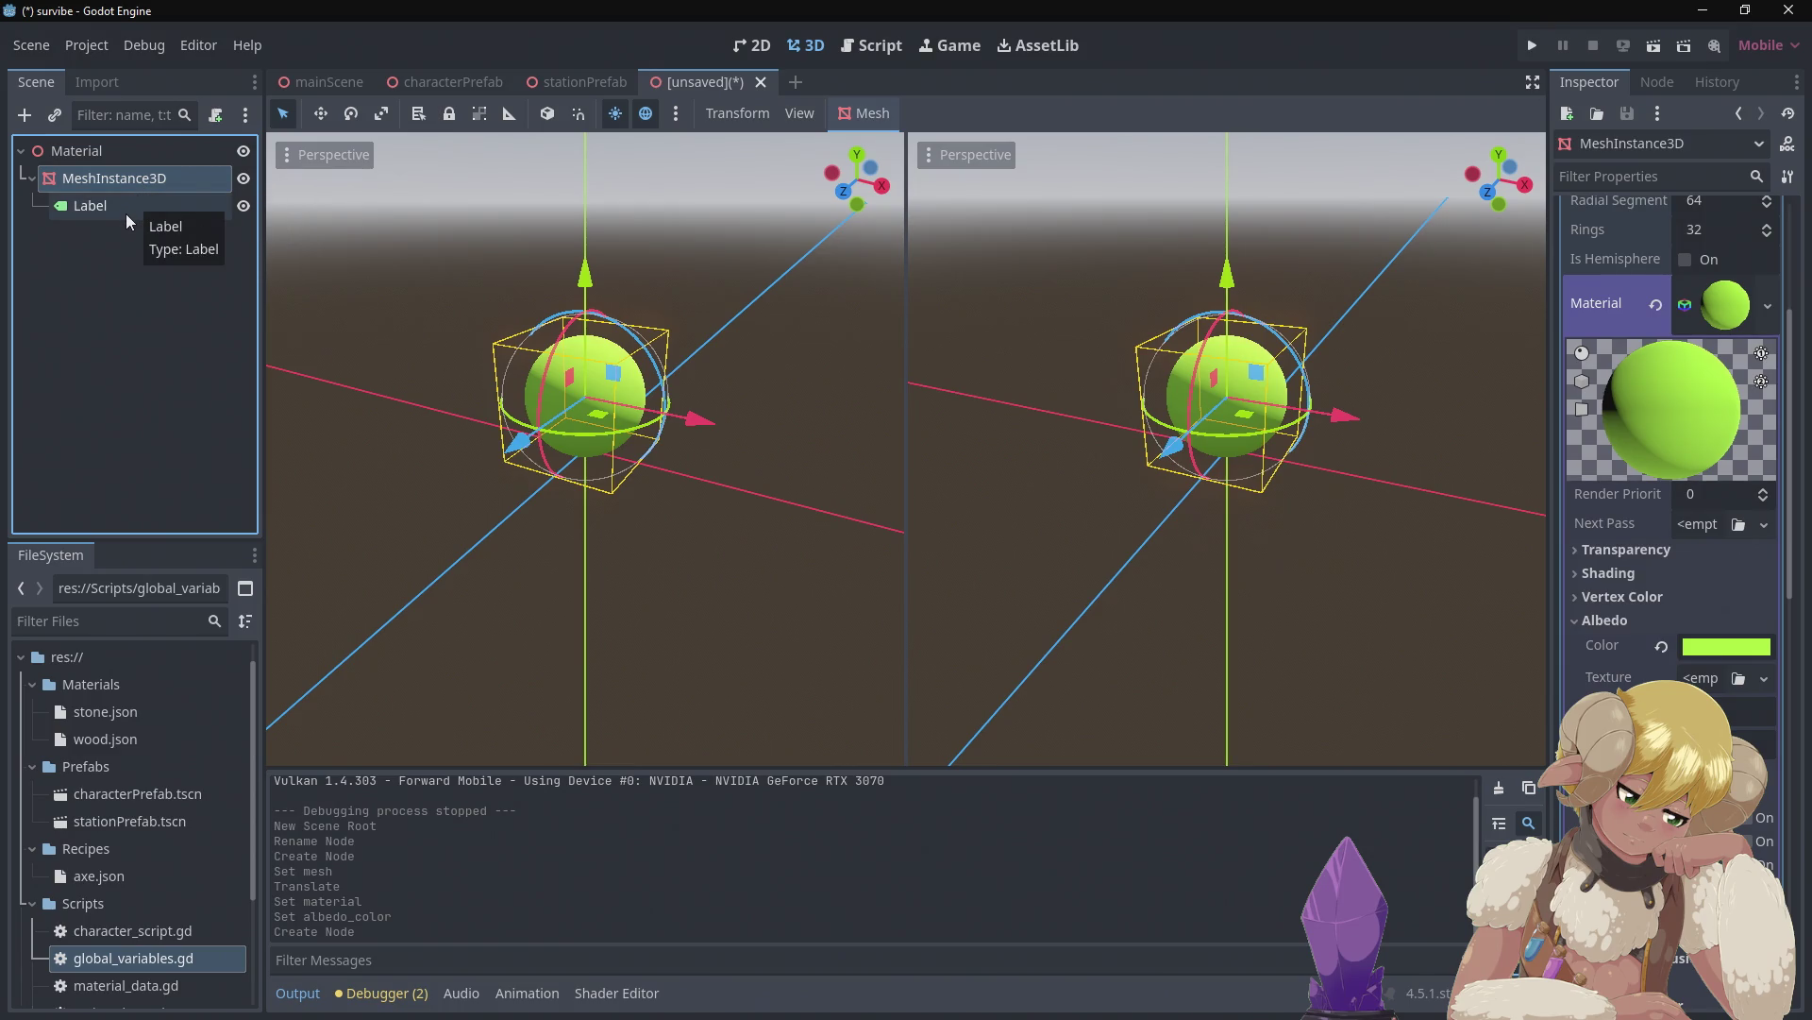
click(566, 81)
click(727, 81)
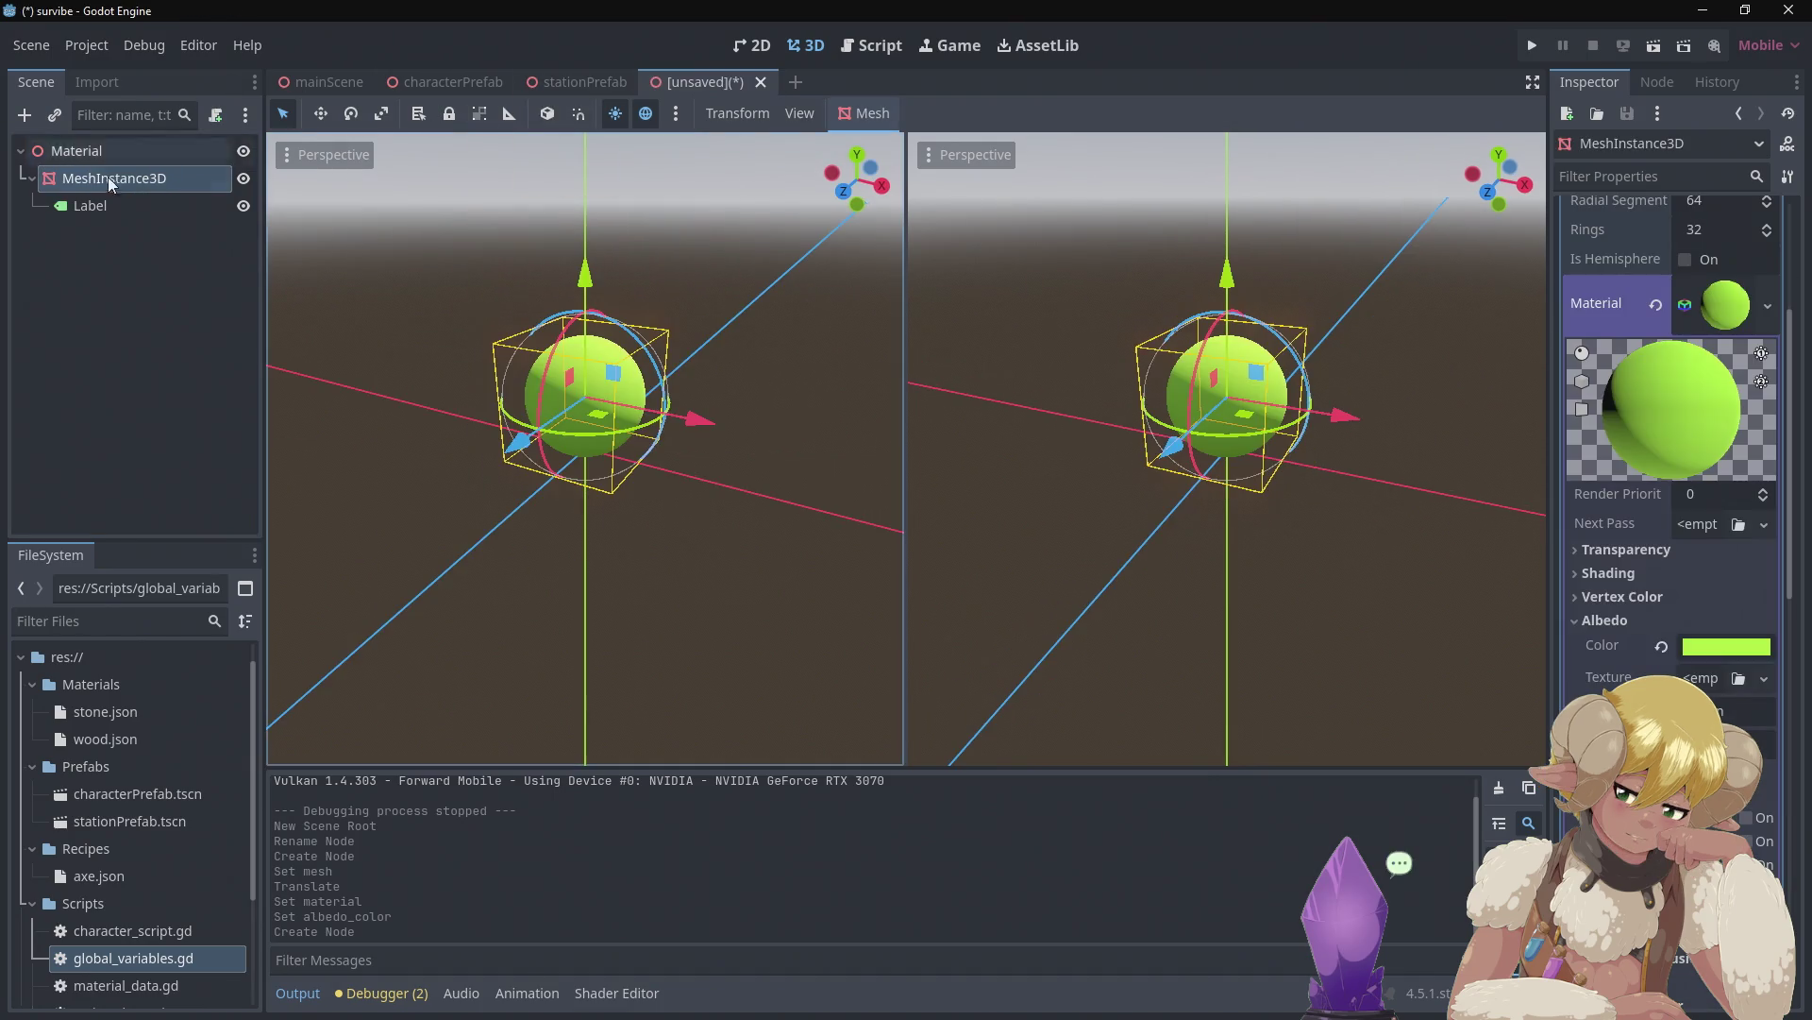
right_click(122, 203)
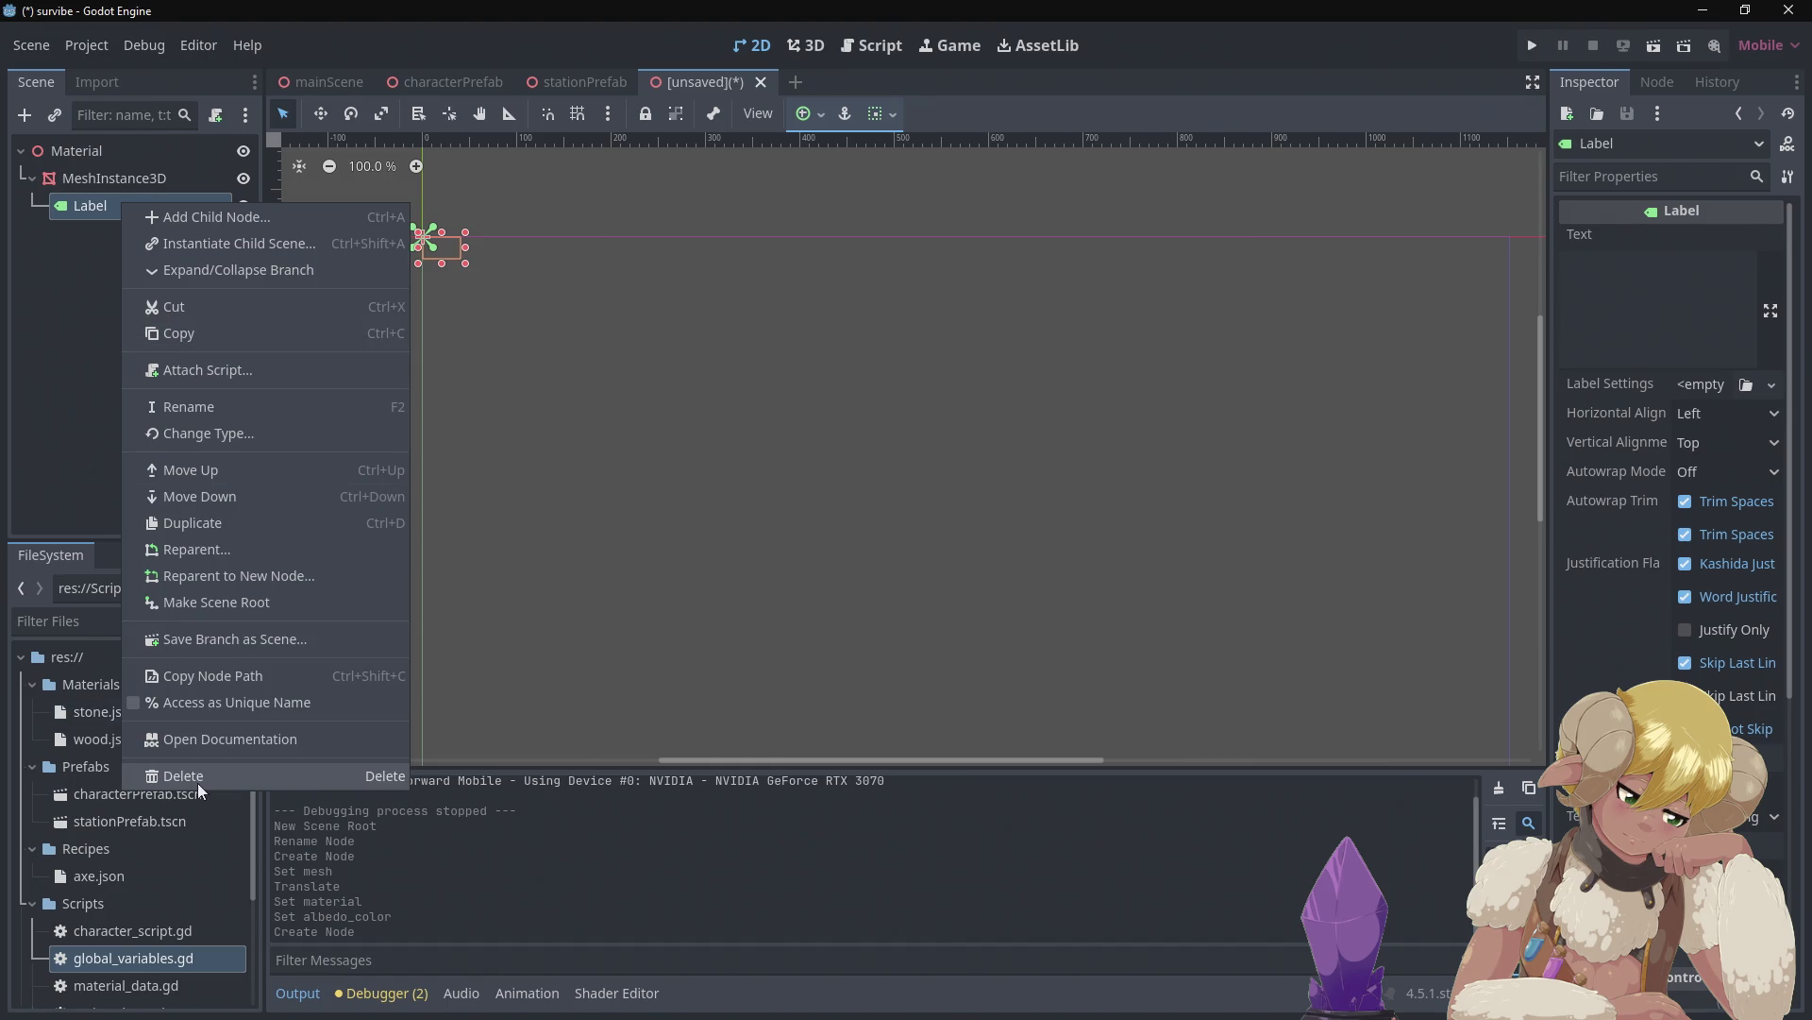
click(188, 776)
click(872, 528)
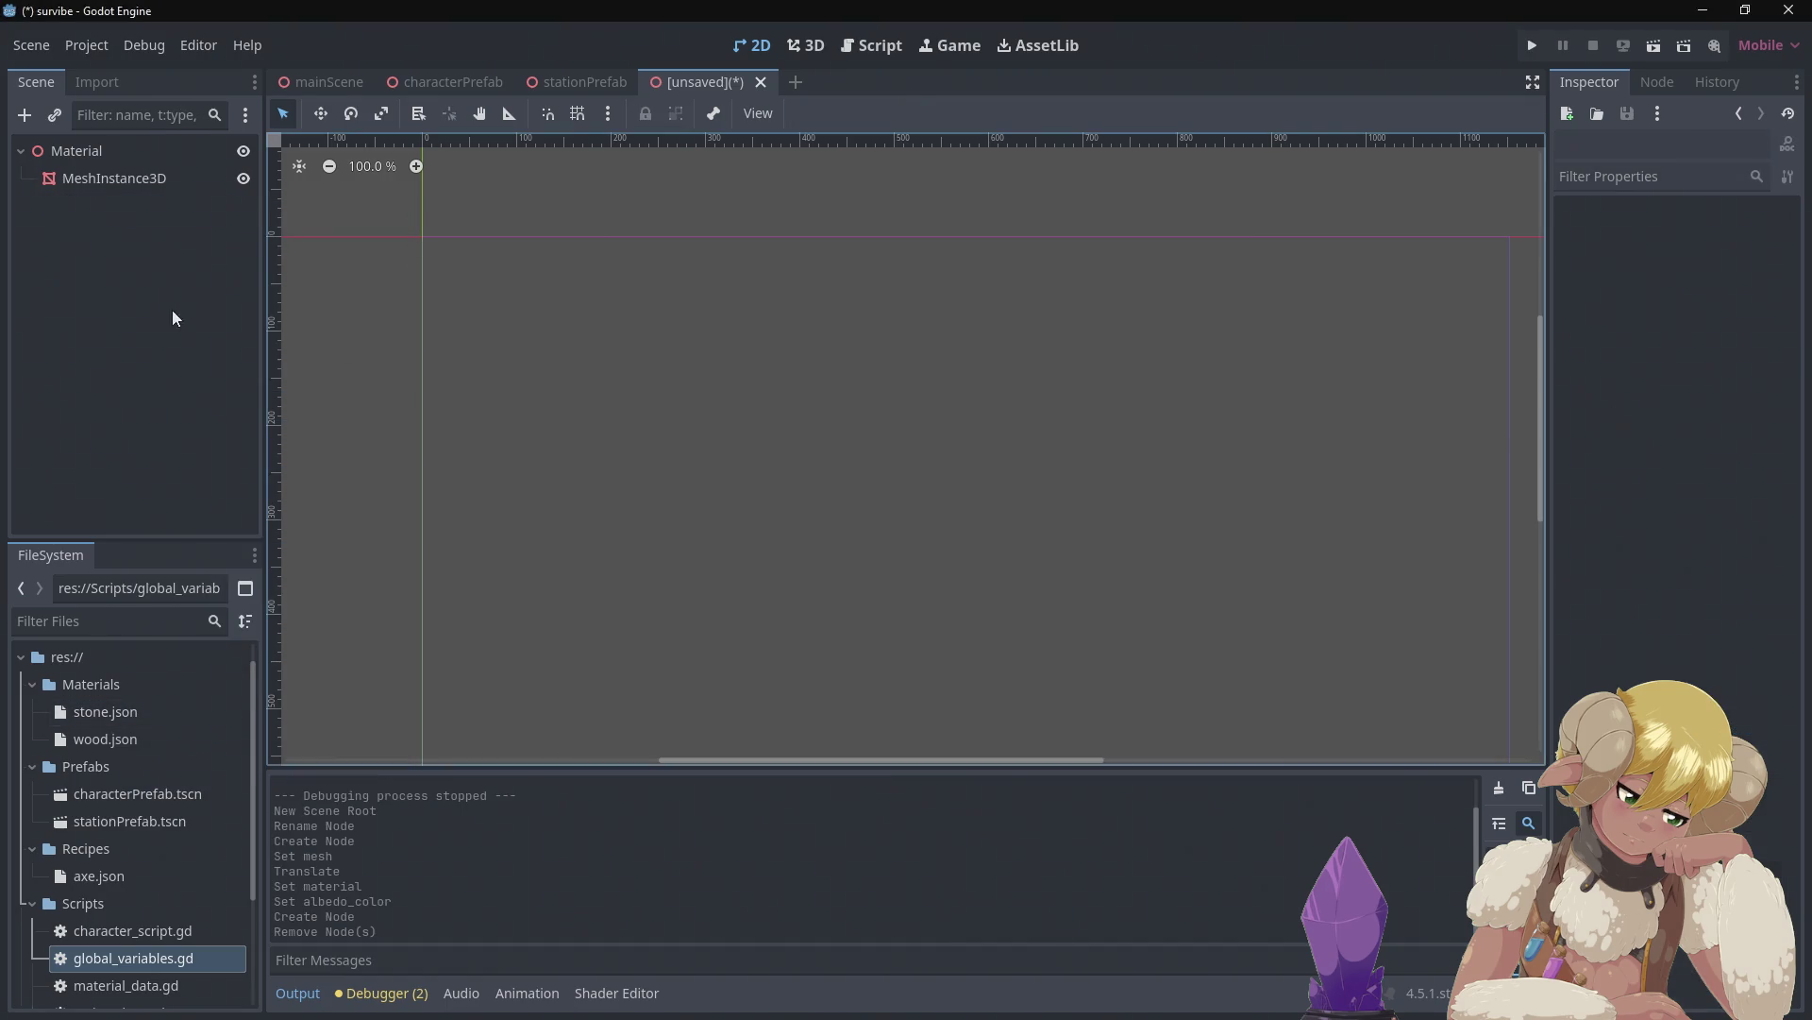
Add a Label3D child under the MeshInstance3D
right_click(153, 190)
mouse_move(247, 209)
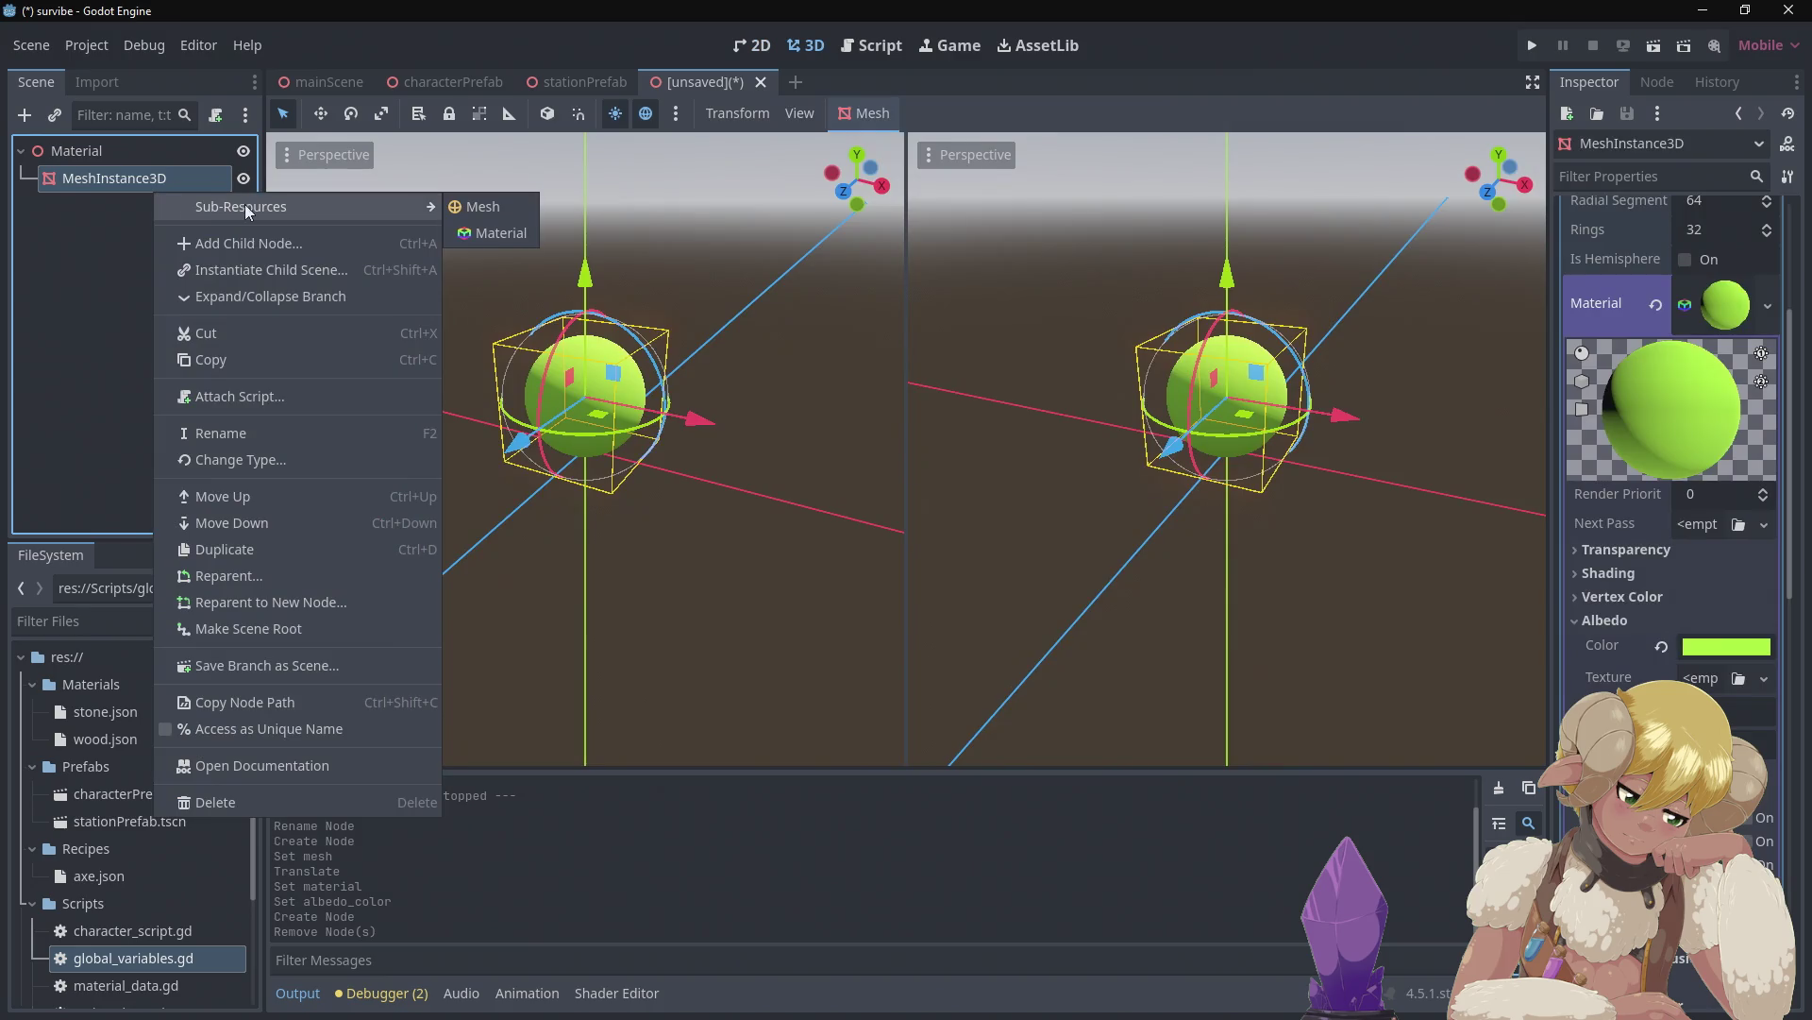
click(316, 240)
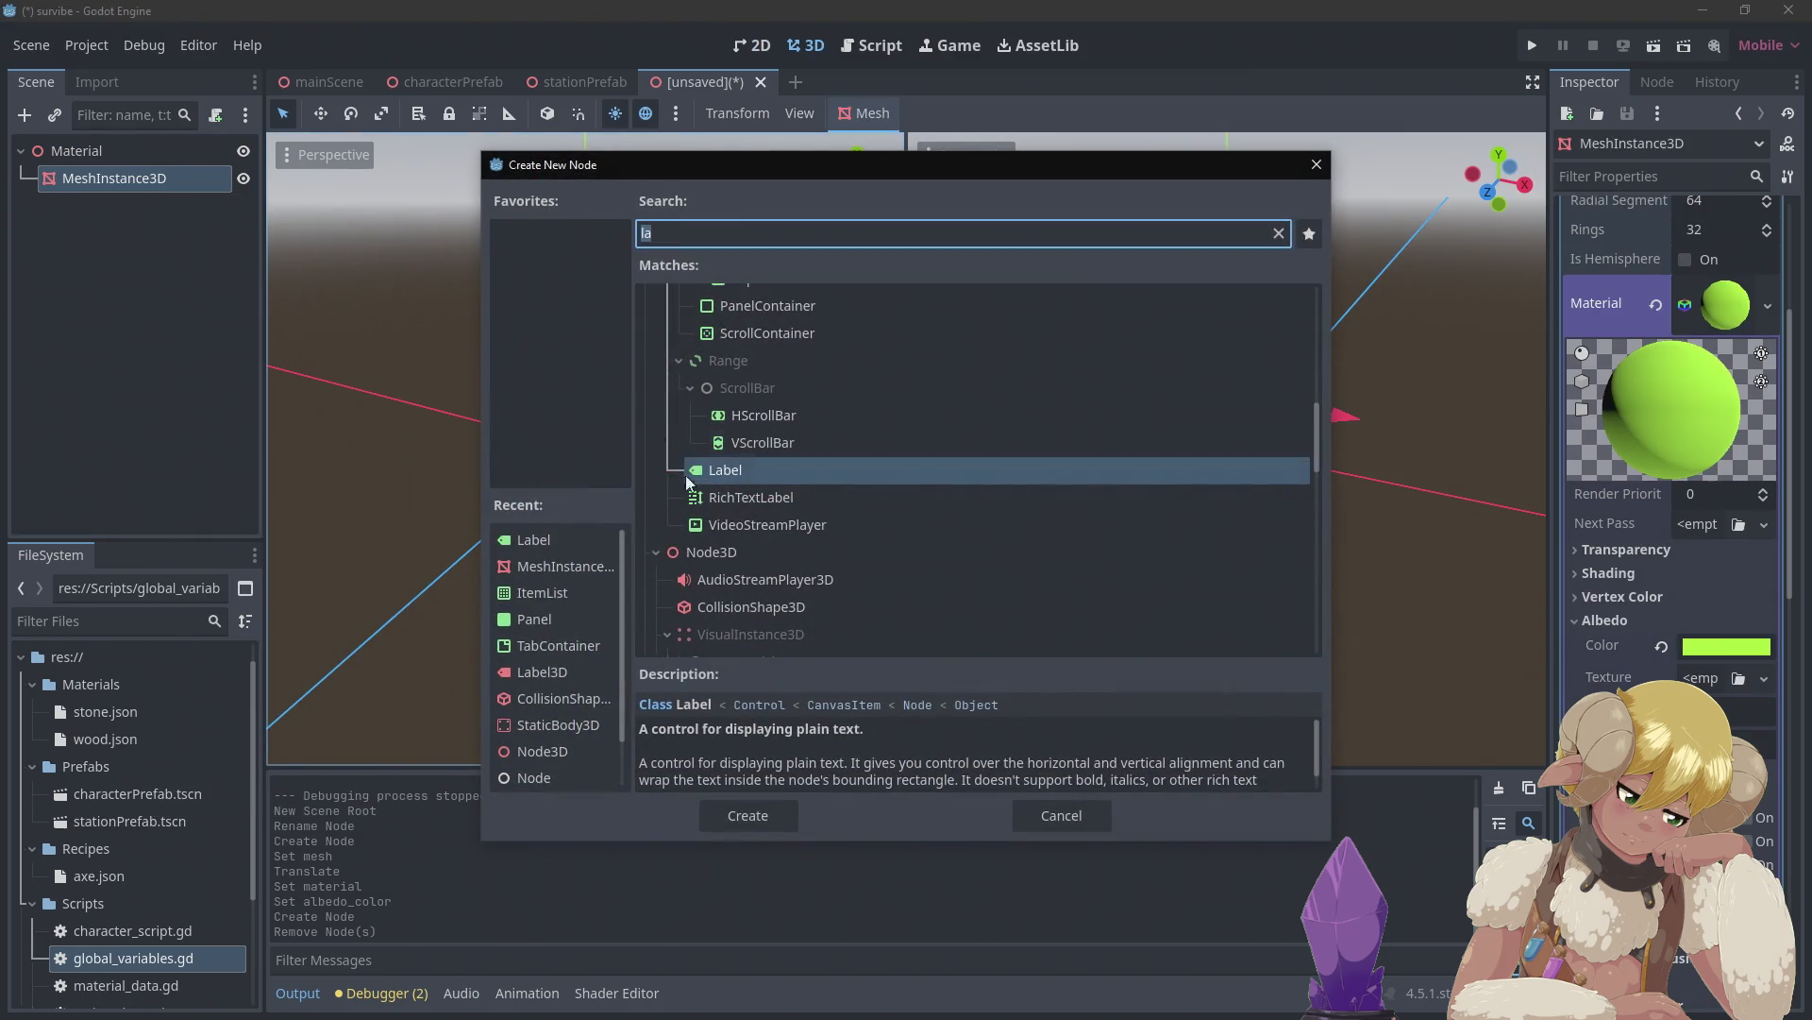
click(732, 241)
text(bel)
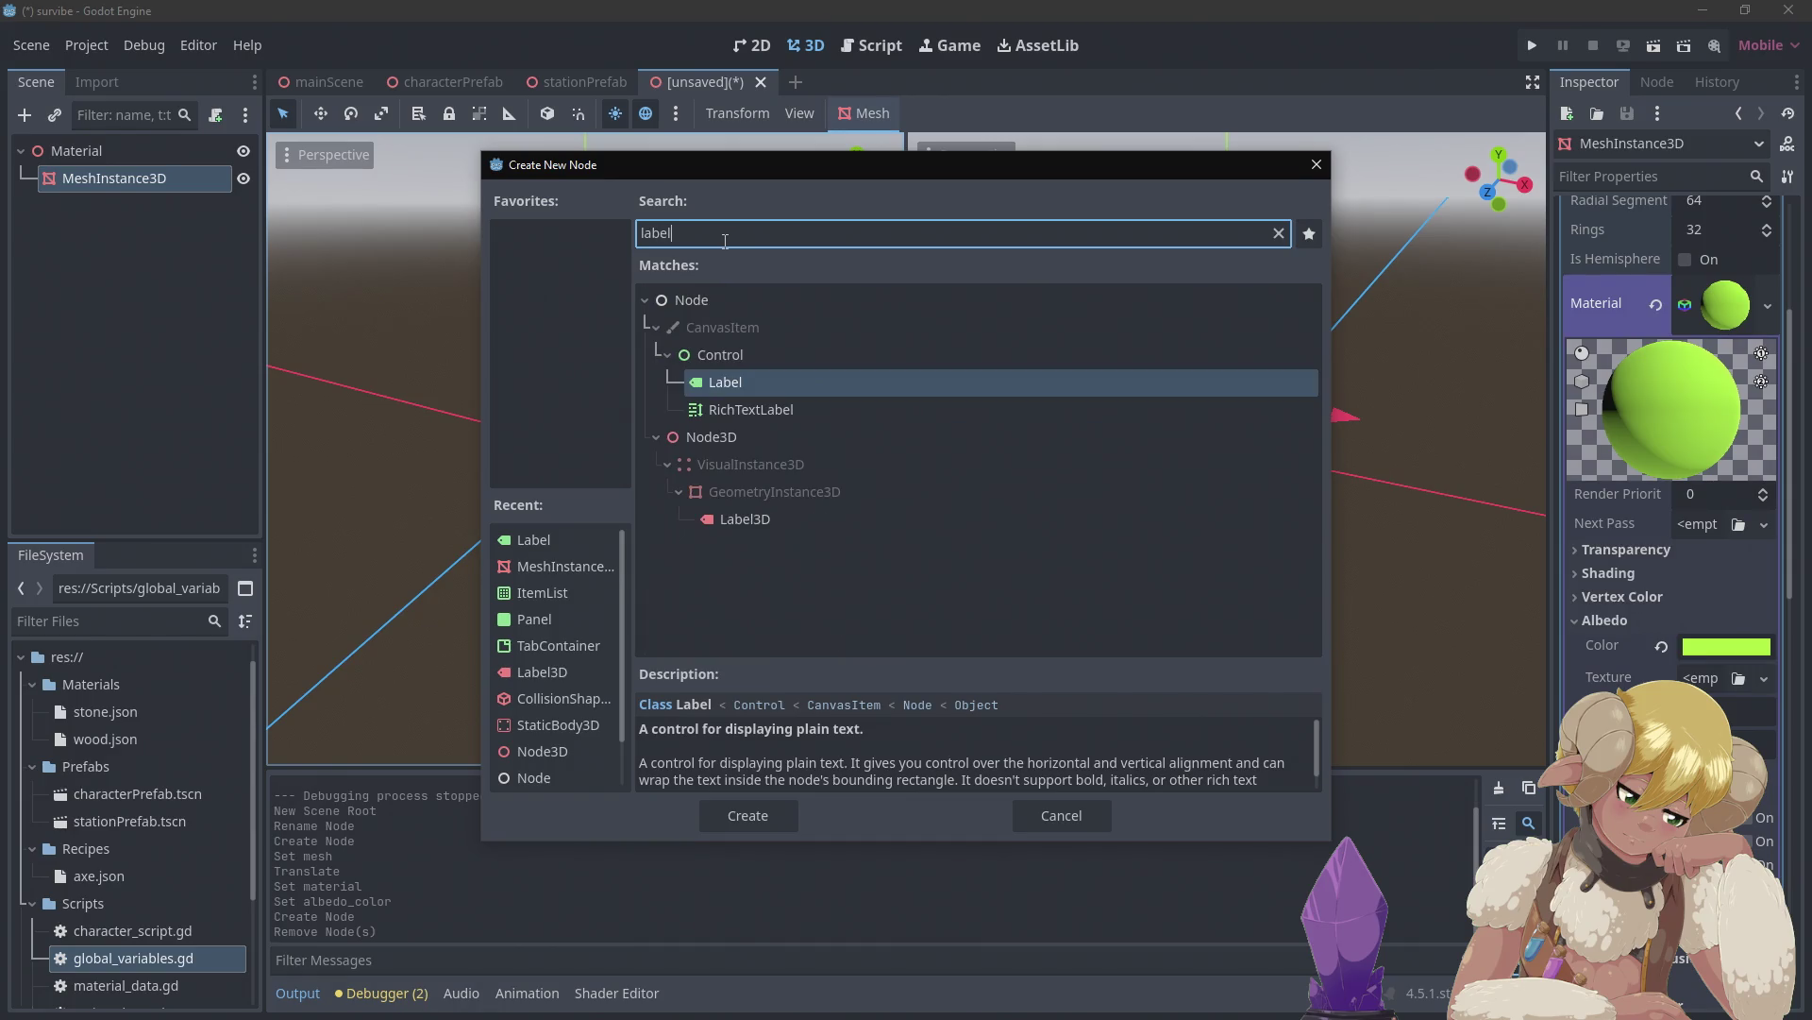
click(717, 520)
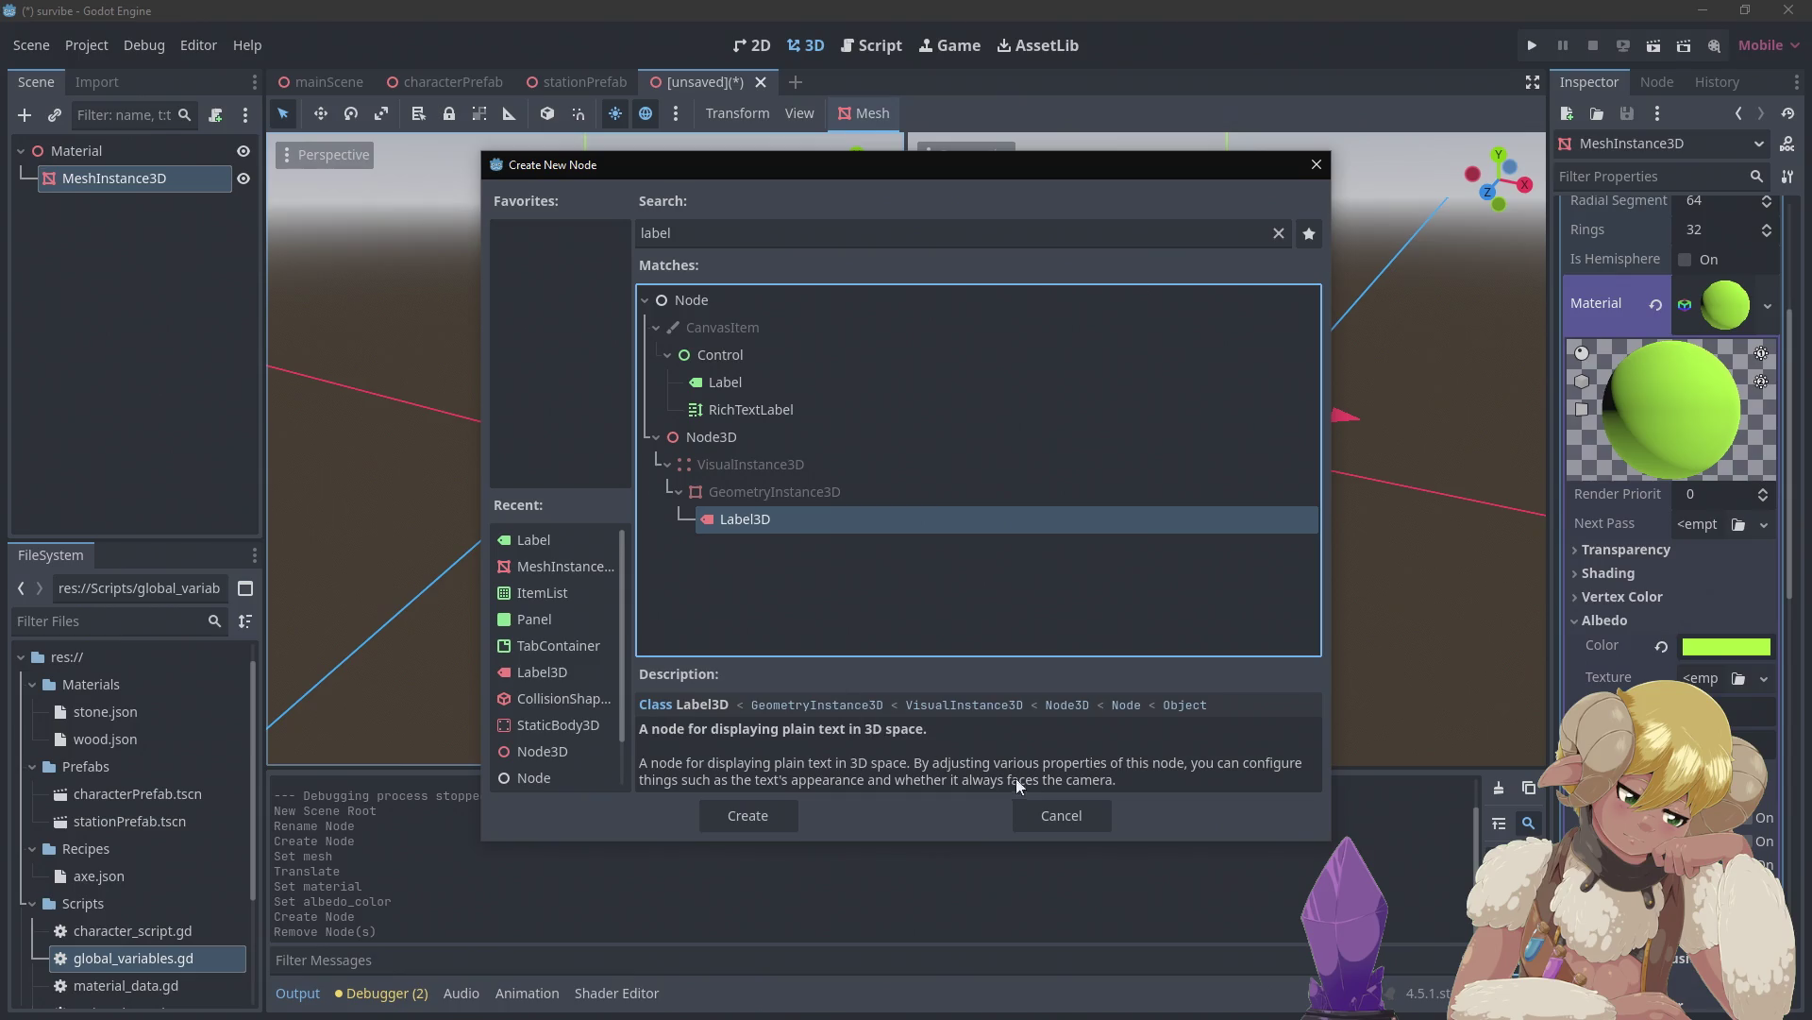
click(746, 813)
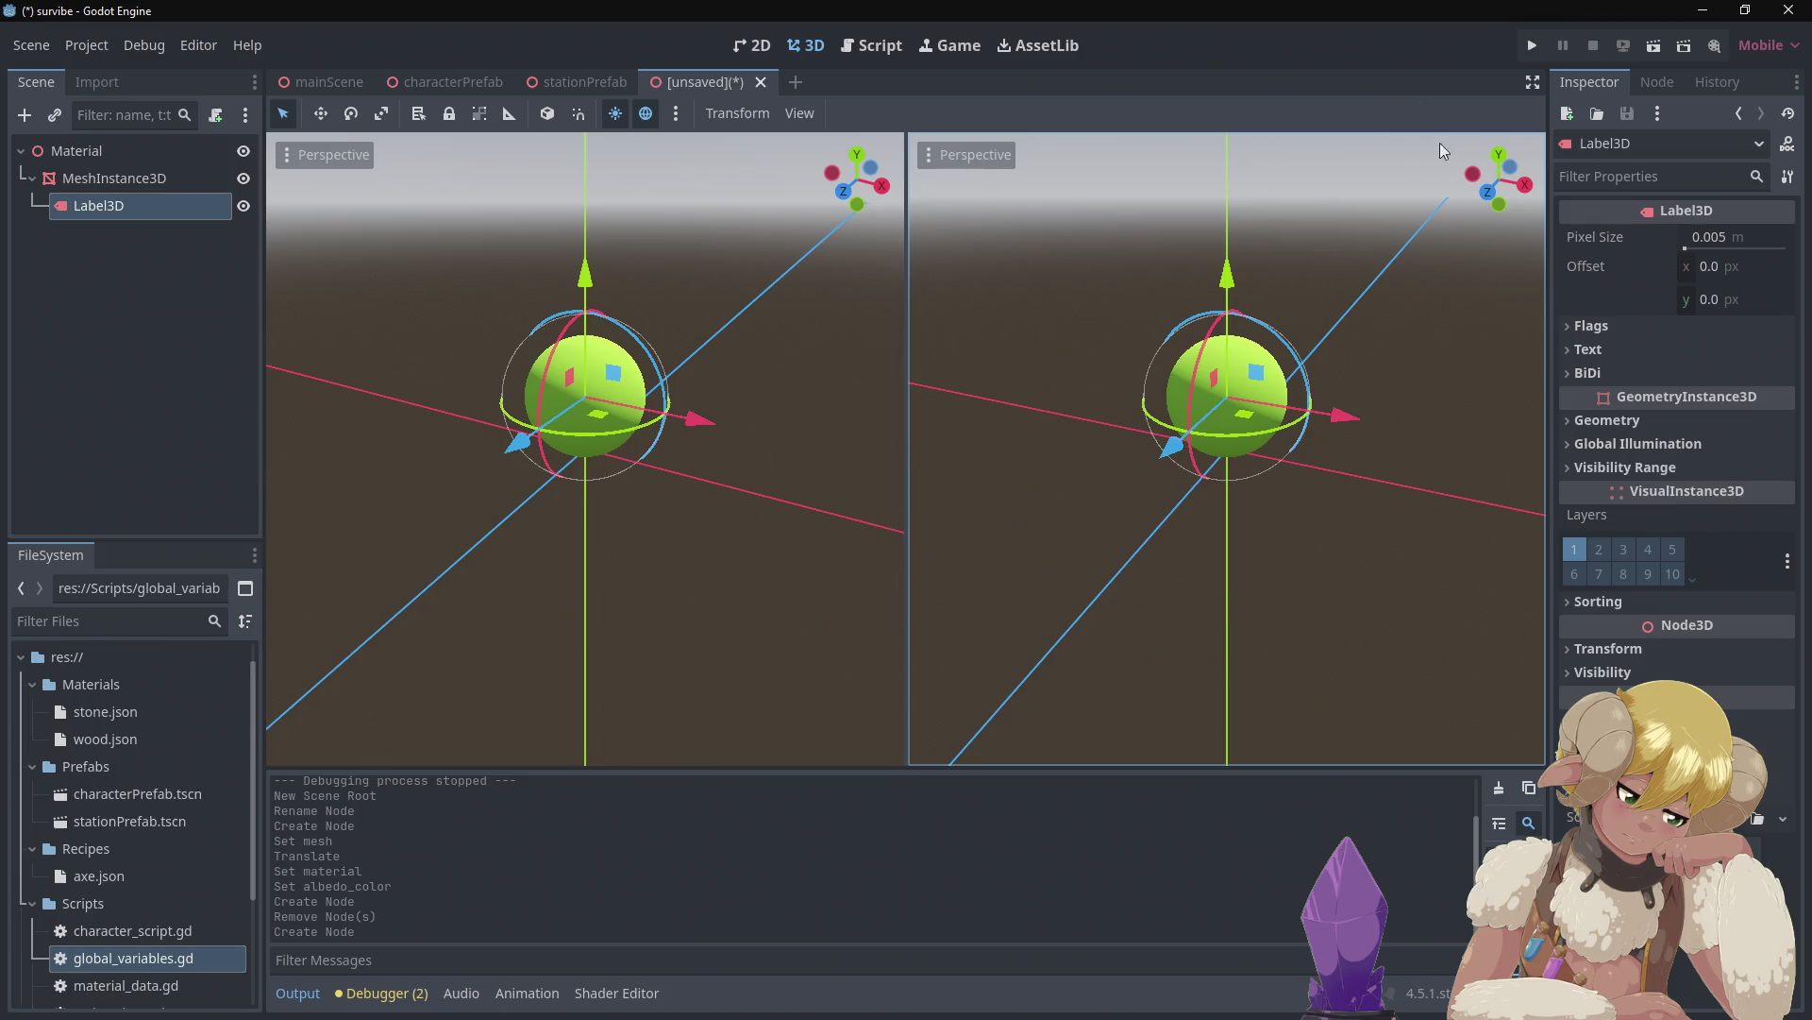
Set the label's Billboard to Enabled and tick No Depth Test, matching the stationPrefab label
click(1612, 326)
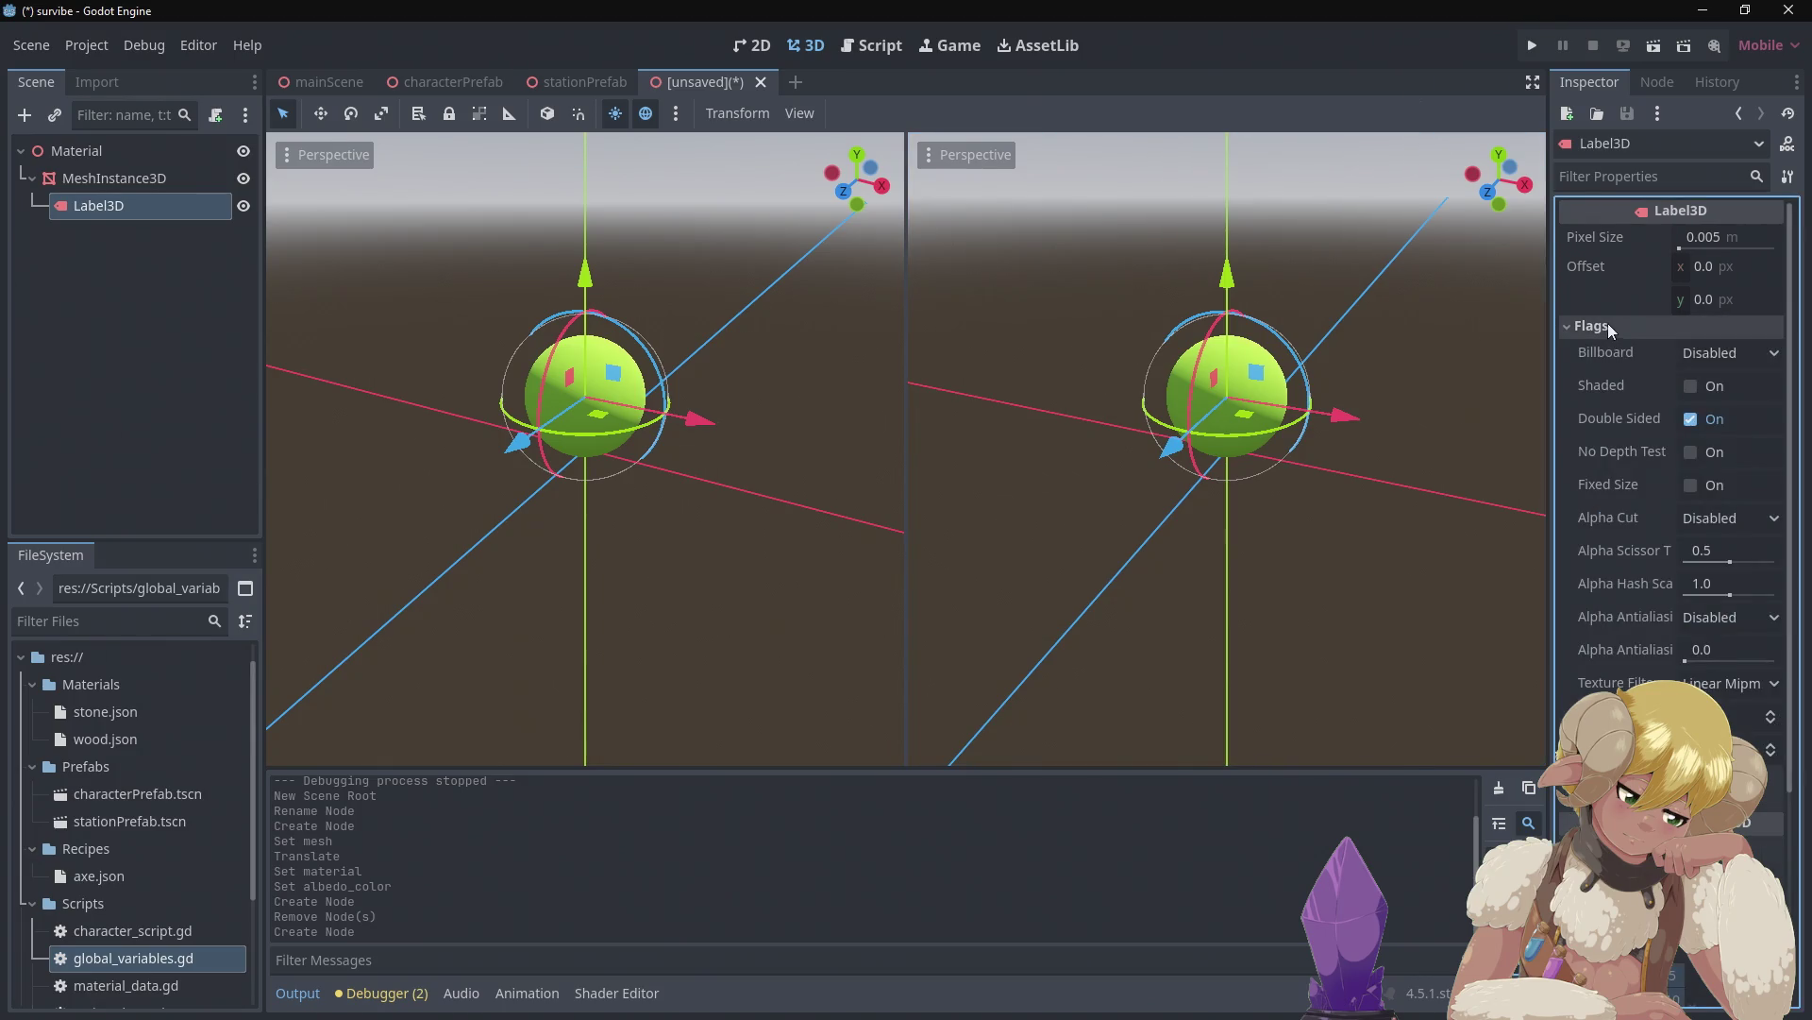
click(1711, 354)
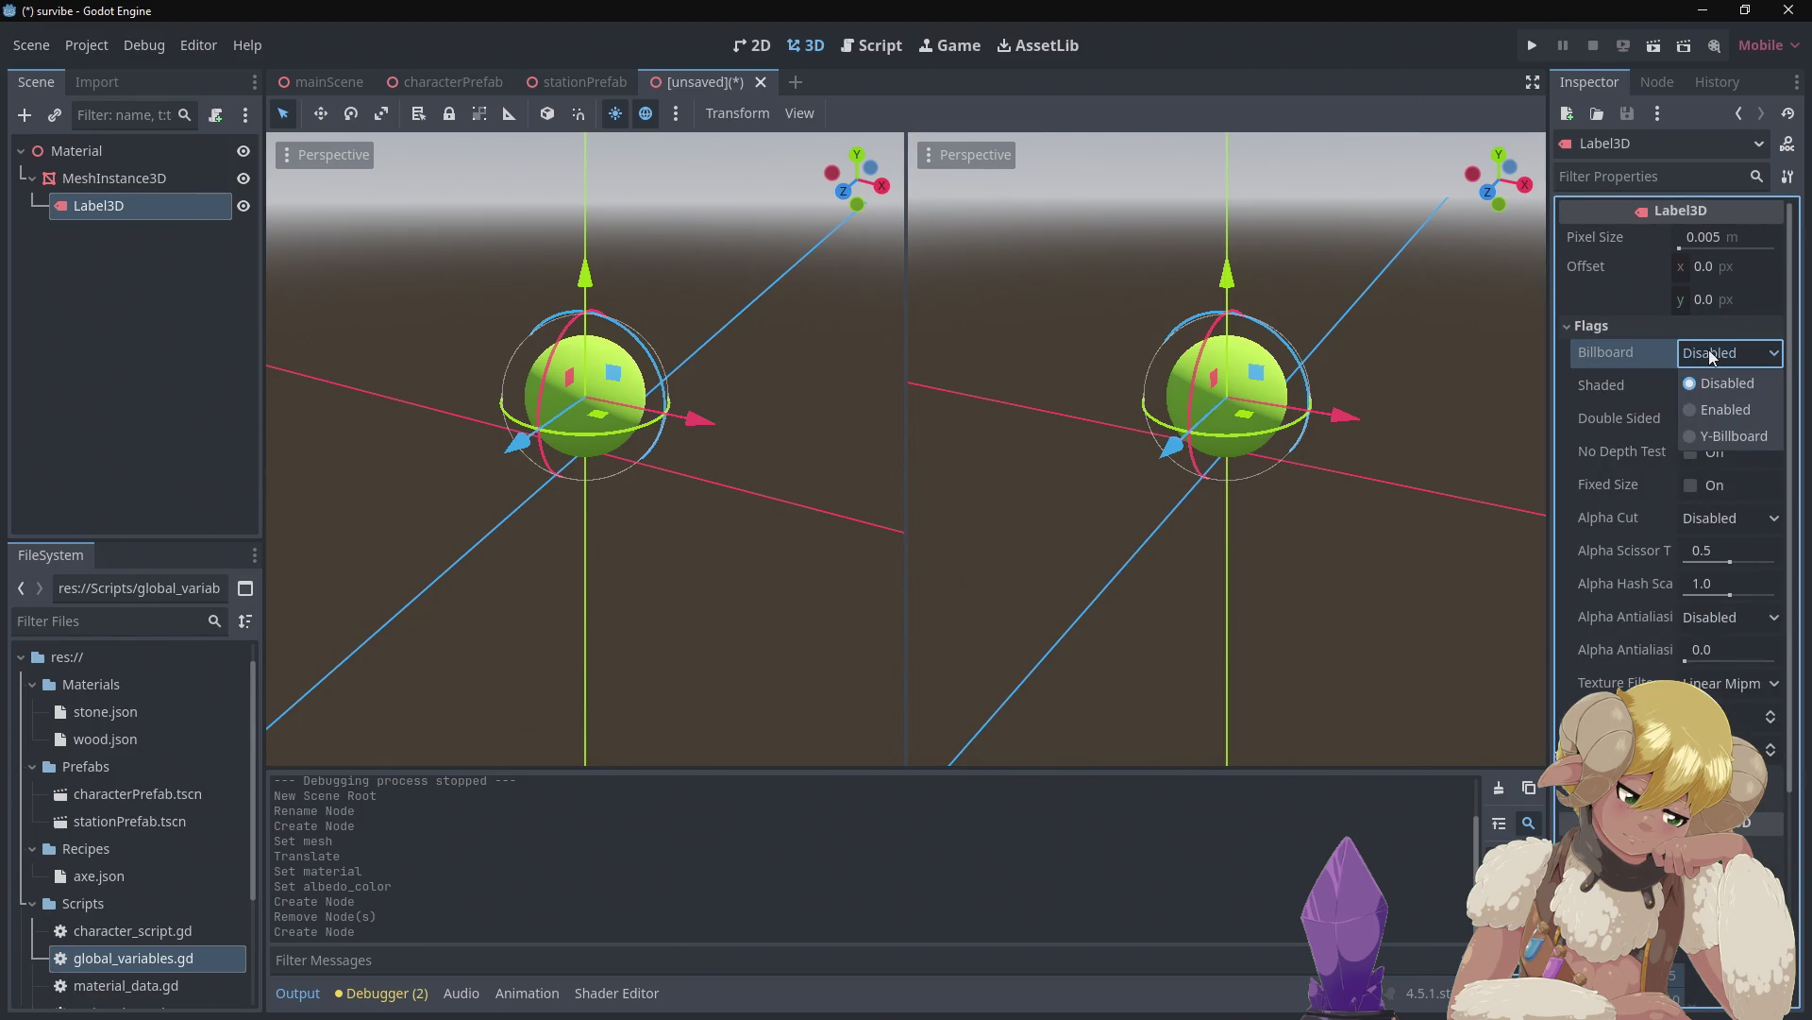
click(1733, 409)
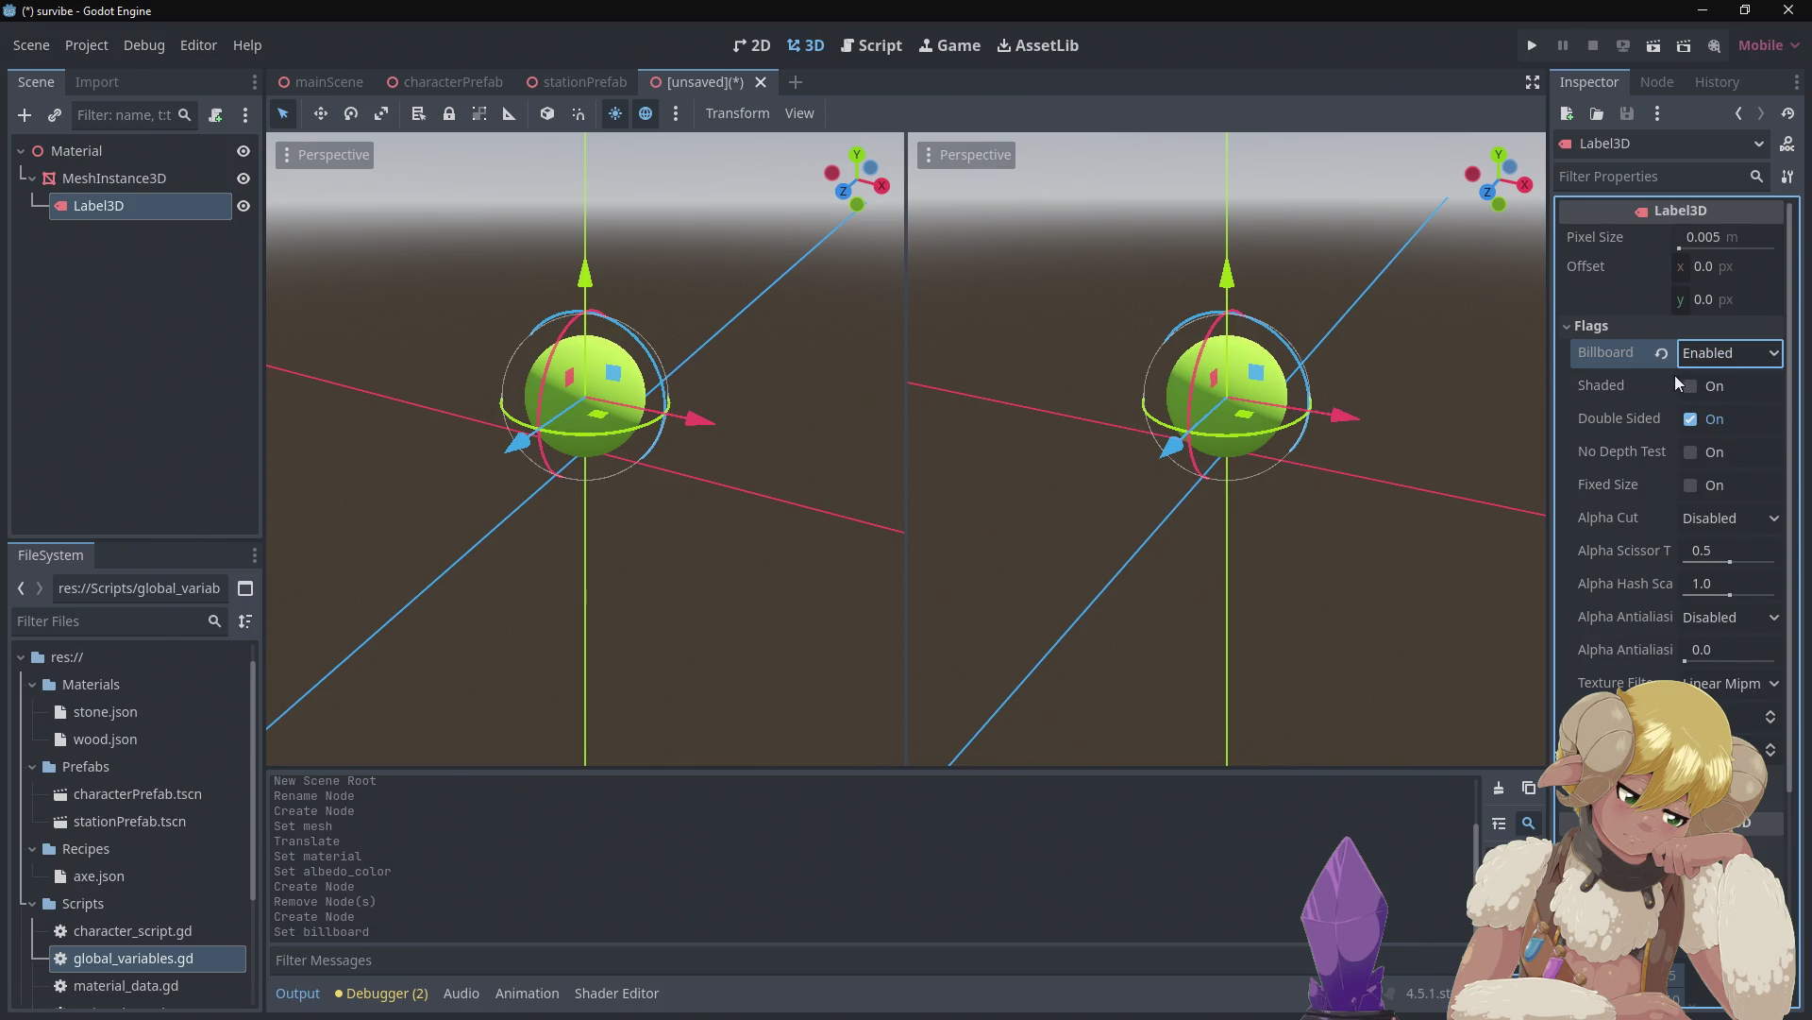
mouse_move(1612, 386)
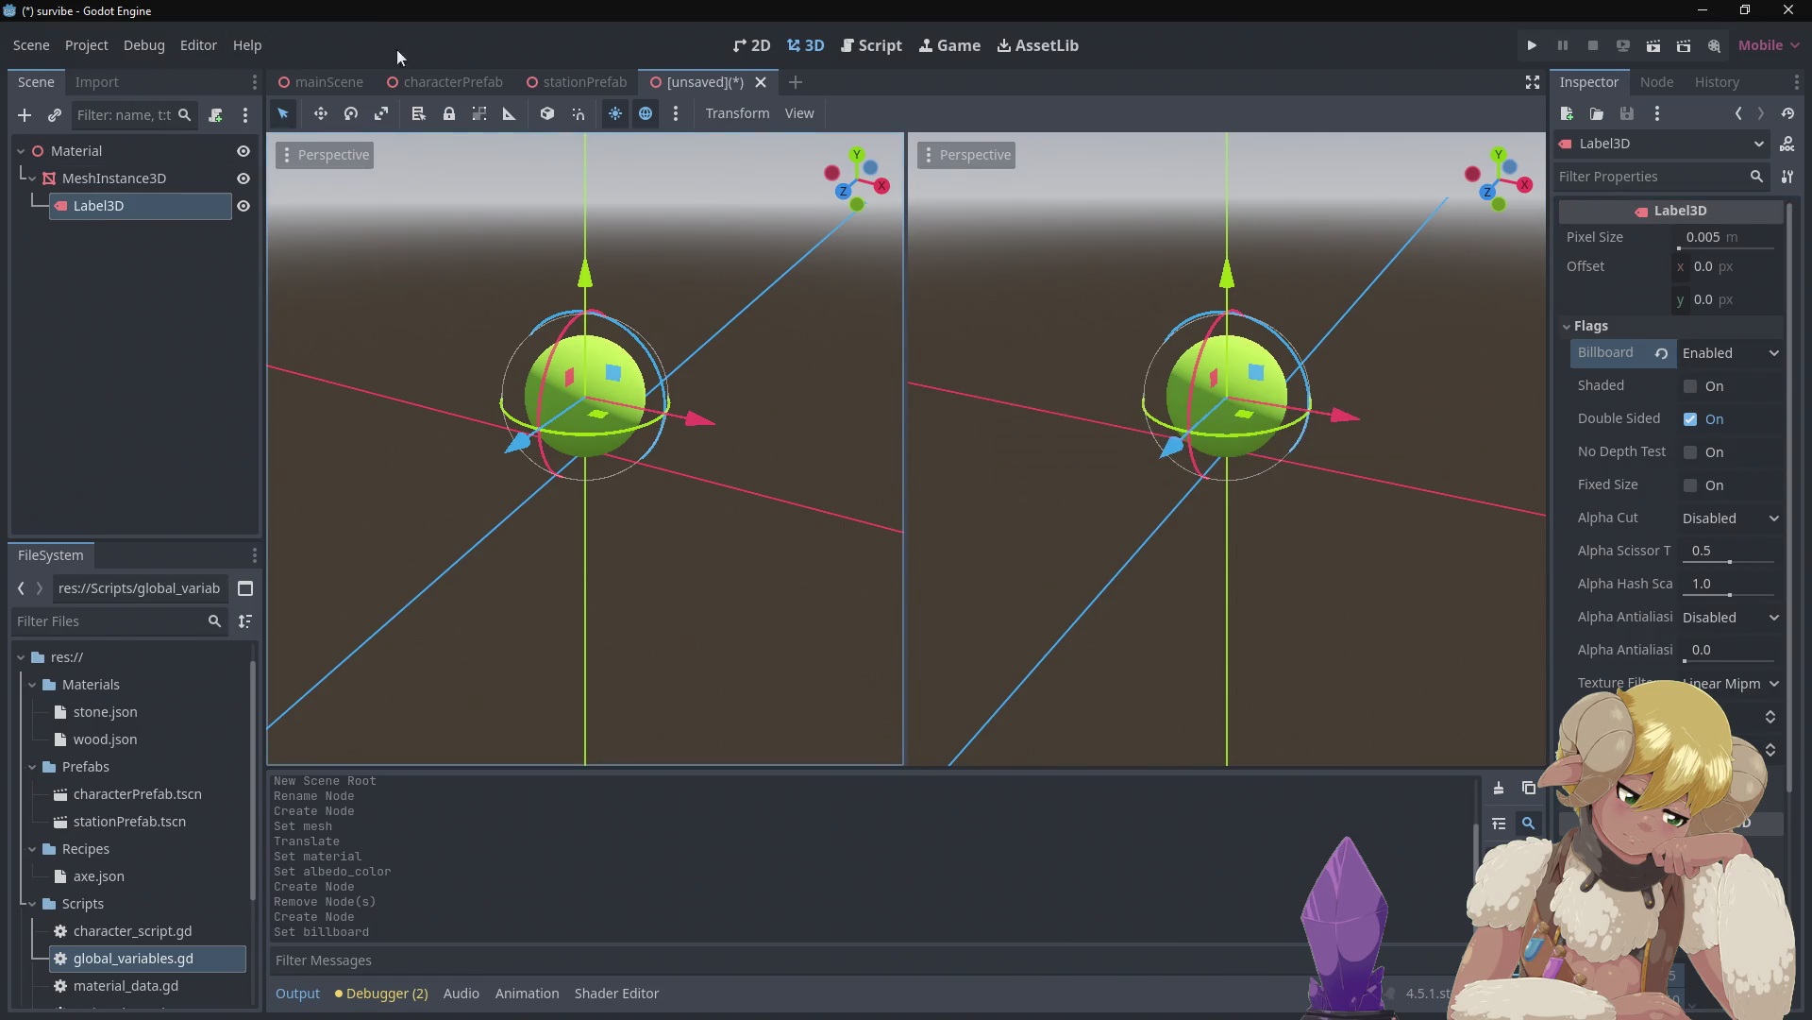
click(592, 82)
click(117, 205)
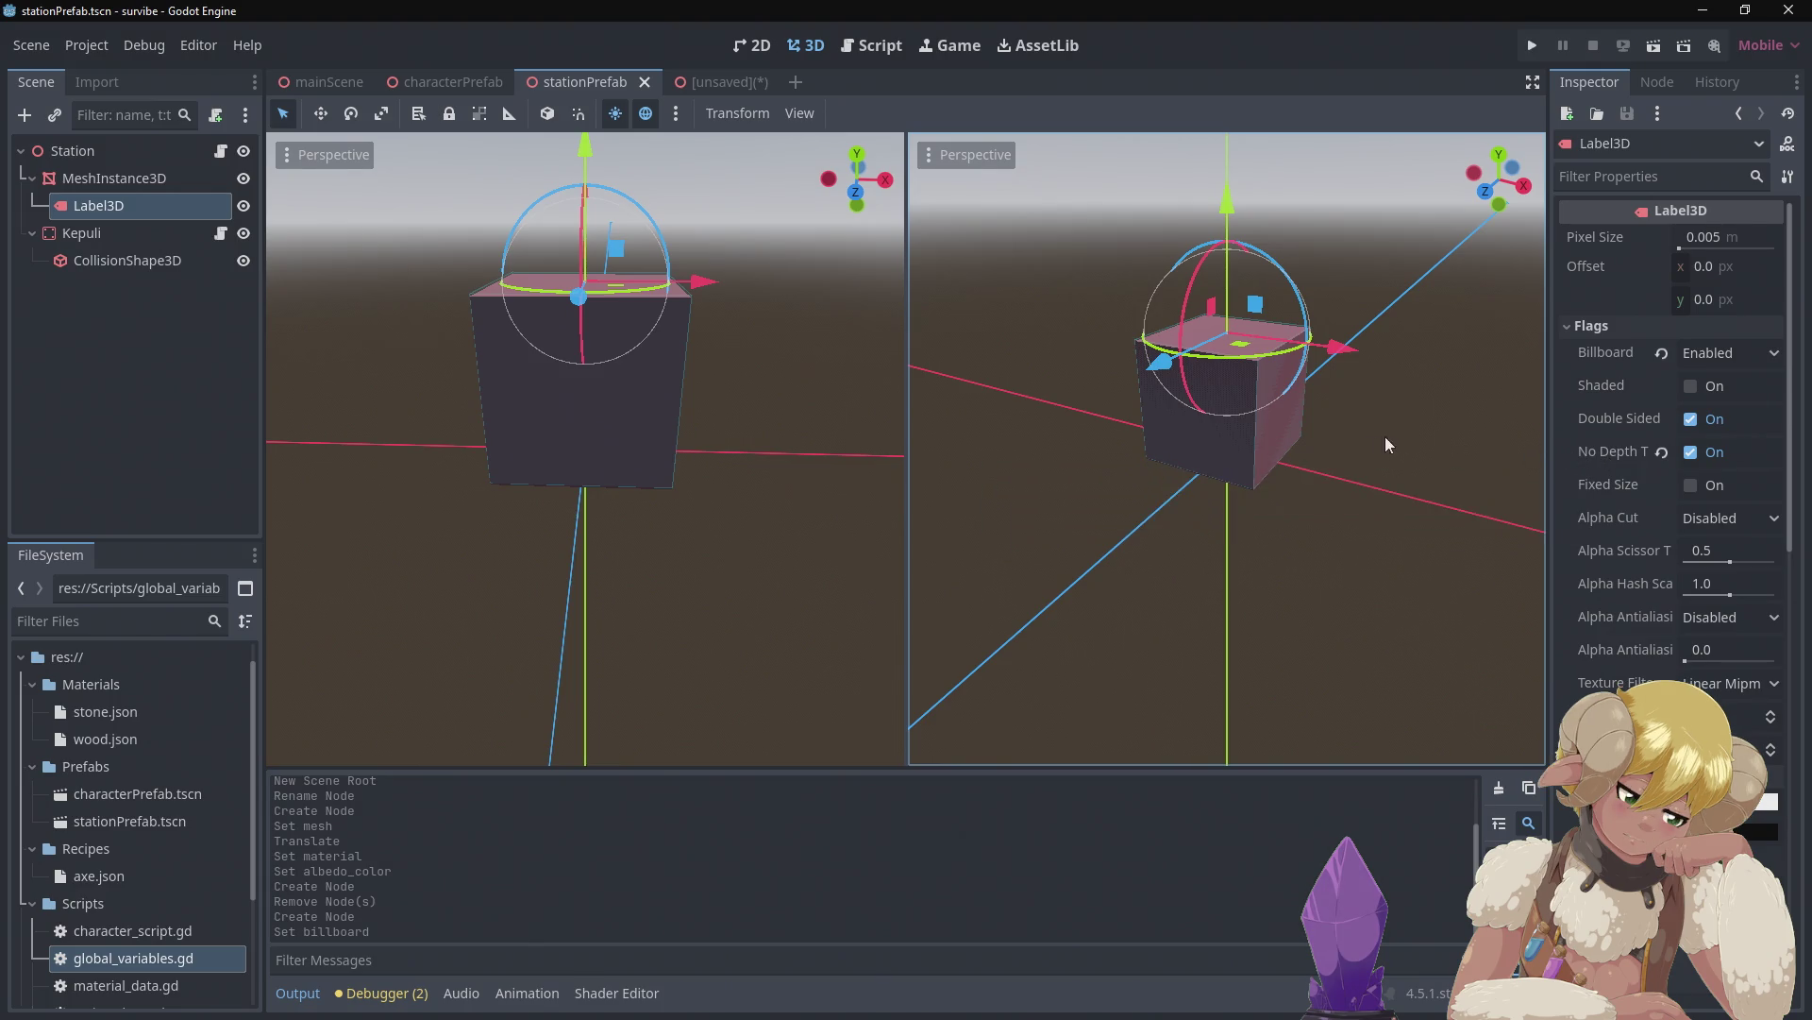
click(727, 81)
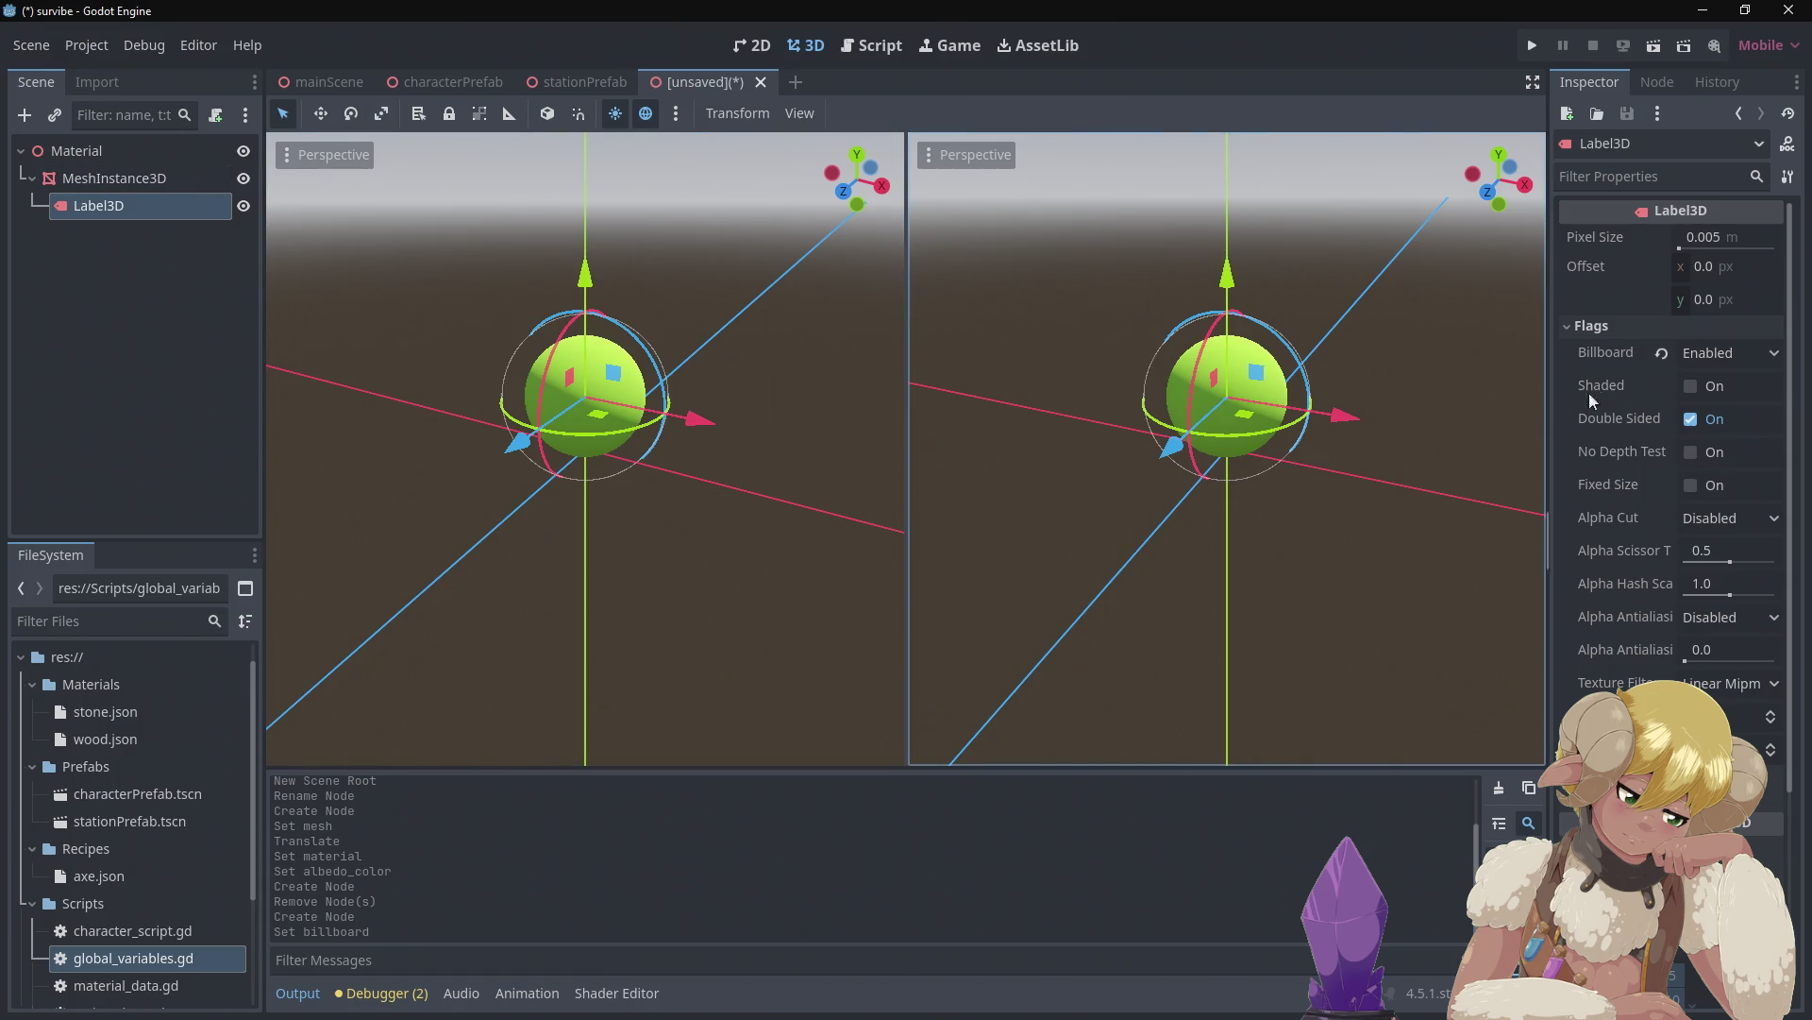
click(1690, 450)
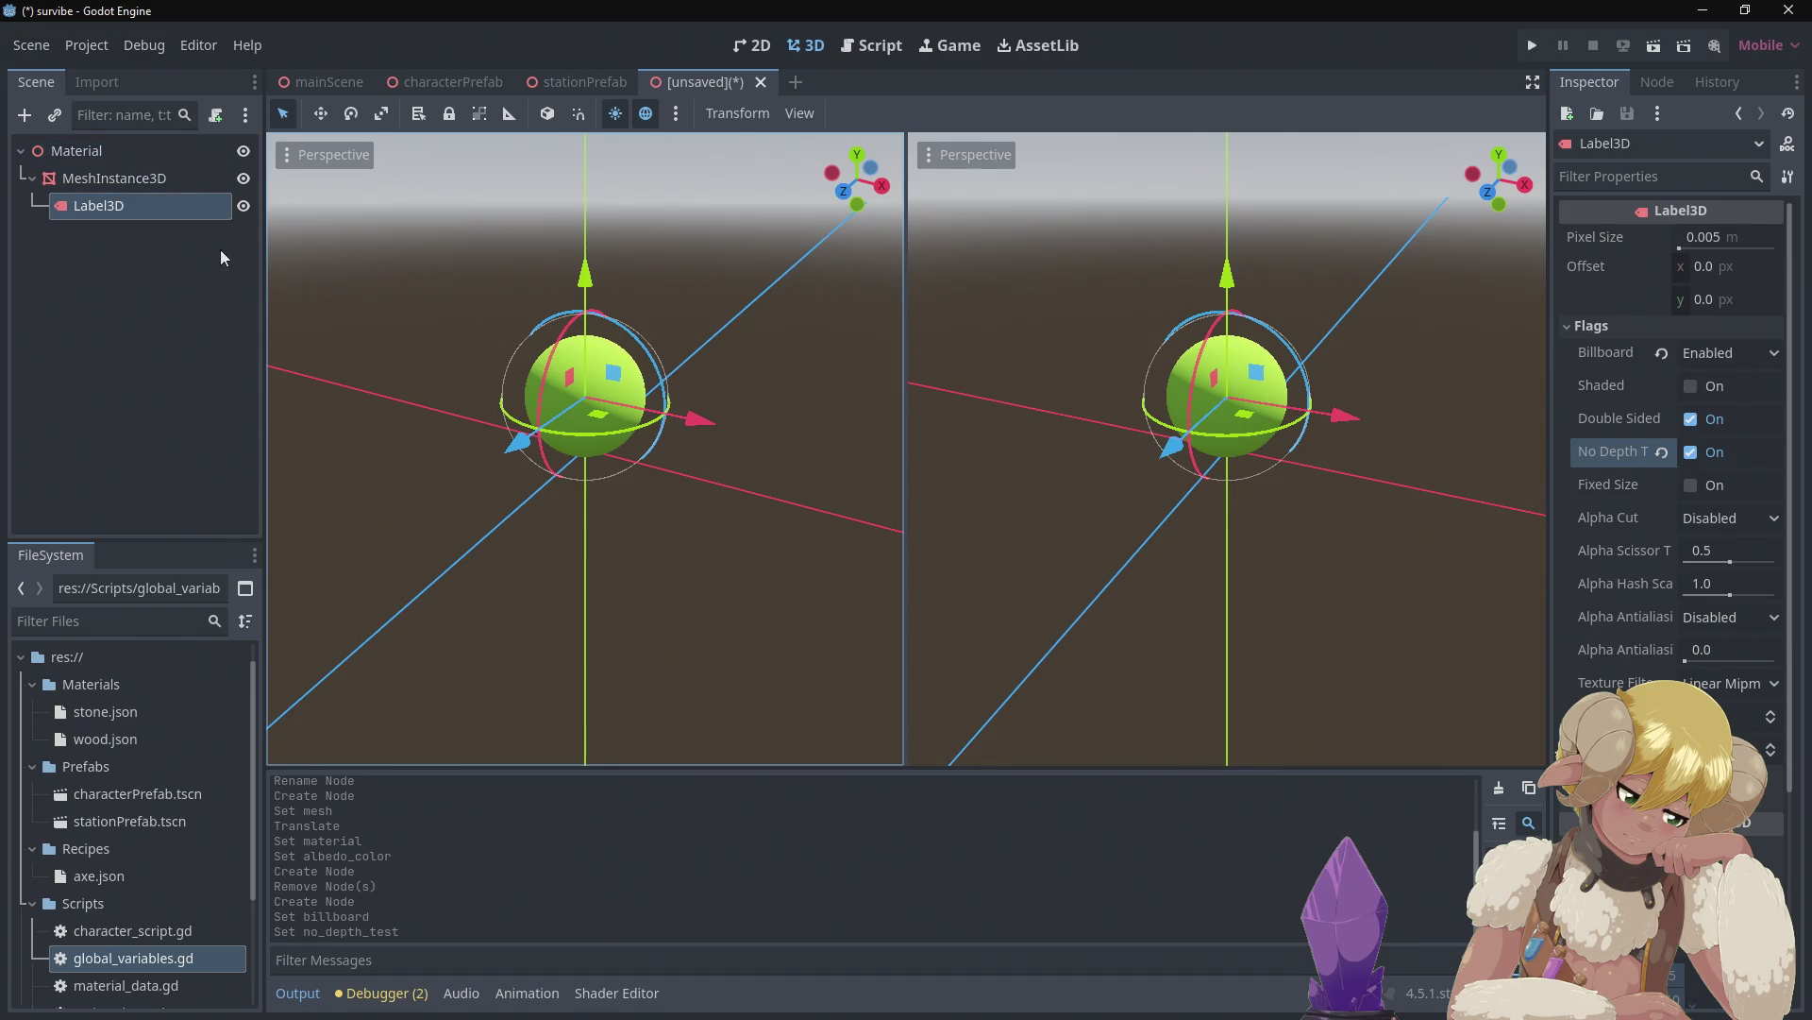
right_click(103, 152)
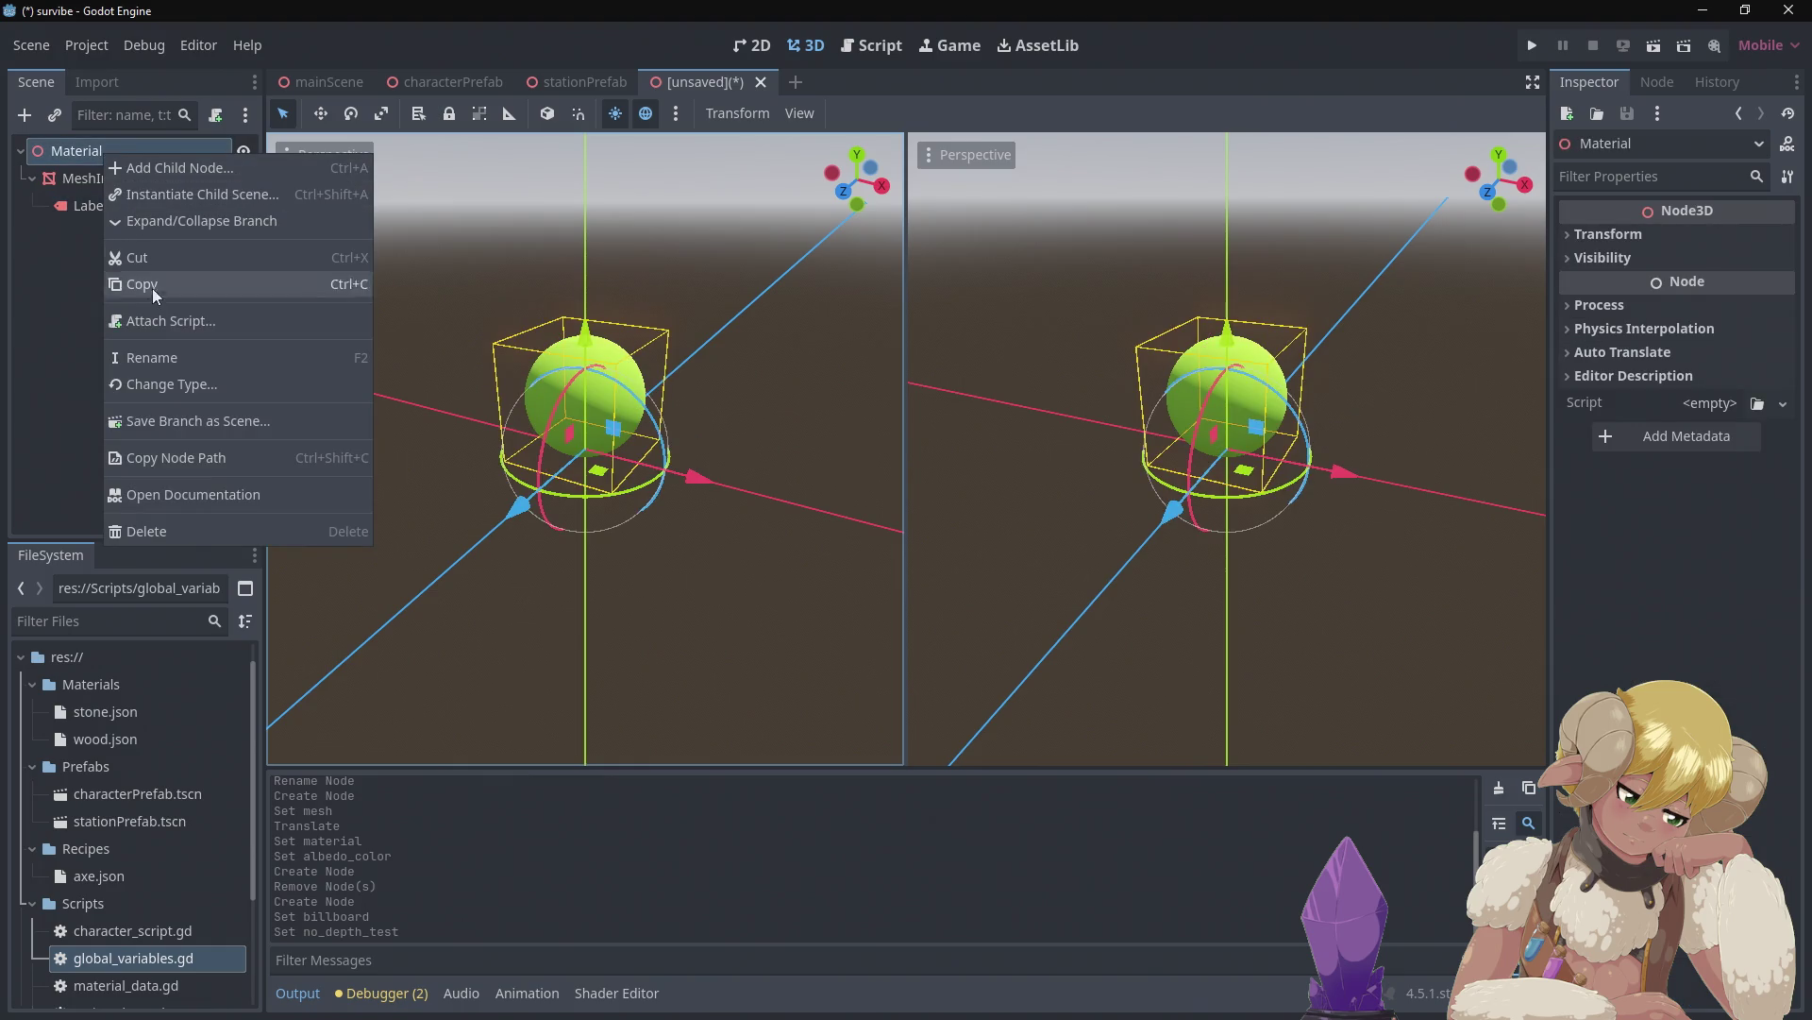
Rename the root node to 'CResource'
click(155, 355)
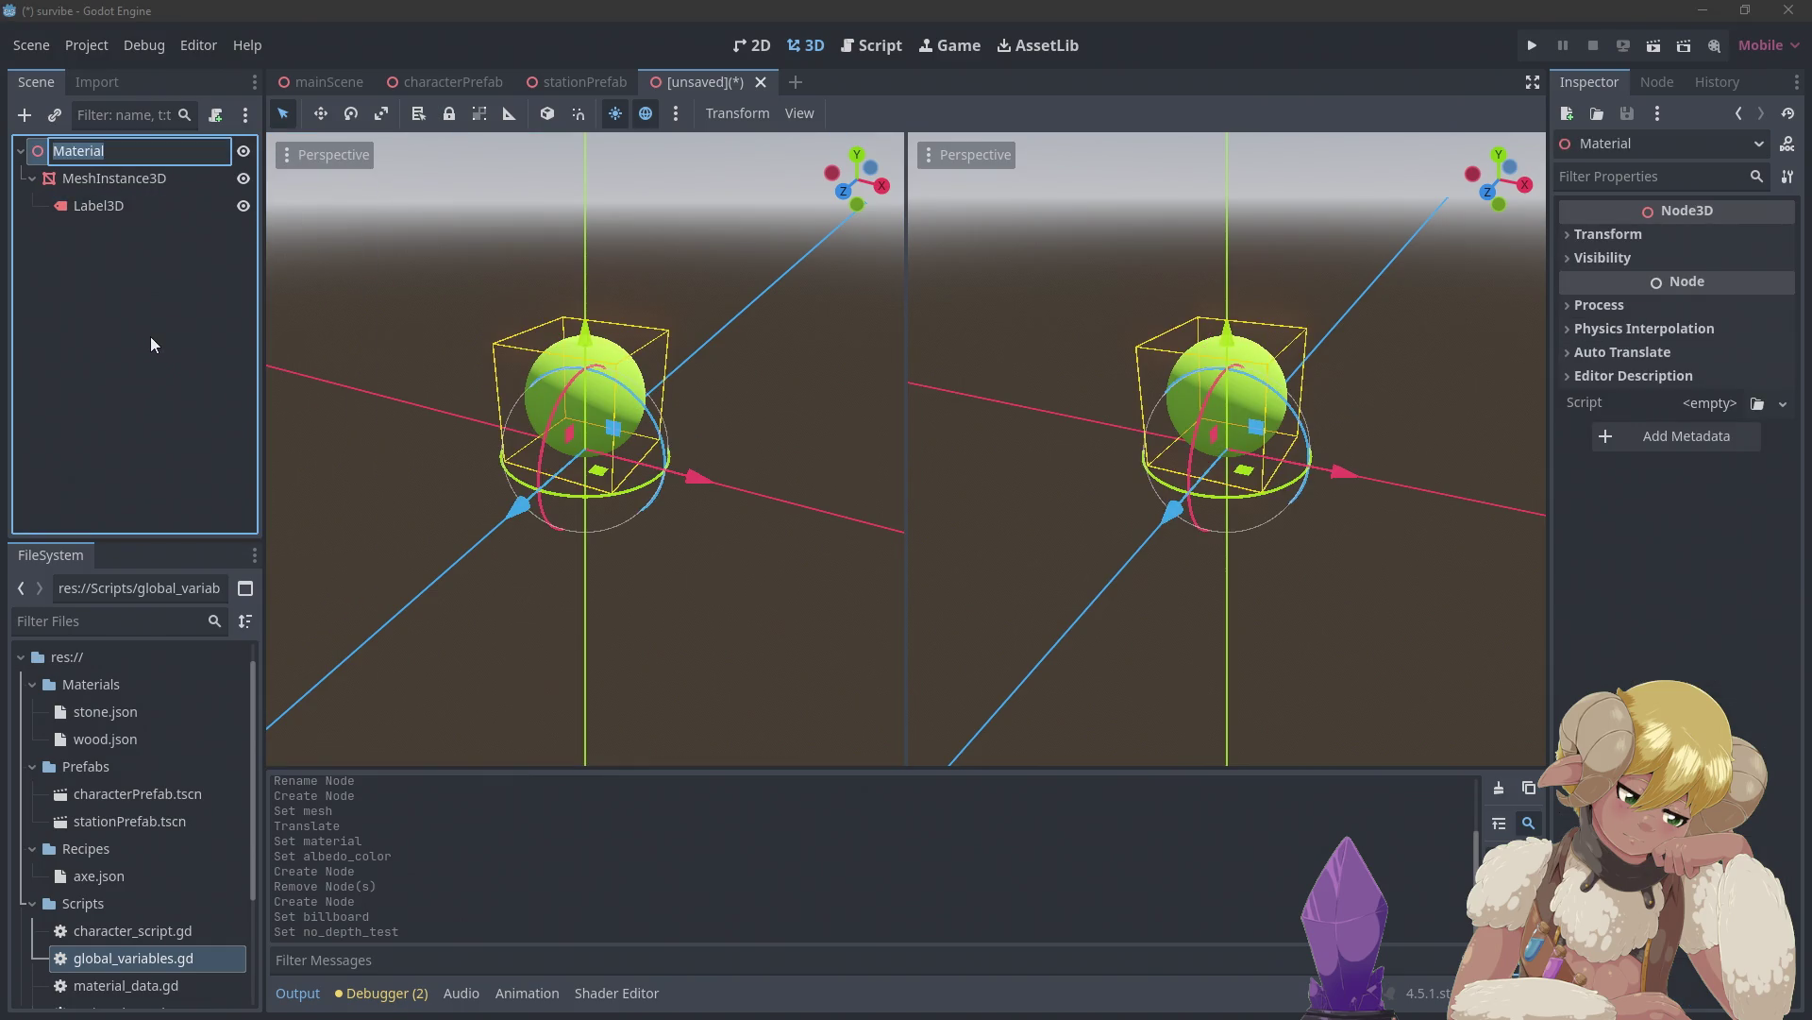
text(C)
text(Resour)
text(ce)
key(Return)
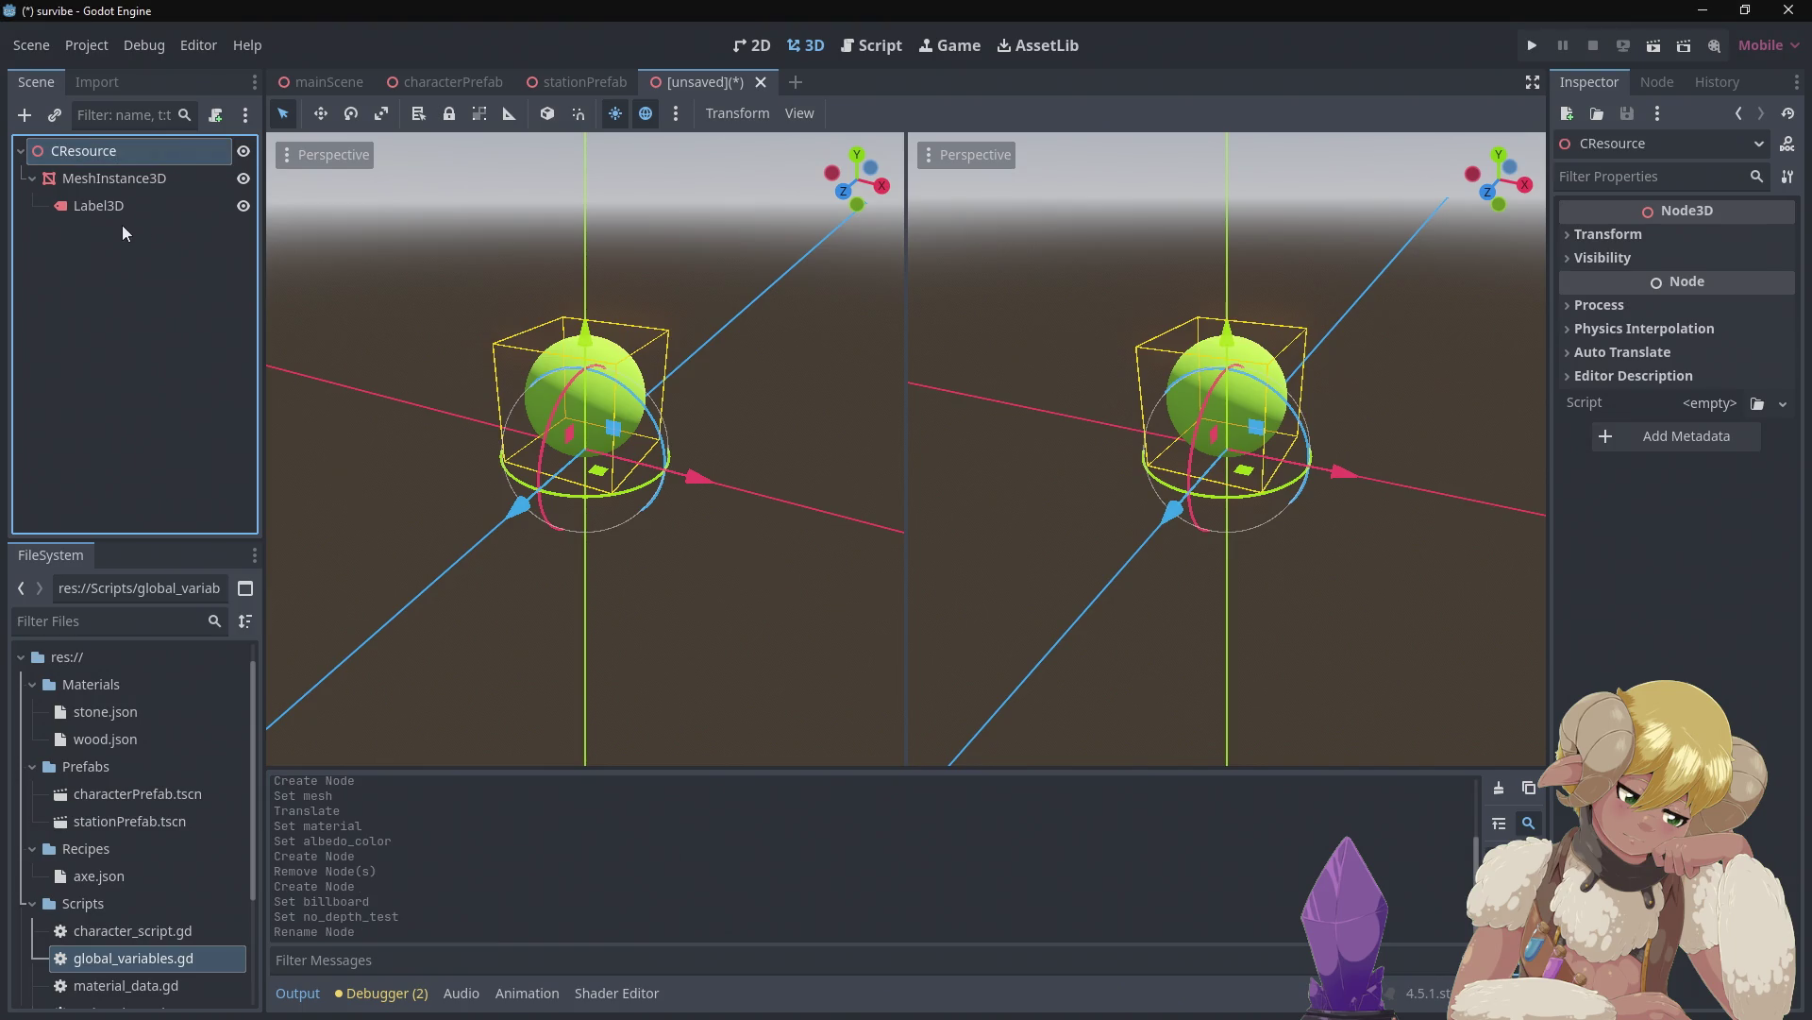
Rename the root again to 'CMaterial', then compare with stationPrefab and come back
right_click(64, 157)
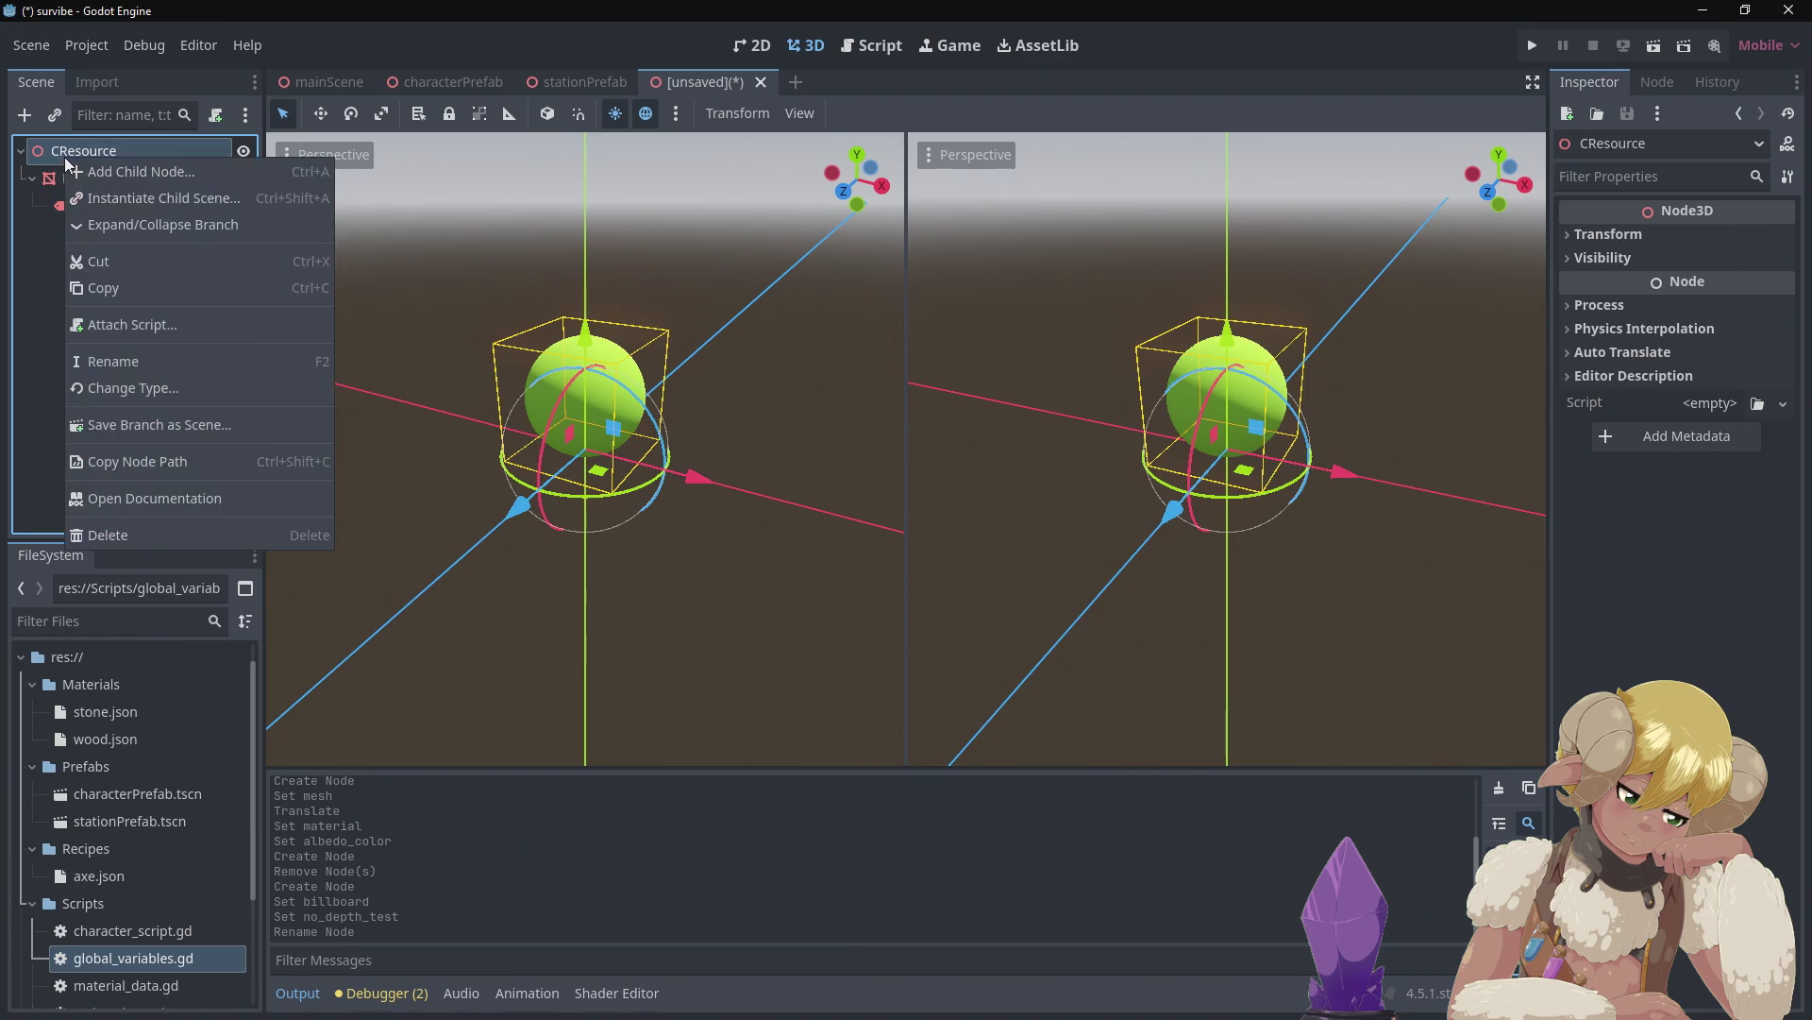
click(115, 362)
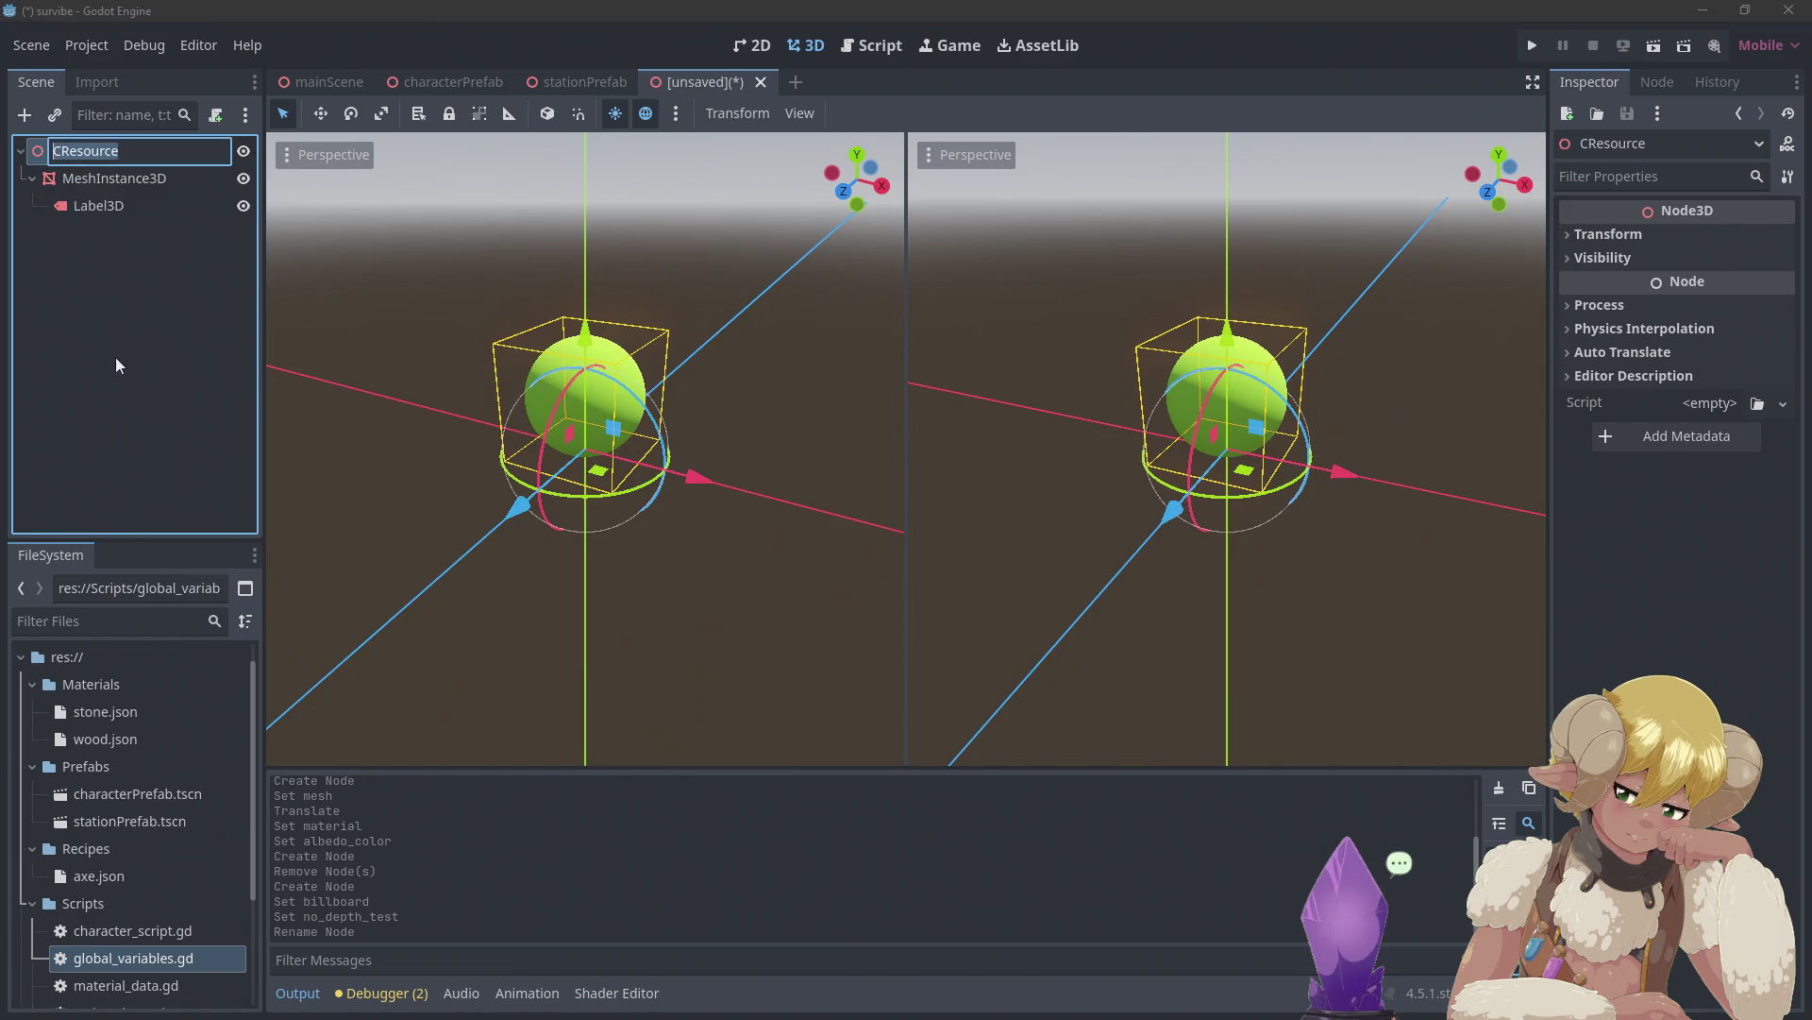
text(CMa)
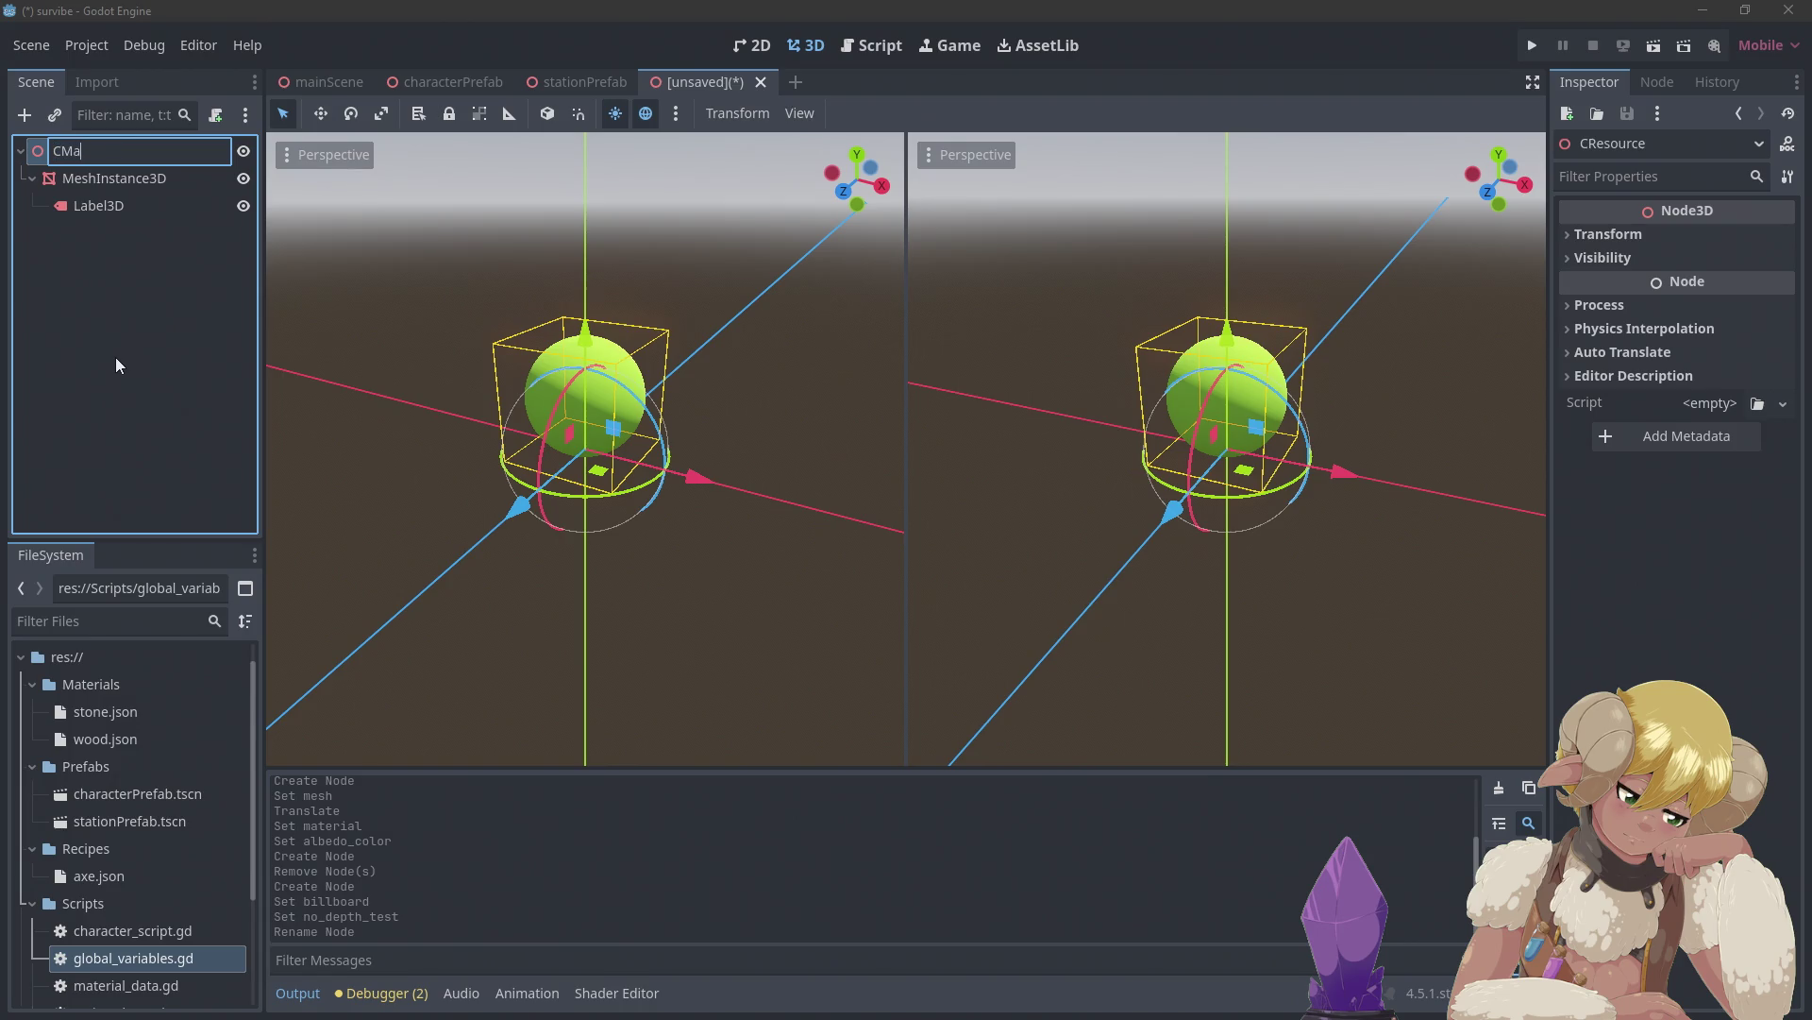
text(terial)
key(Return)
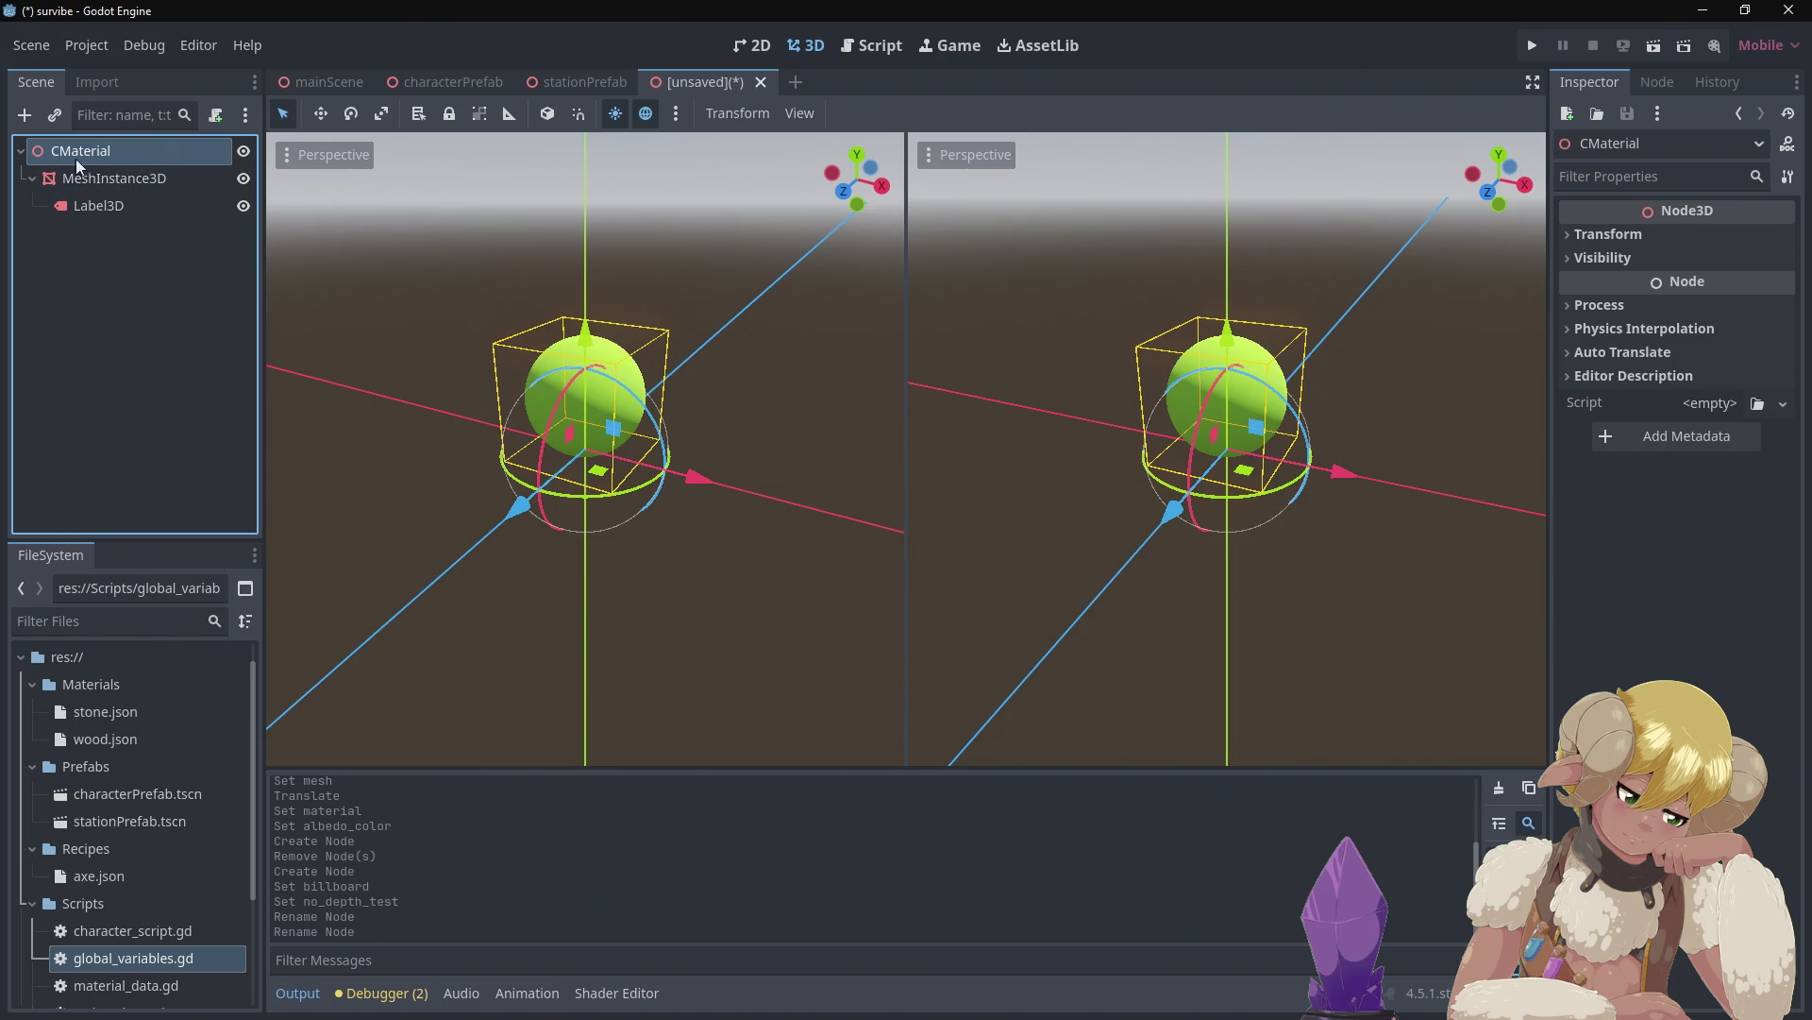
click(570, 83)
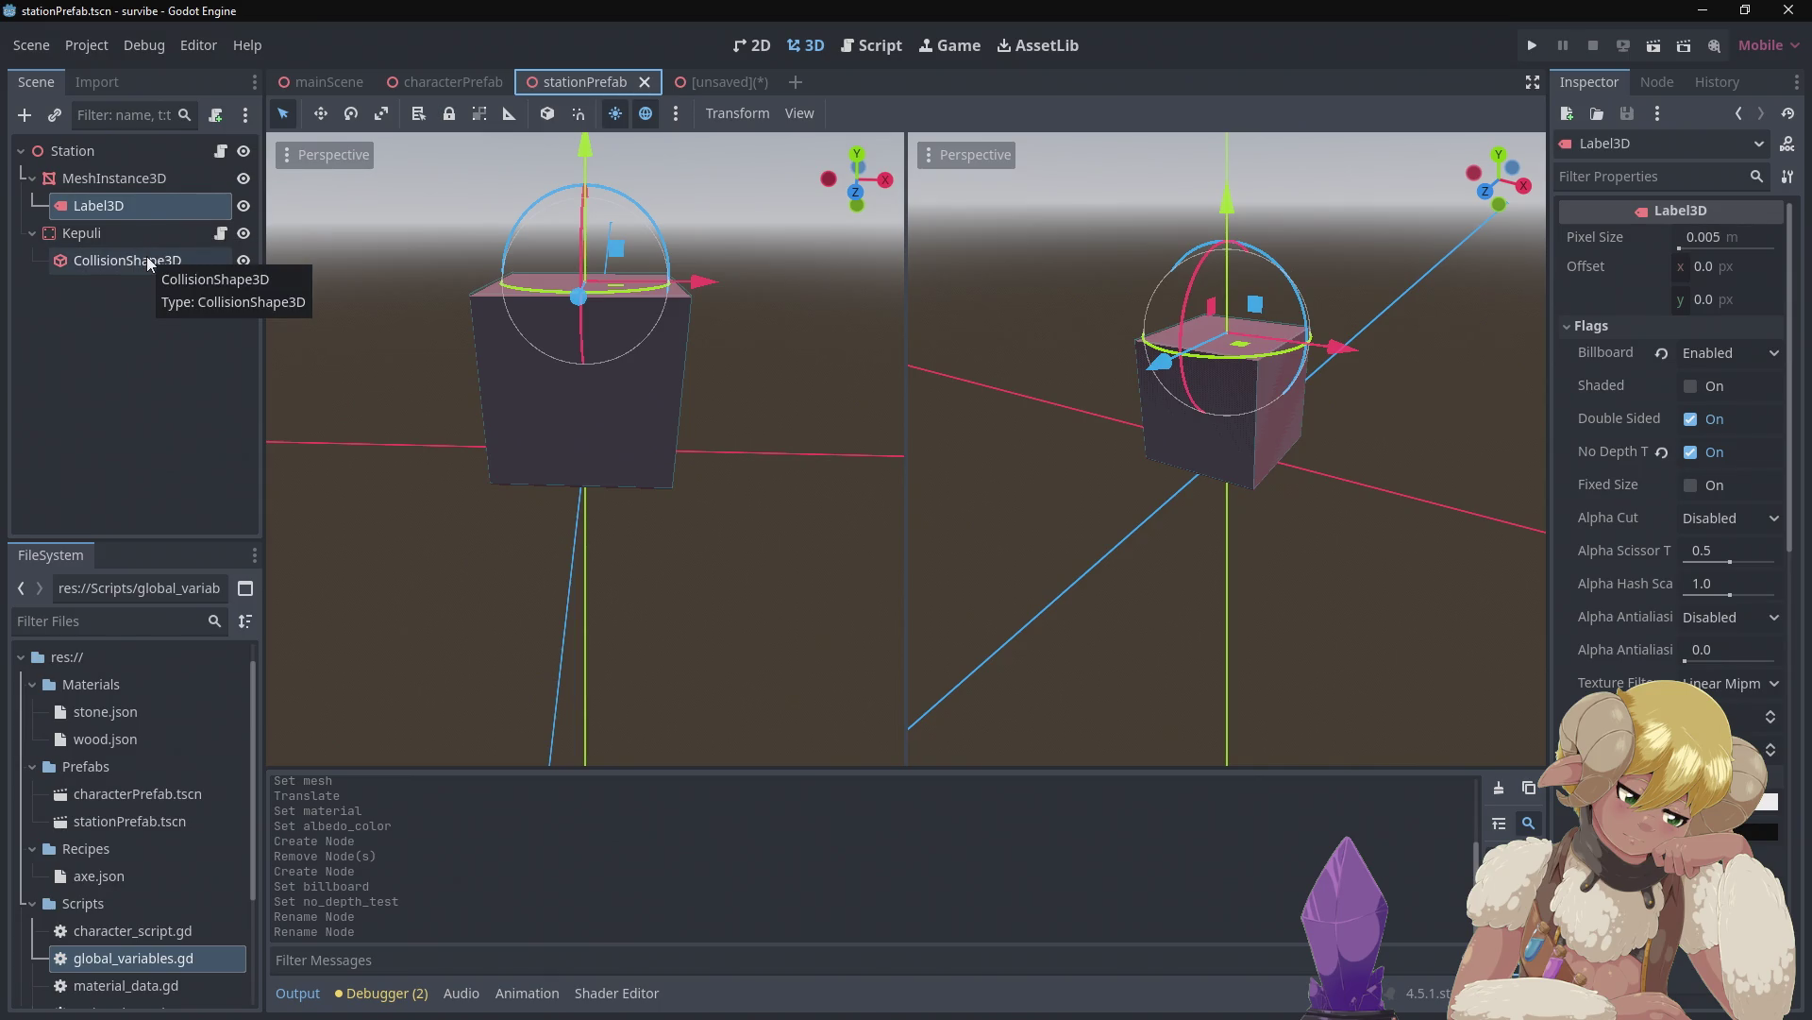
click(701, 84)
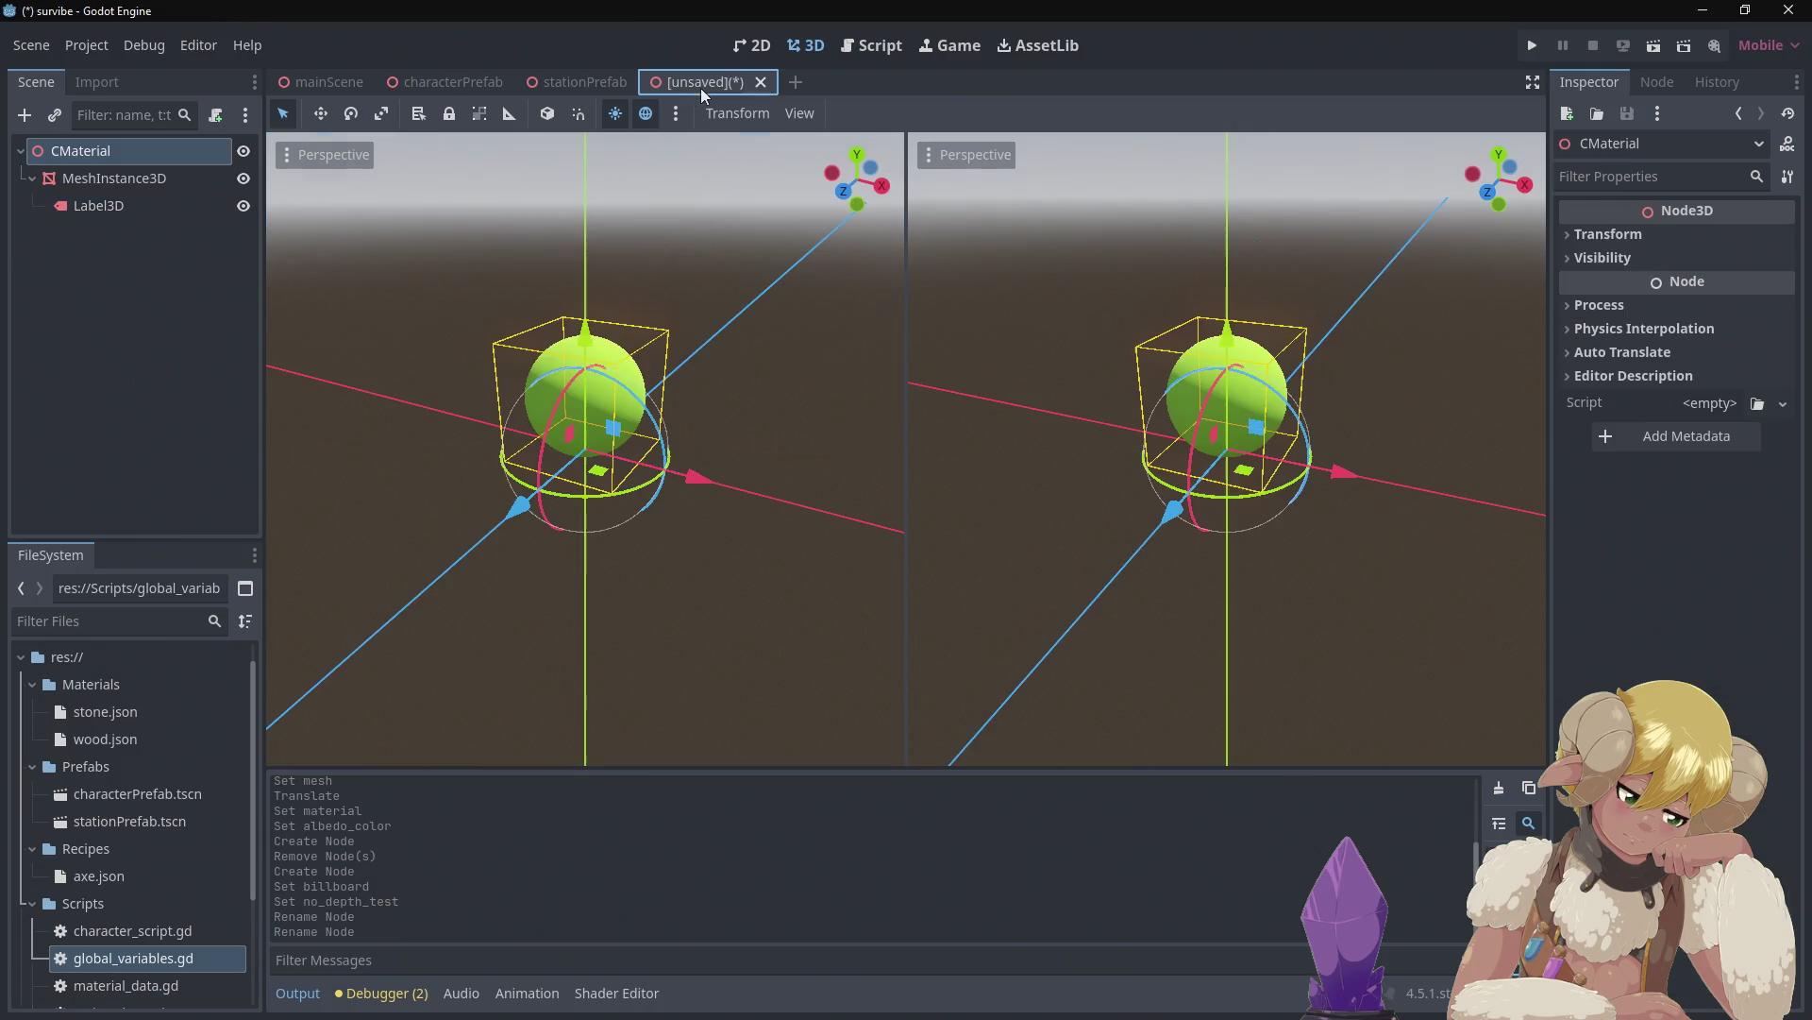
Add a StaticBody3D child under CMaterial, checking the station prefab for reference
right_click(70, 159)
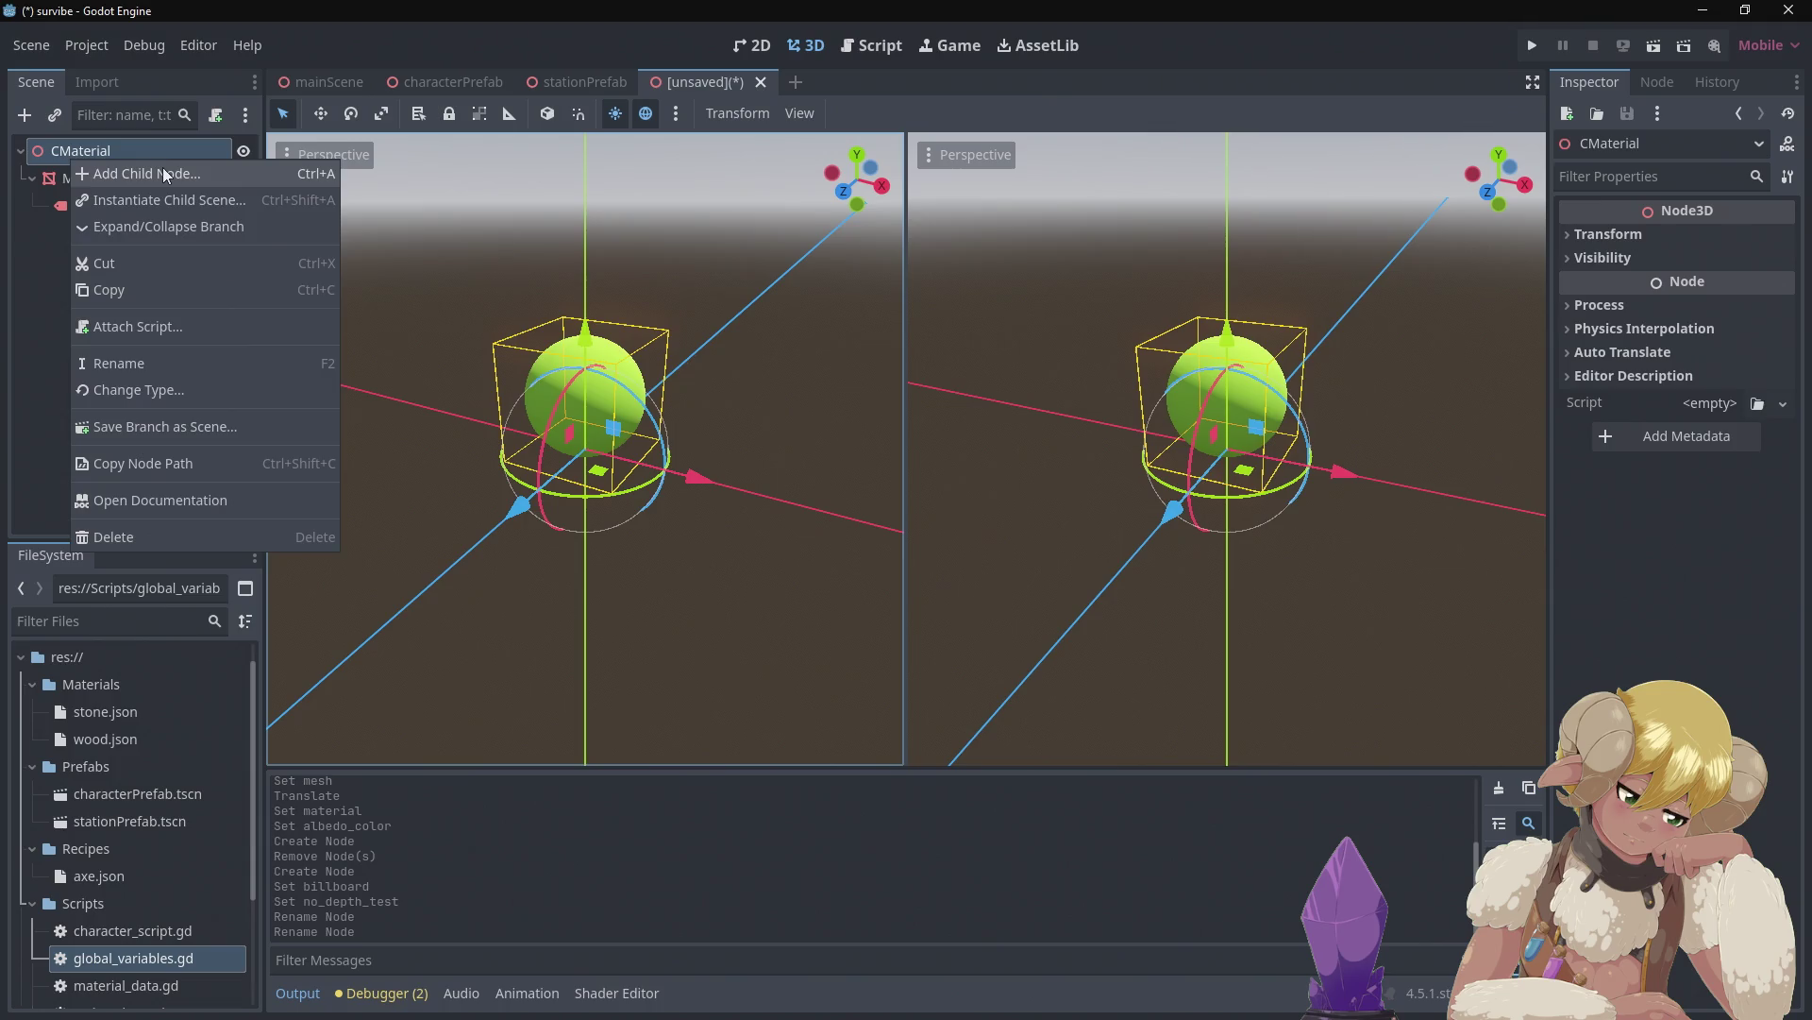
click(164, 172)
text(stat)
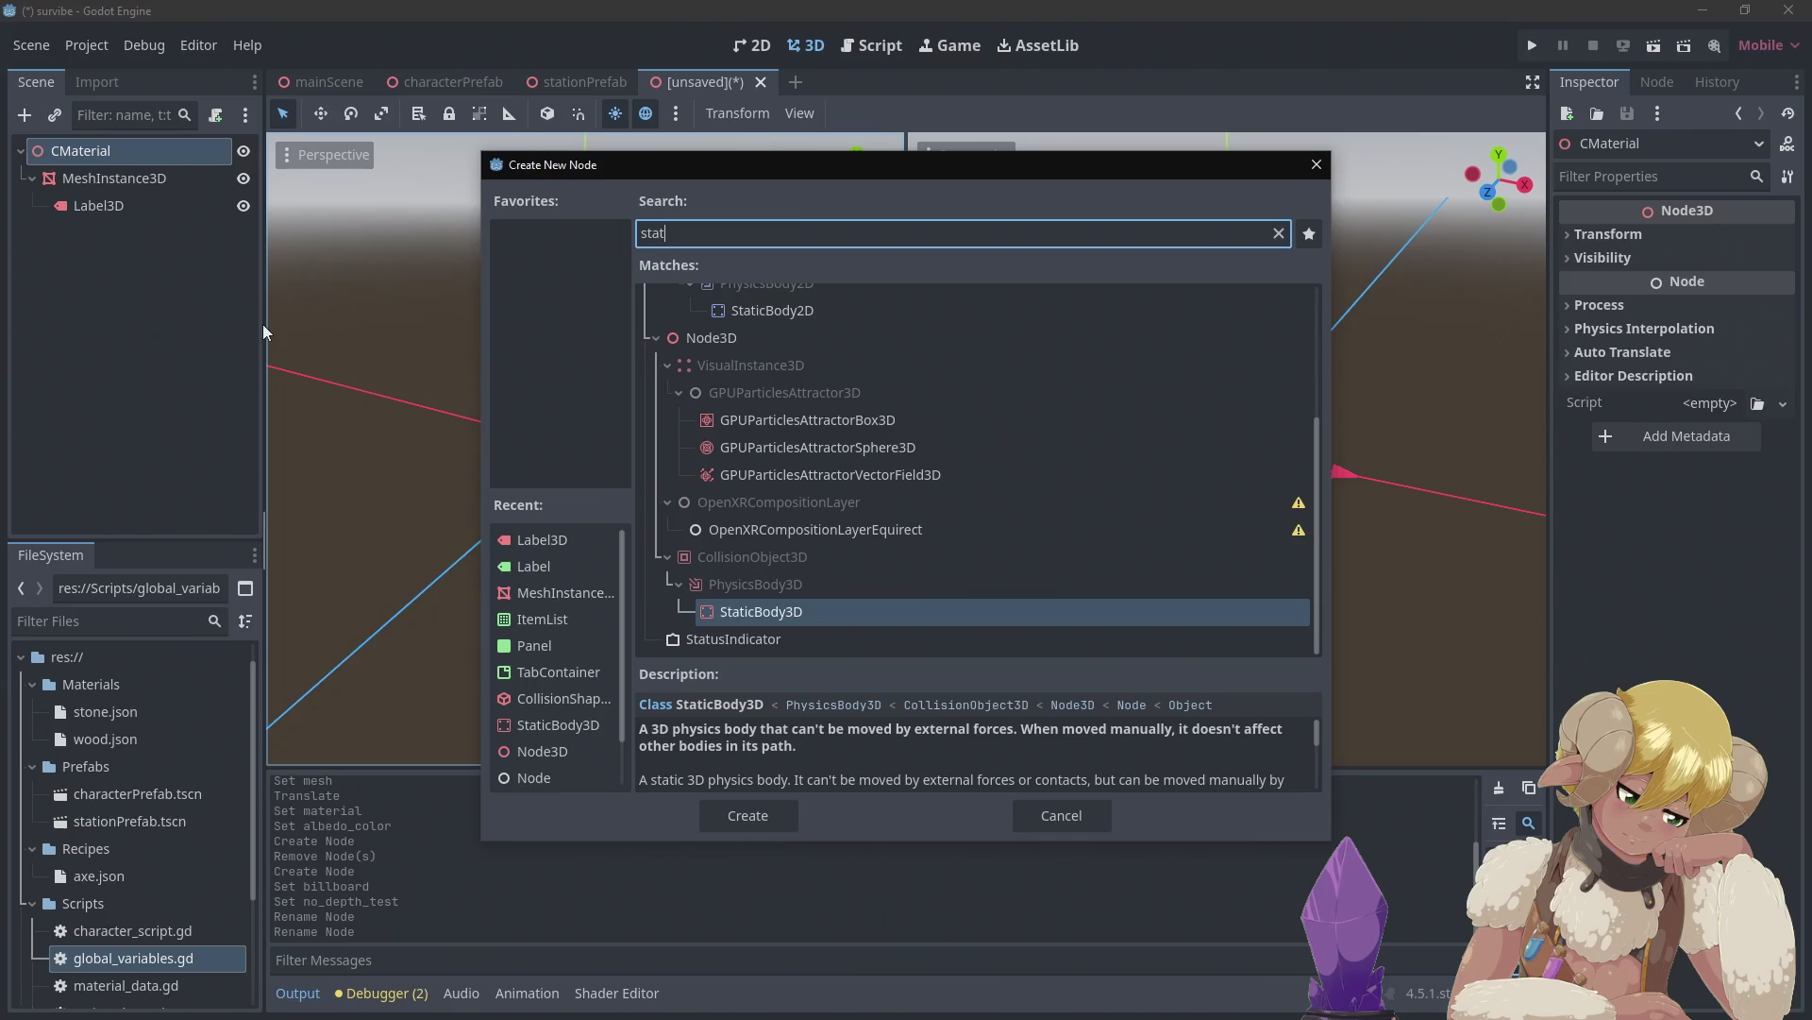
click(734, 812)
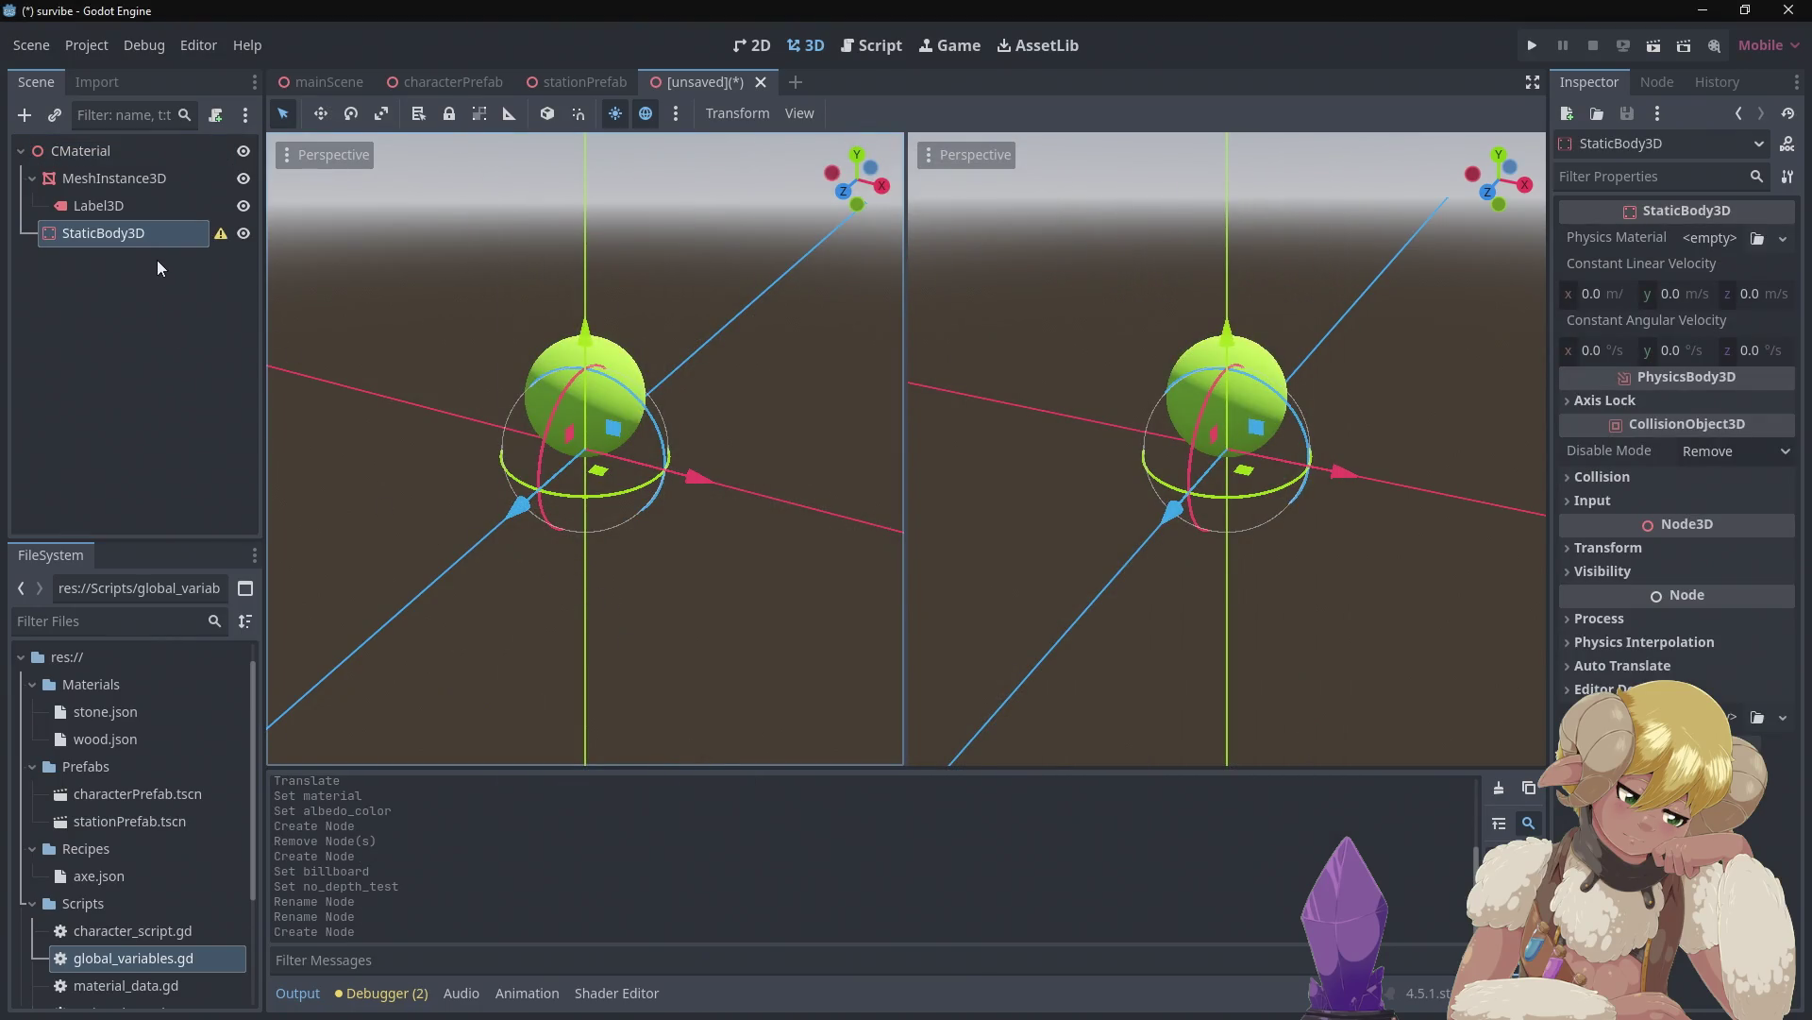
click(1717, 241)
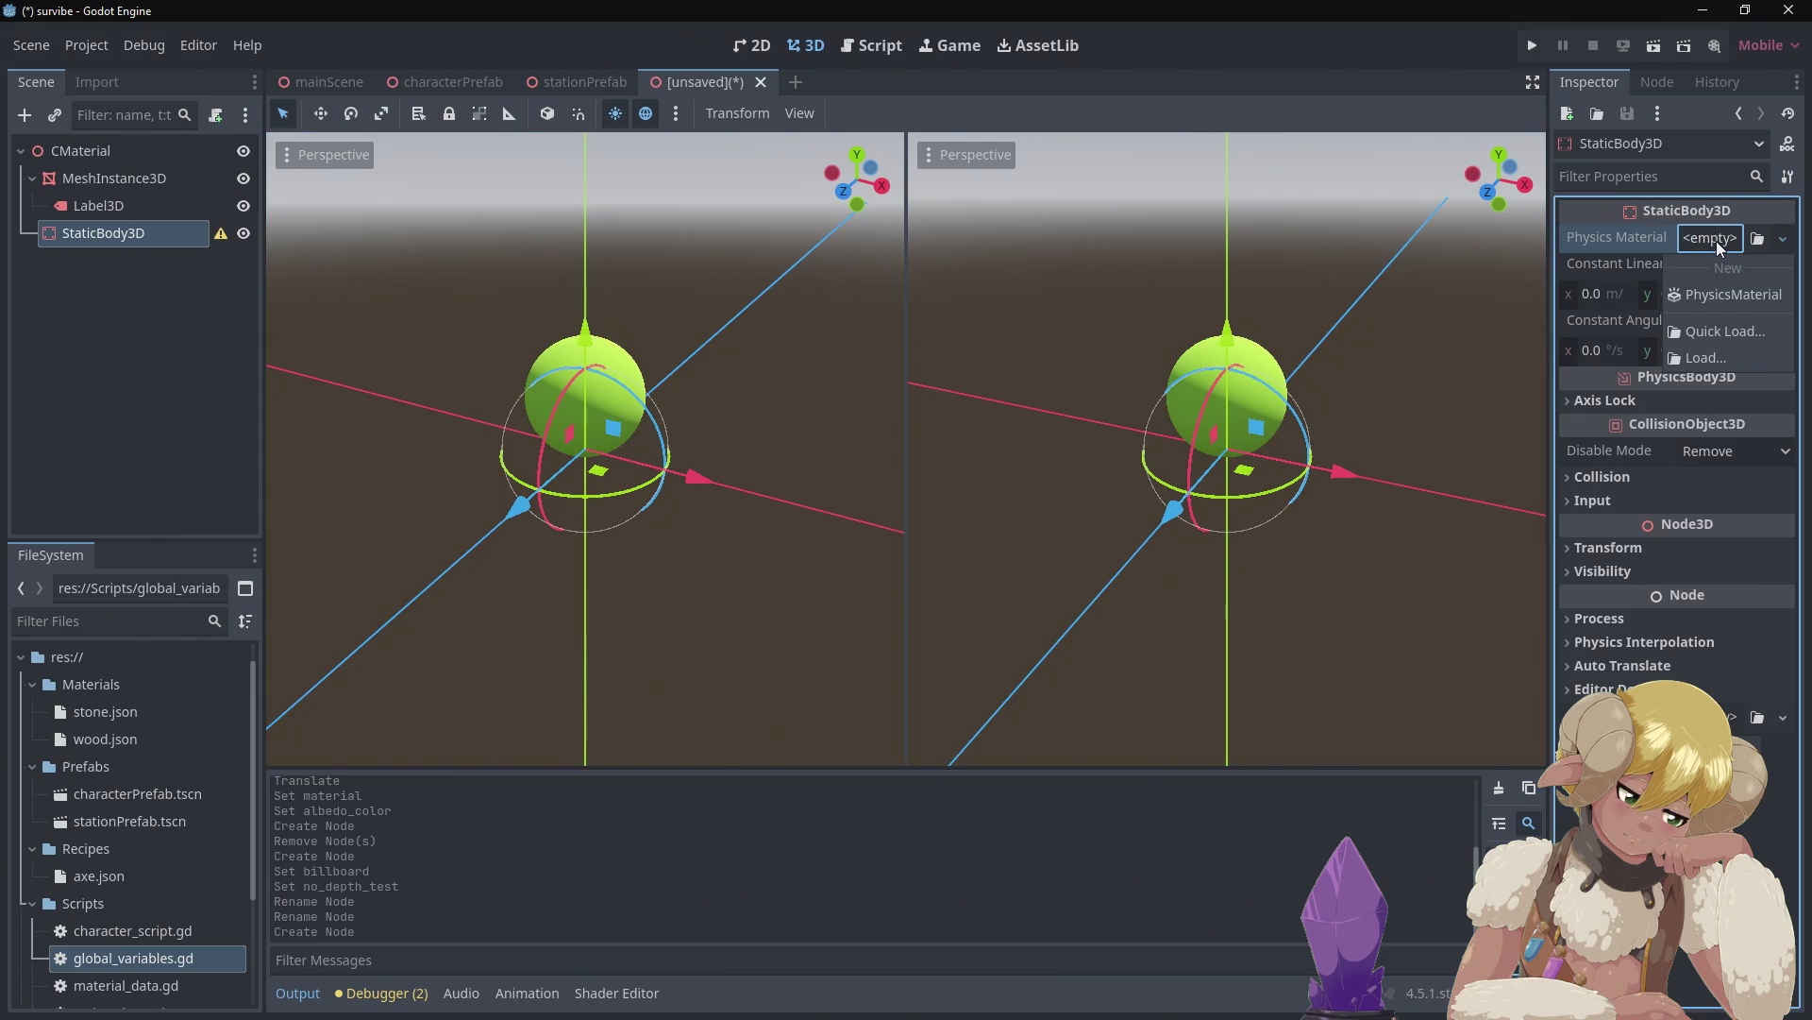
click(1718, 244)
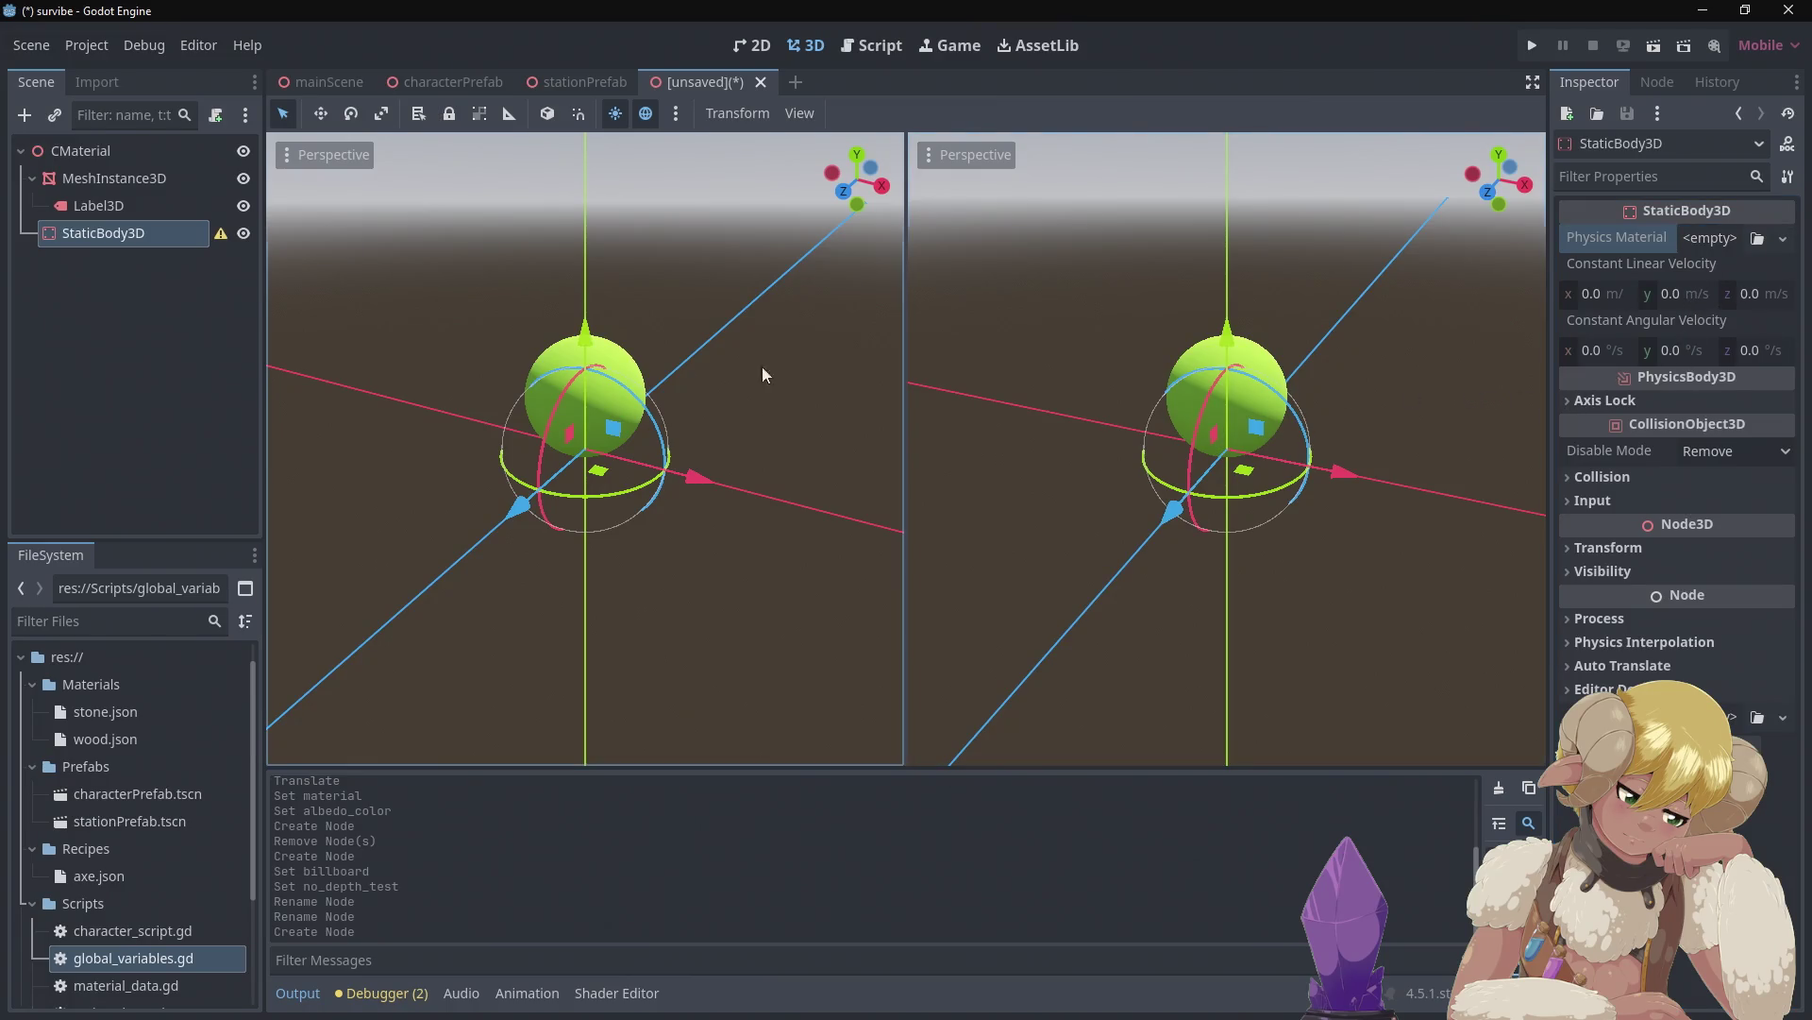
click(609, 81)
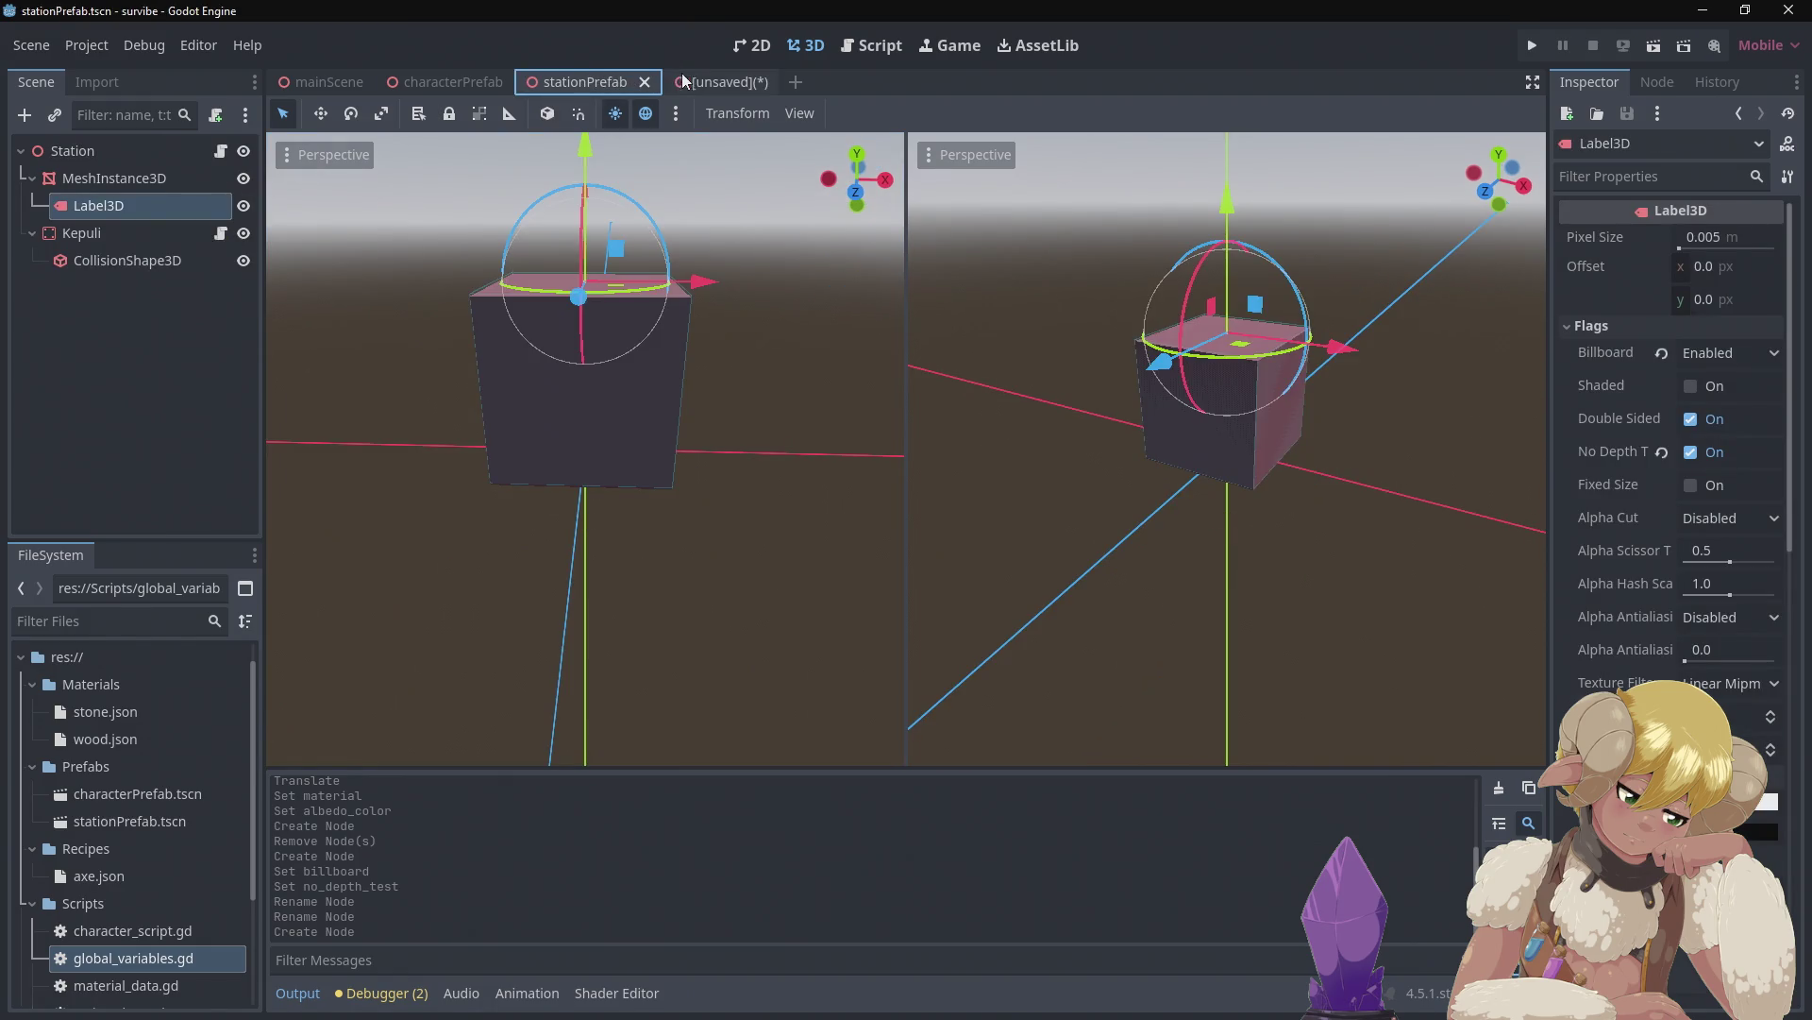
click(687, 81)
Add a CollisionShape3D with a New SphereShape3D under StaticBody3D, raised over the sphere, then view stationPrefab
right_click(108, 230)
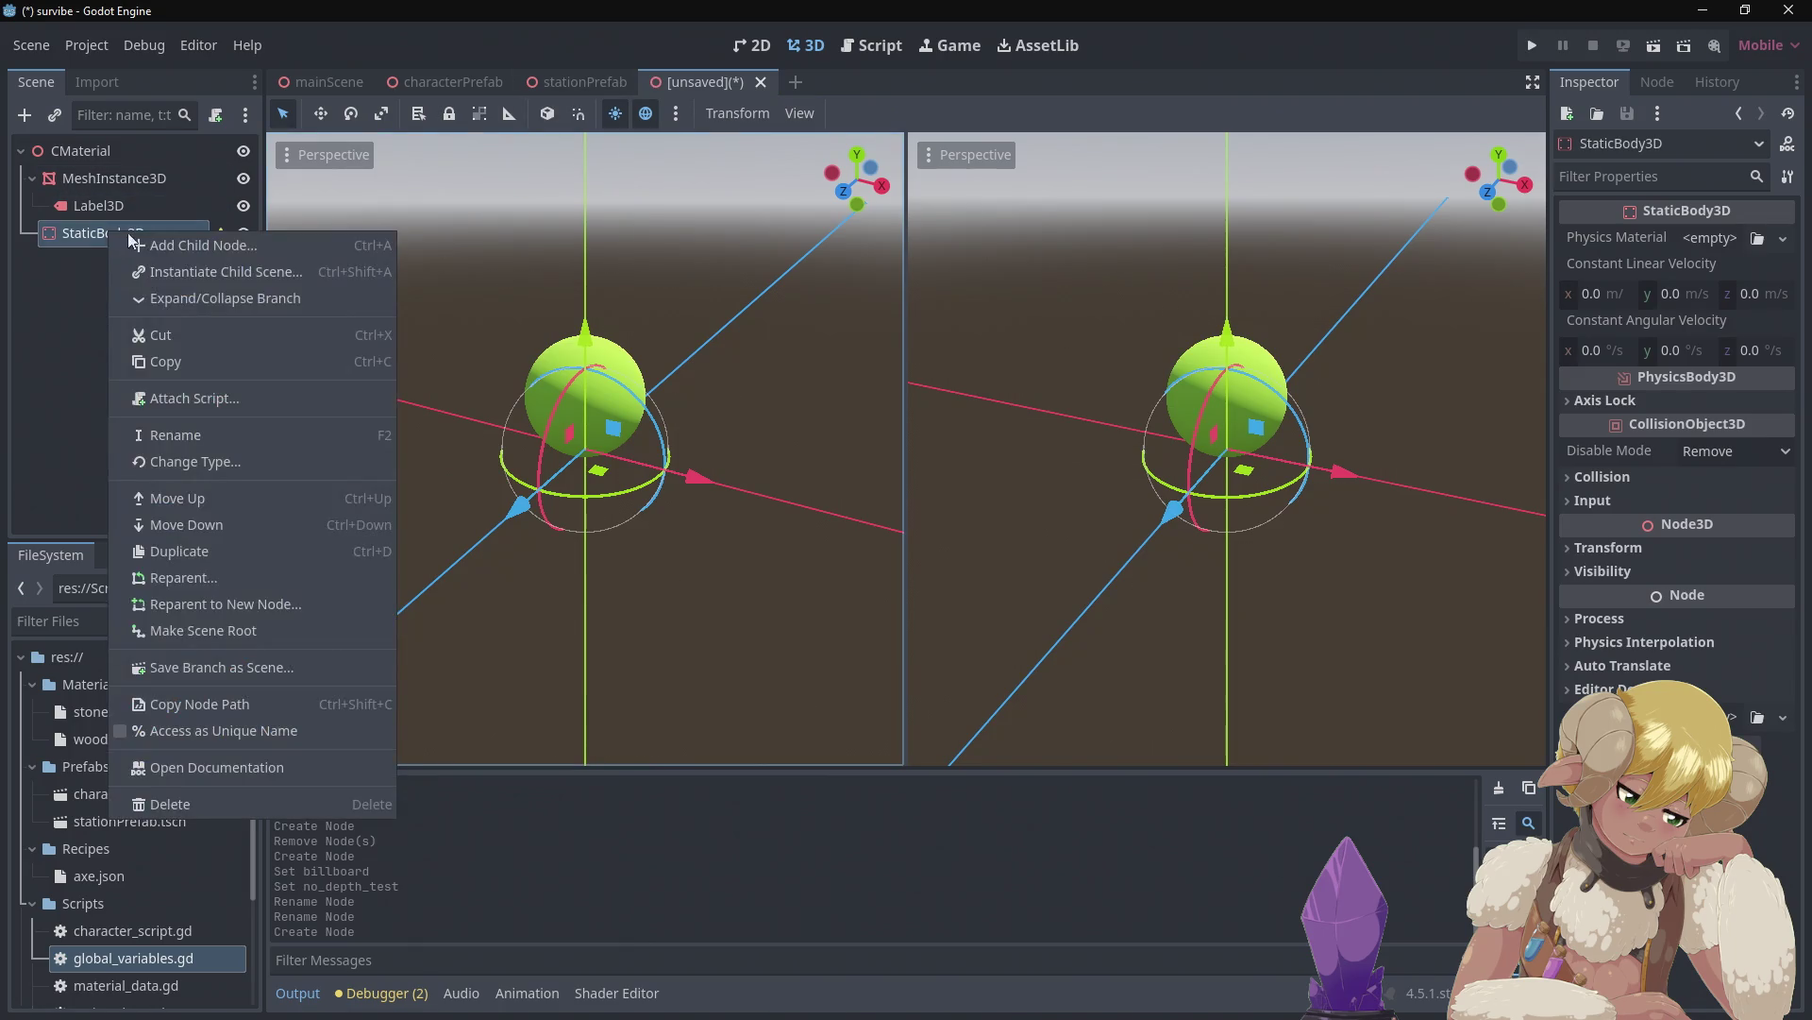
click(157, 236)
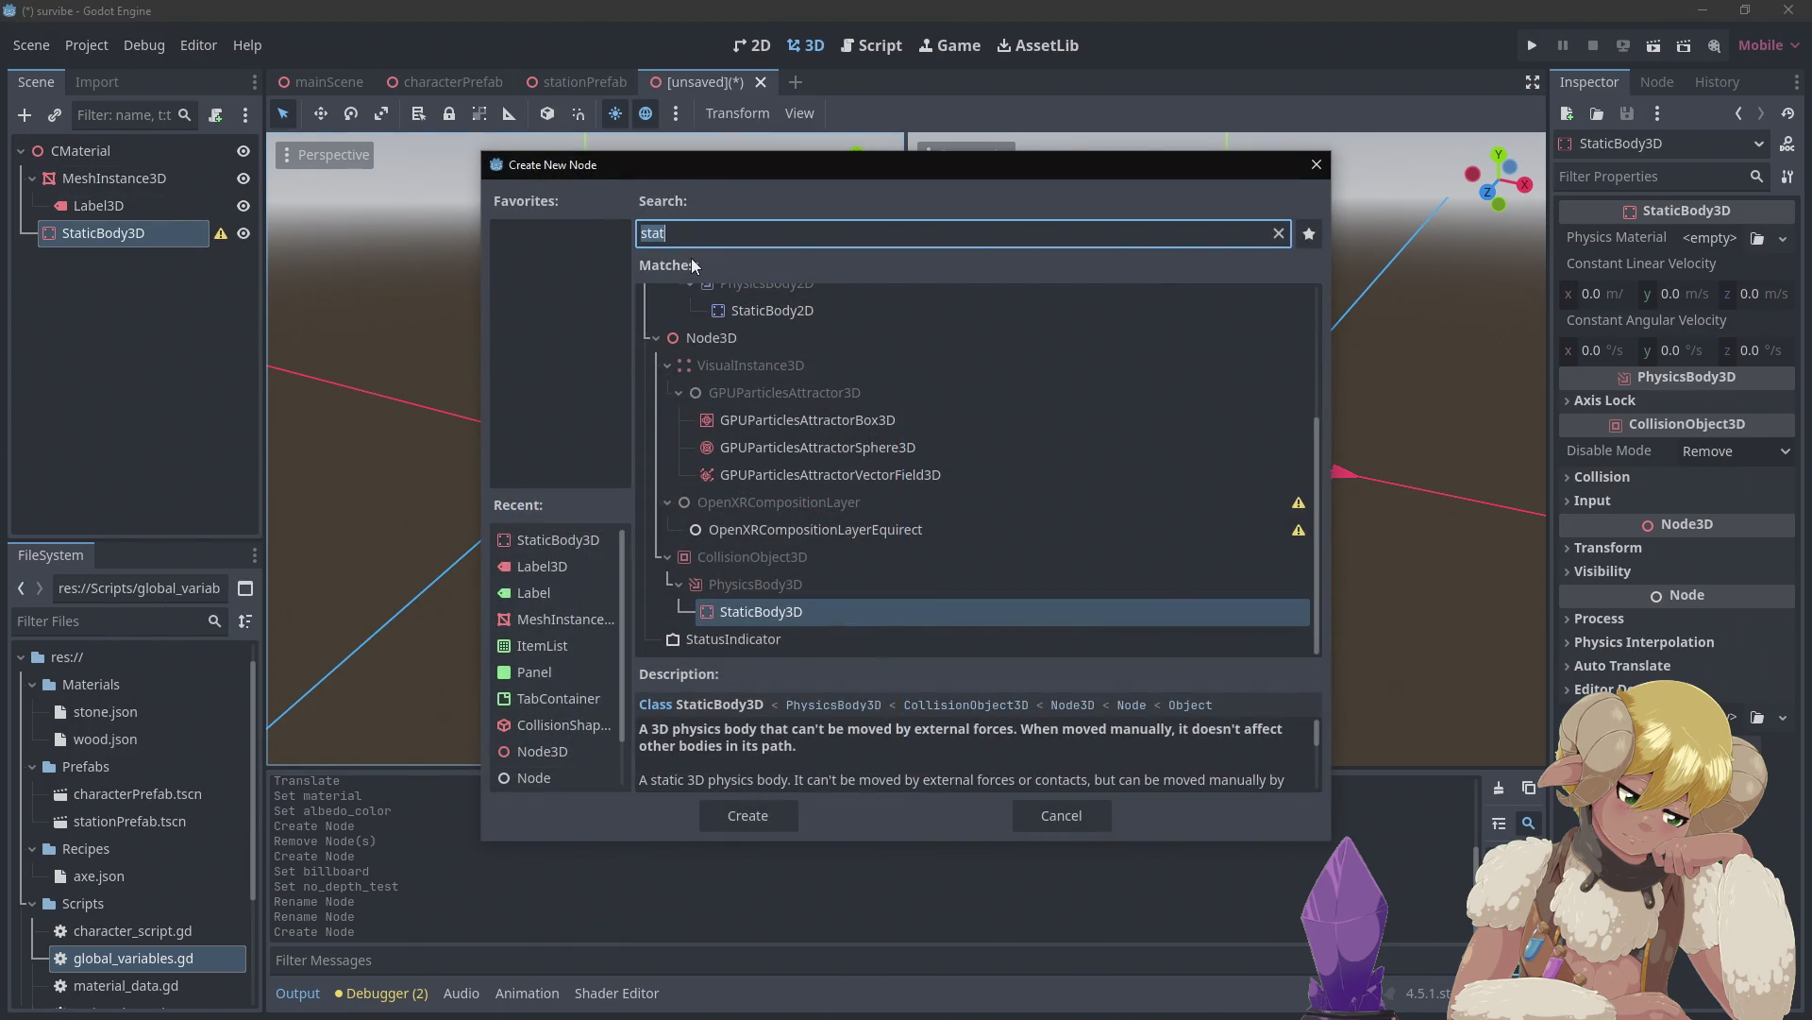
text(c)
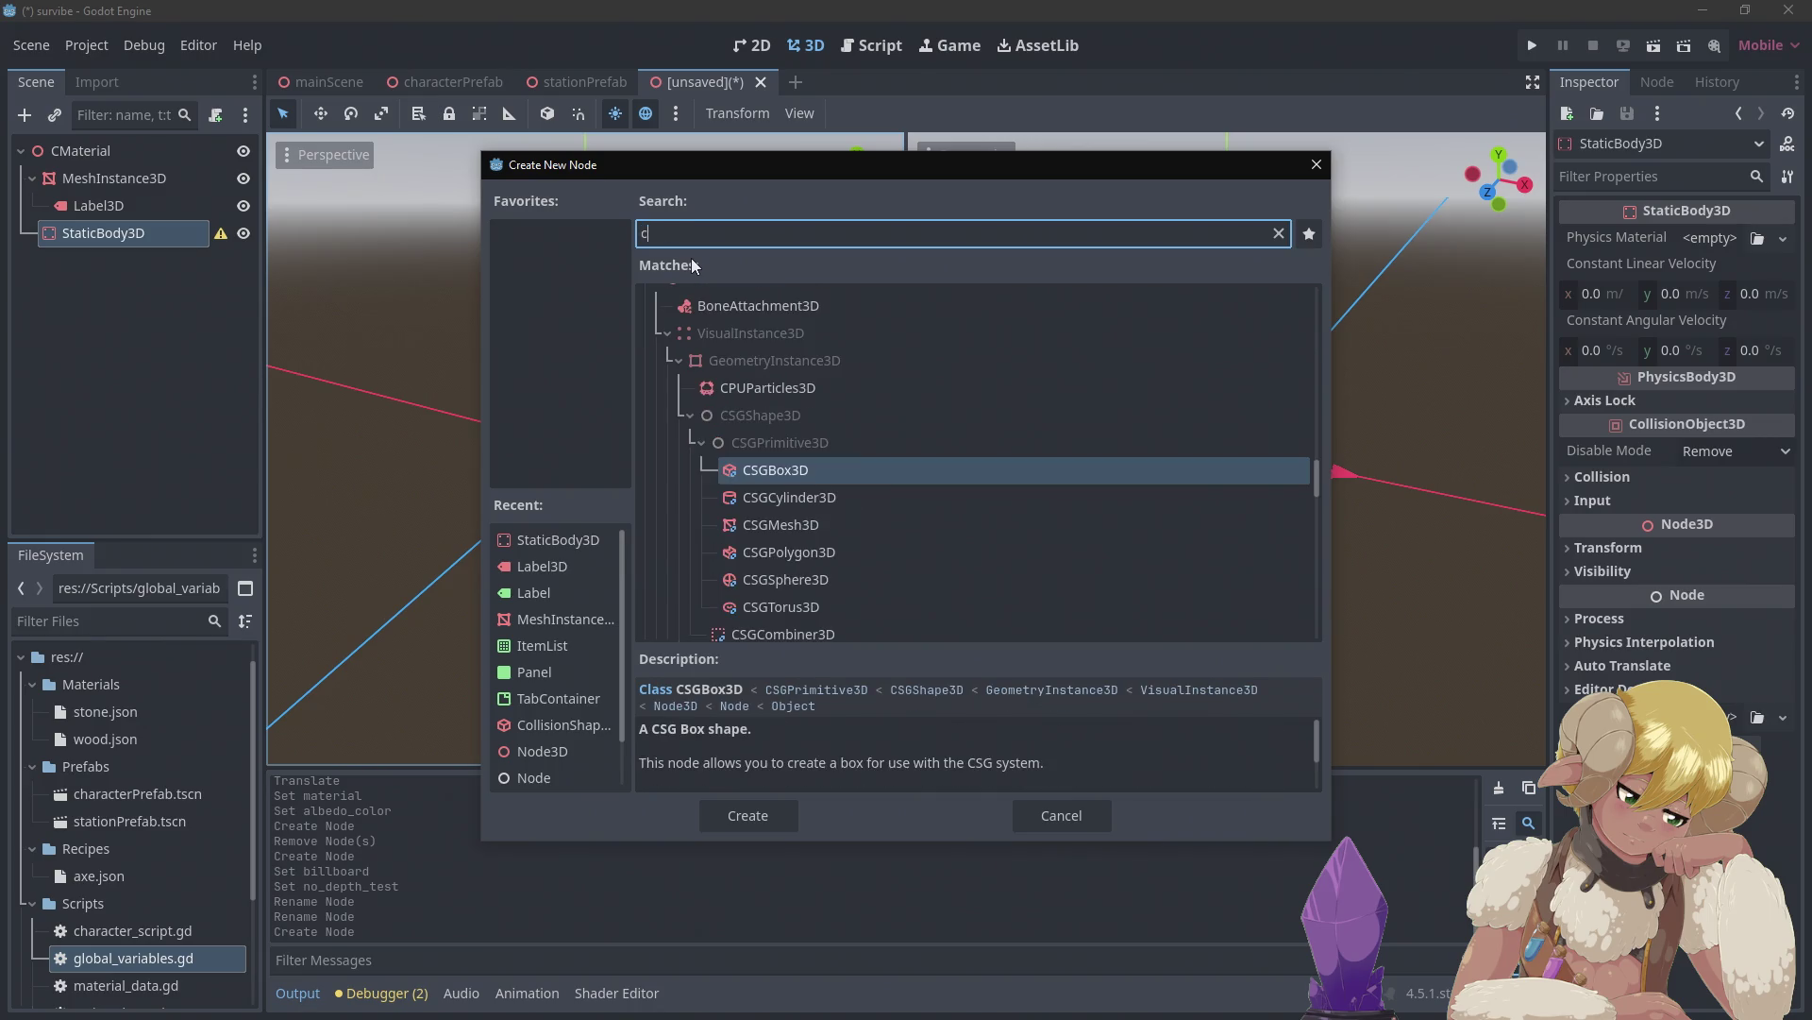
text(oll)
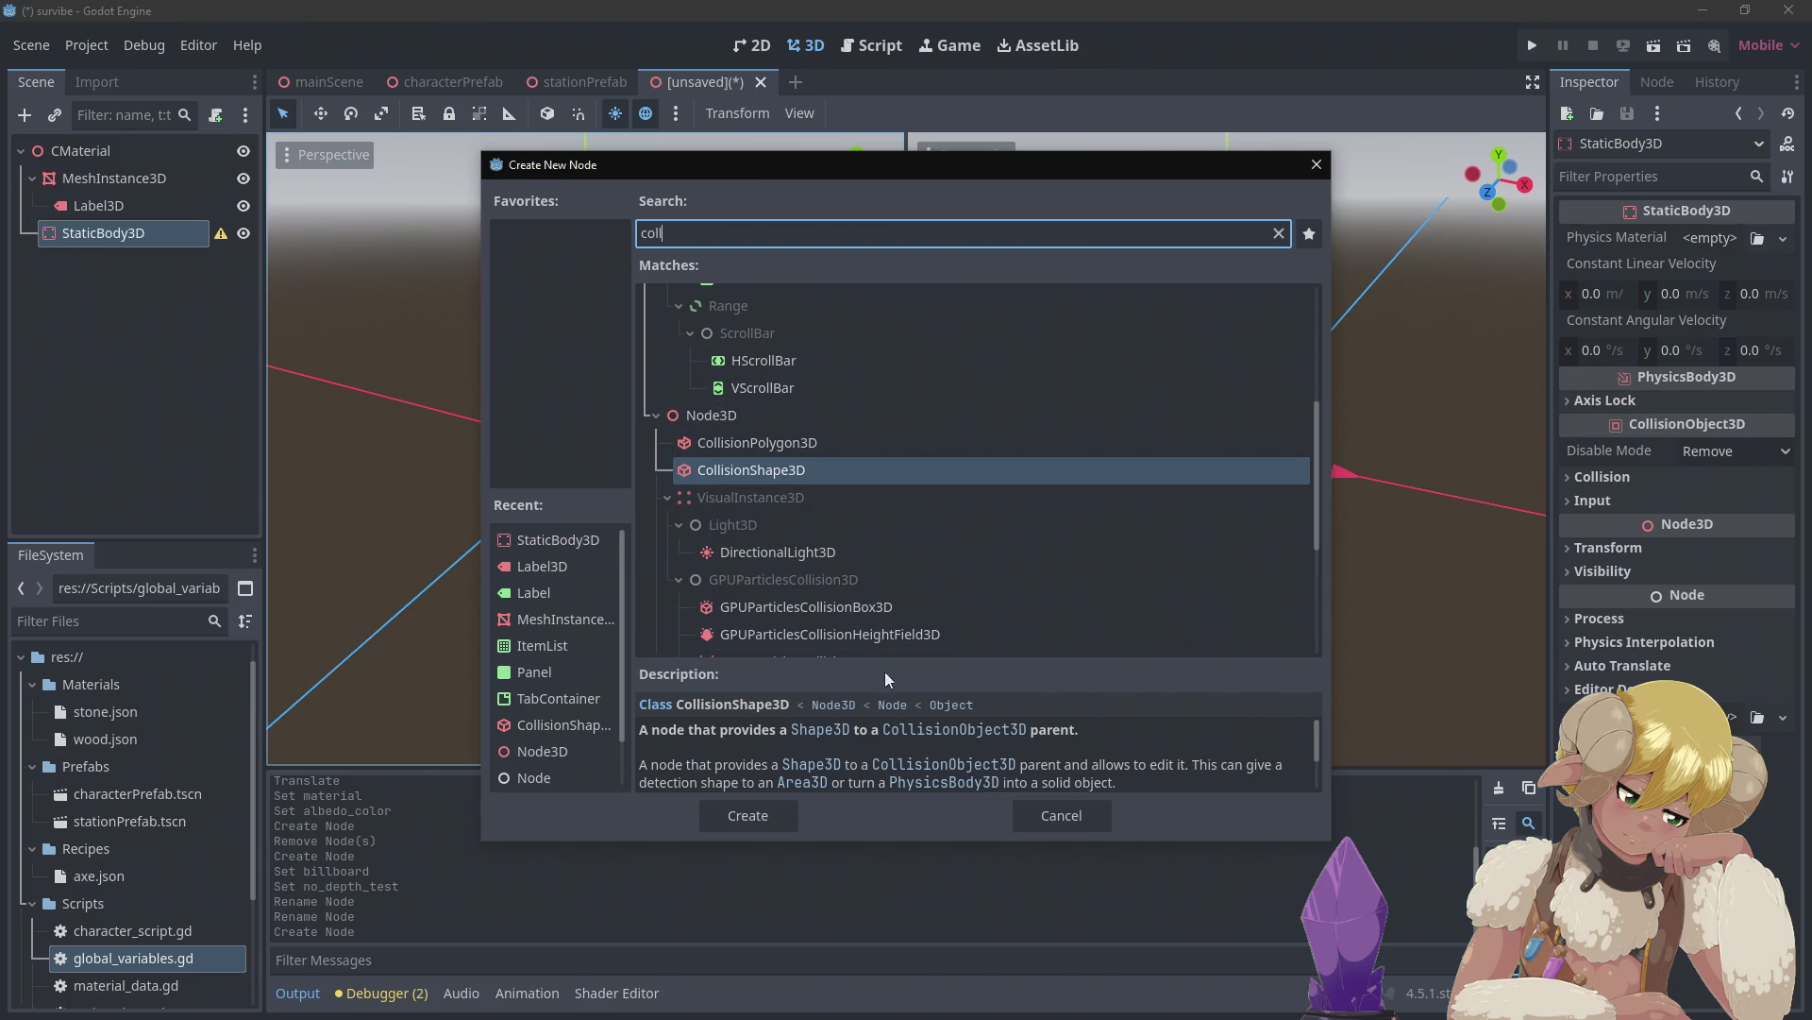
click(751, 804)
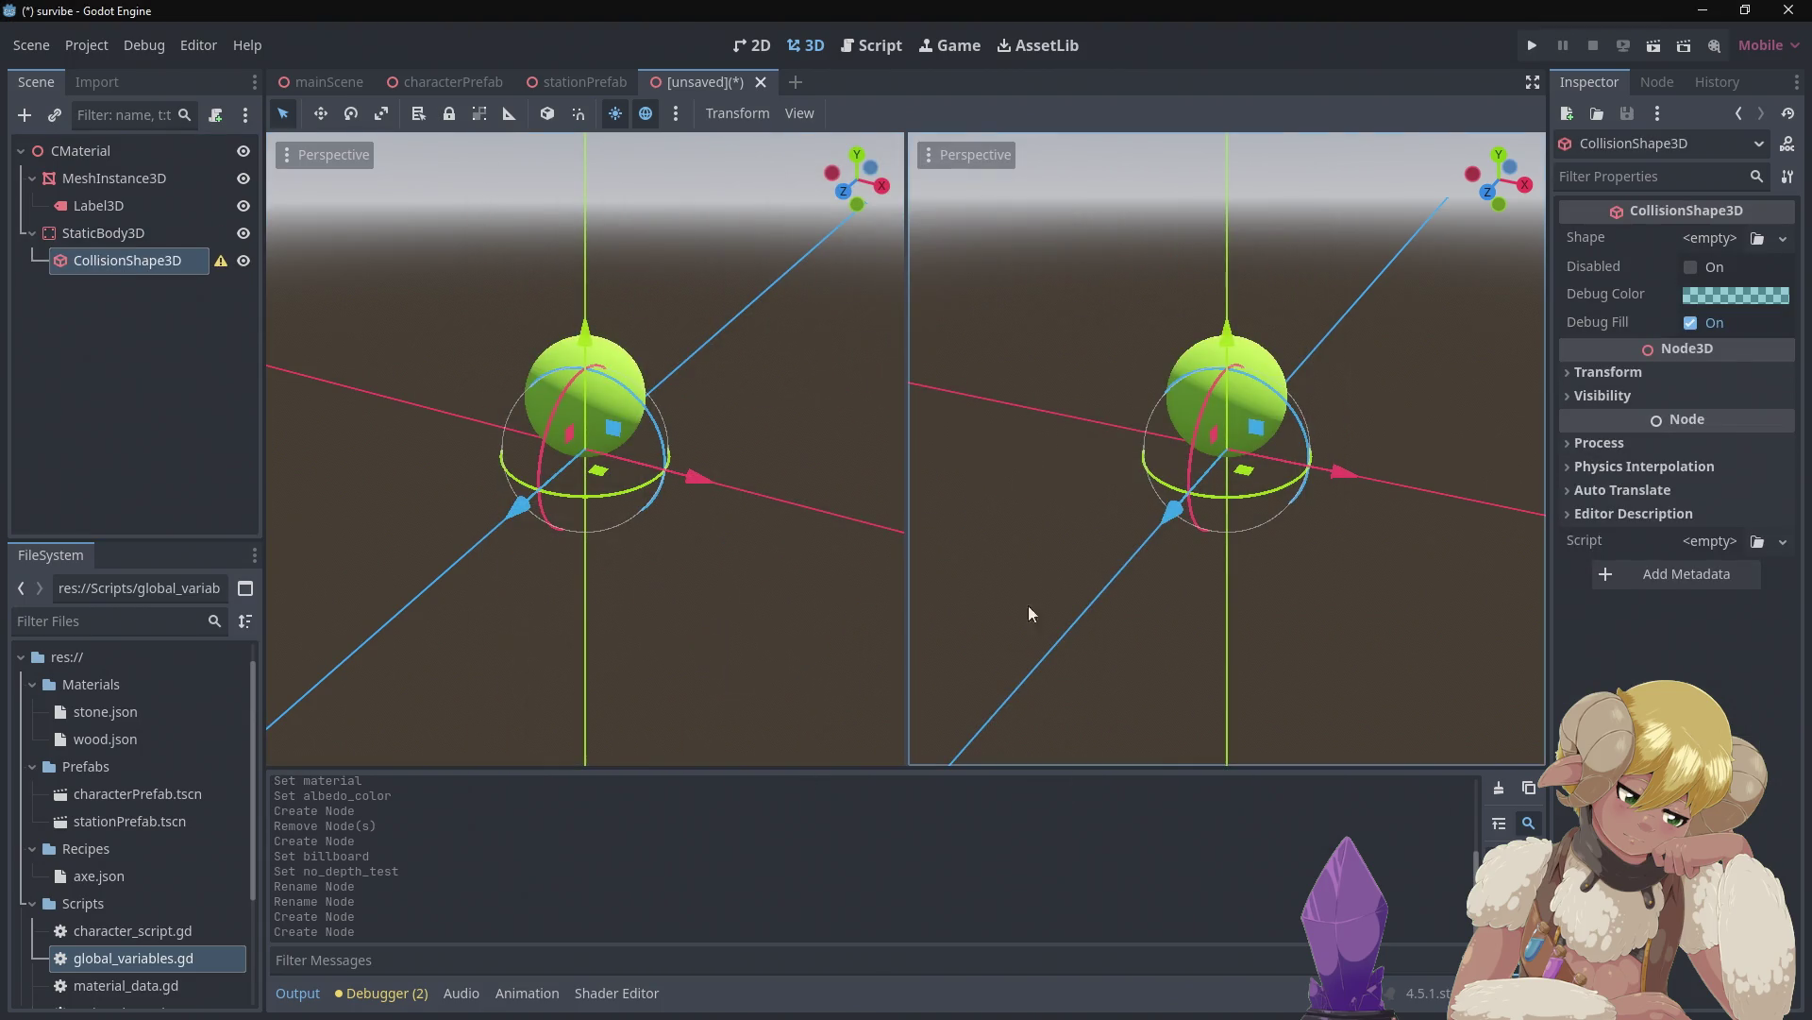
click(1710, 238)
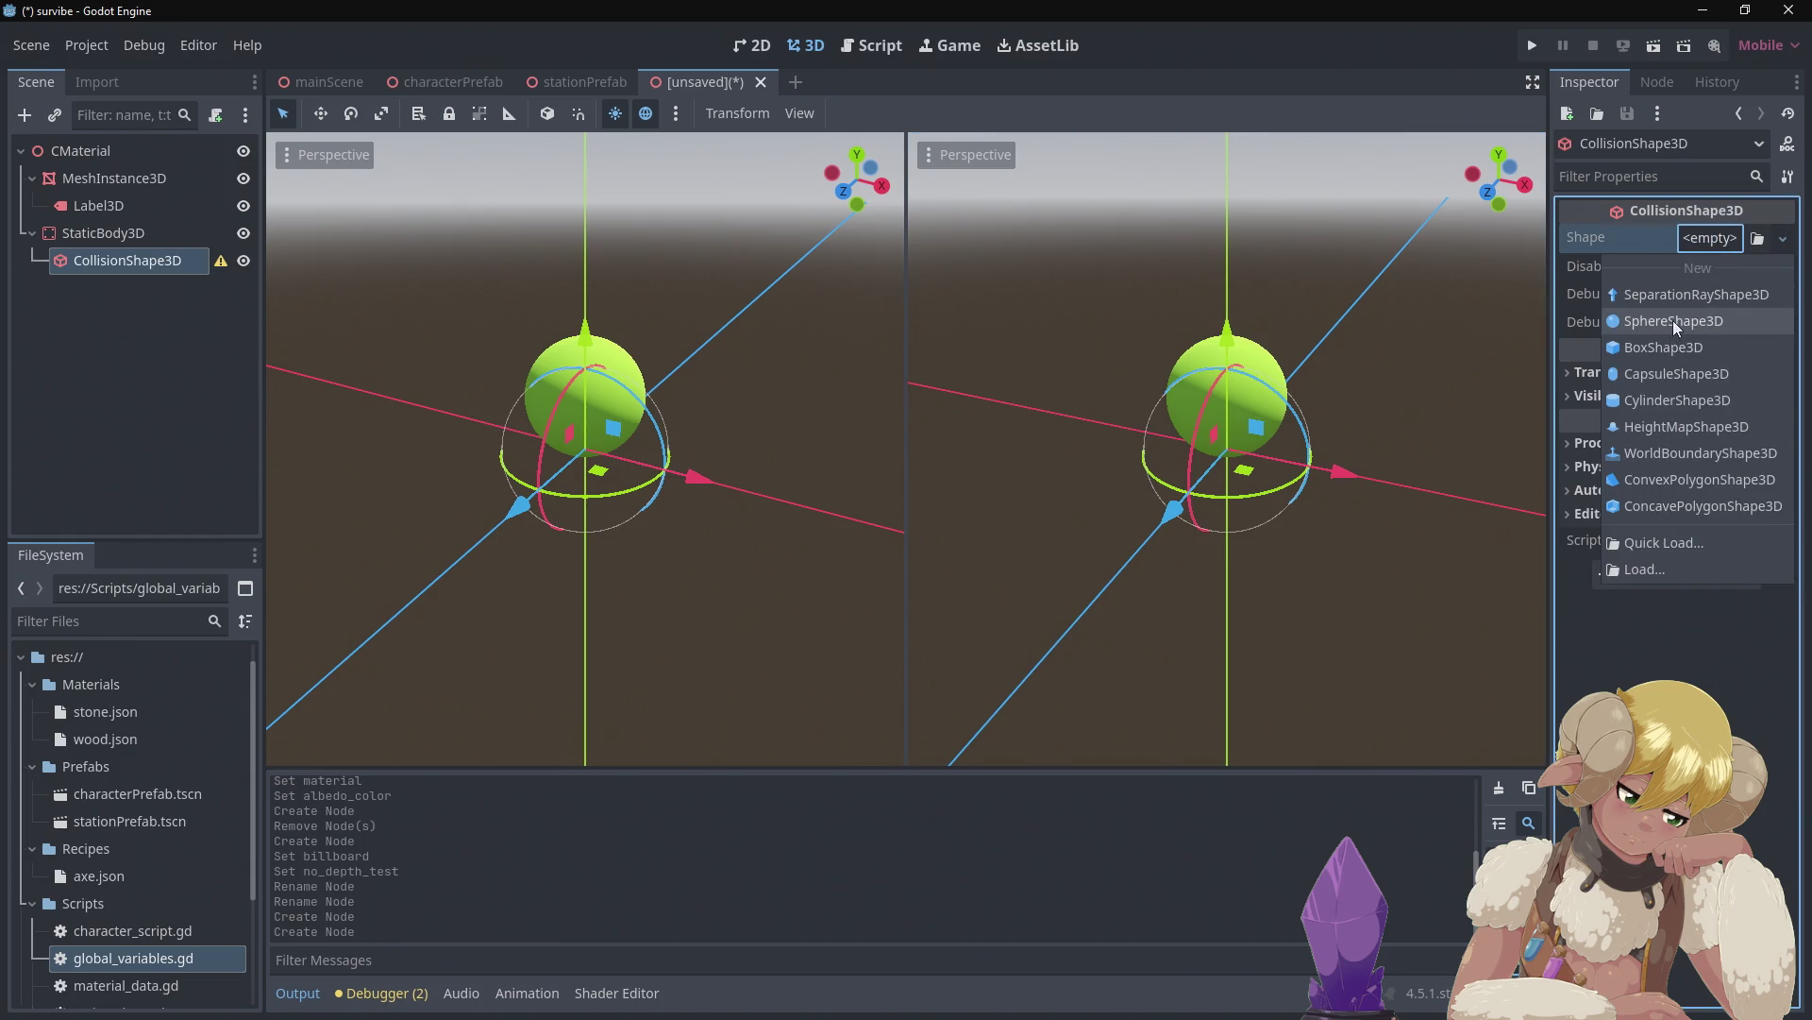
click(1673, 321)
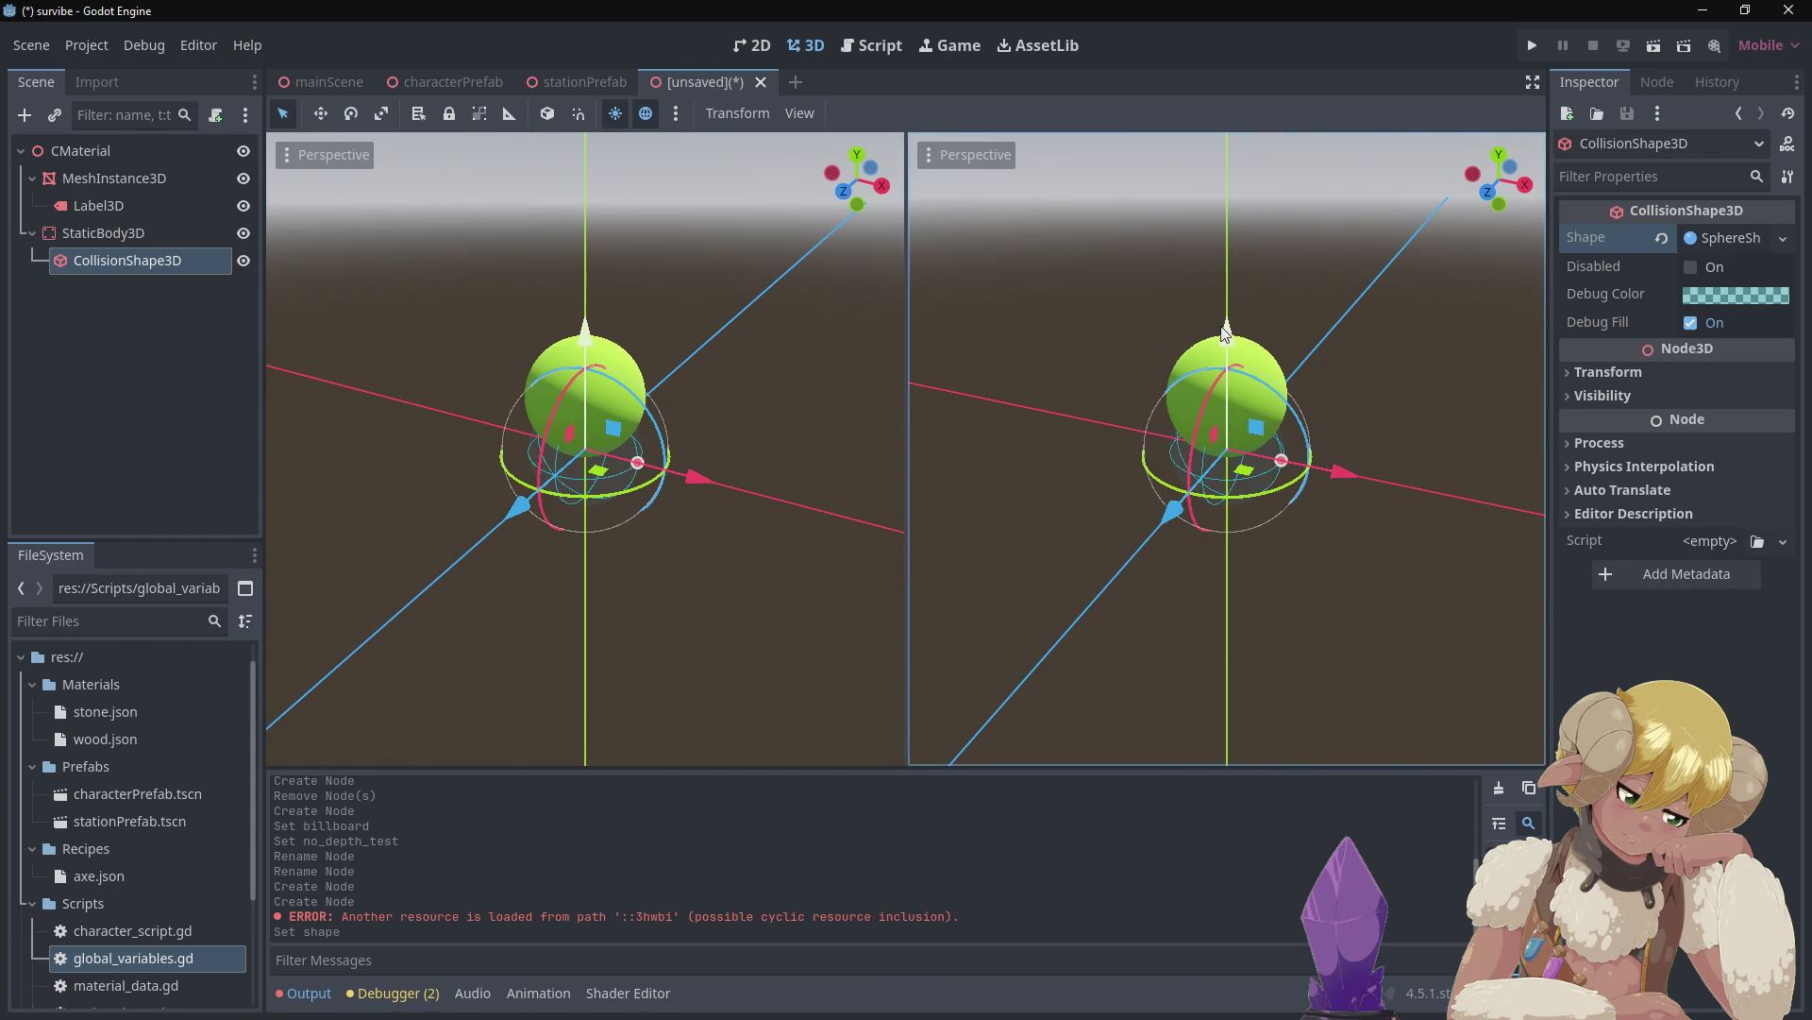
drag(1223, 331, 1199, 257)
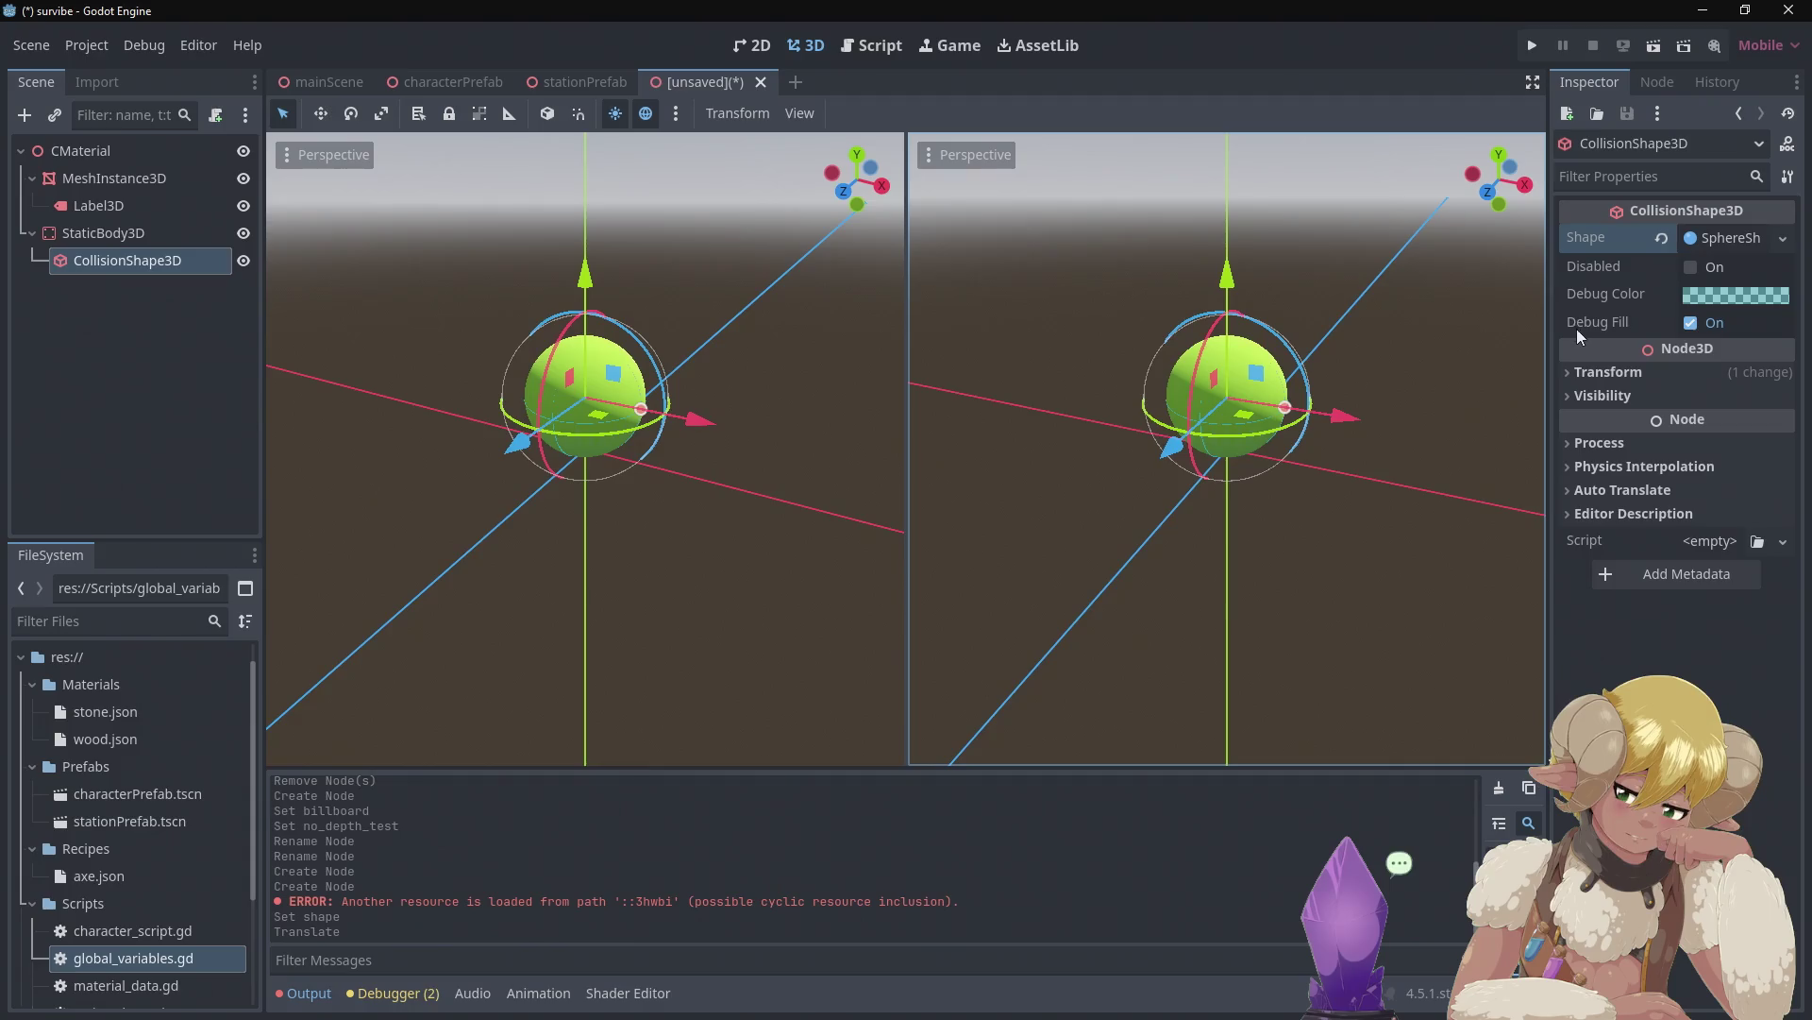
click(1589, 371)
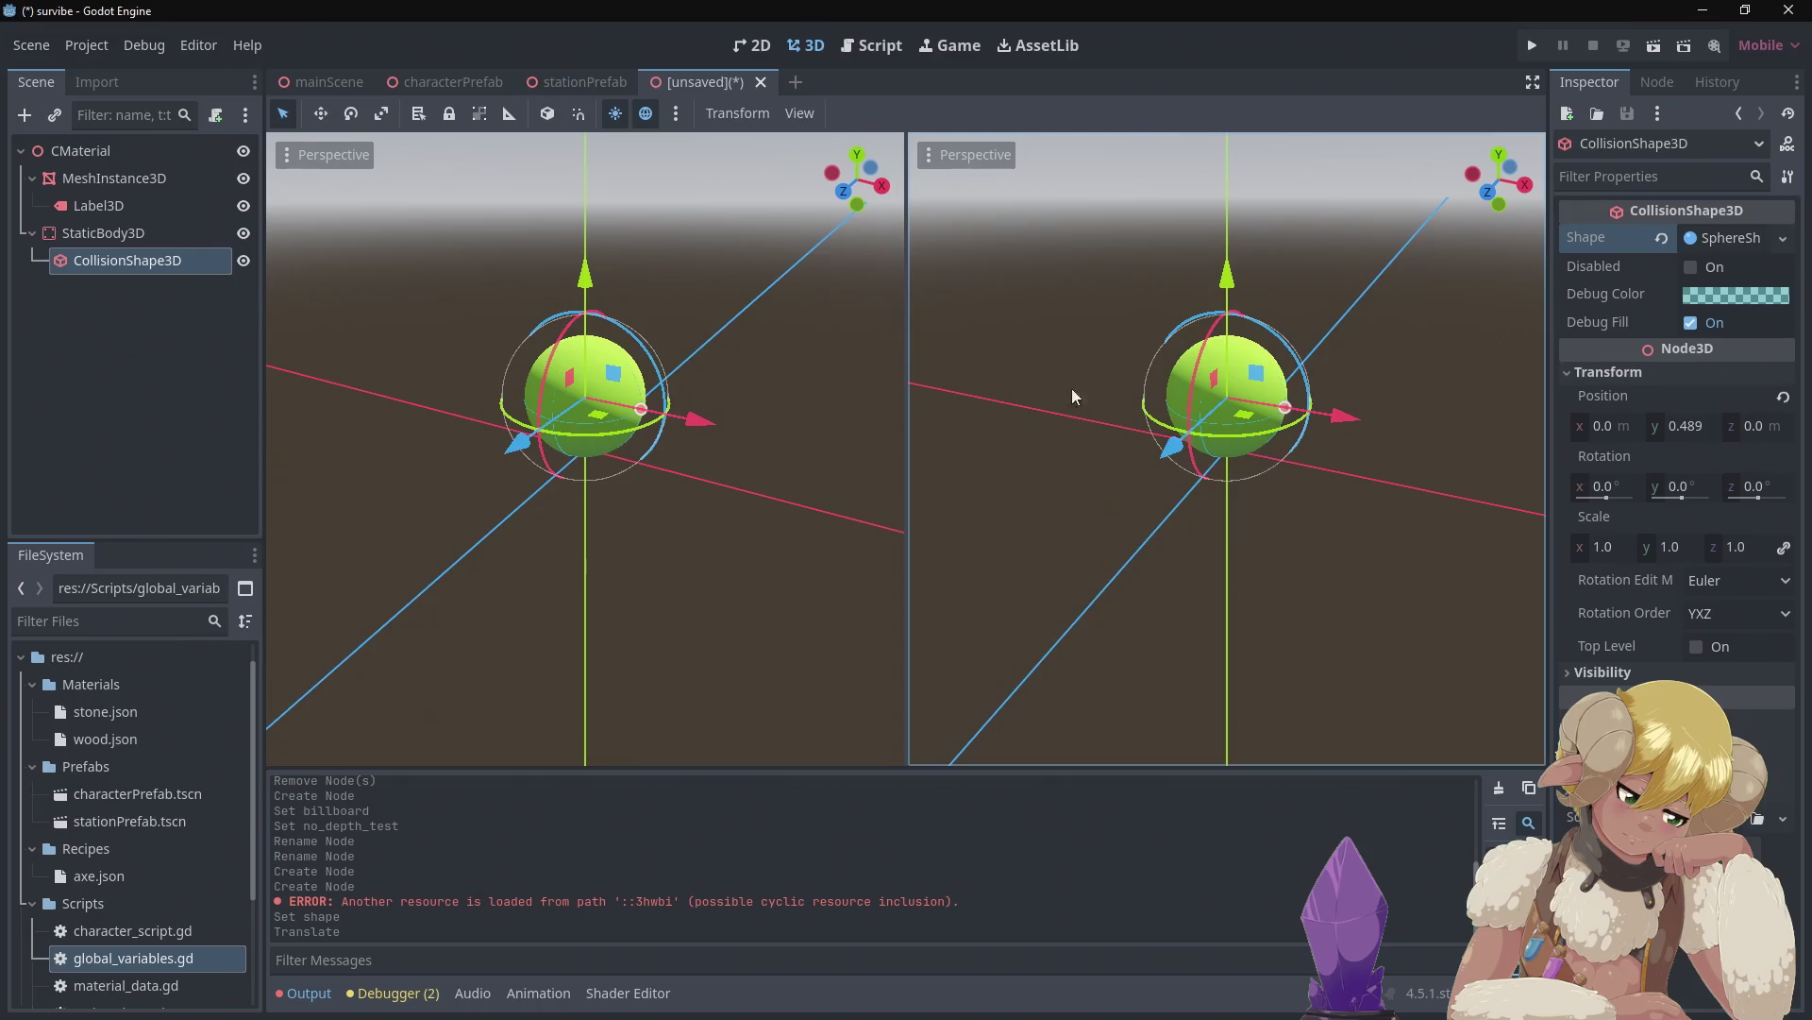
click(133, 244)
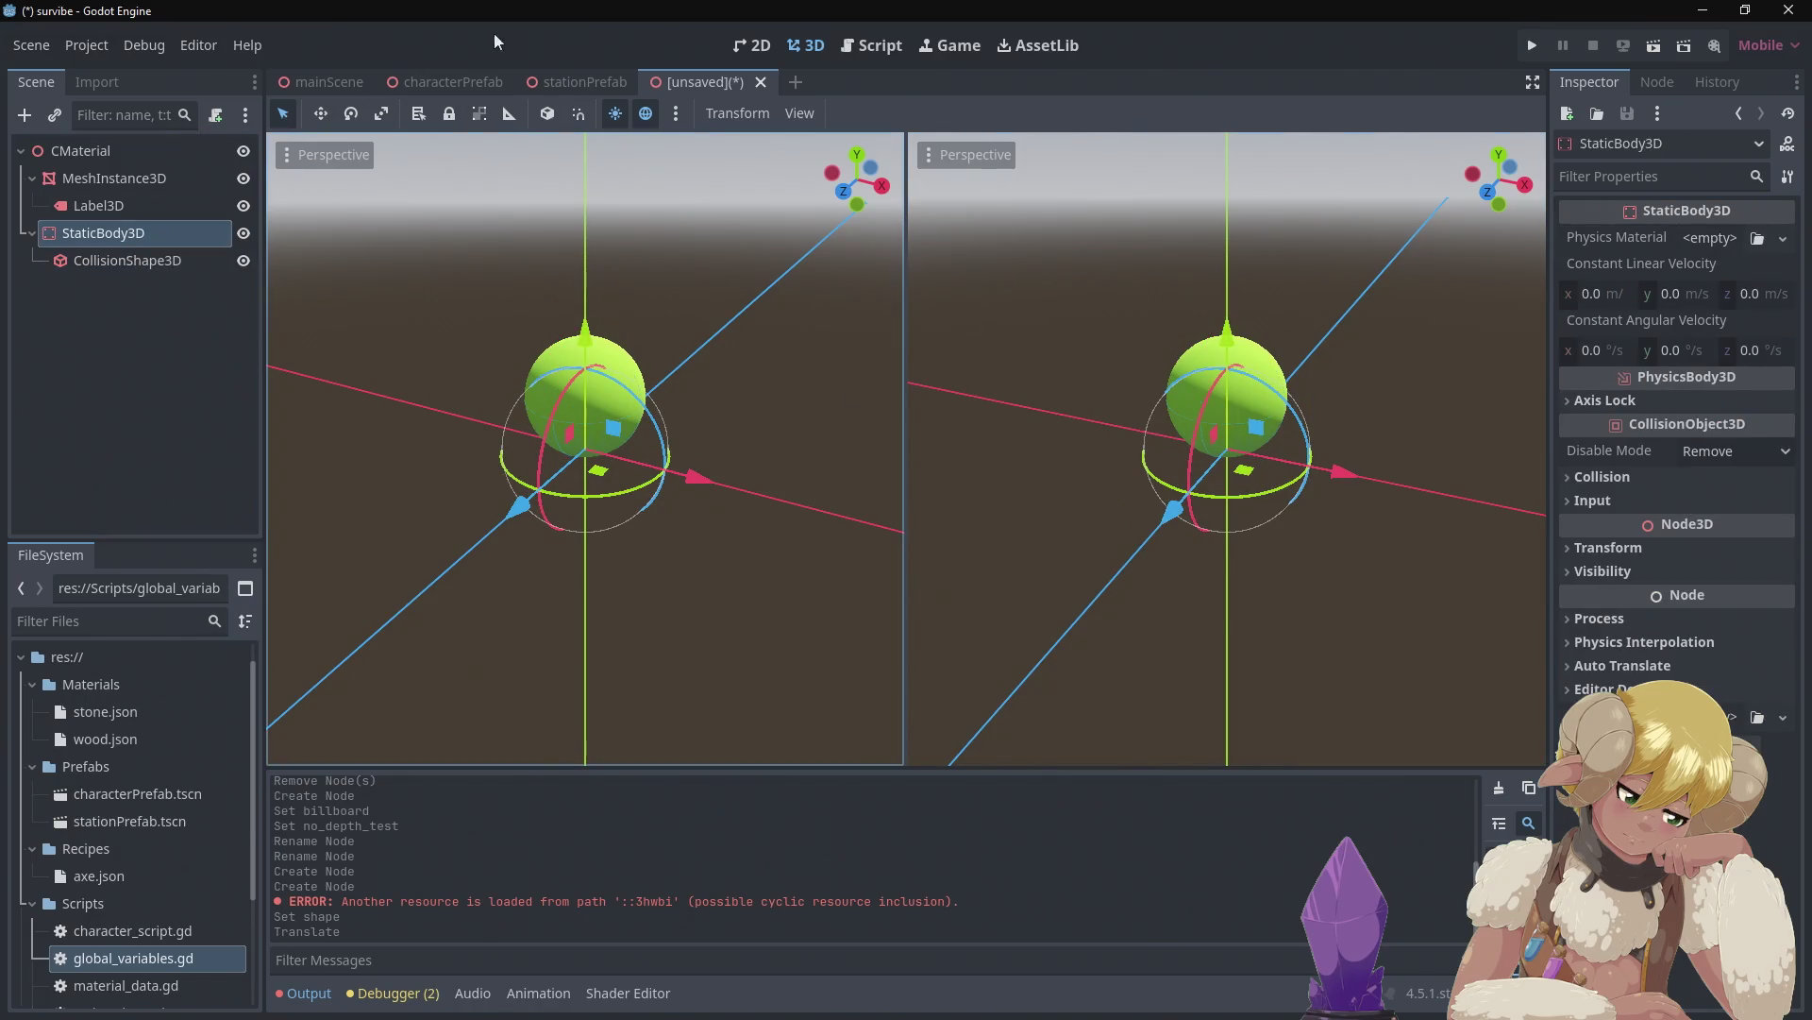
click(570, 70)
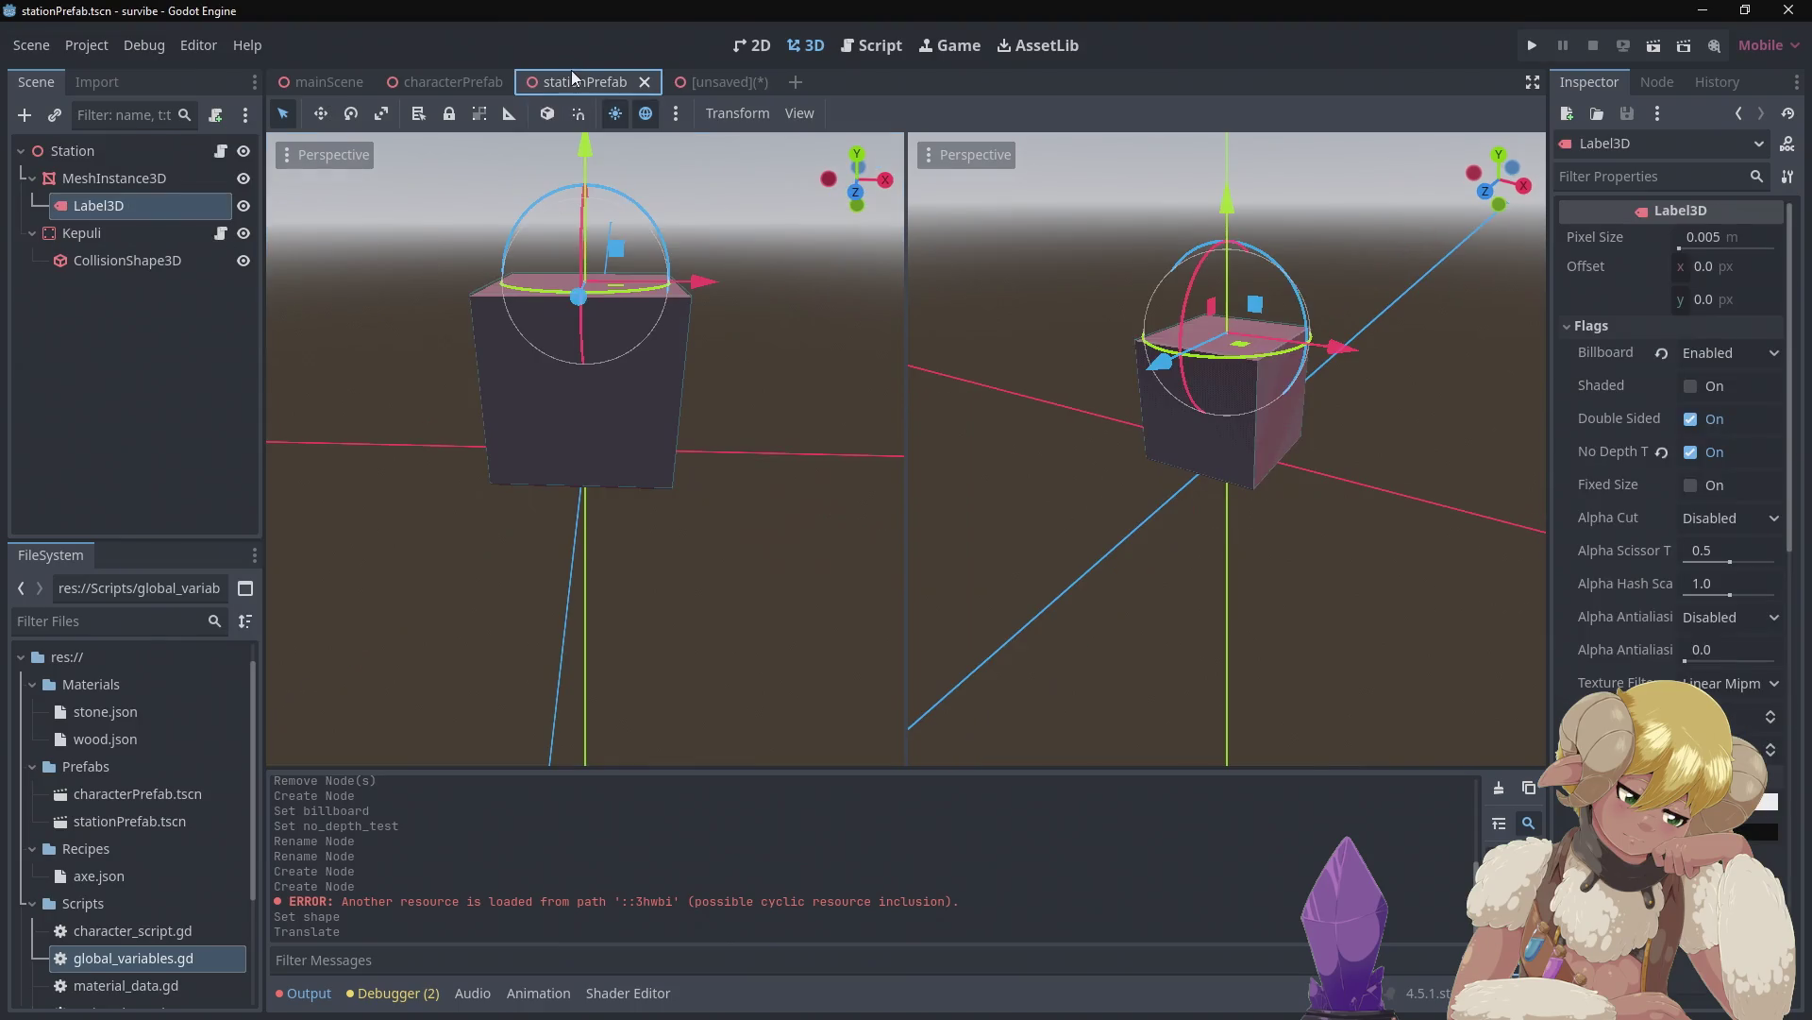
Compare the station prefab's body and collision shape with the CMaterial collision shape
click(136, 234)
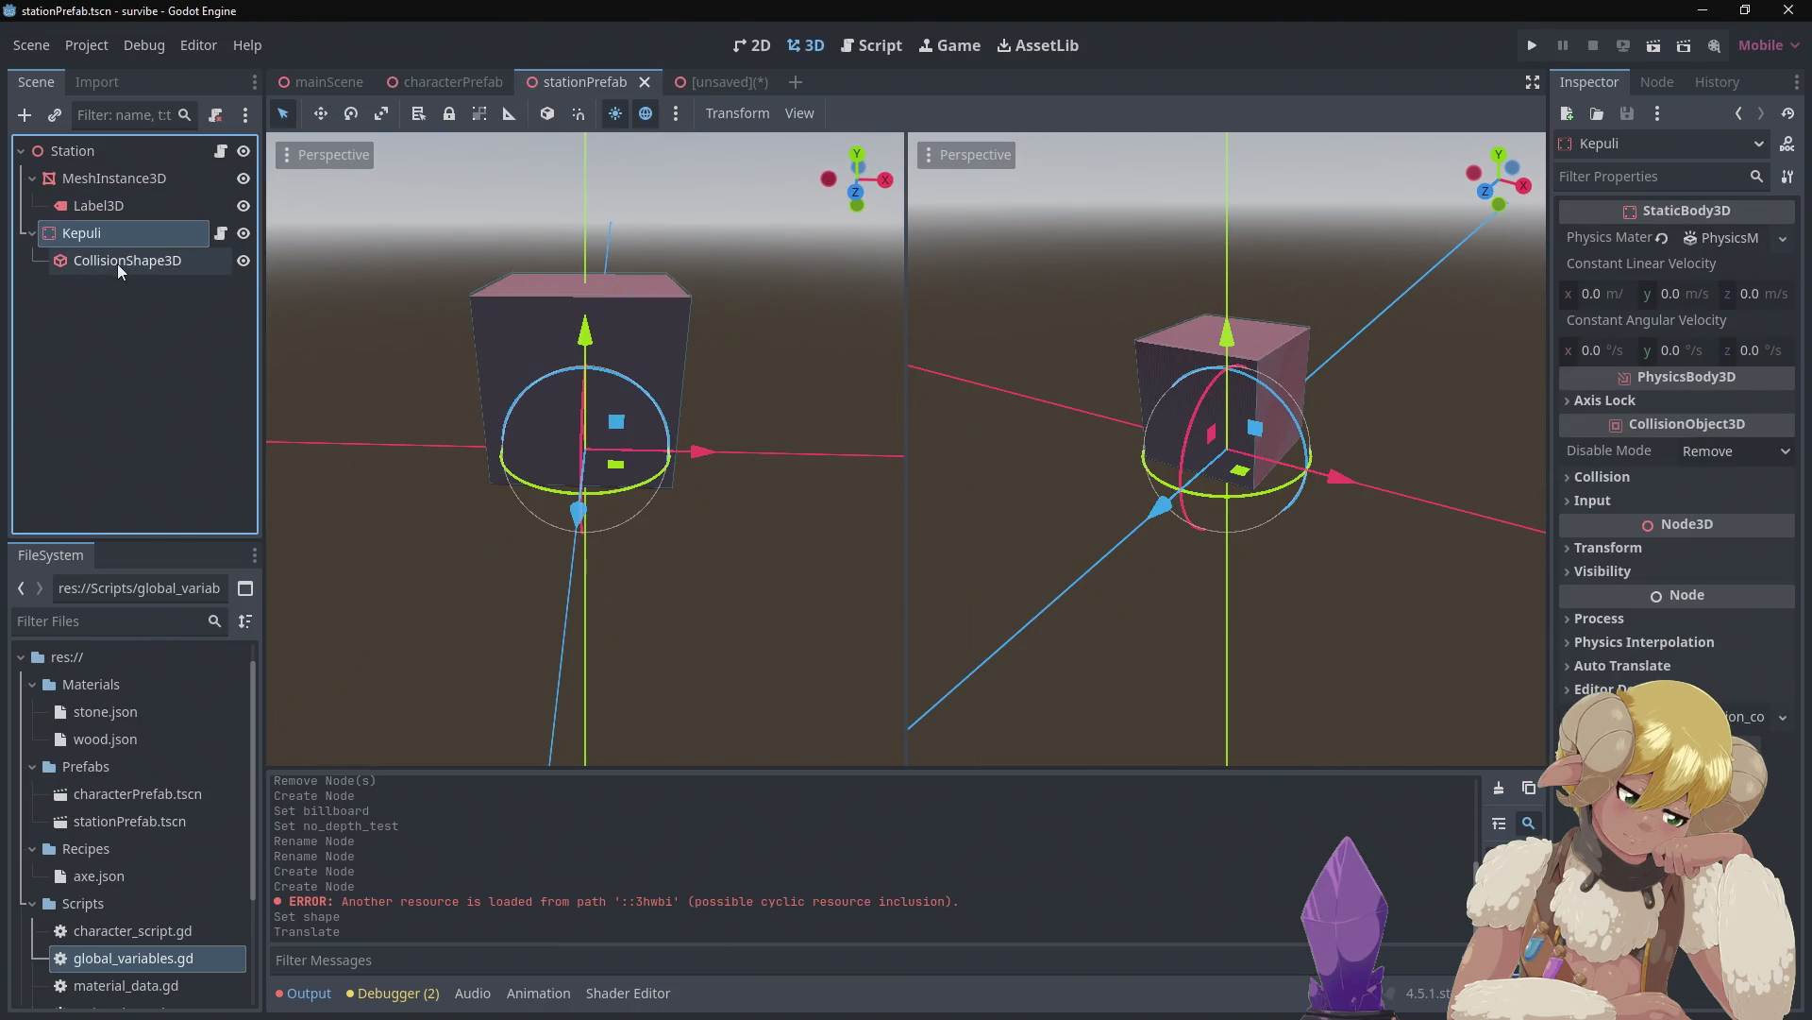
click(118, 267)
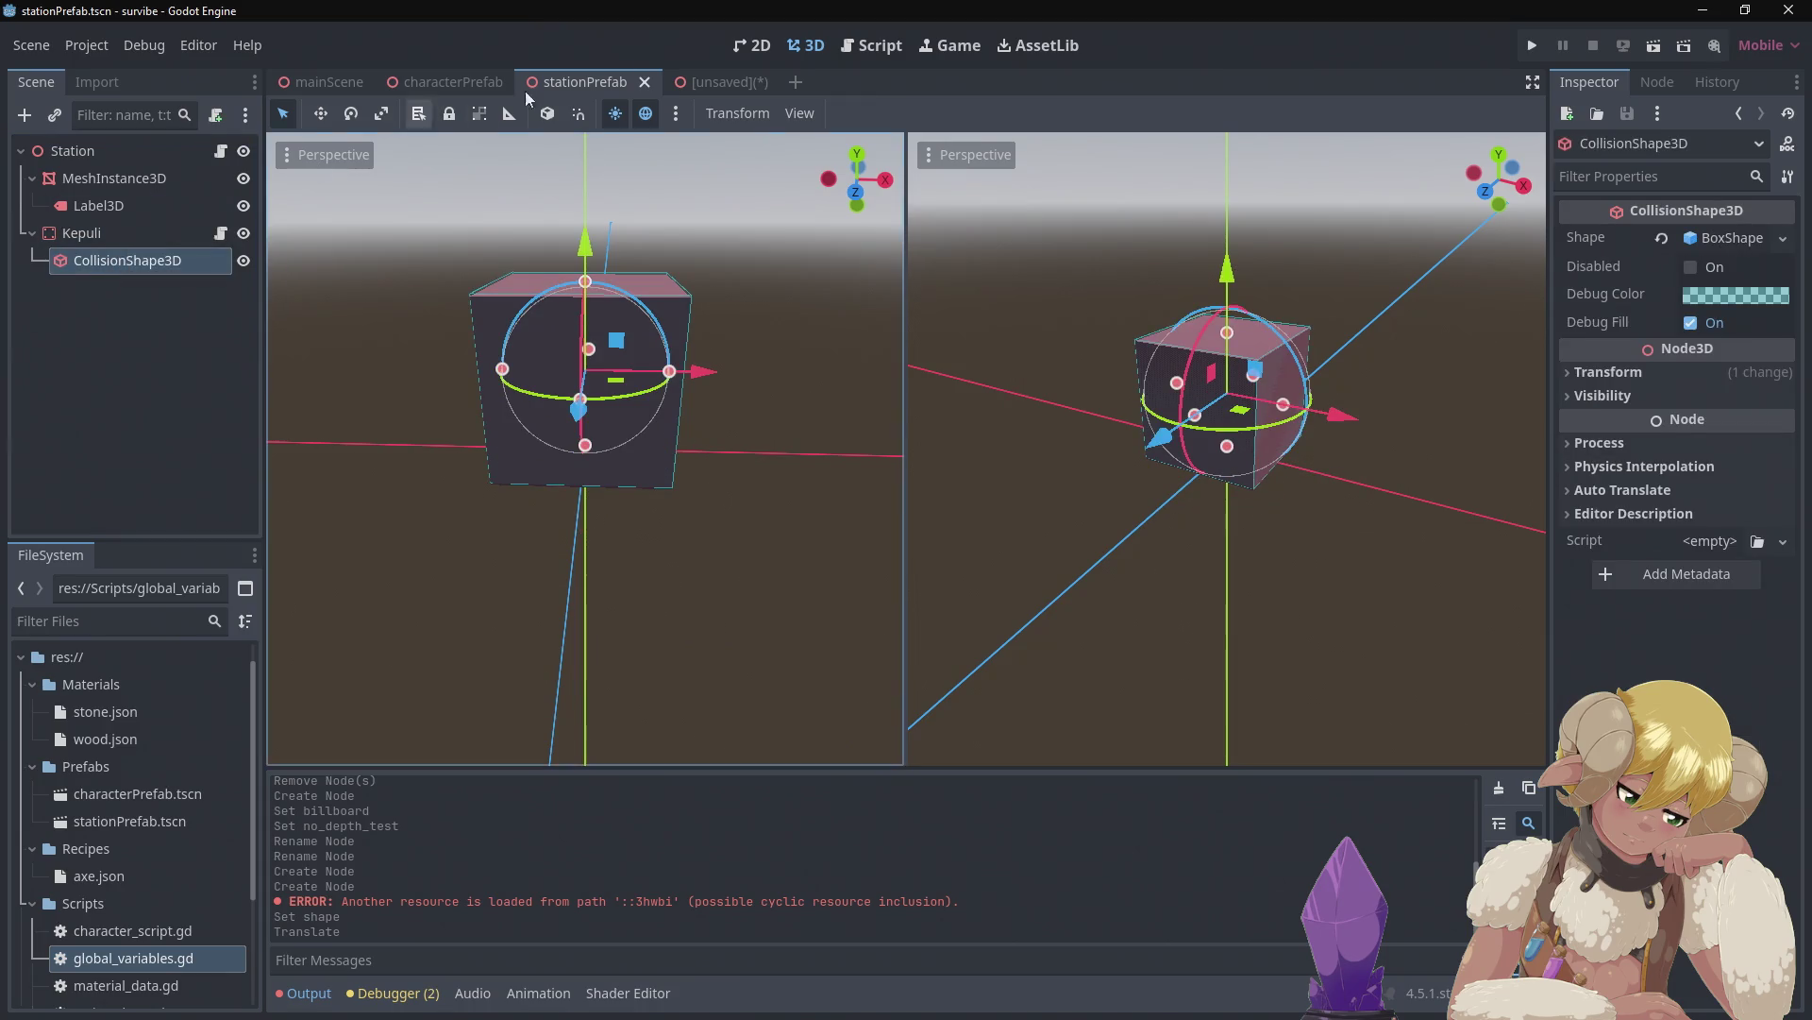
click(723, 79)
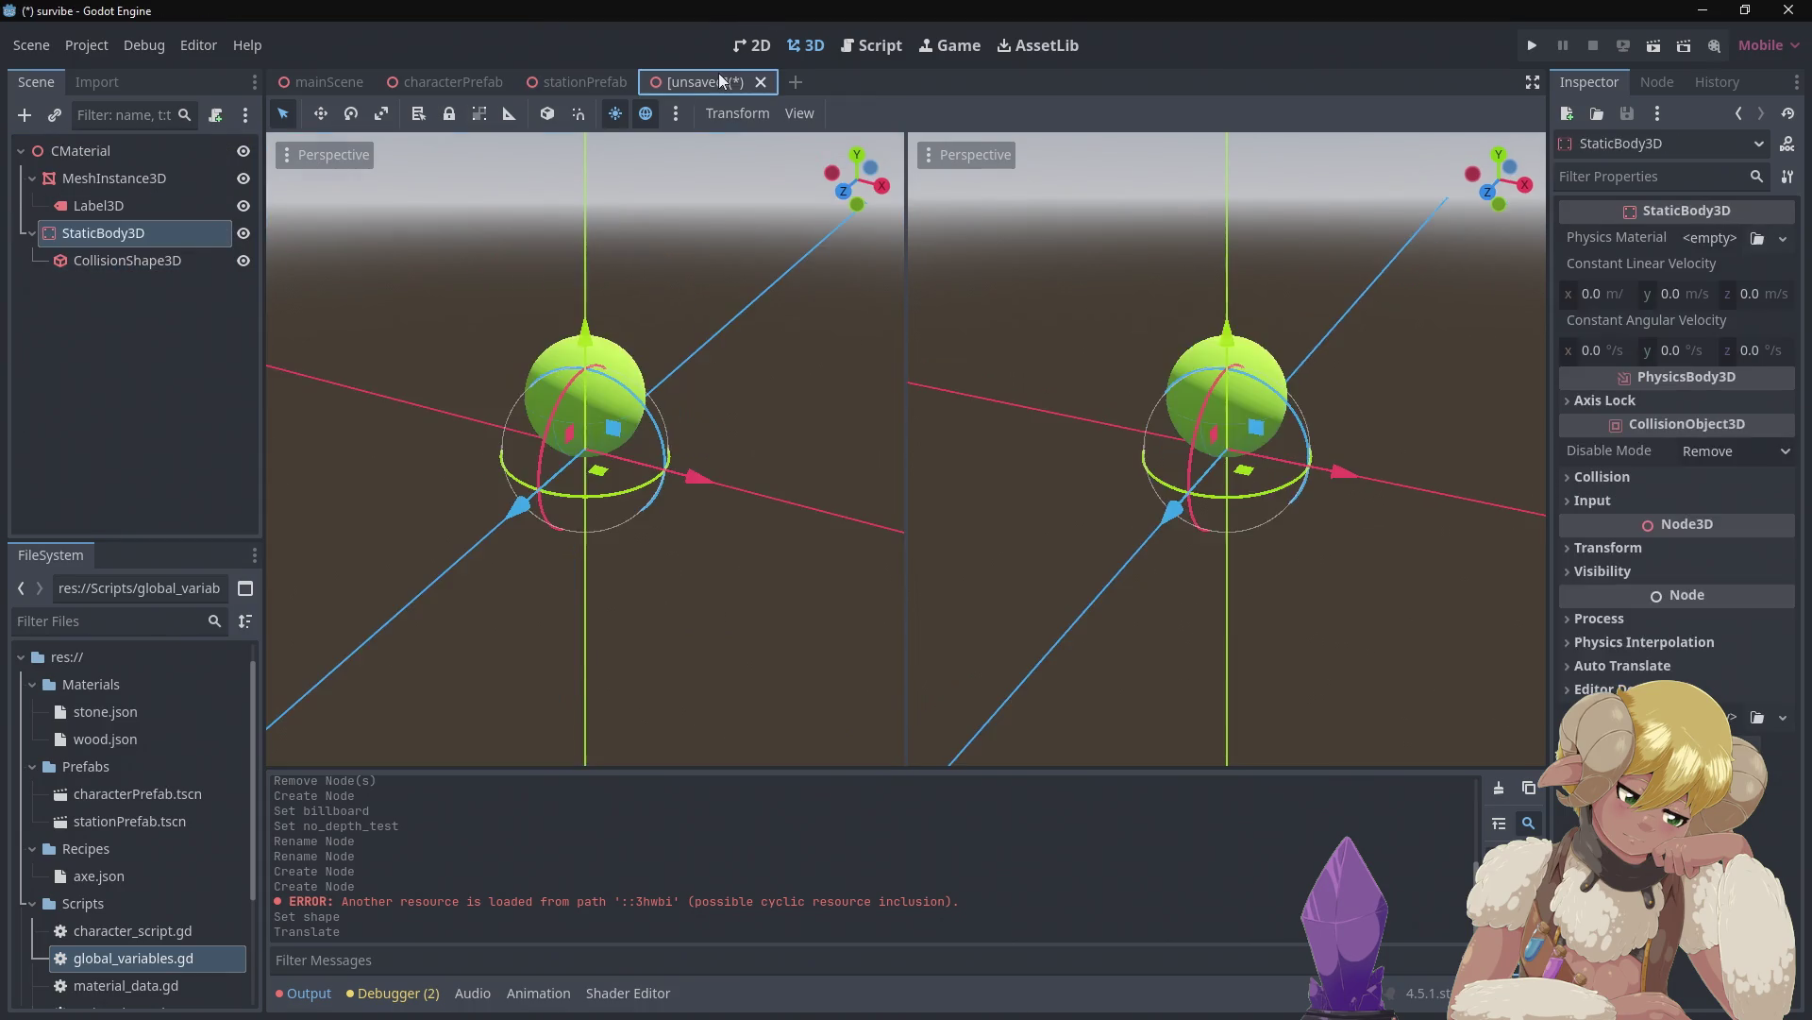
click(176, 271)
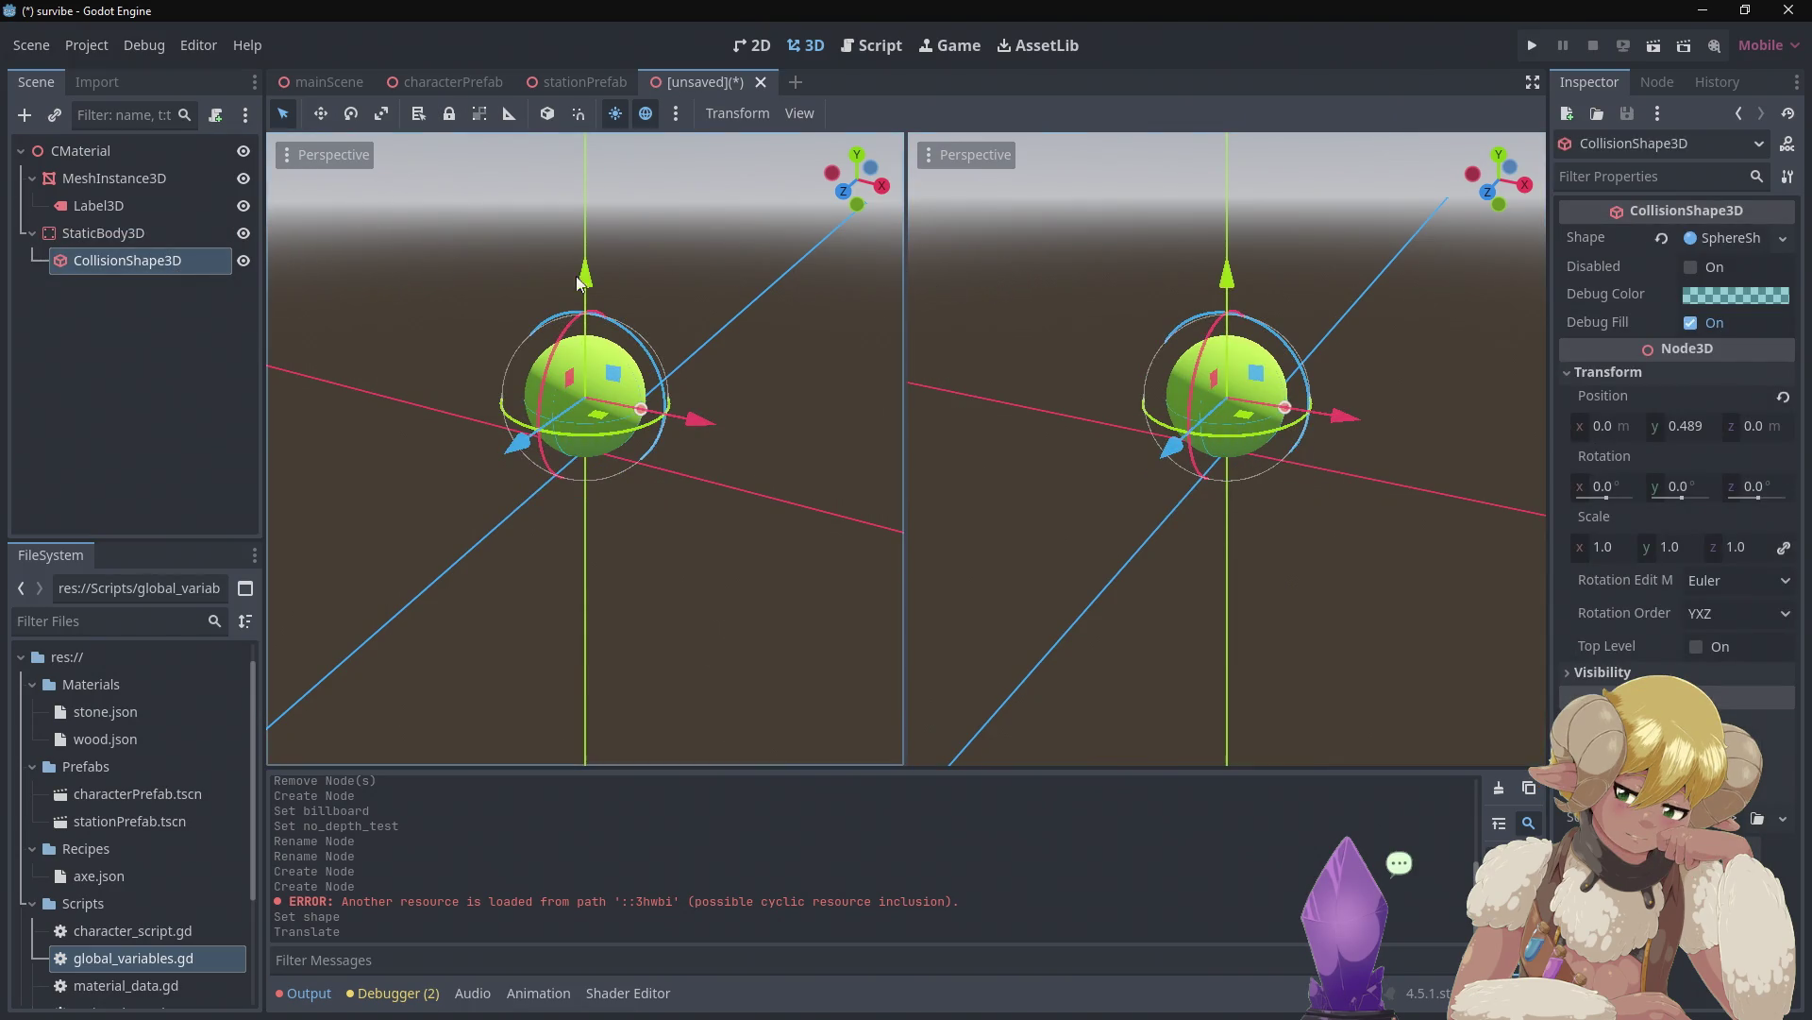
Set the sphere MeshInstance3D's Position Y to 0.5
click(121, 182)
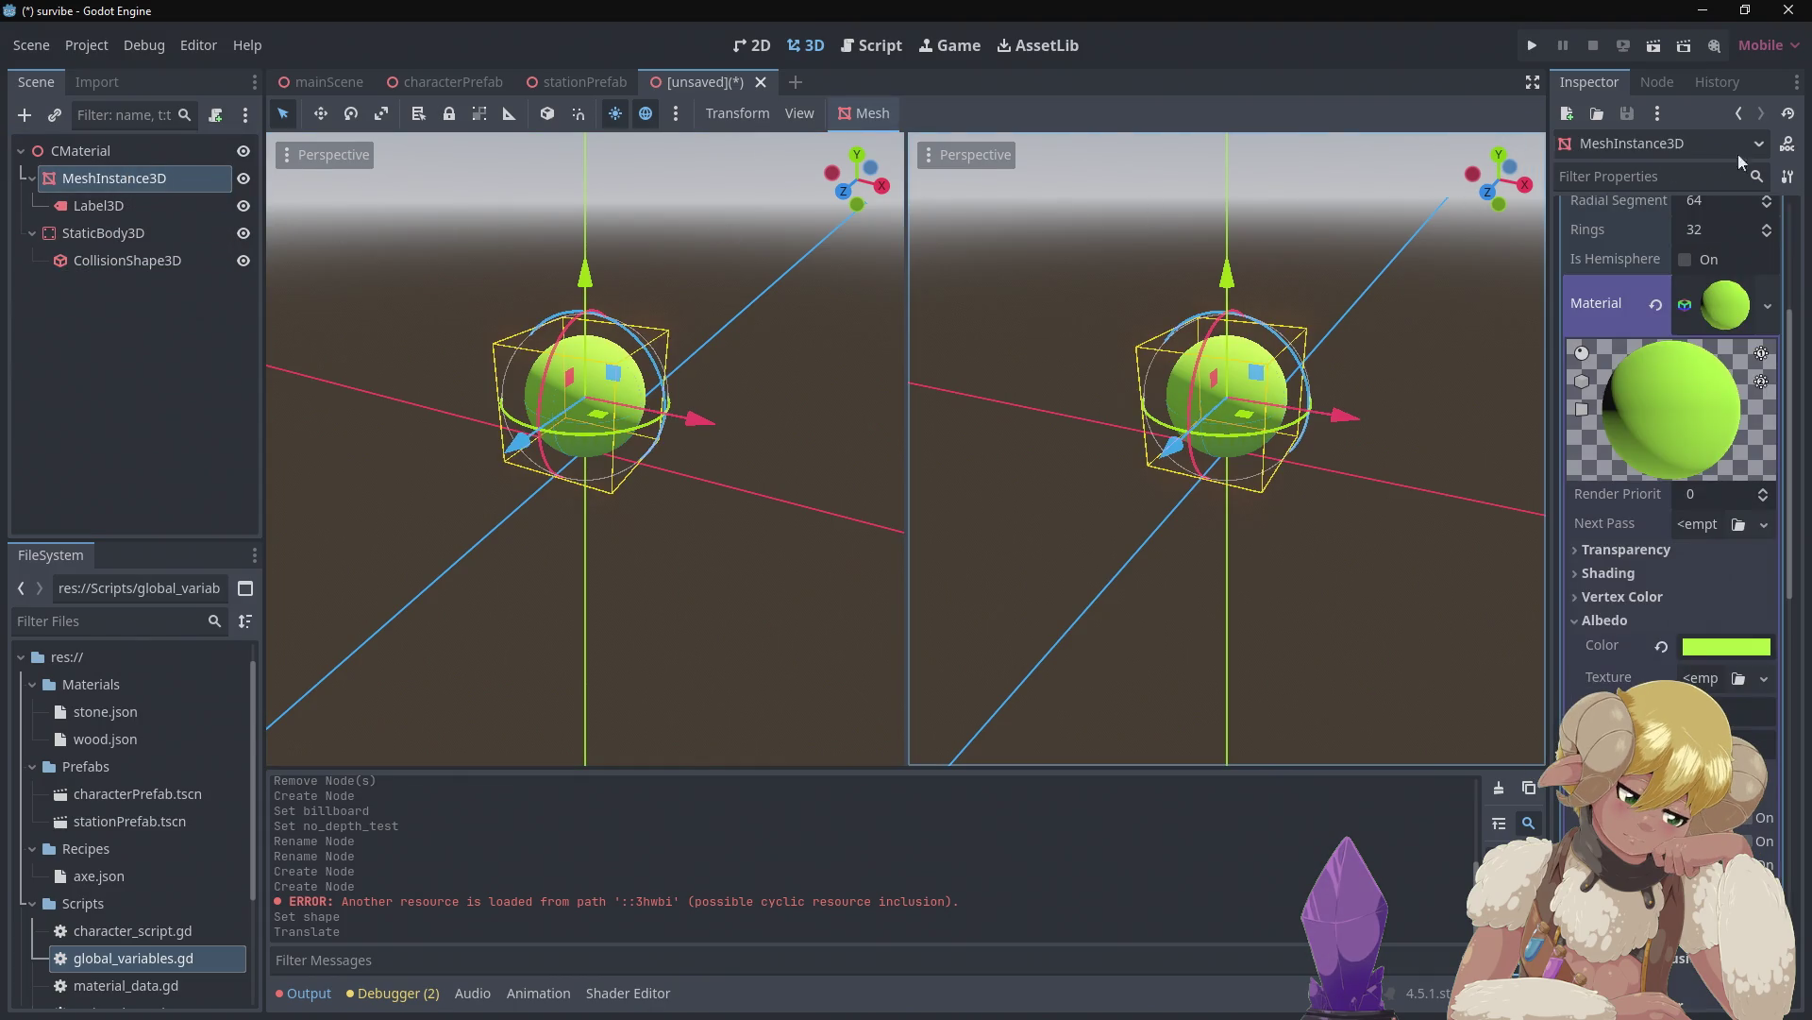
scroll(1662, 246, up, 5)
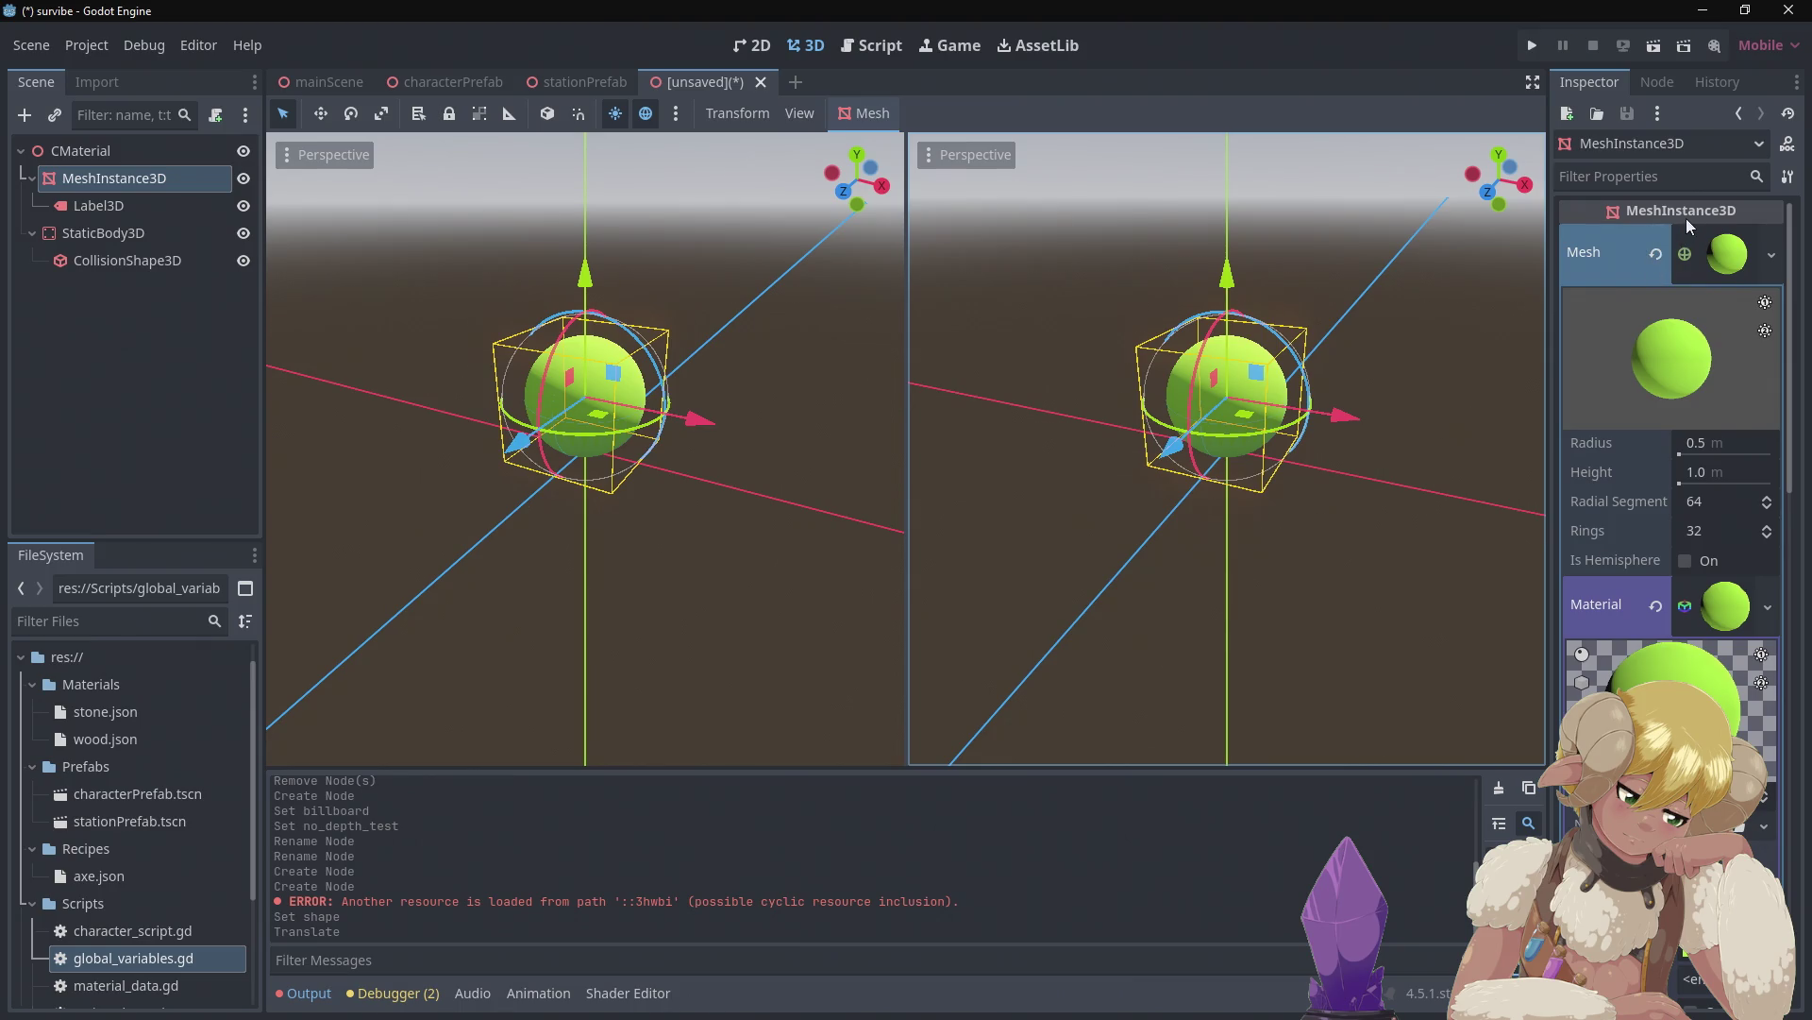
click(1598, 267)
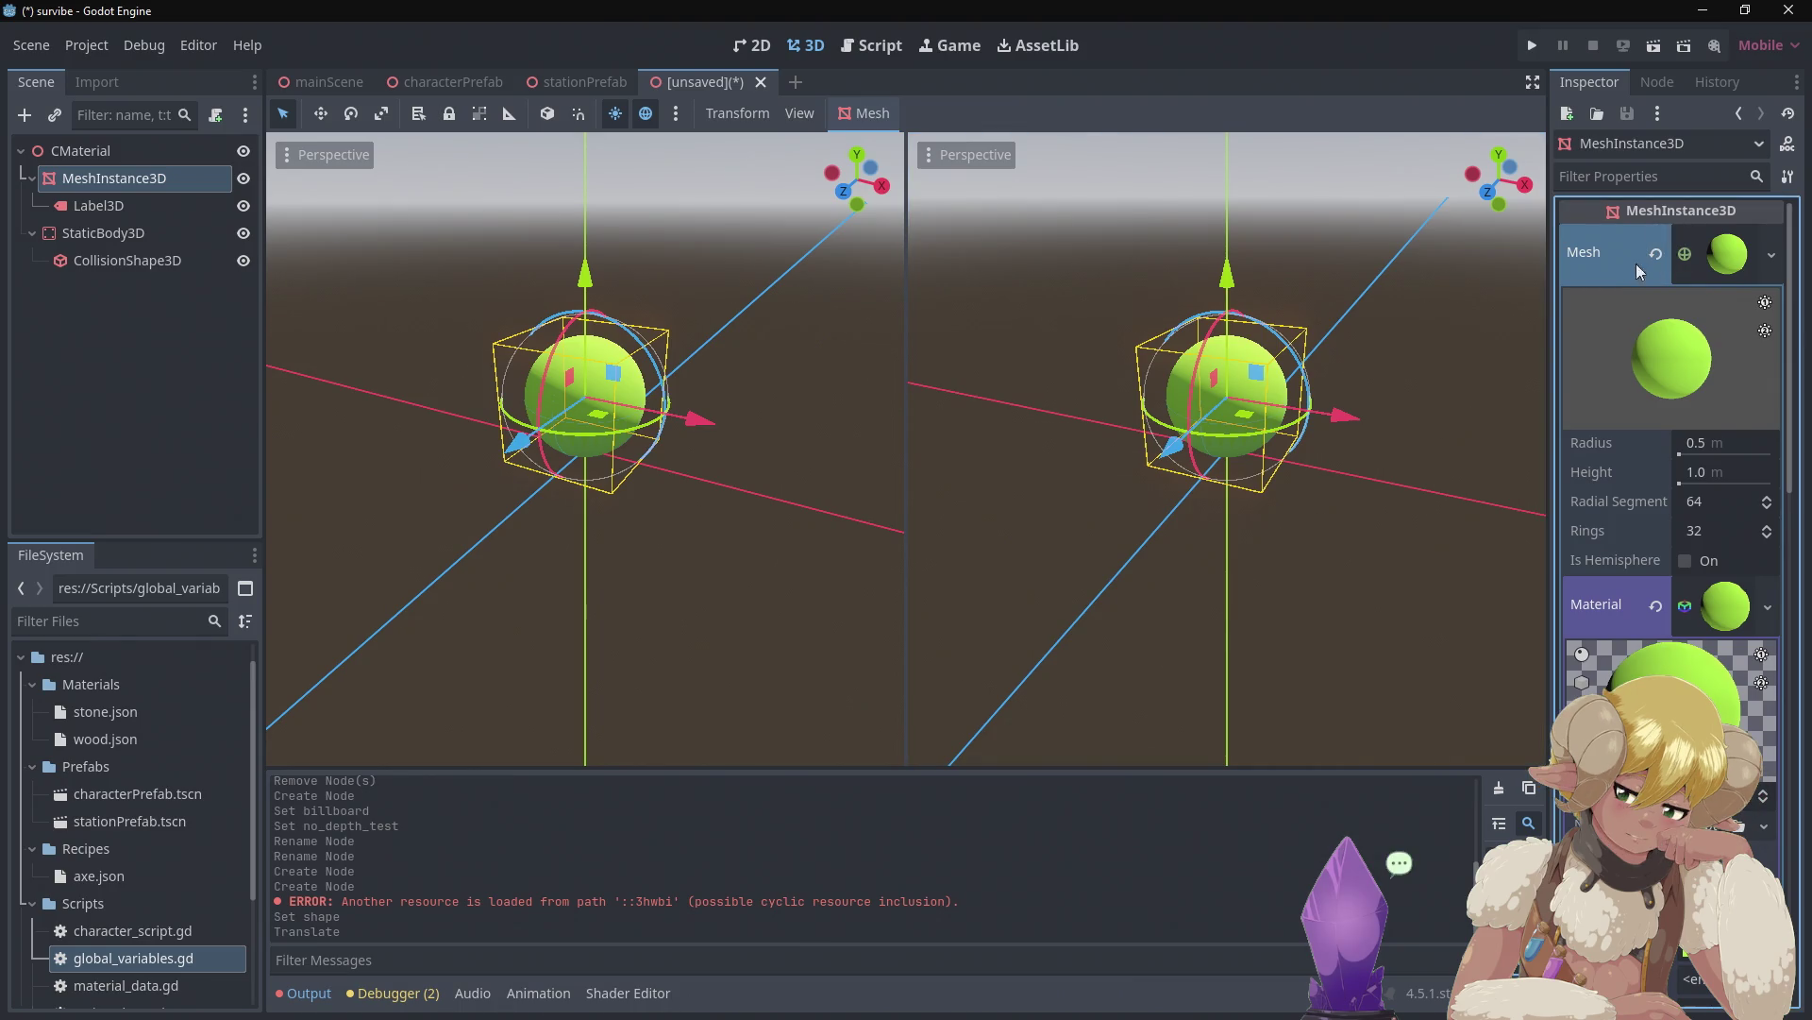
click(1723, 265)
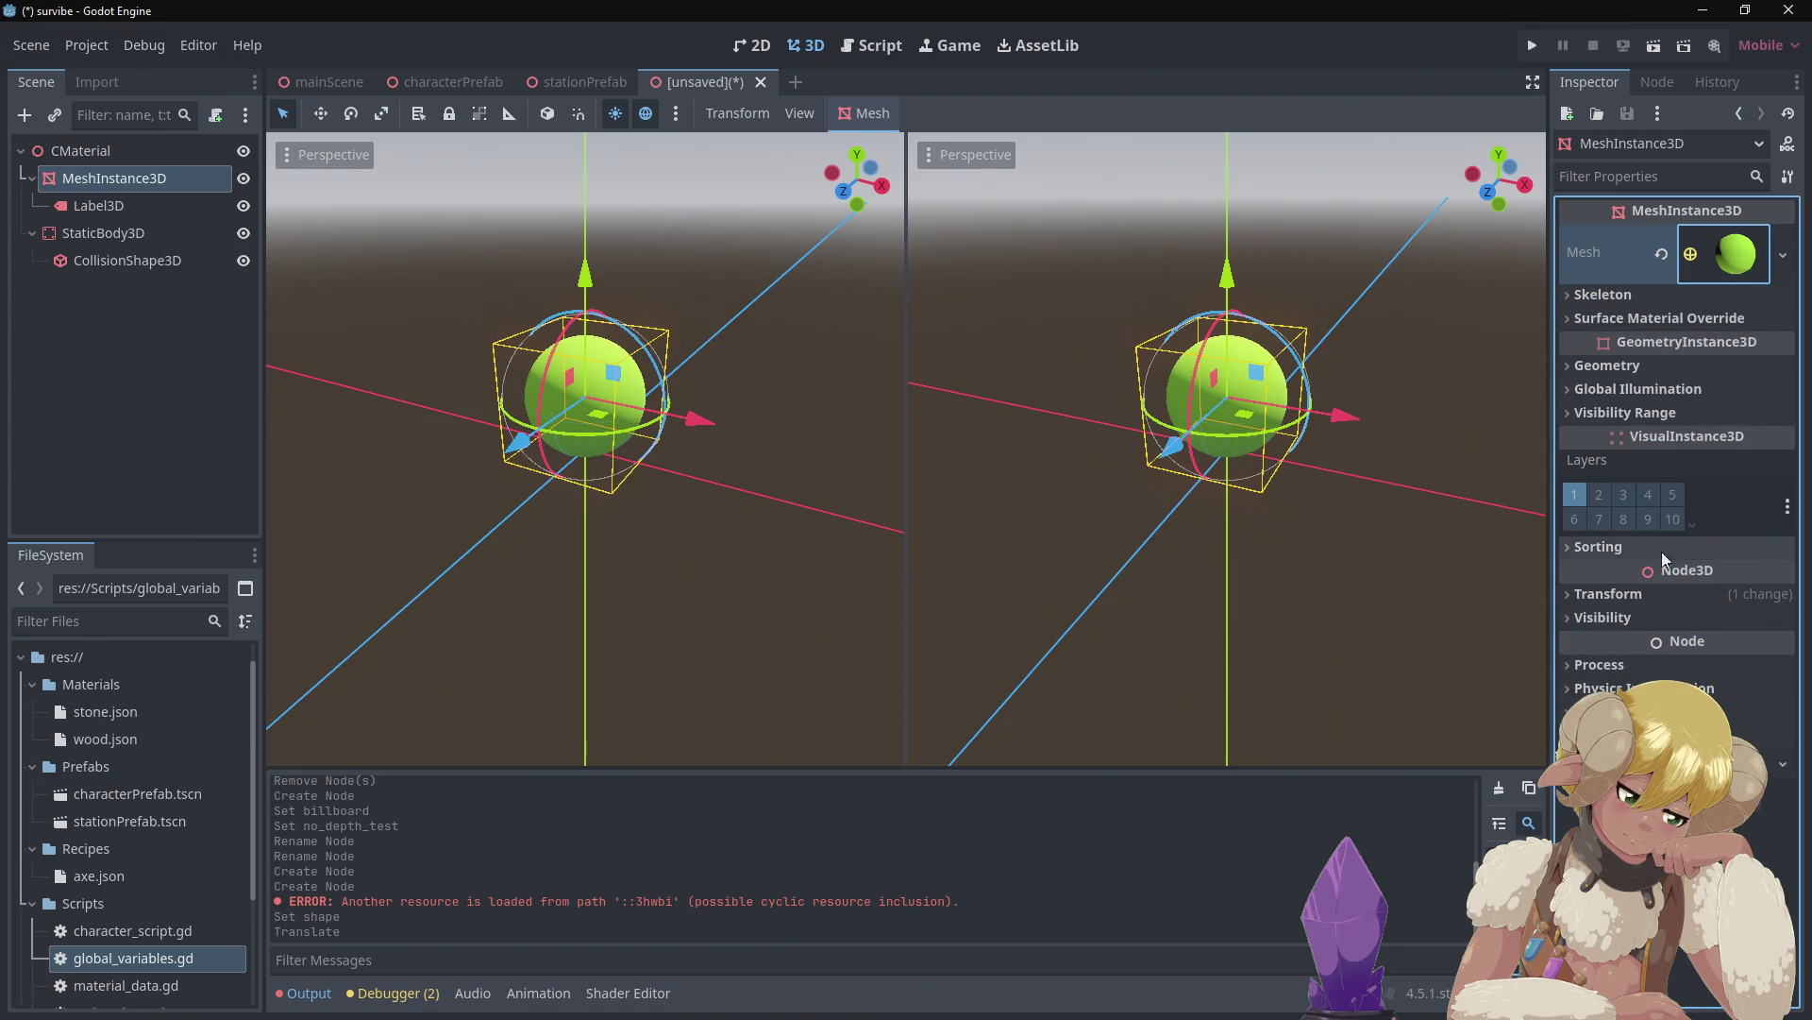
click(1639, 593)
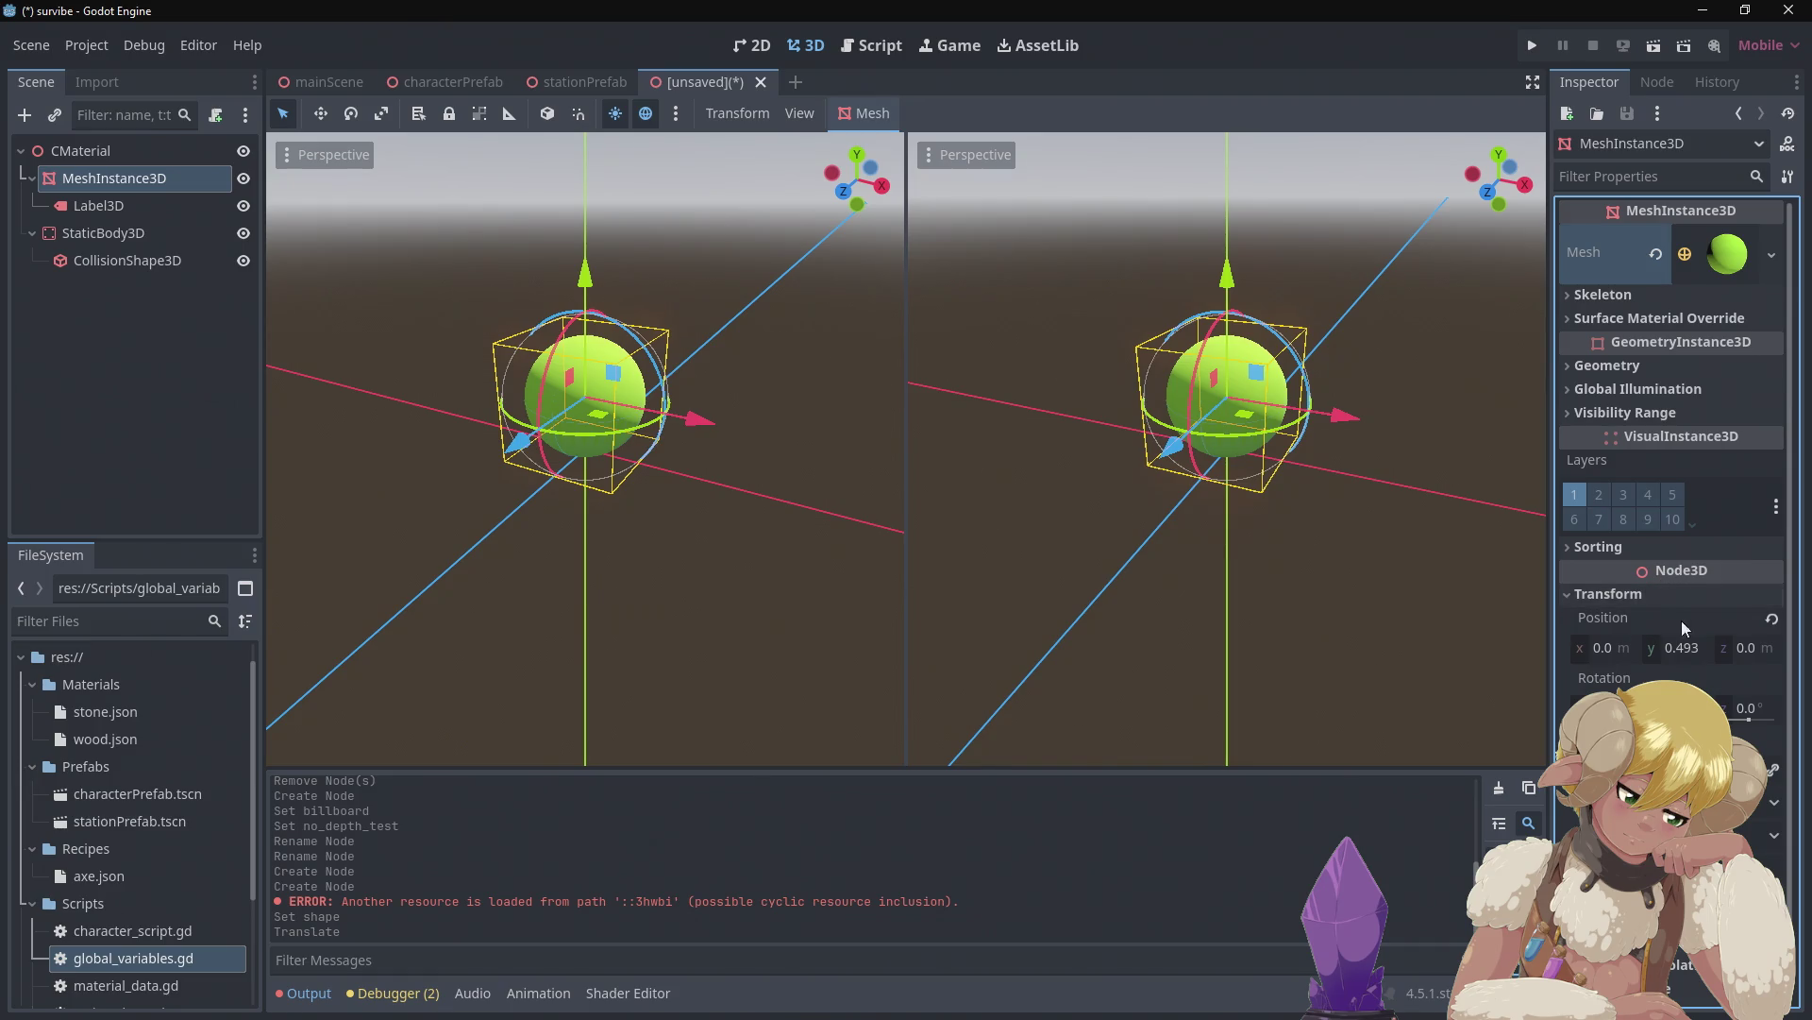
click(1699, 649)
click(1701, 650)
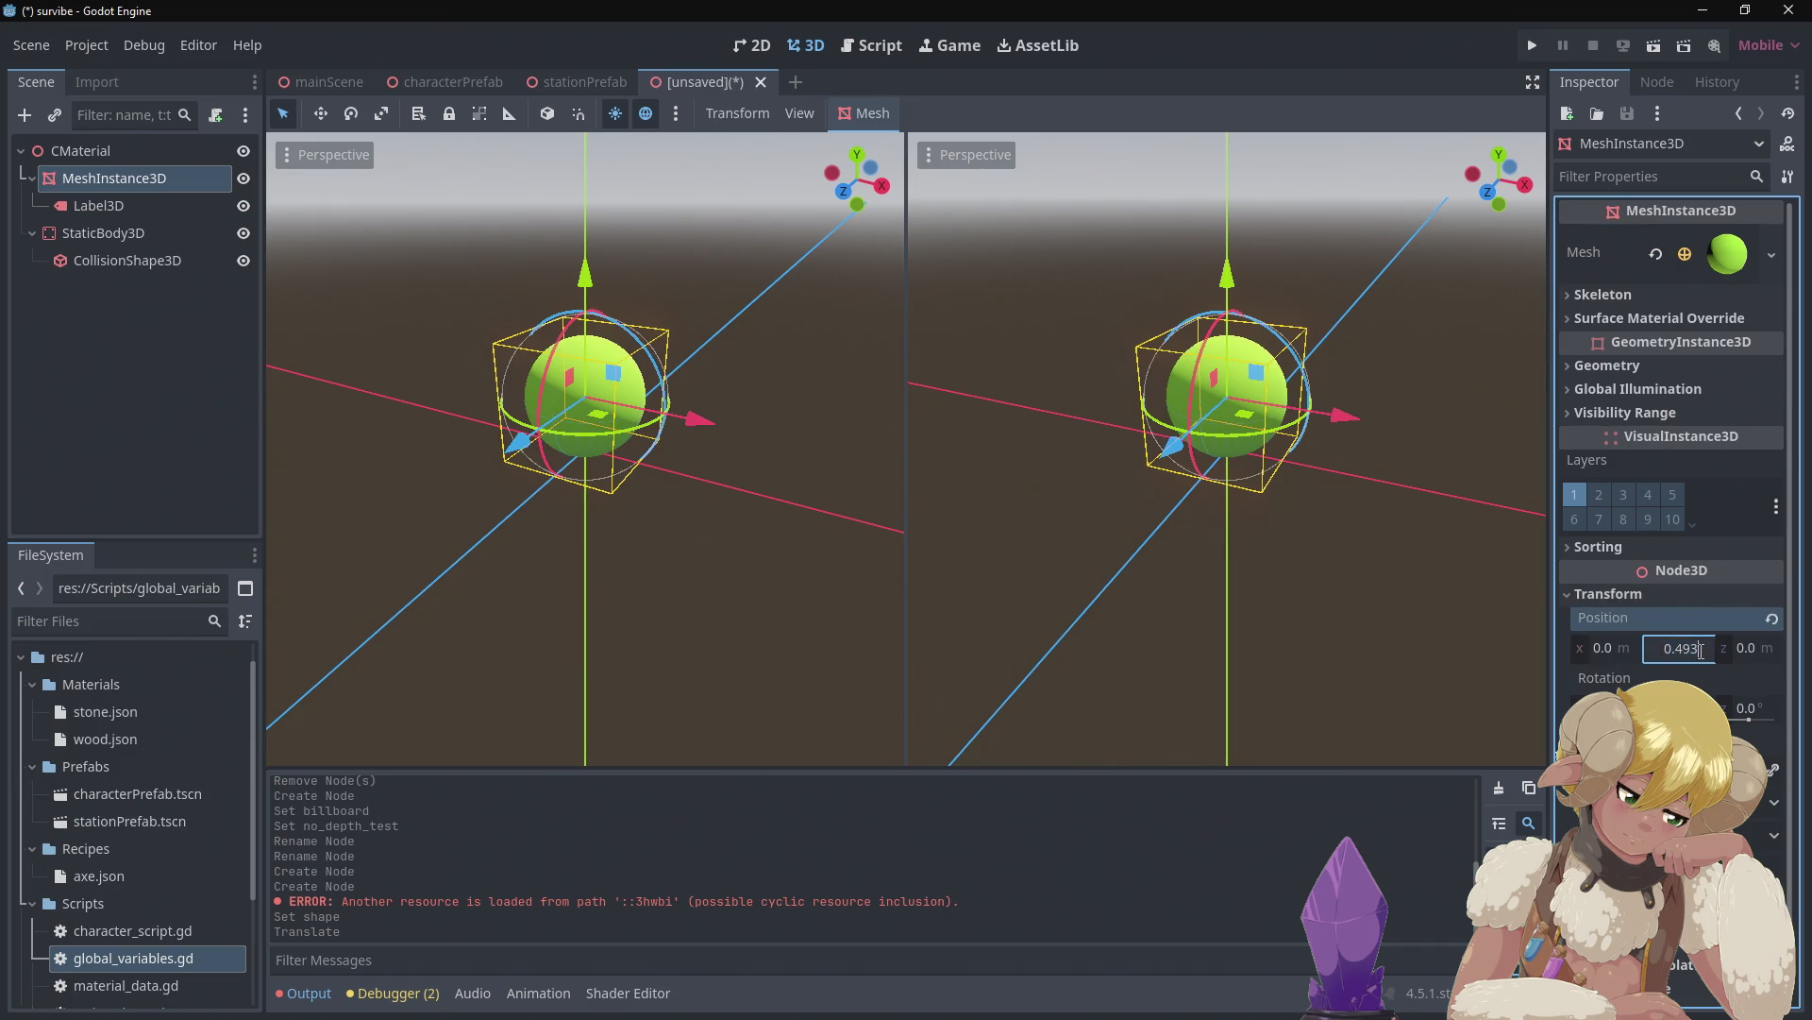
key(BackSpace)
key(BackSpace)
key(BackSpace)
text(5)
key(Return)
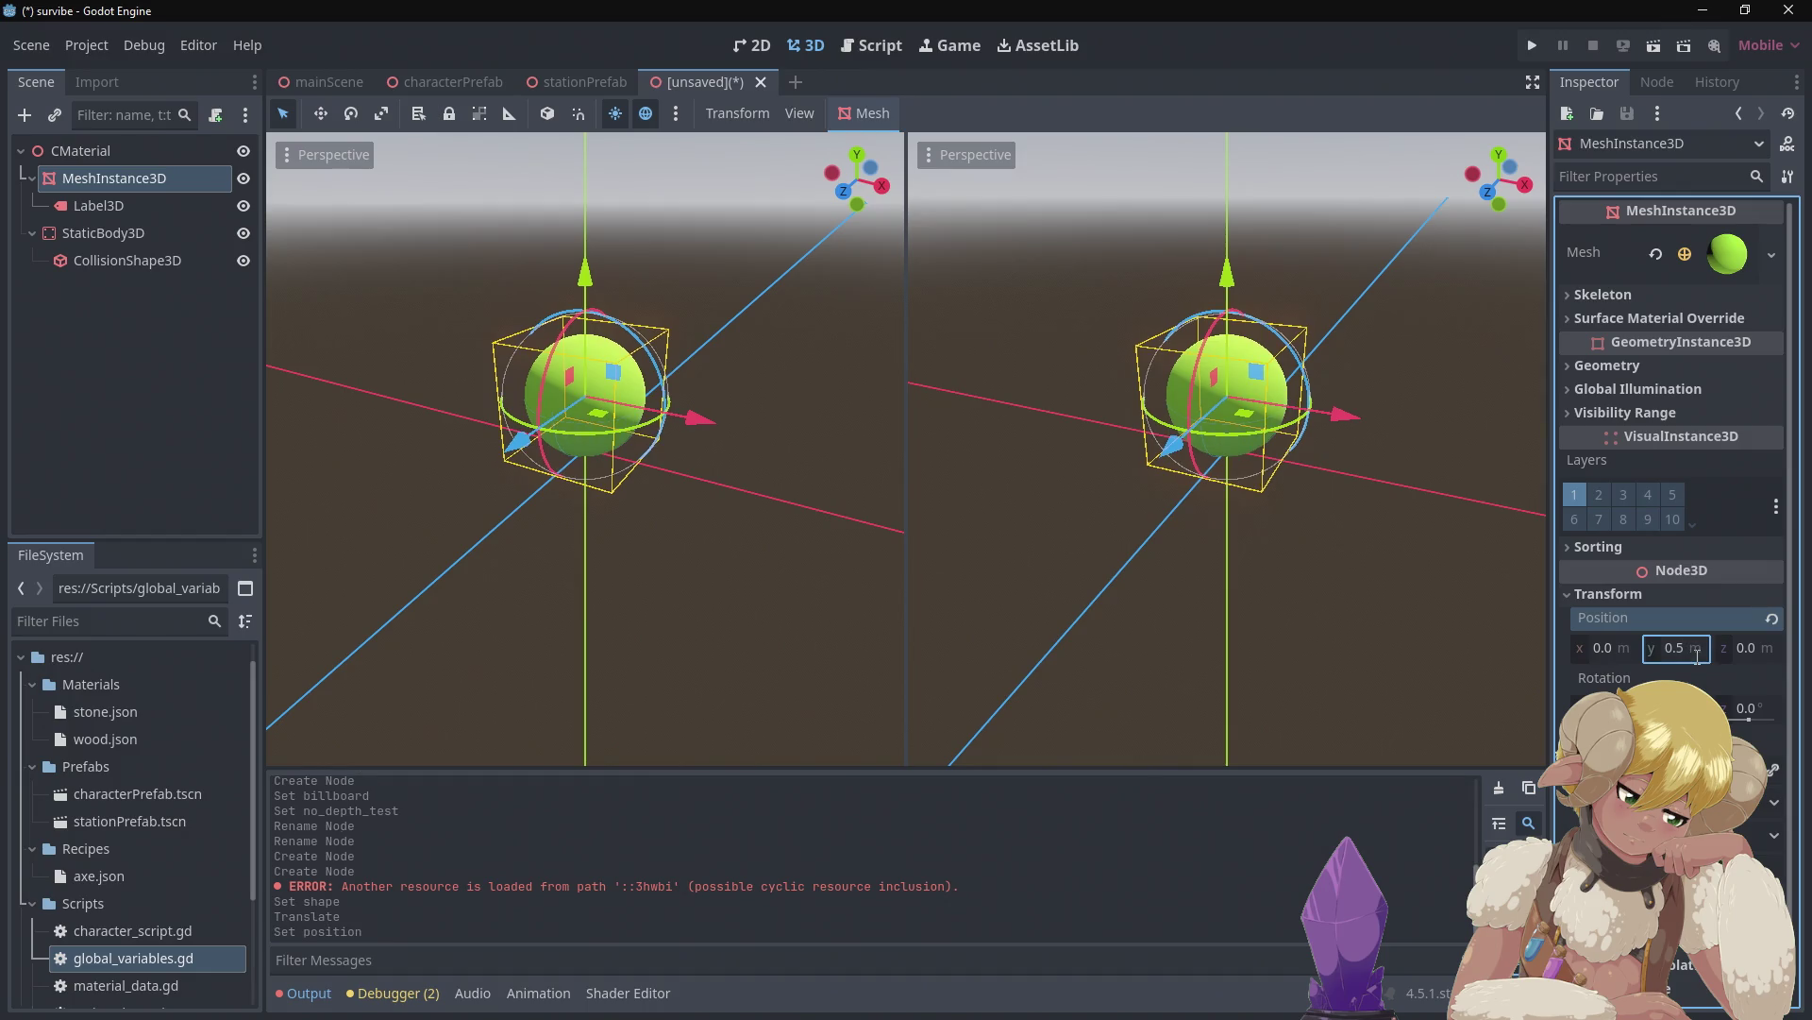
Set the CollisionShape3D's Position Y to 0.5
click(142, 251)
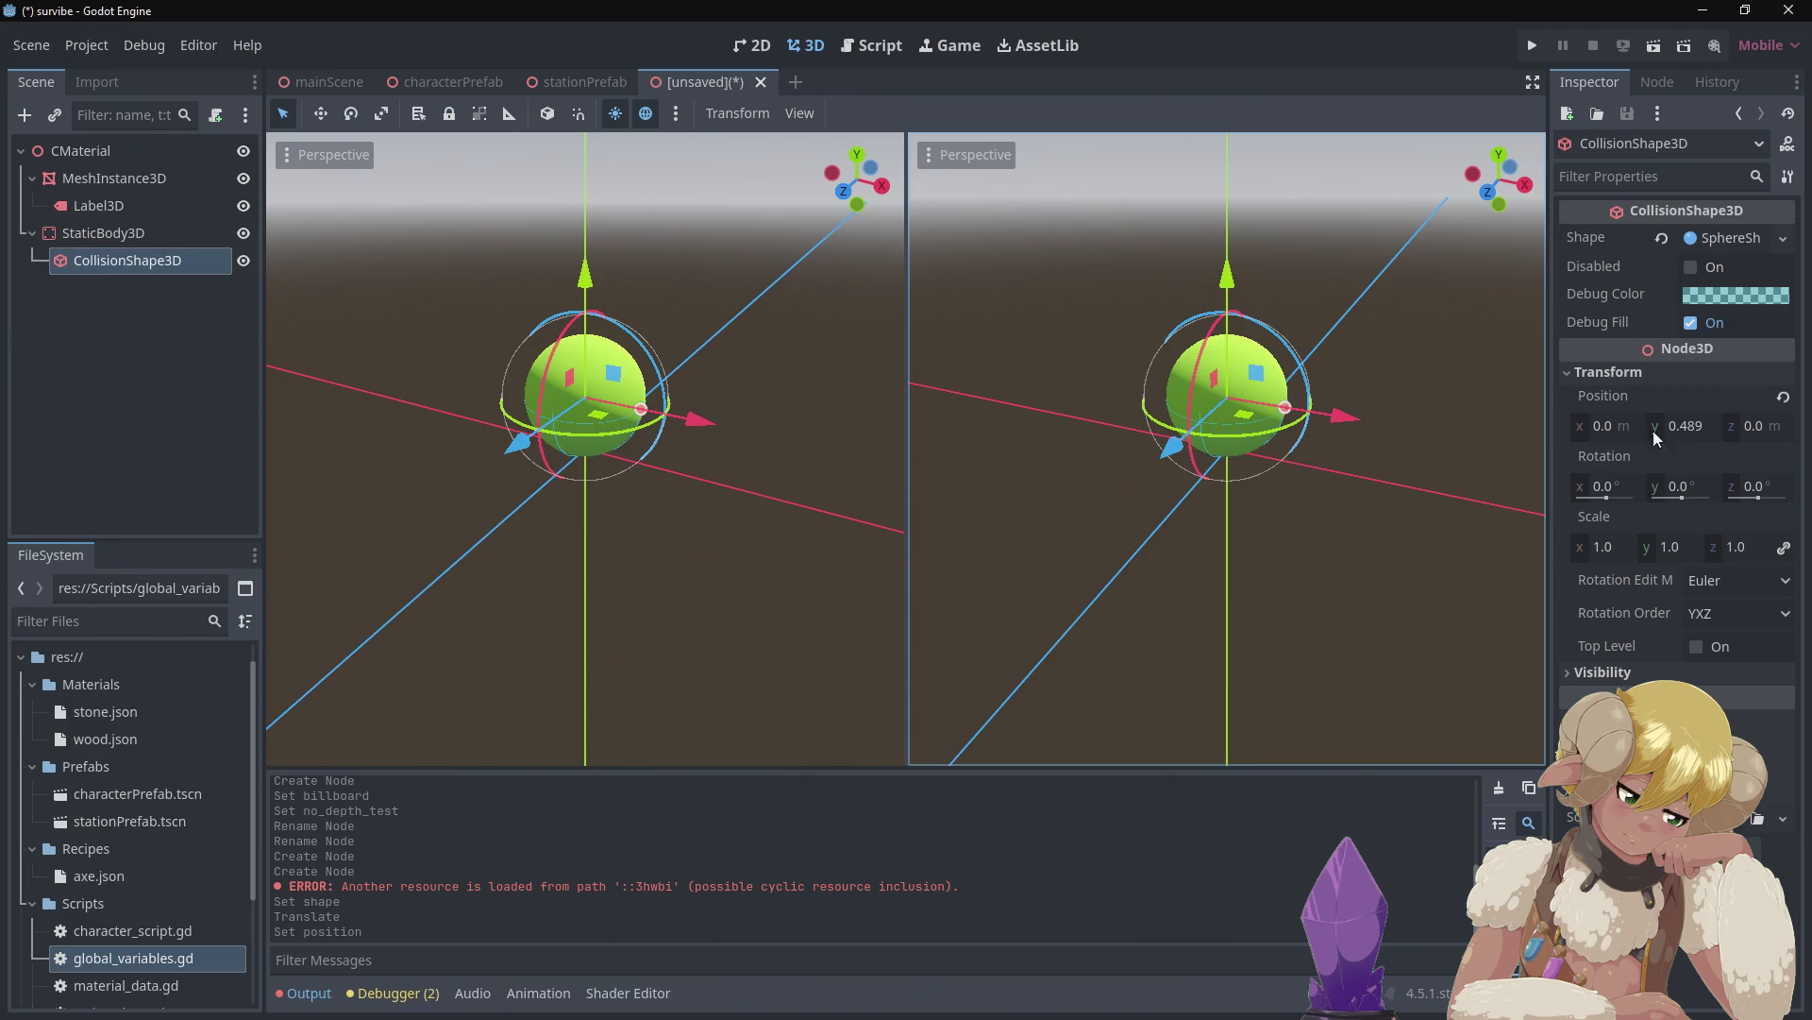
click(1703, 428)
click(1705, 426)
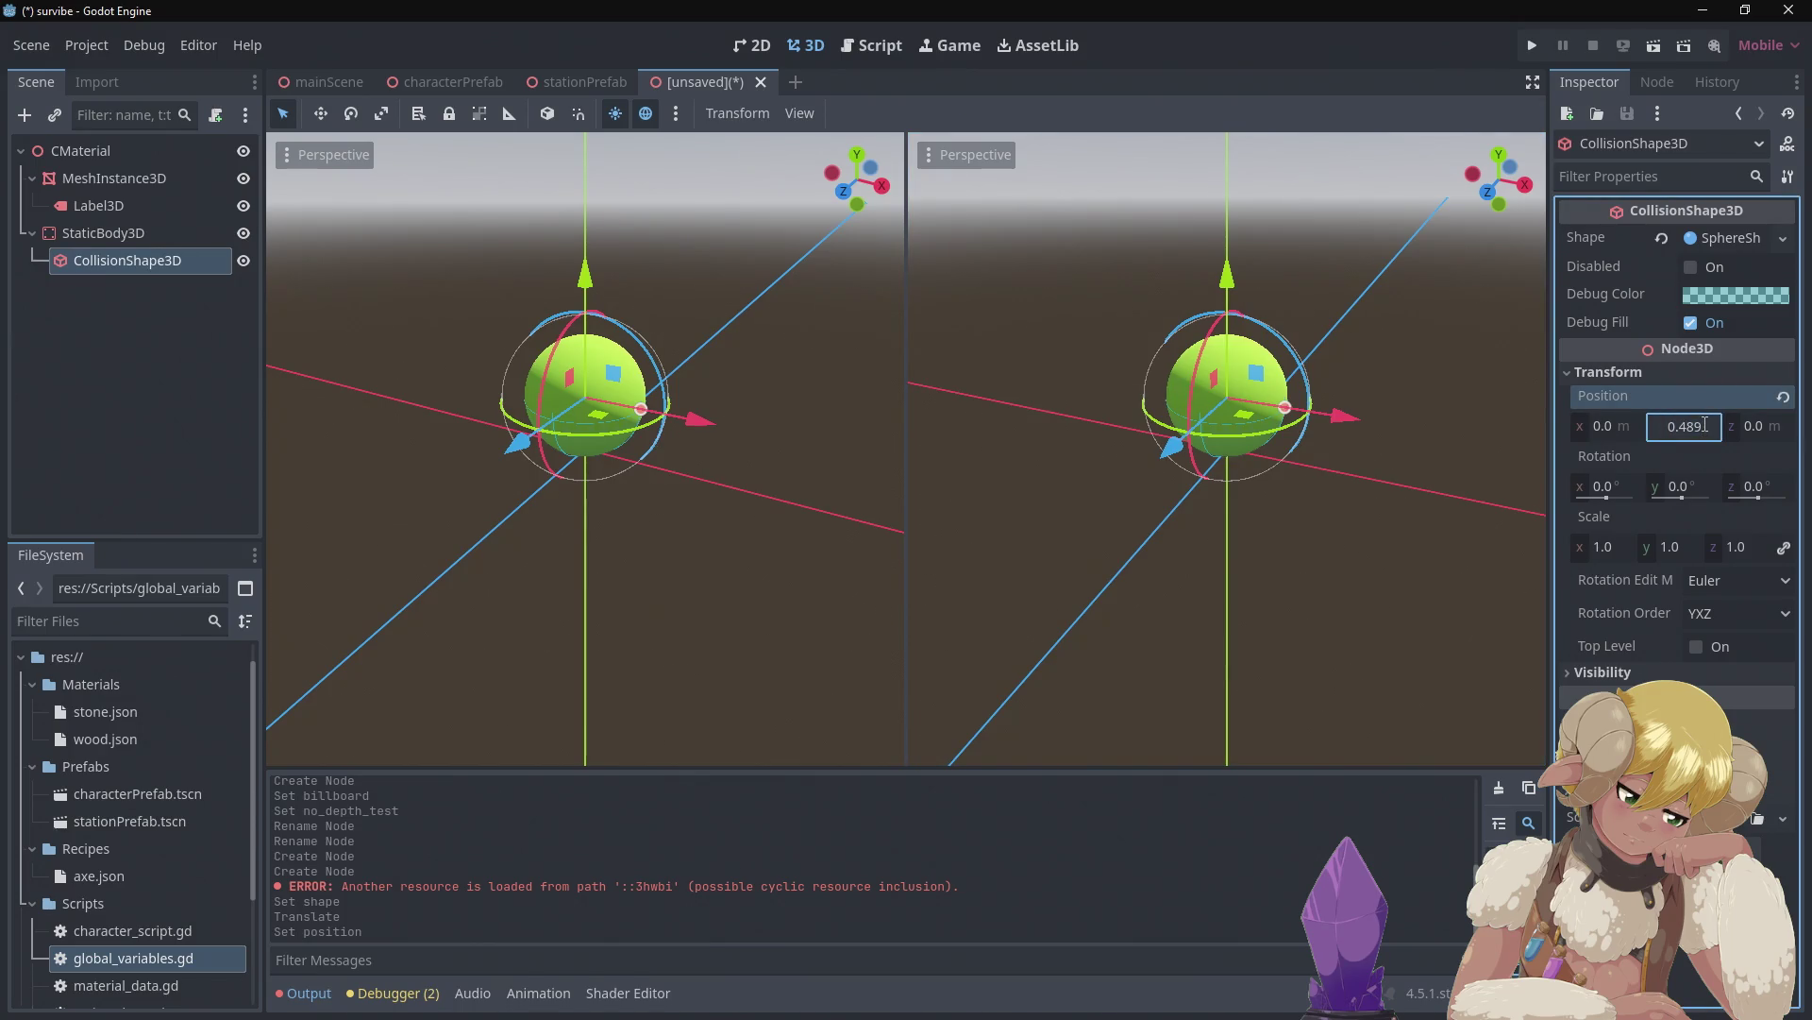
key(BackSpace)
key(BackSpace)
text(5)
key(Return)
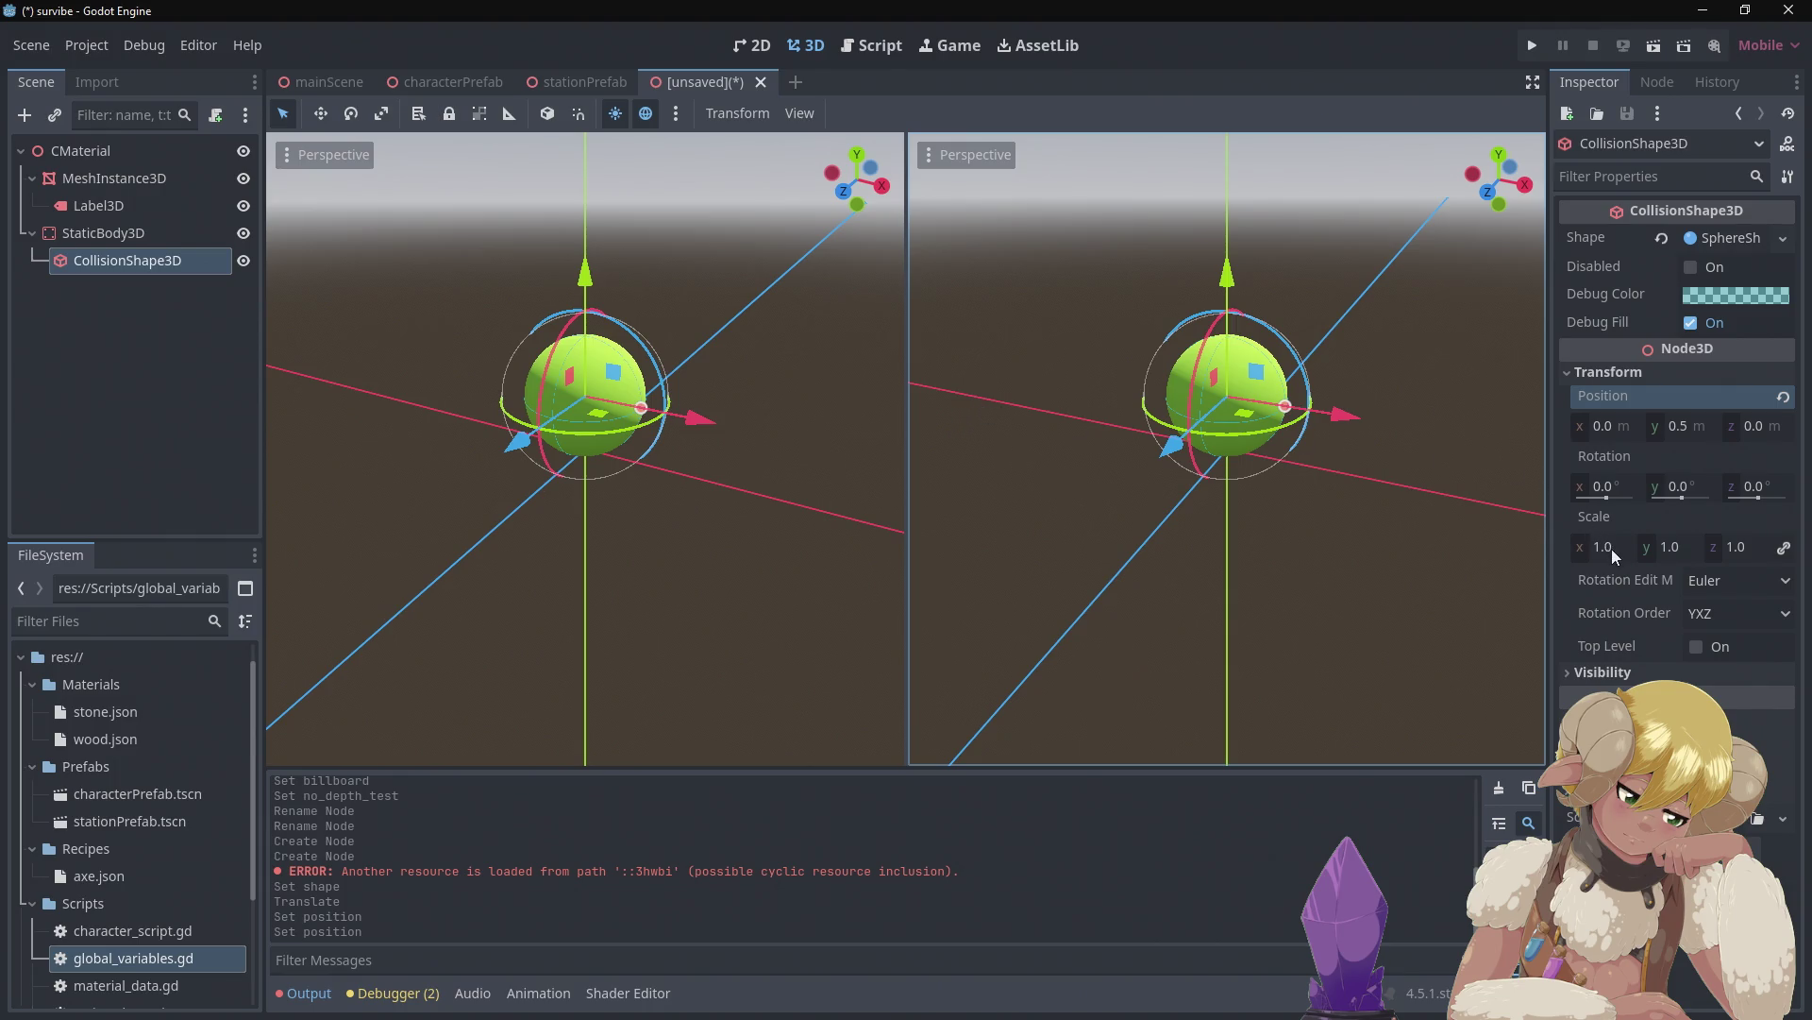
Lower the MeshInstance3D's Transform scale to shrink the green sphere
click(167, 179)
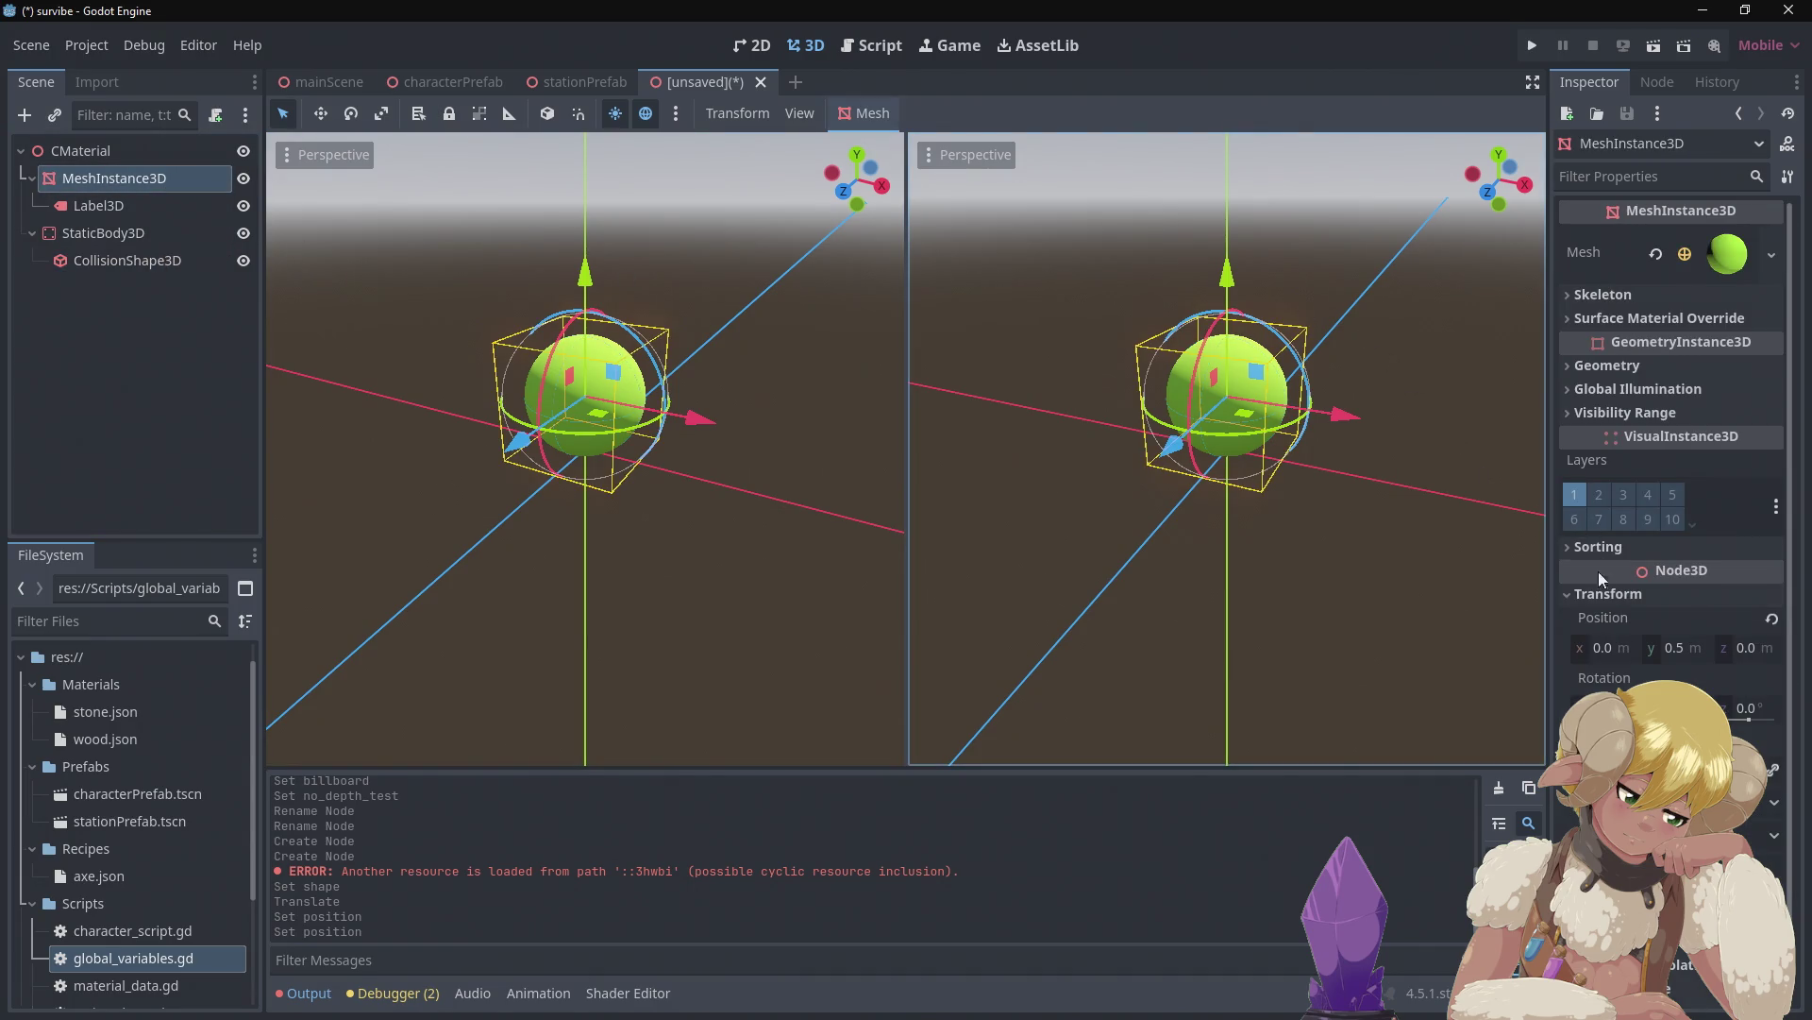
click(1671, 740)
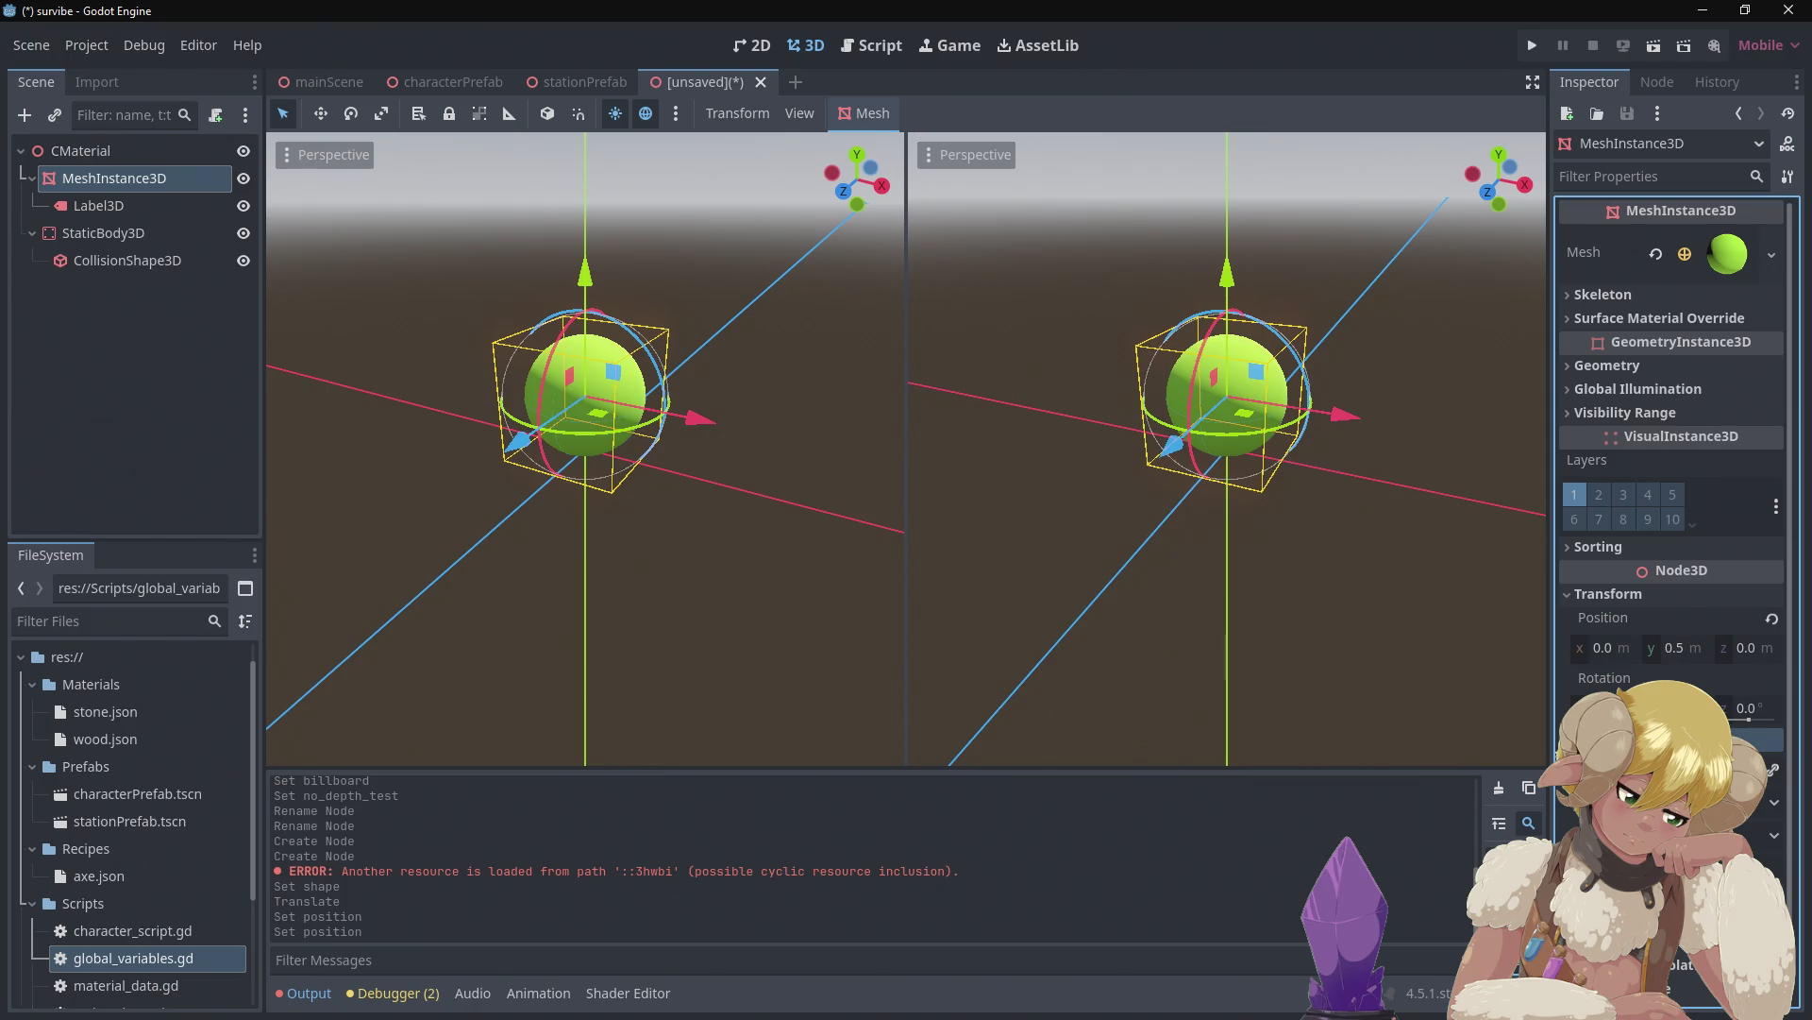
key(Return)
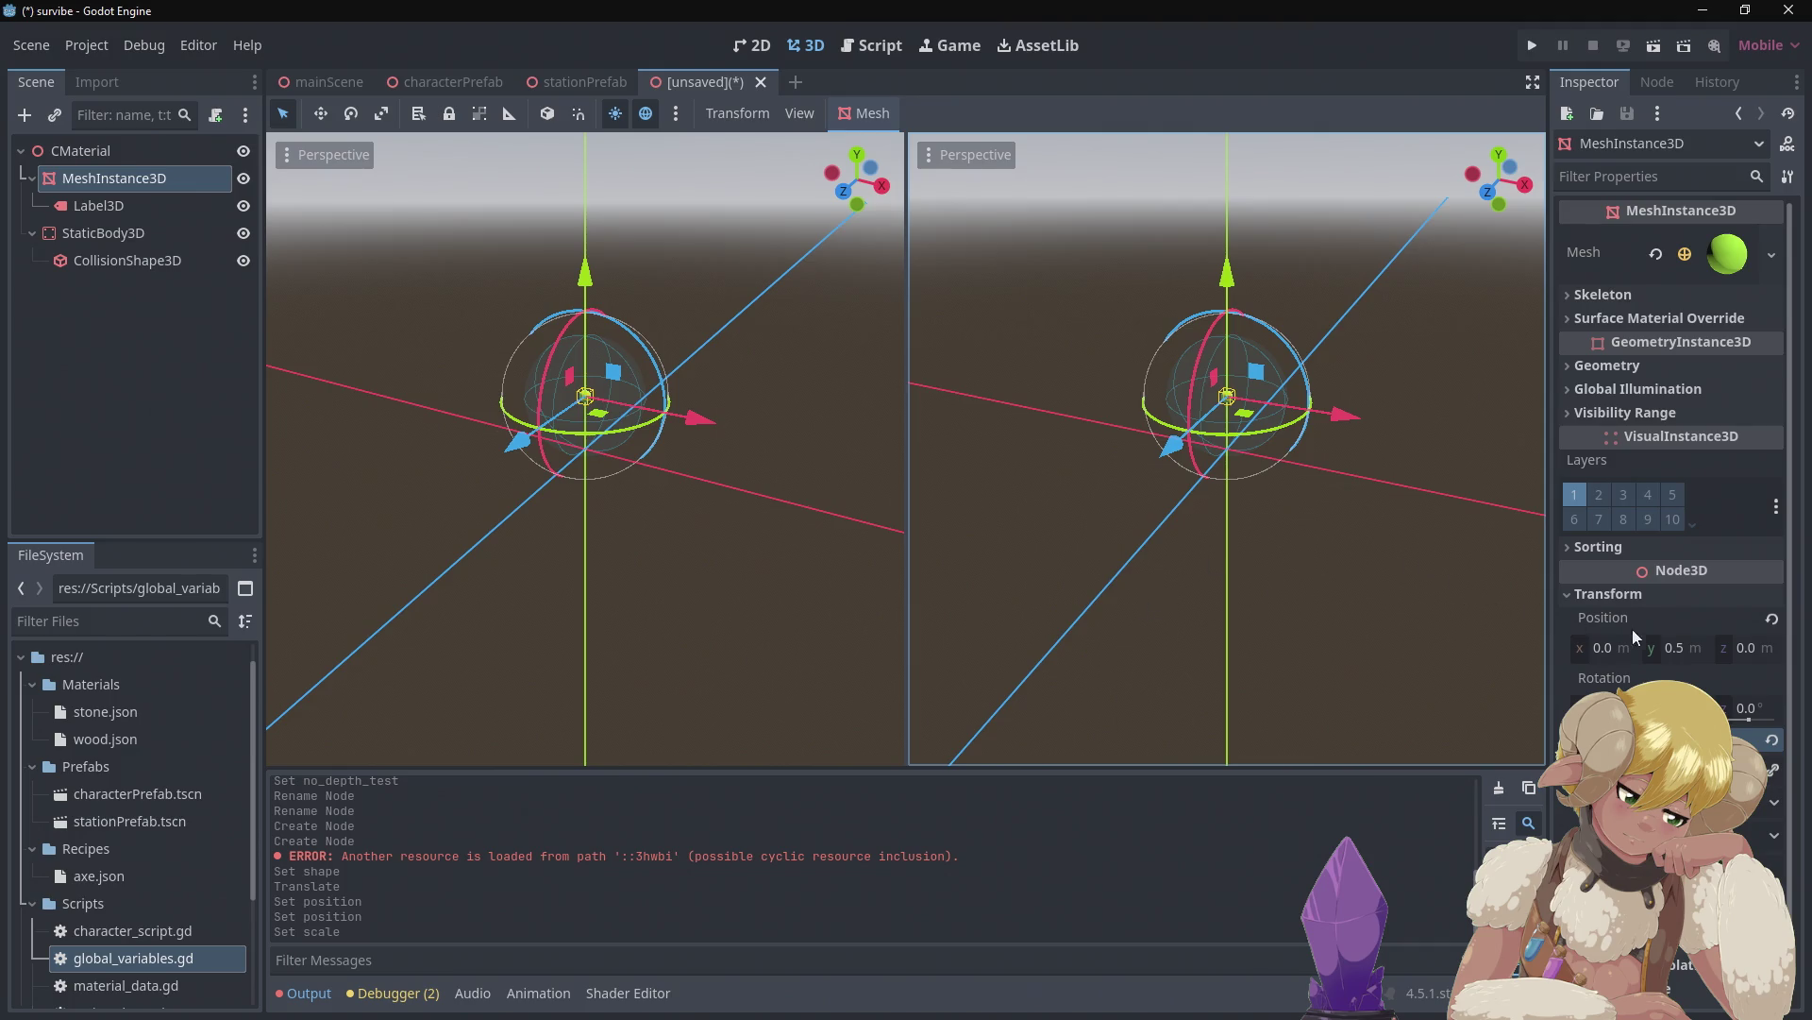
Set the sphere mesh's Position Y to 0.05 and view it from the side
click(1694, 648)
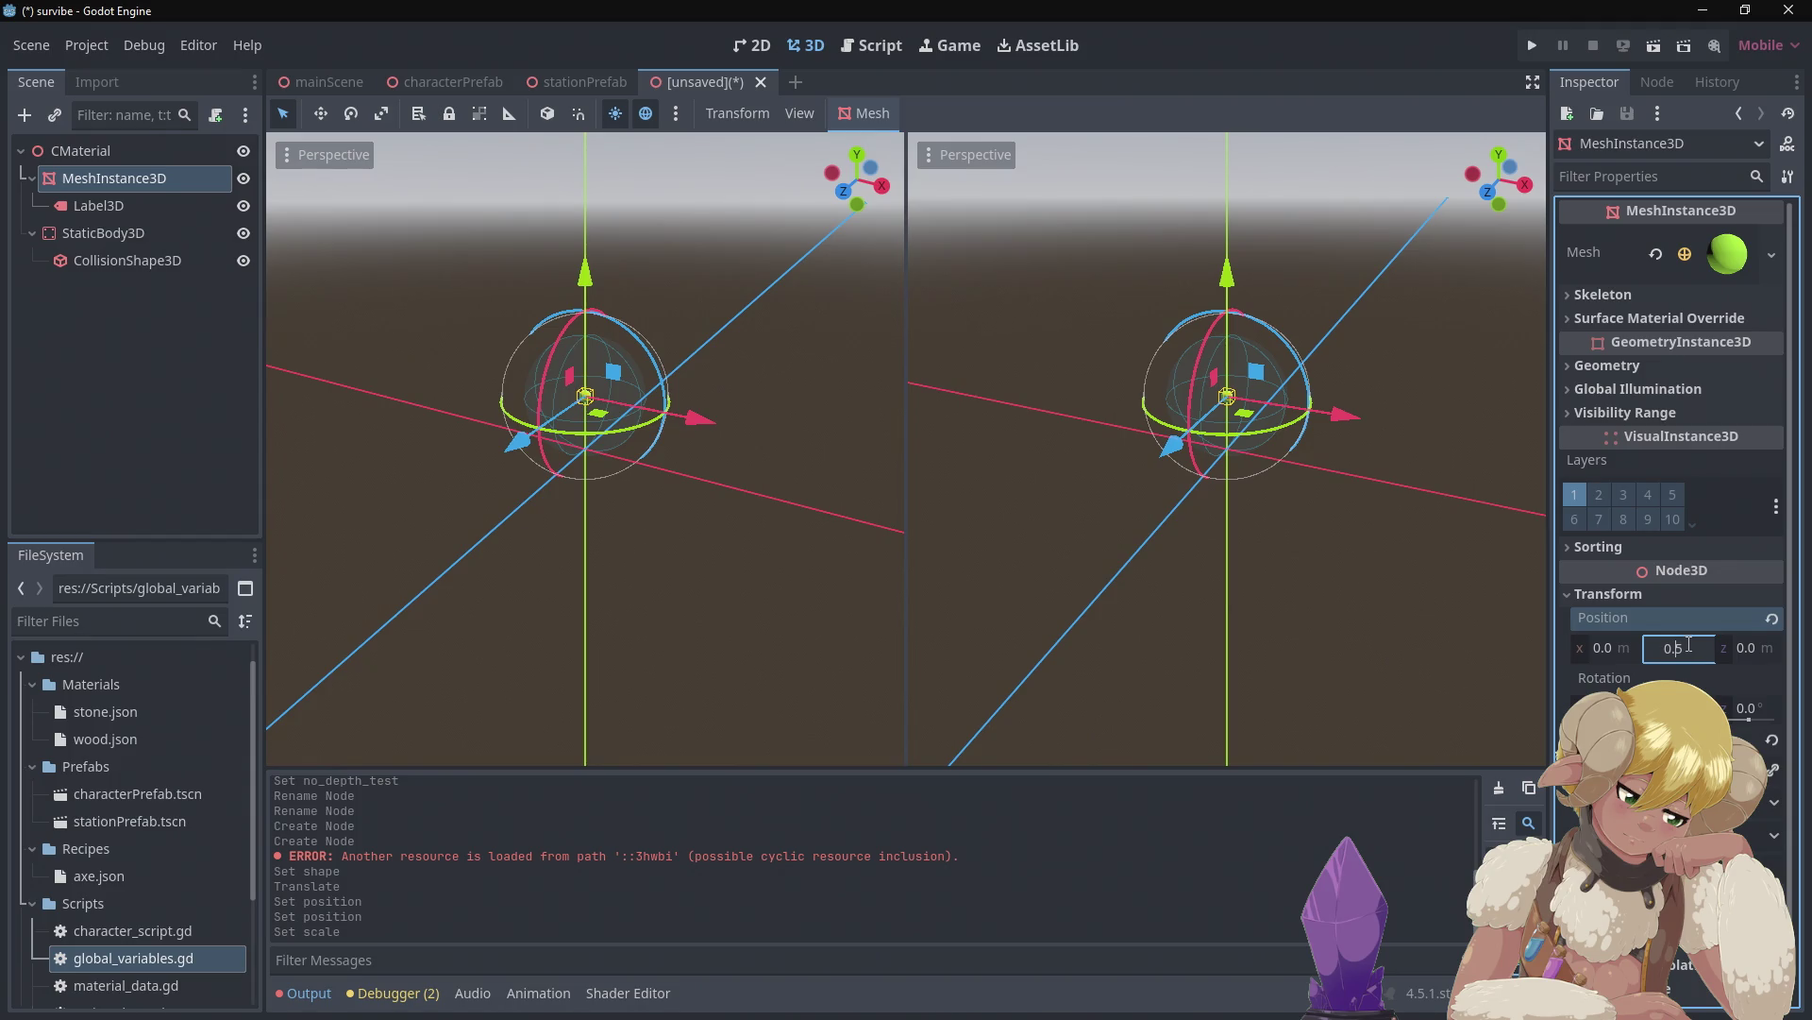
text(0)
key(Return)
scroll(674, 464, up, 2)
scroll(661, 472, up, 2)
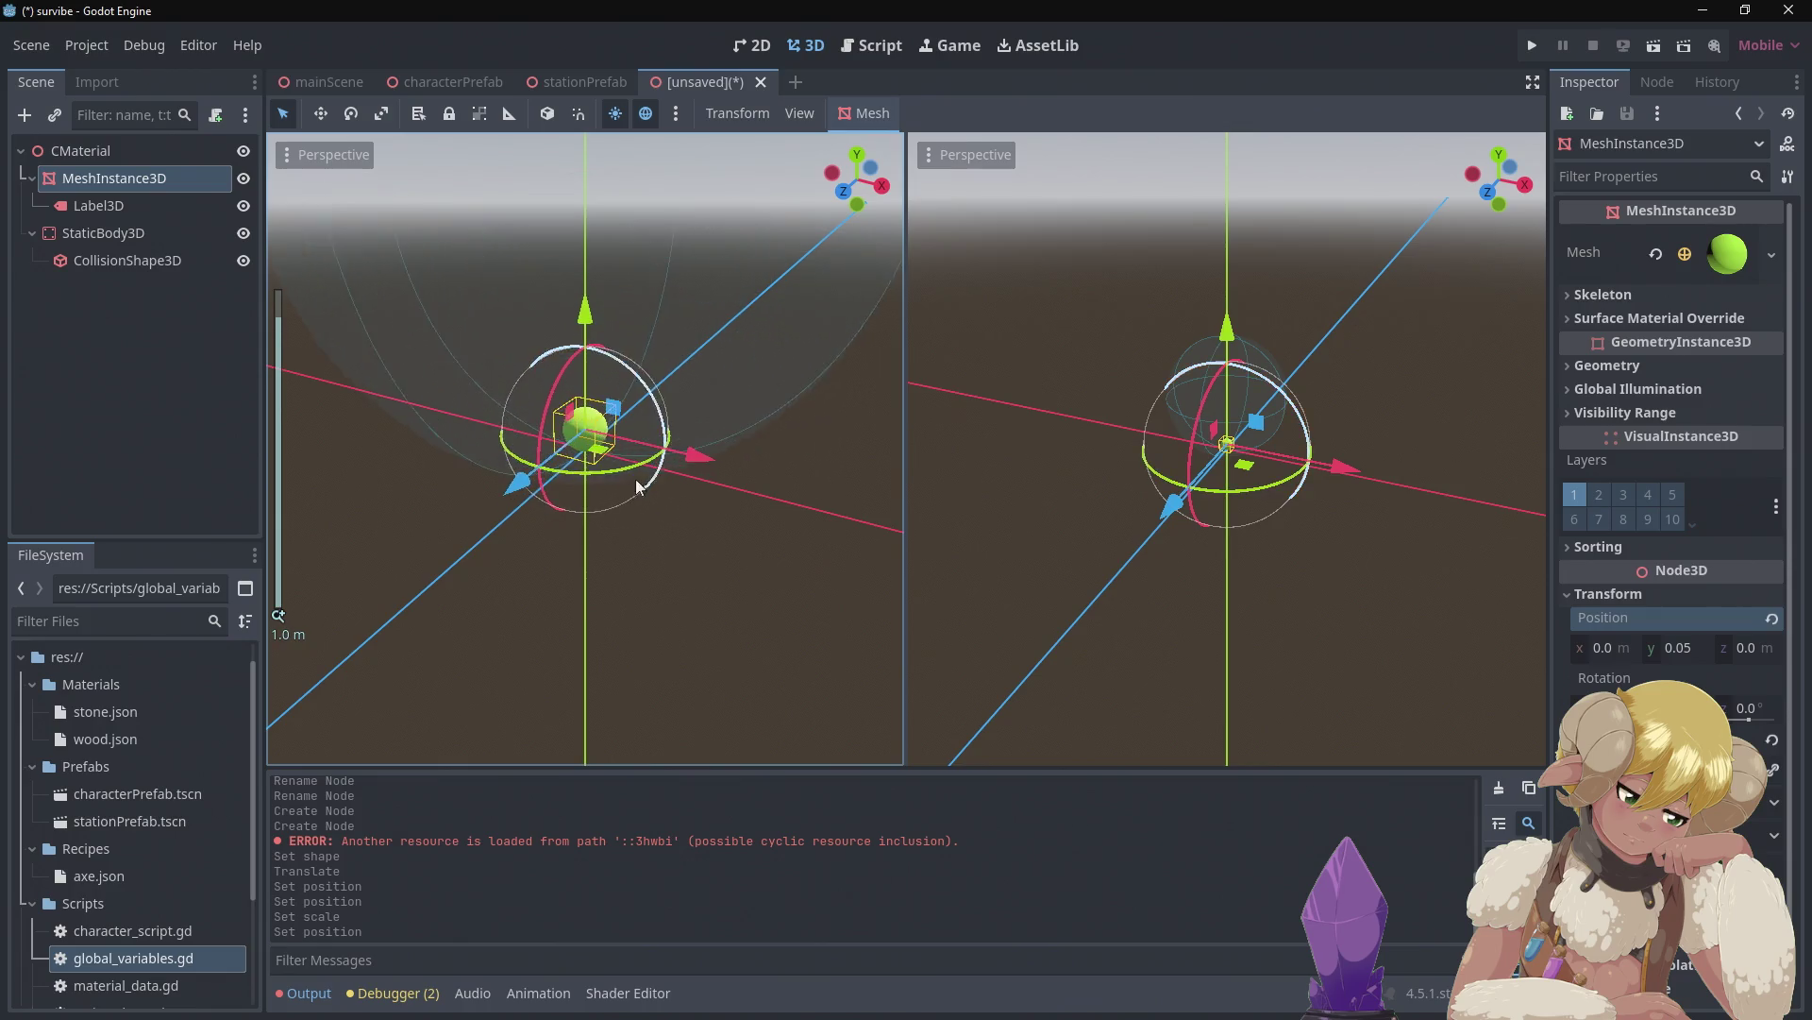
mouse_move(741, 538)
mouse_down()
mouse_move(776, 445)
mouse_move(779, 512)
mouse_up()
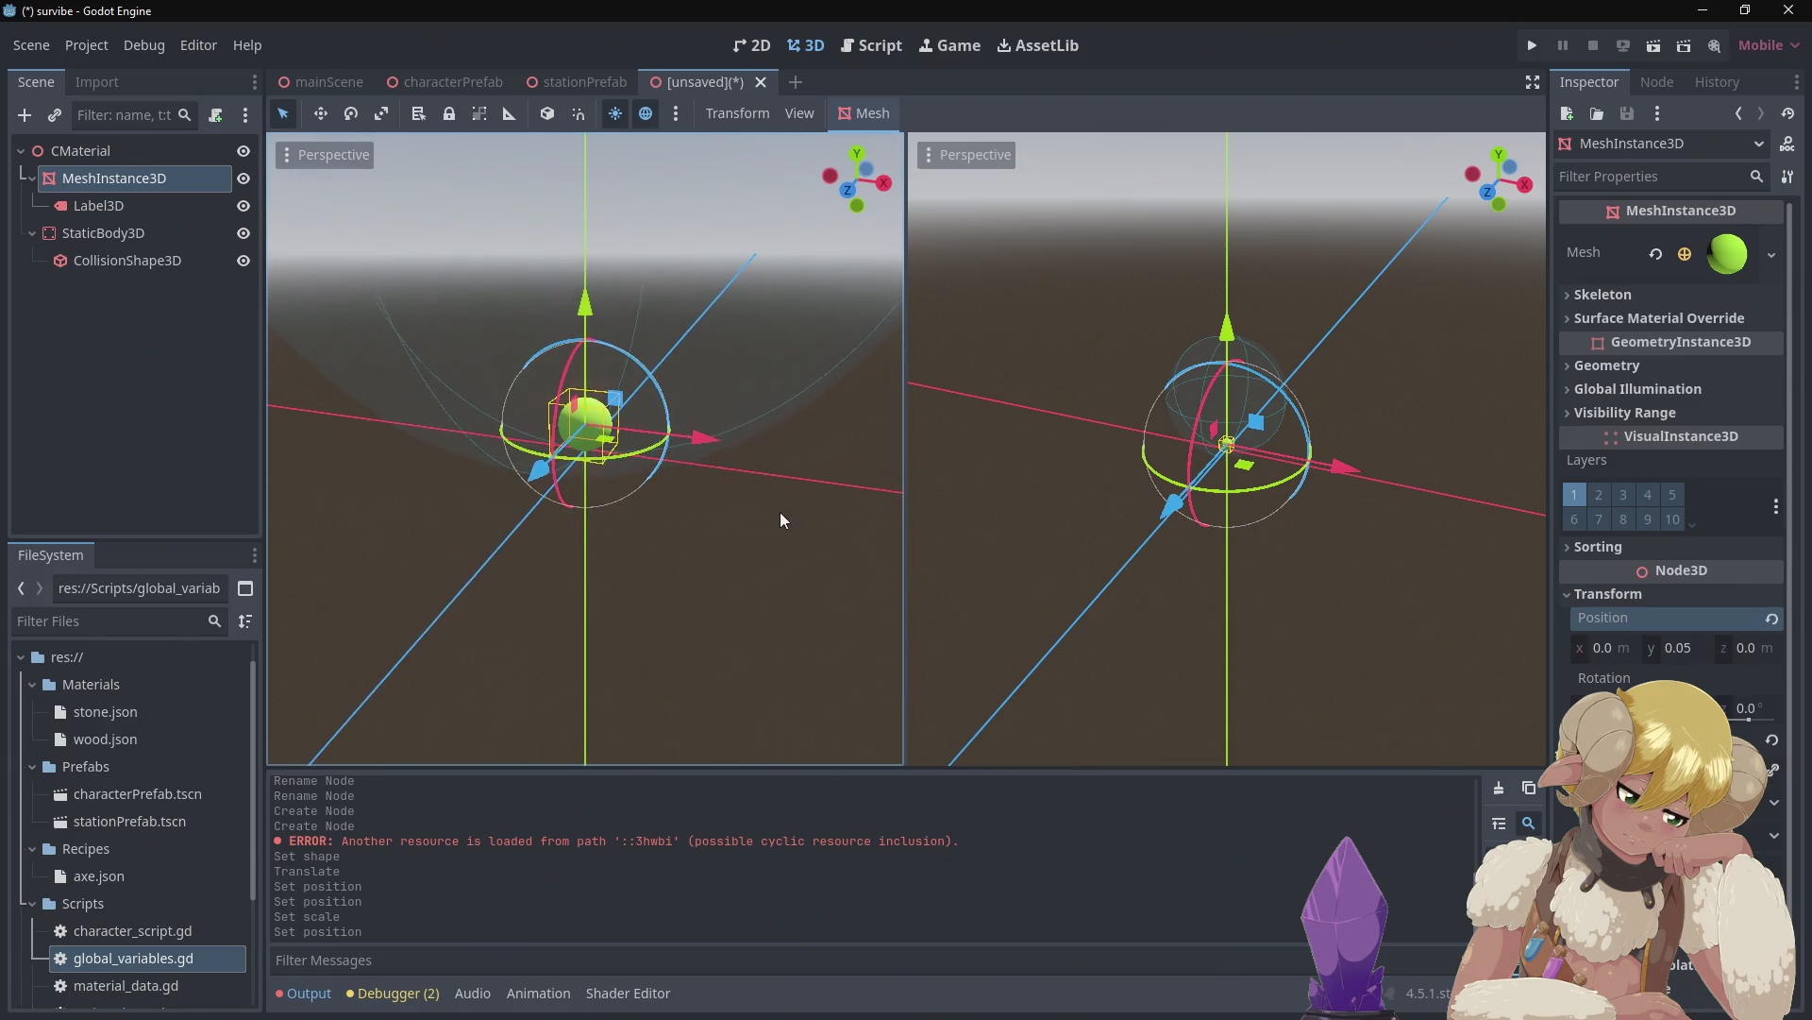
Scale the CollisionShape3D to 0.1 on all axes and set its Position Y to 0.1
click(125, 261)
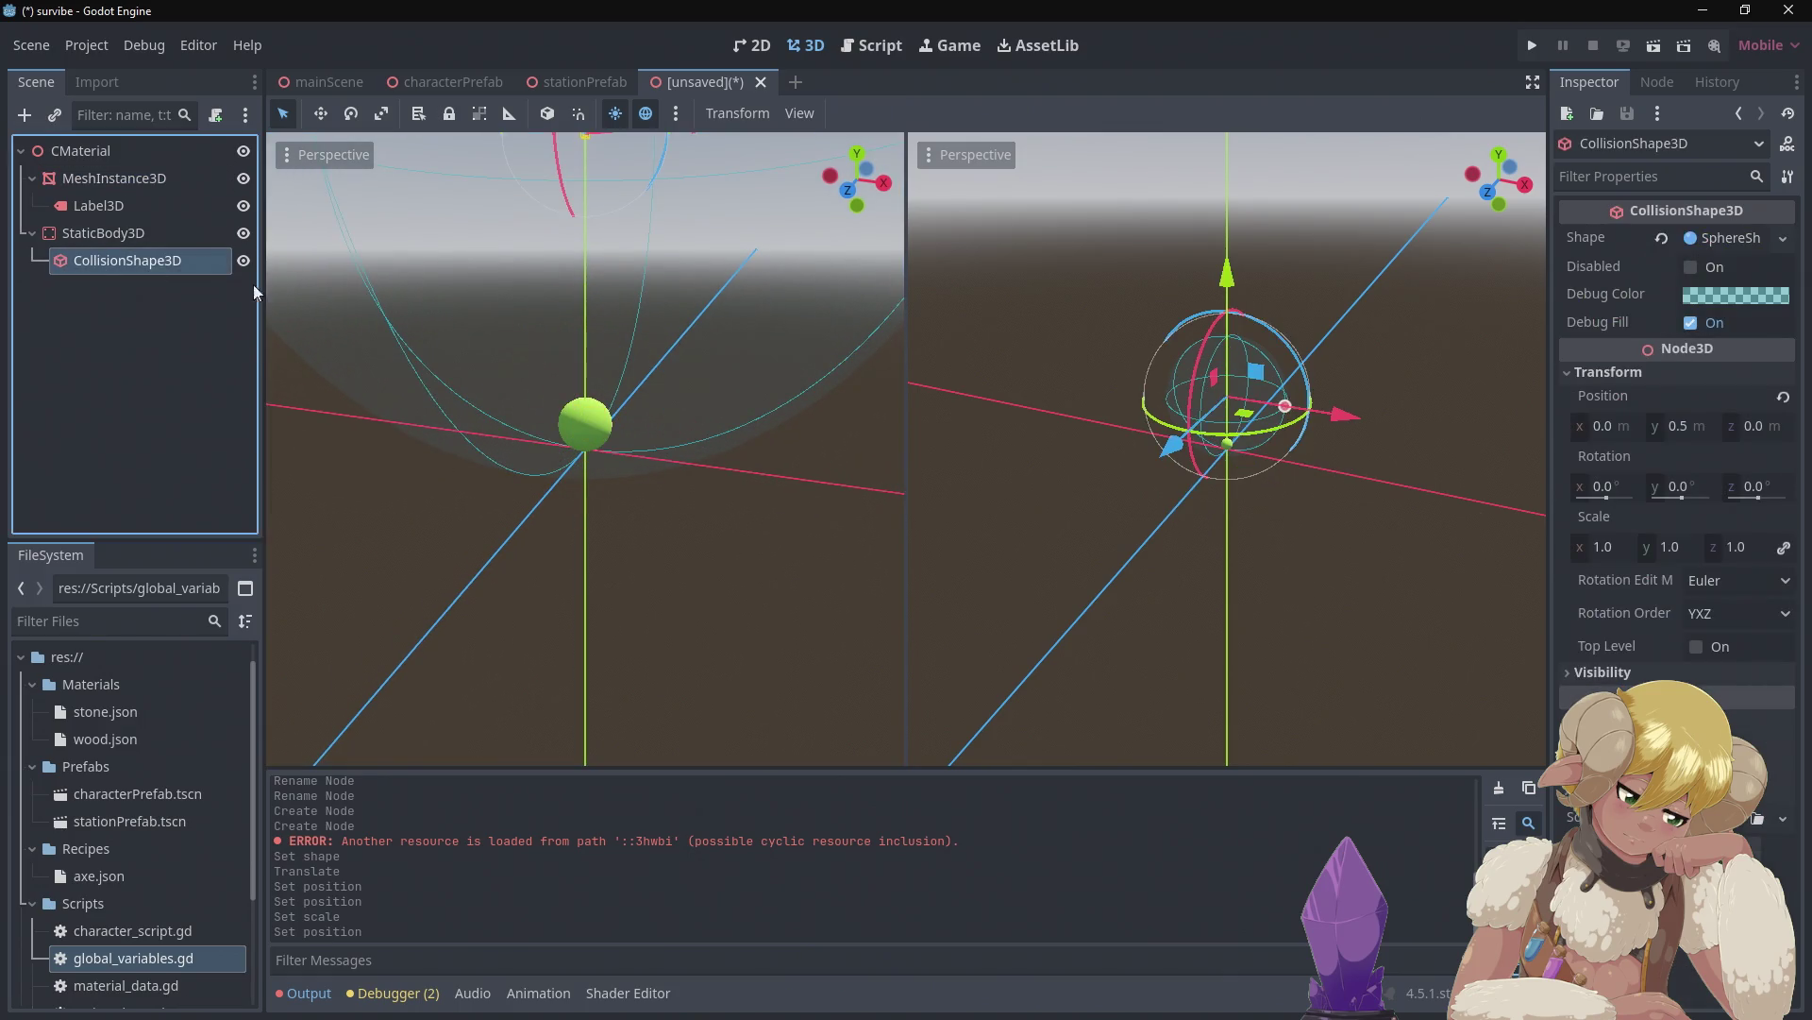
click(1621, 545)
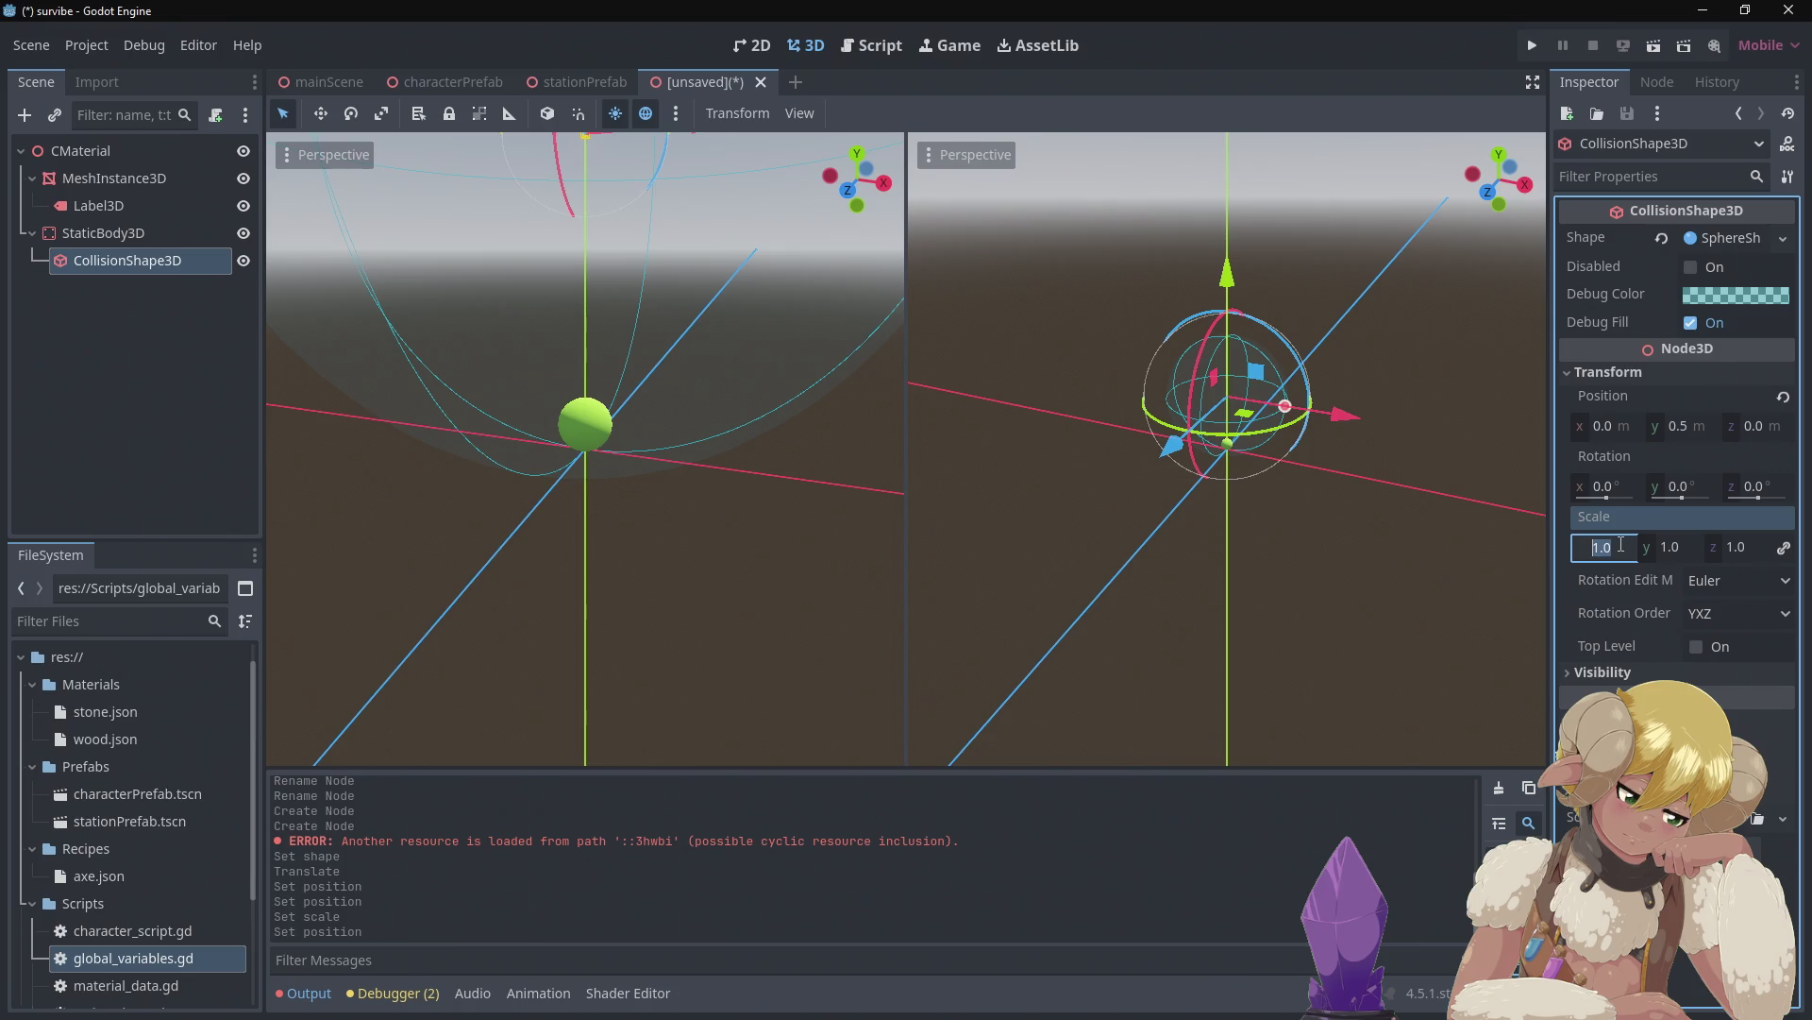
text(.1)
key(Return)
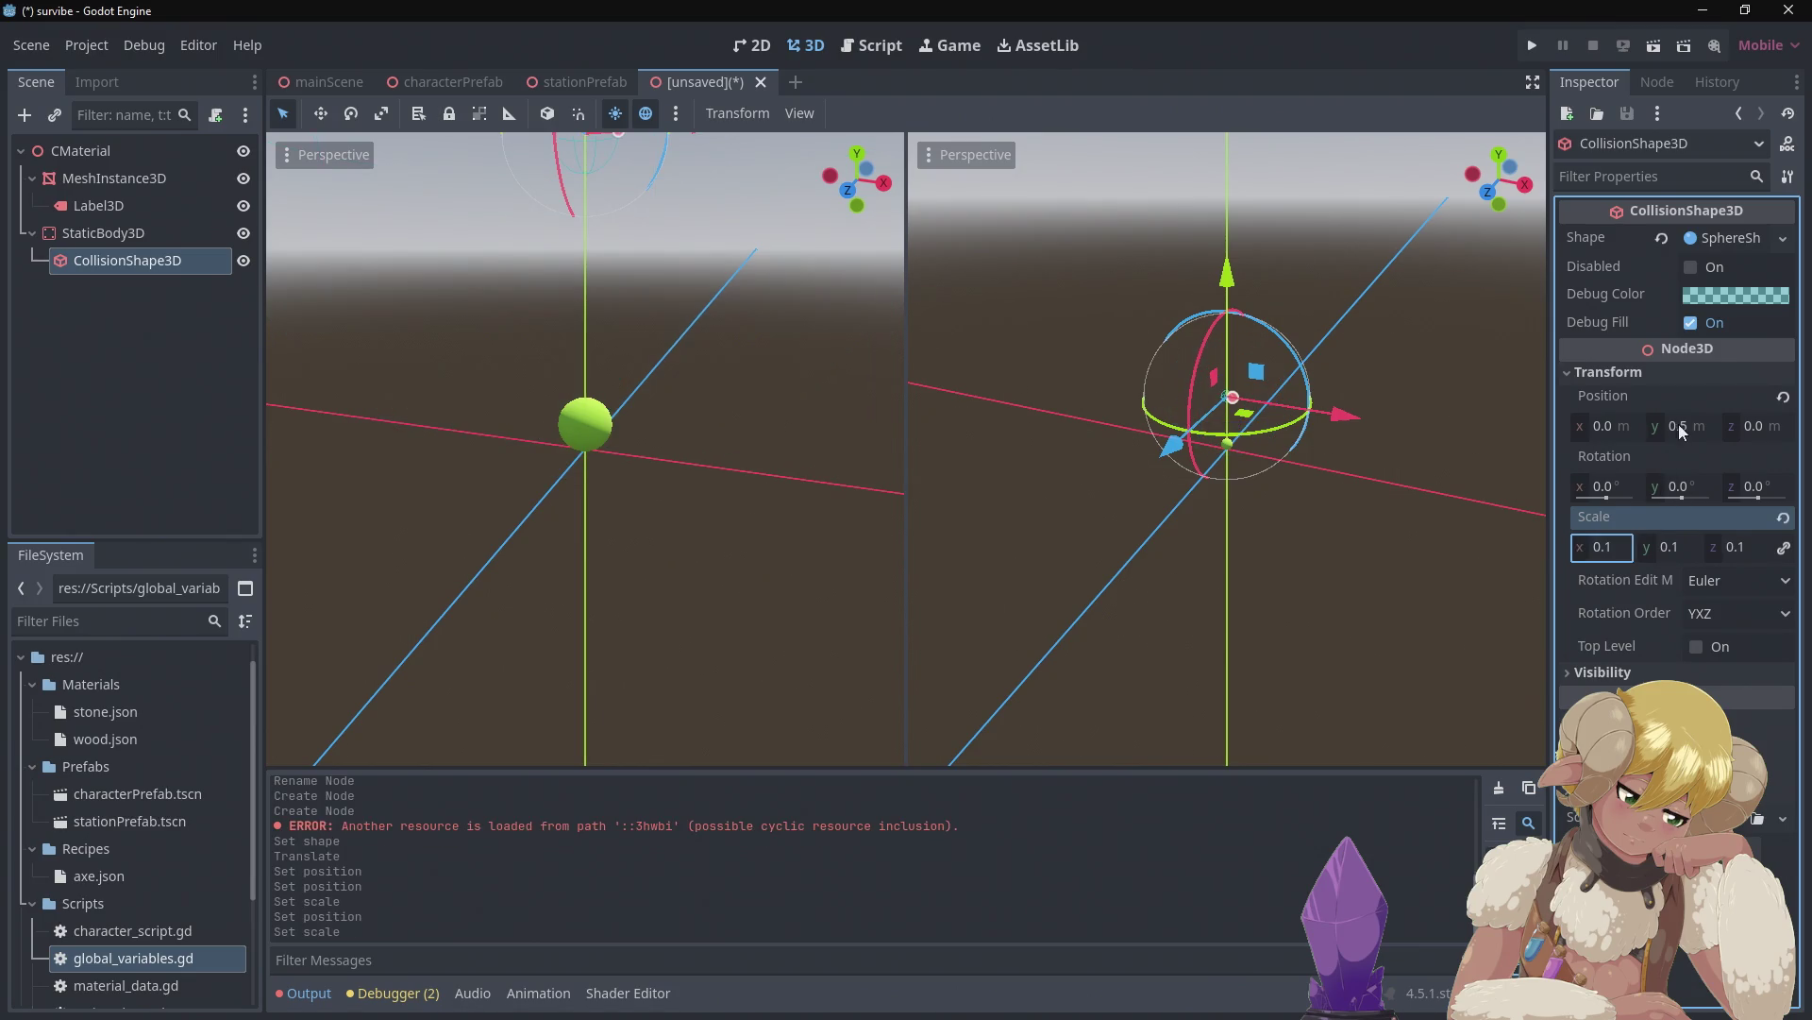
click(1685, 425)
text(0.)
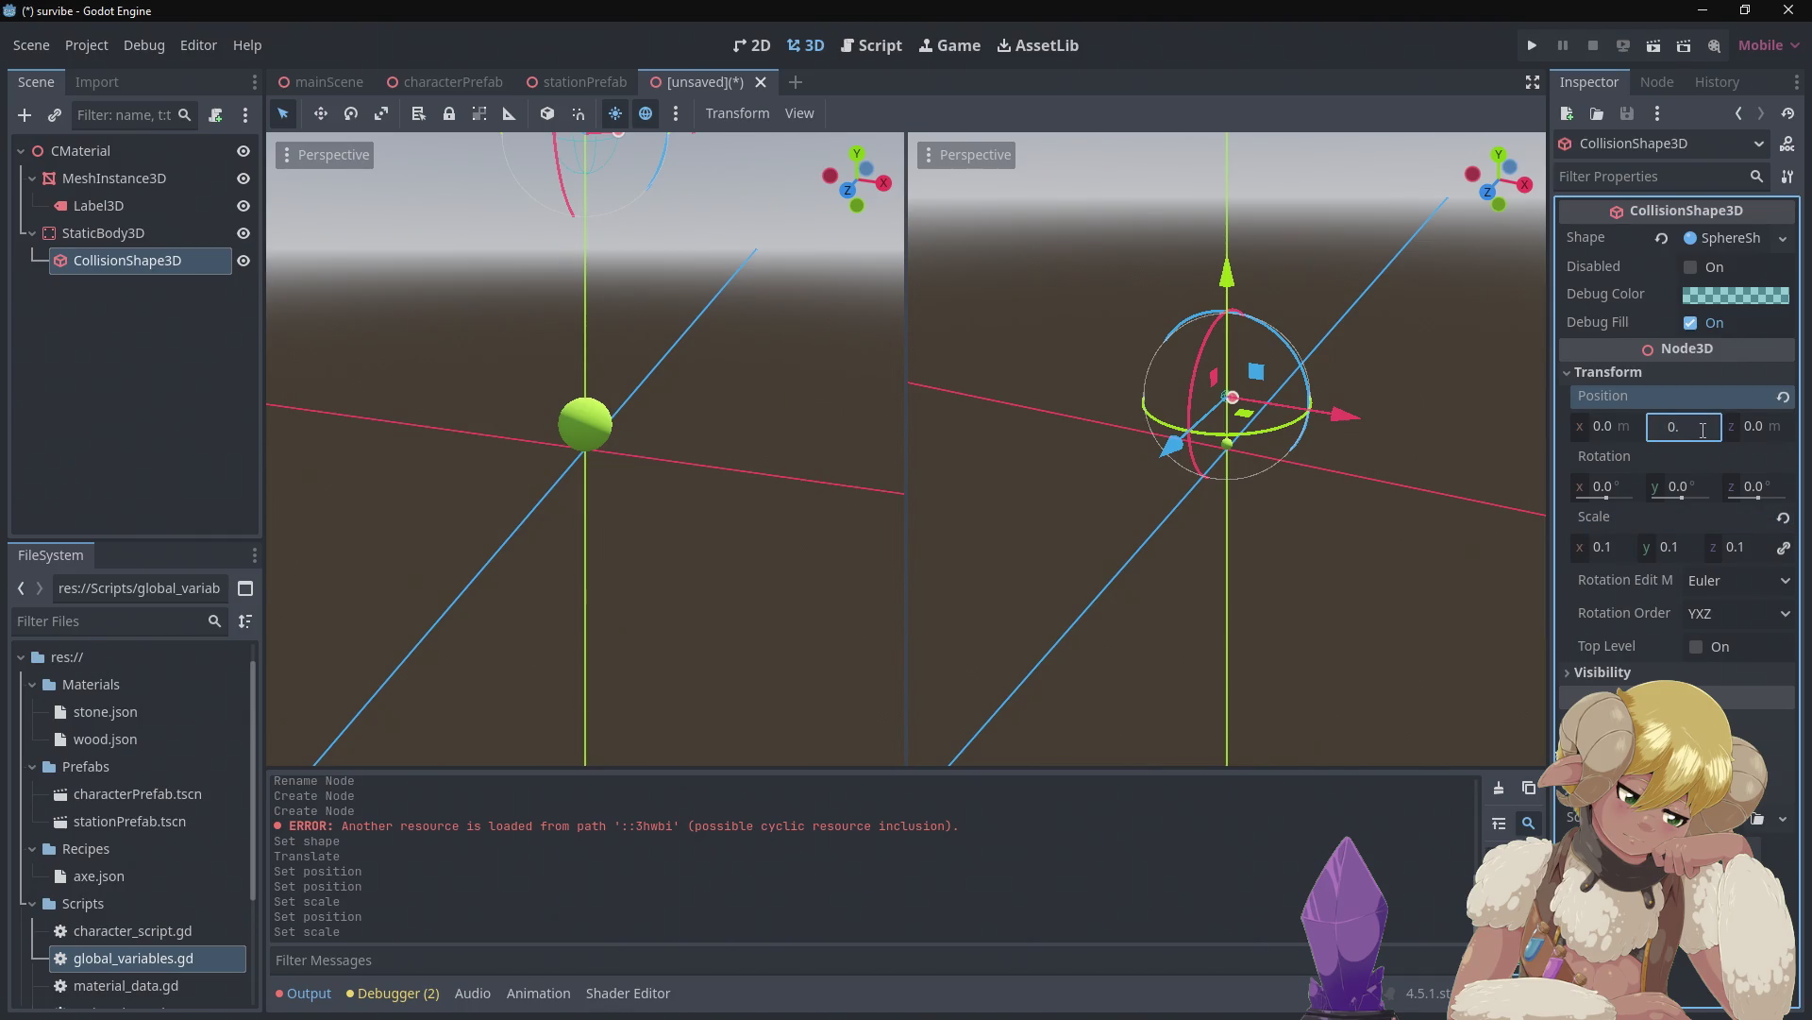
text(1)
key(Return)
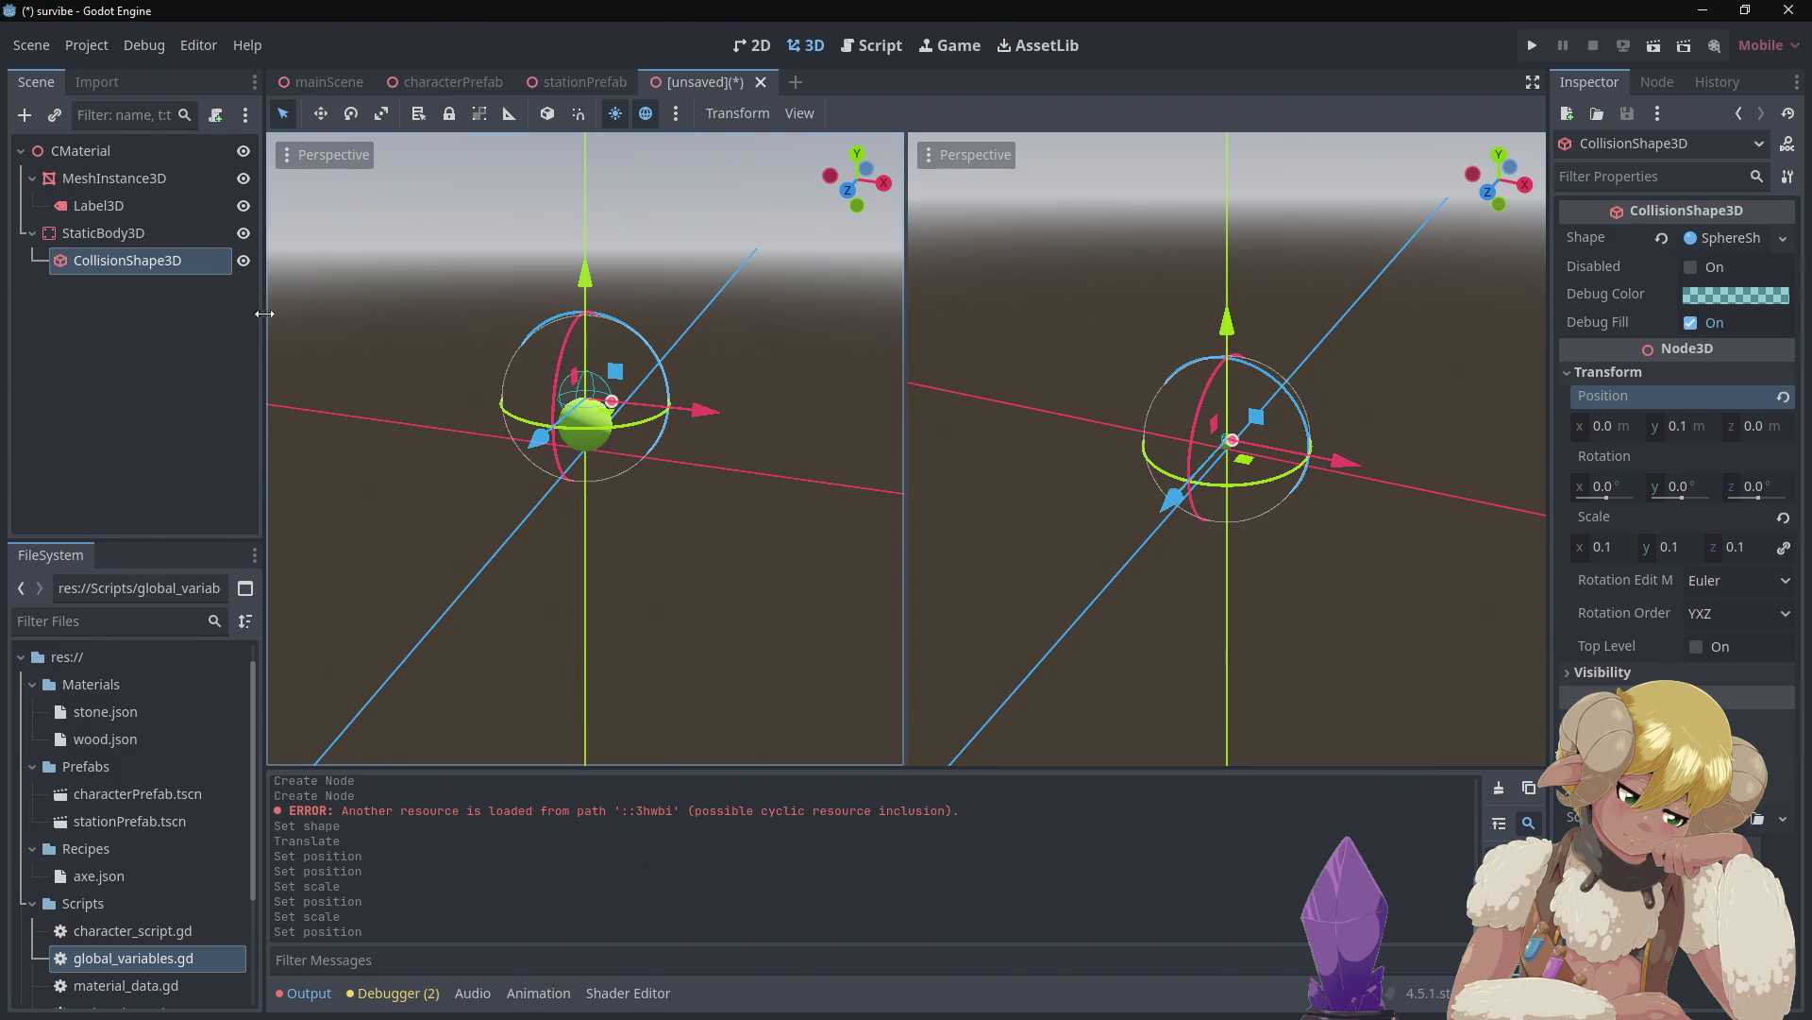
Lower the CollisionShape3D to Position Y 0.05 to match the sphere mesh
click(151, 185)
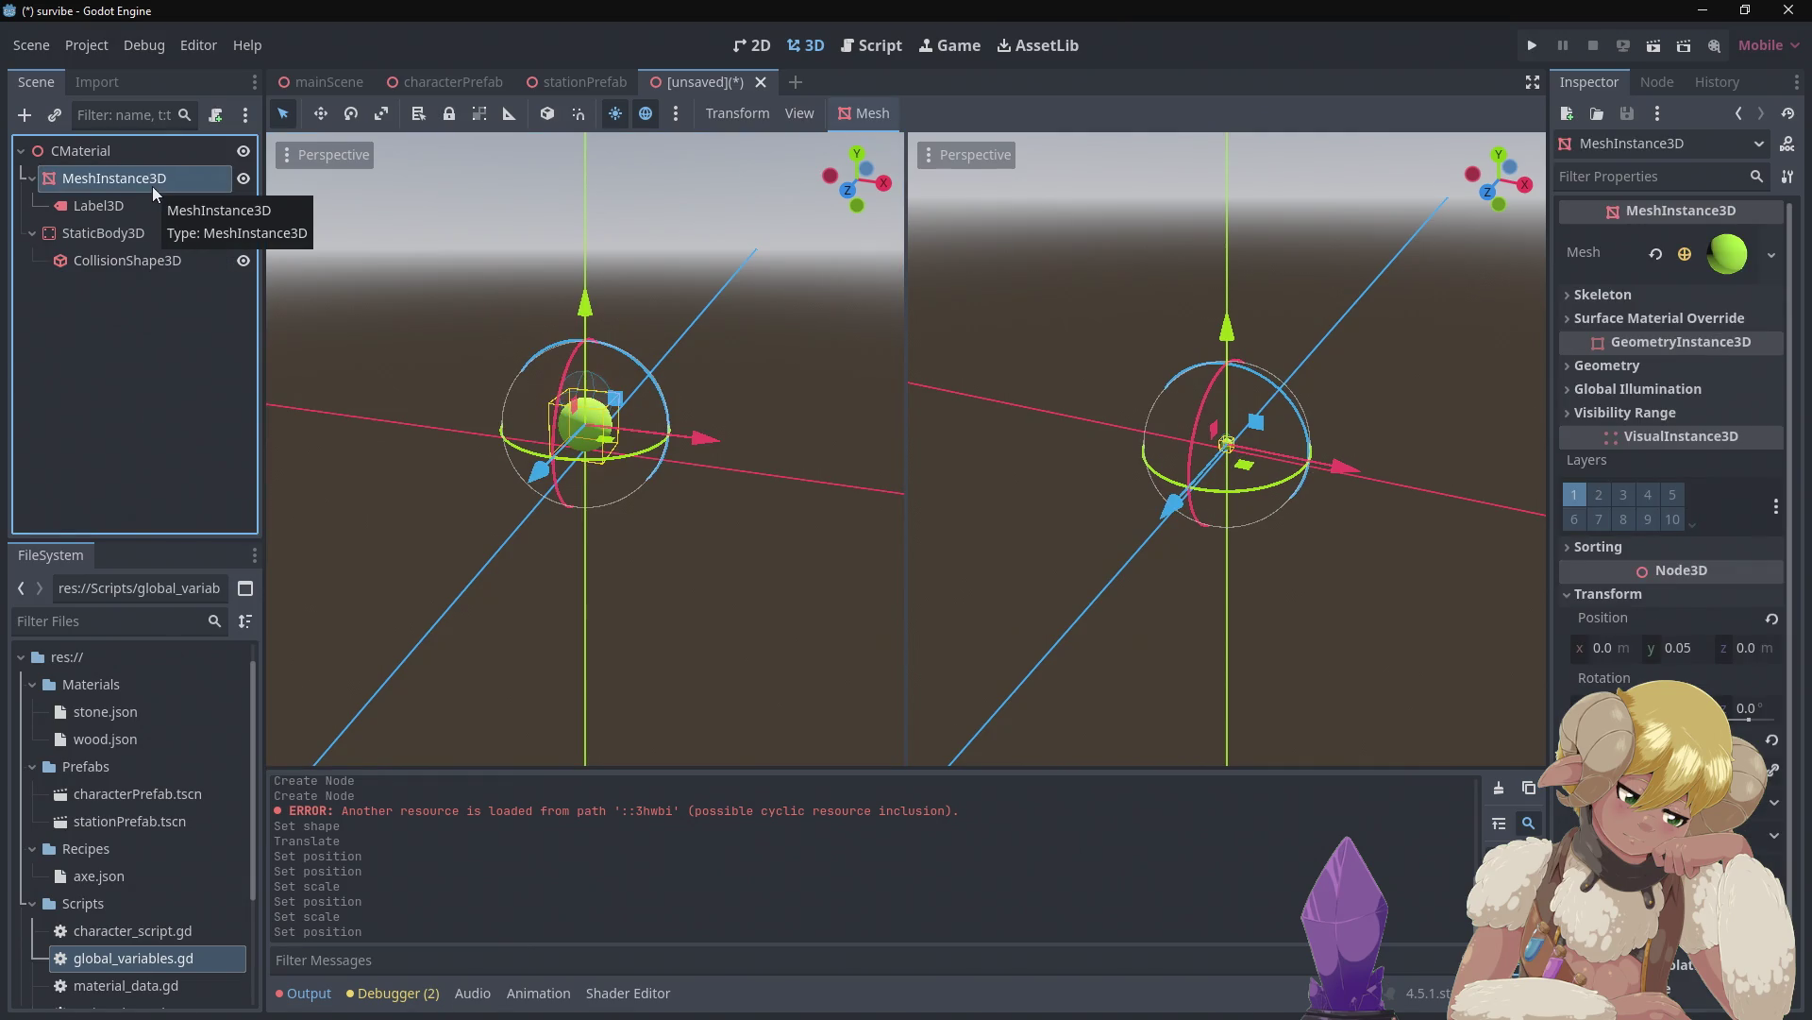
click(127, 264)
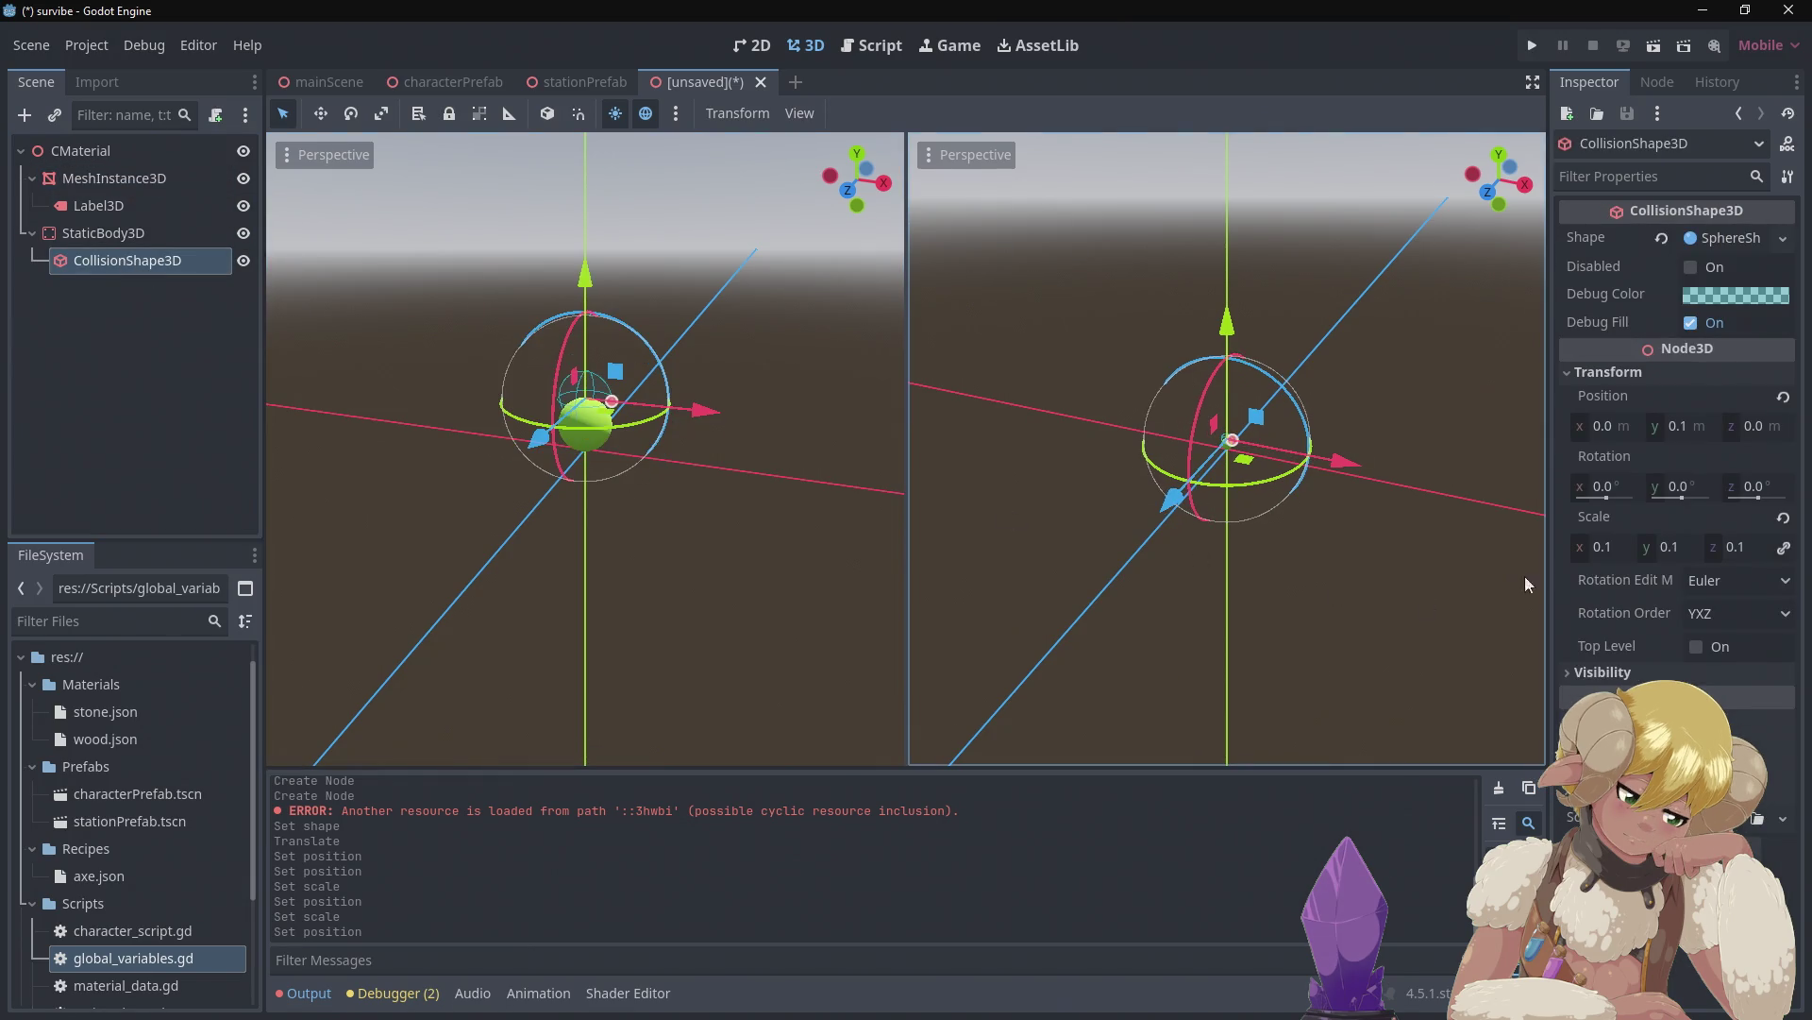
click(1680, 429)
text(0.)
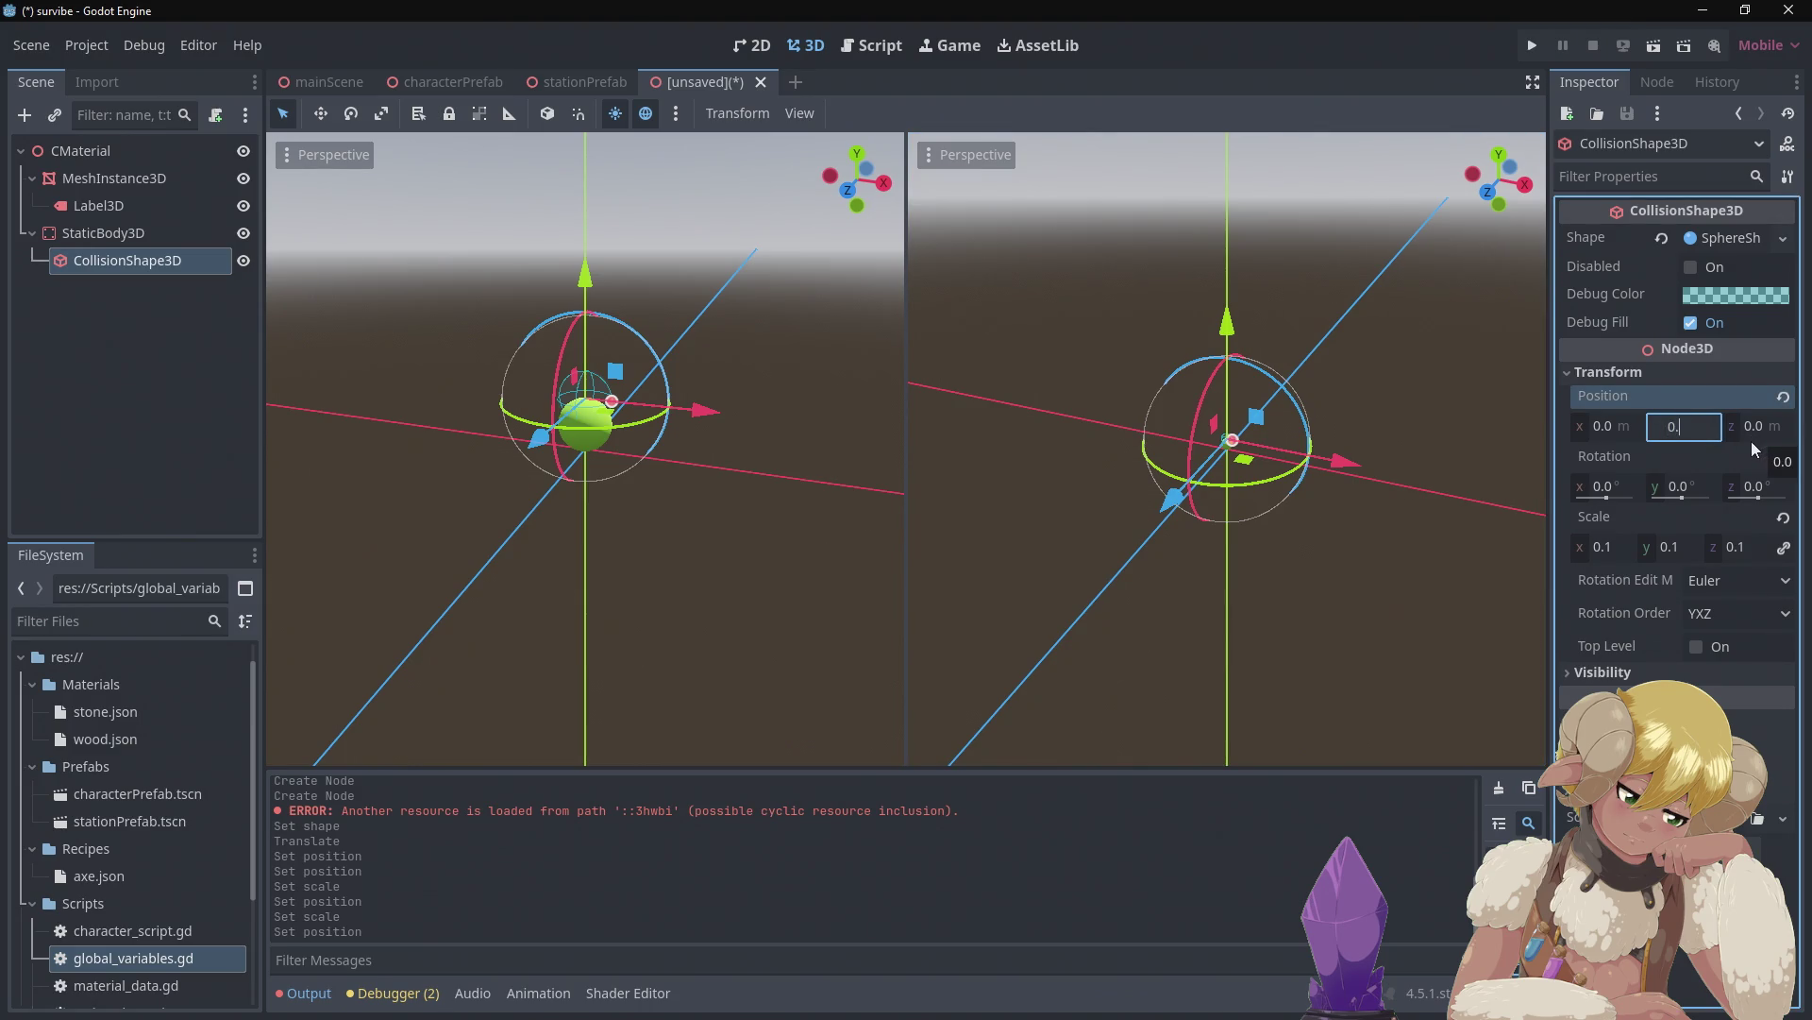
text(05)
key(Return)
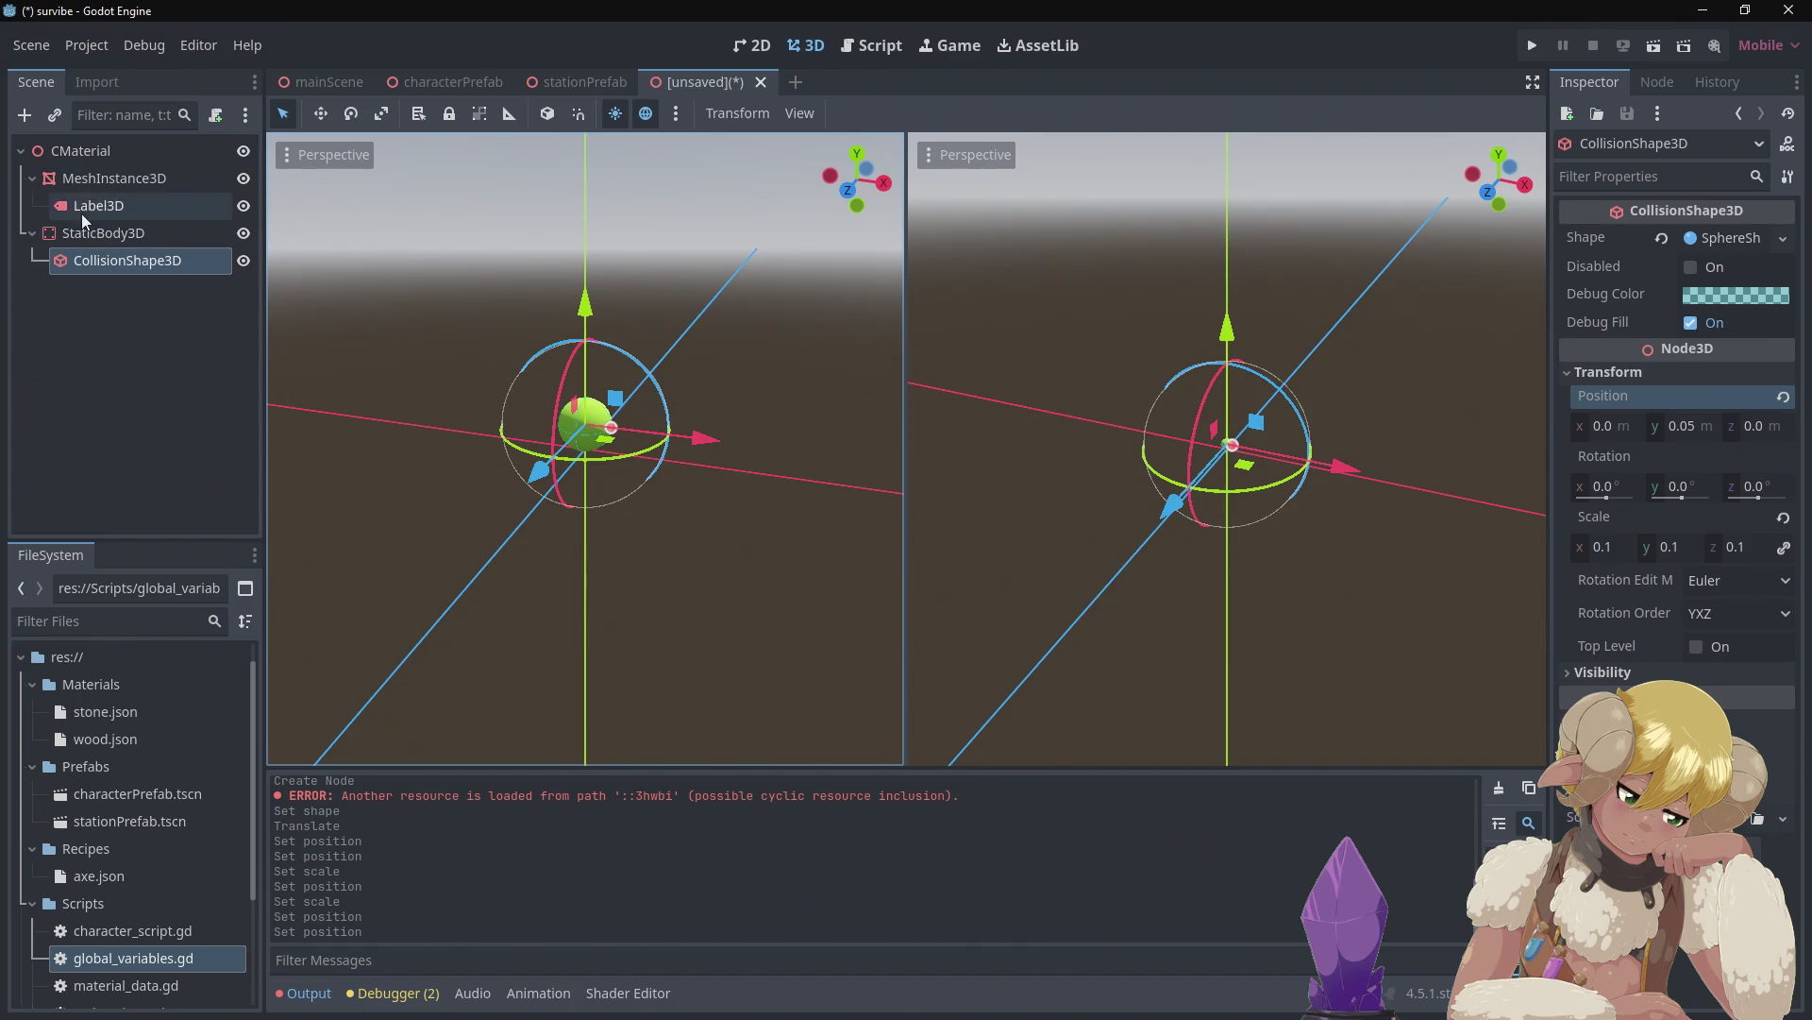
click(138, 204)
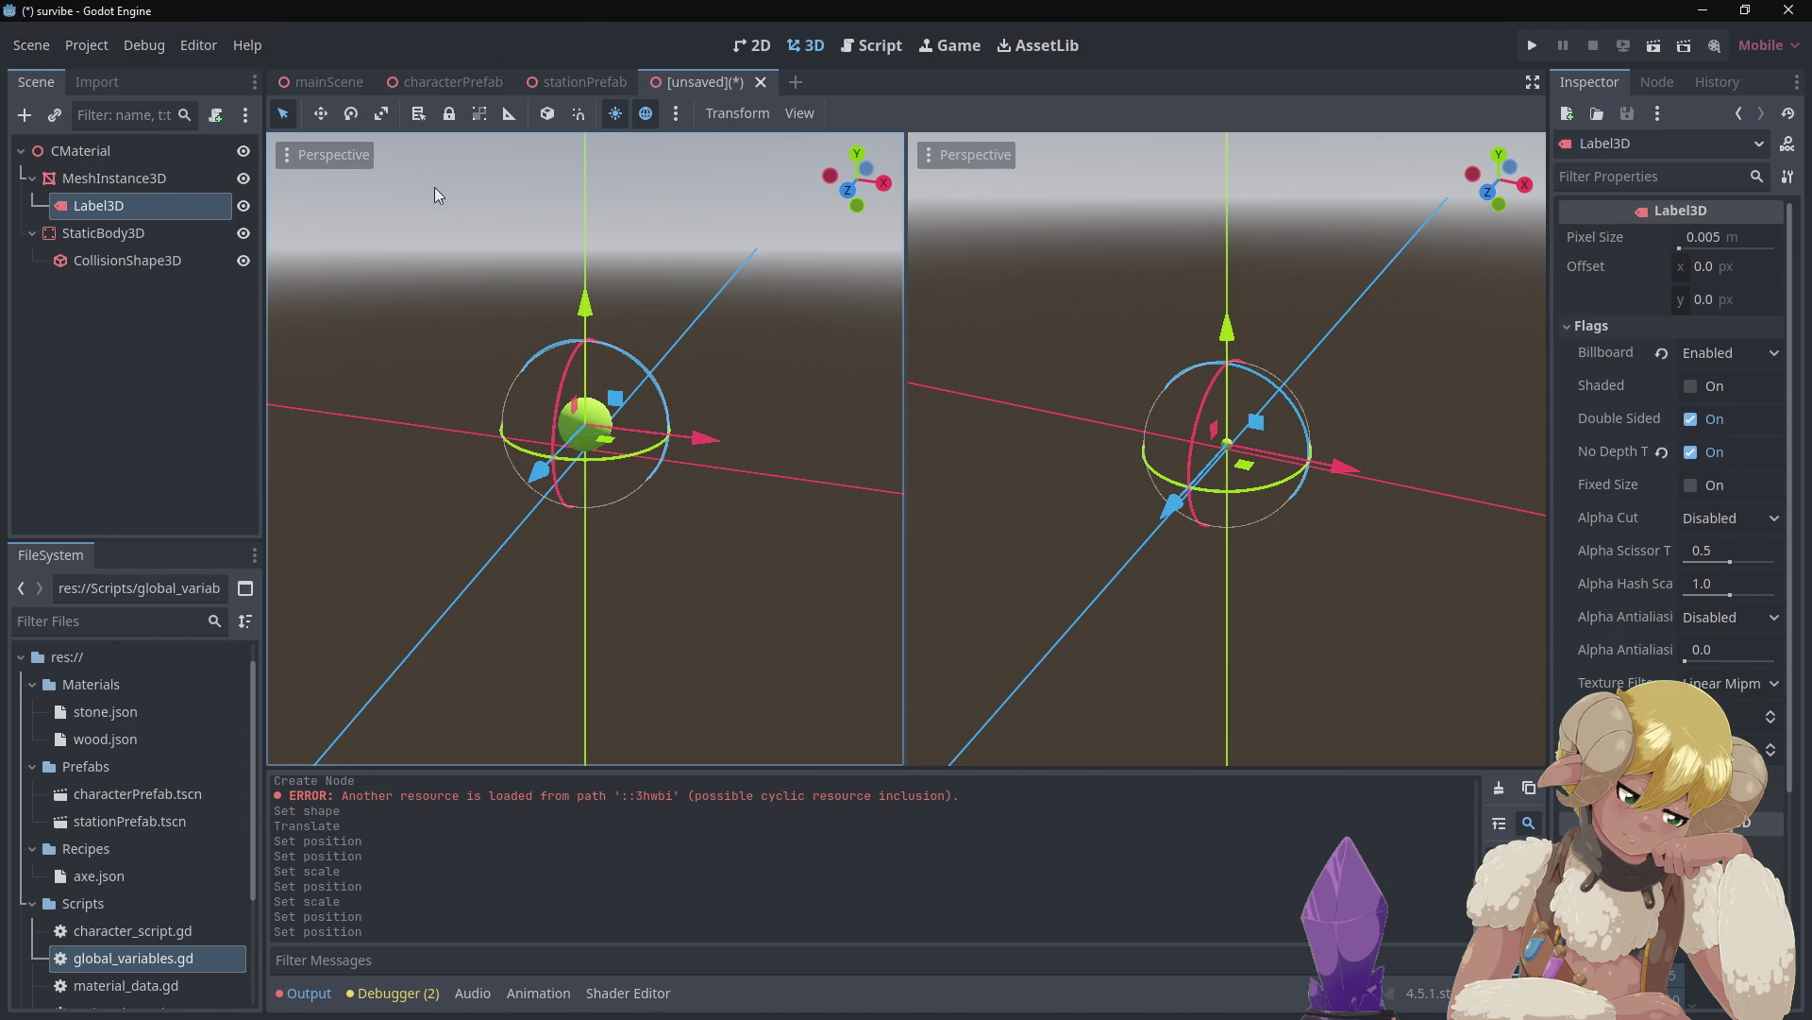
Save the scene into the Prefabs folder as cMaterialPrefab.tscn, then switch to the mainScene tab
key(ctrl+s)
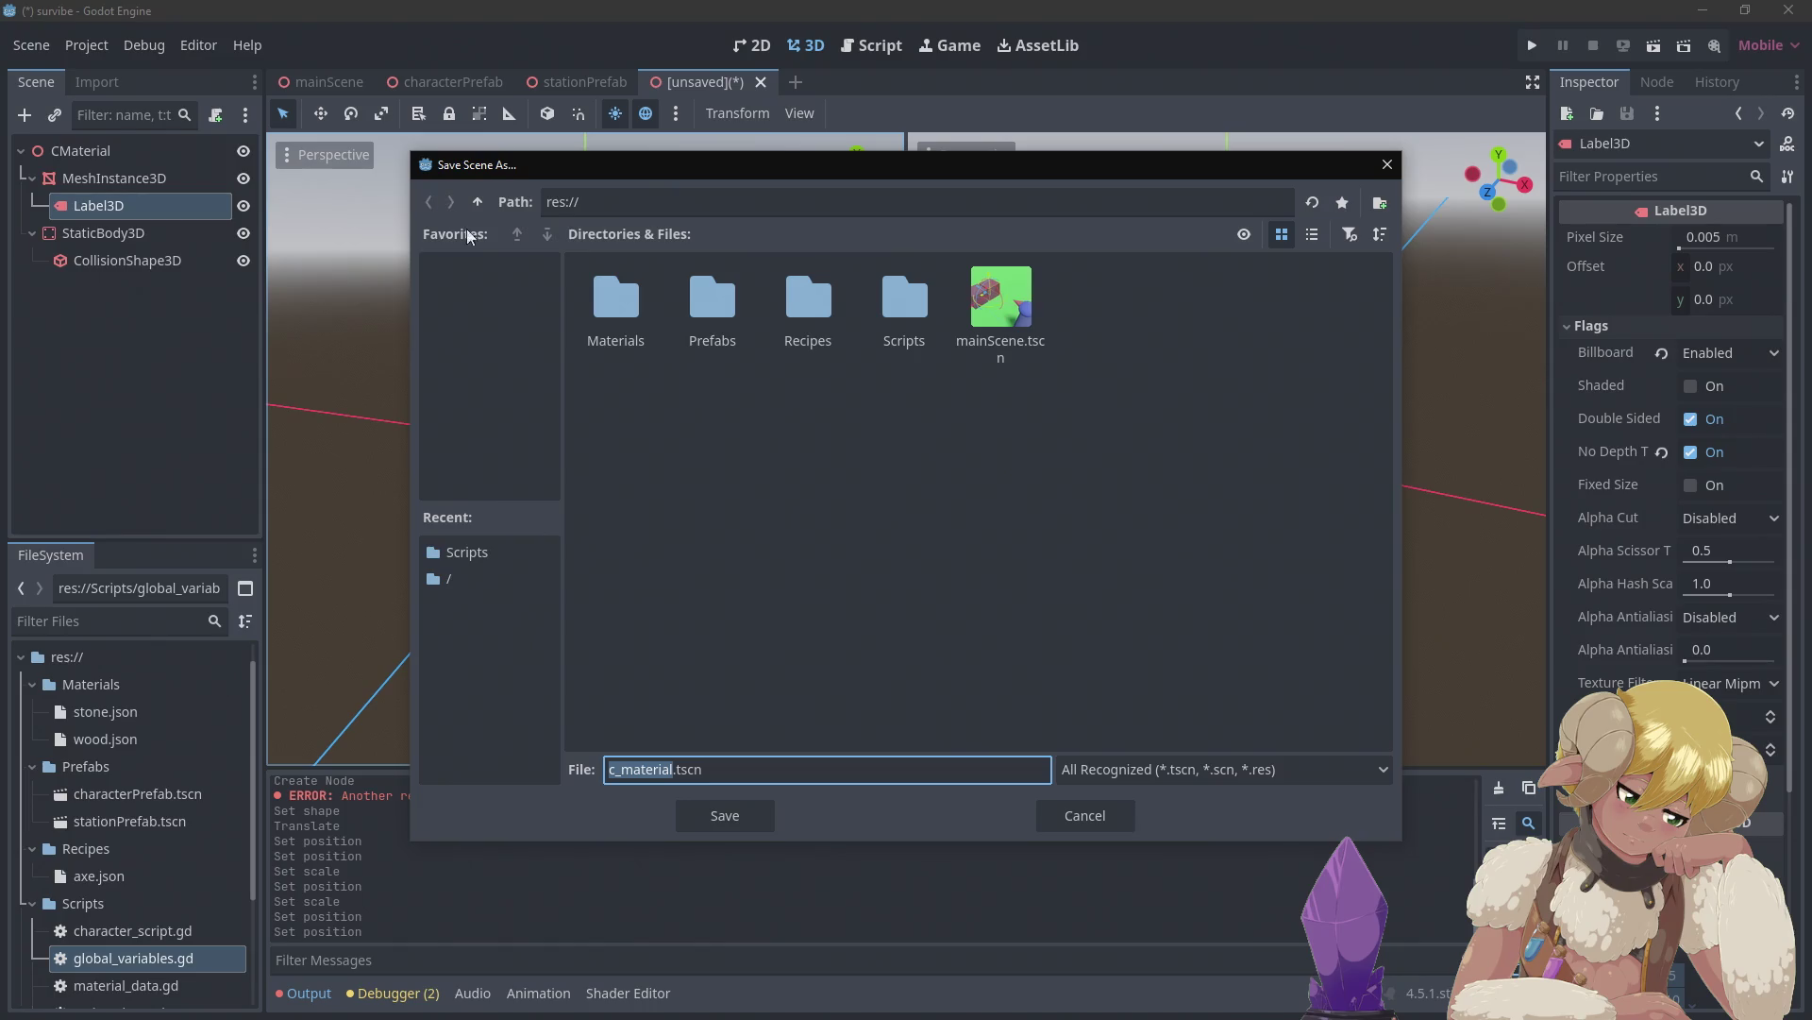
double_click(704, 326)
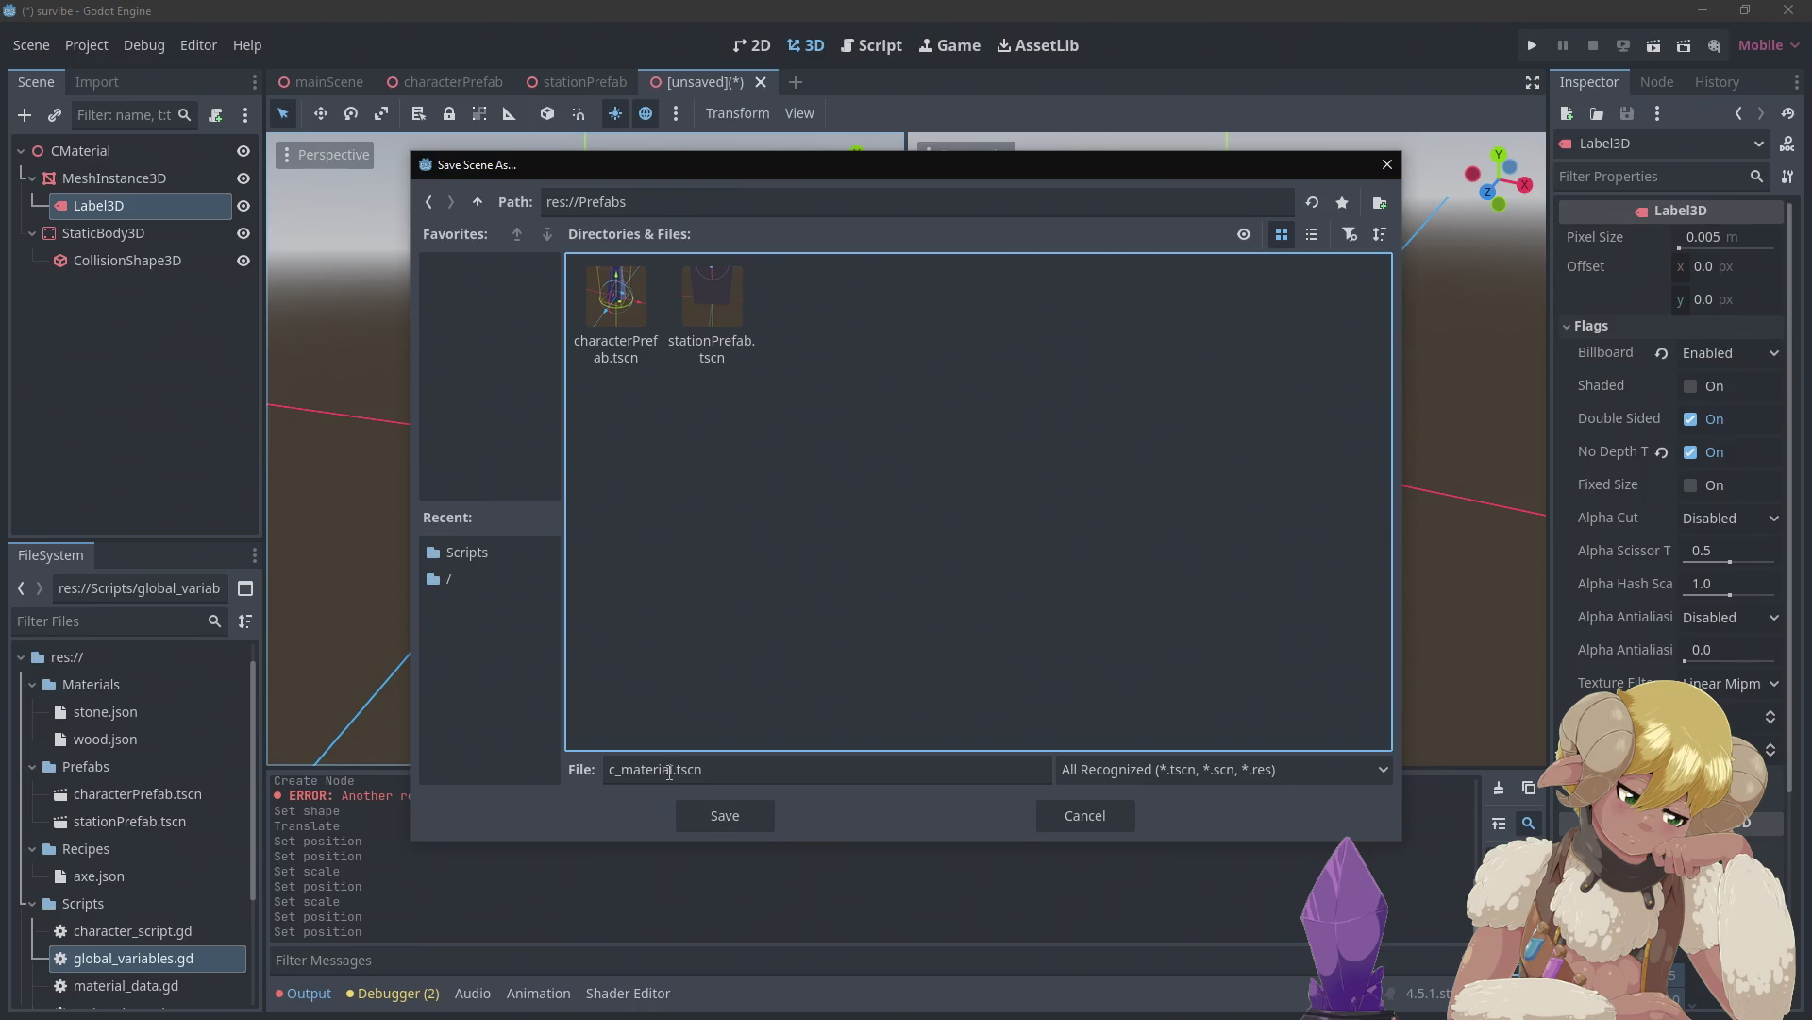
drag(673, 770, 541, 752)
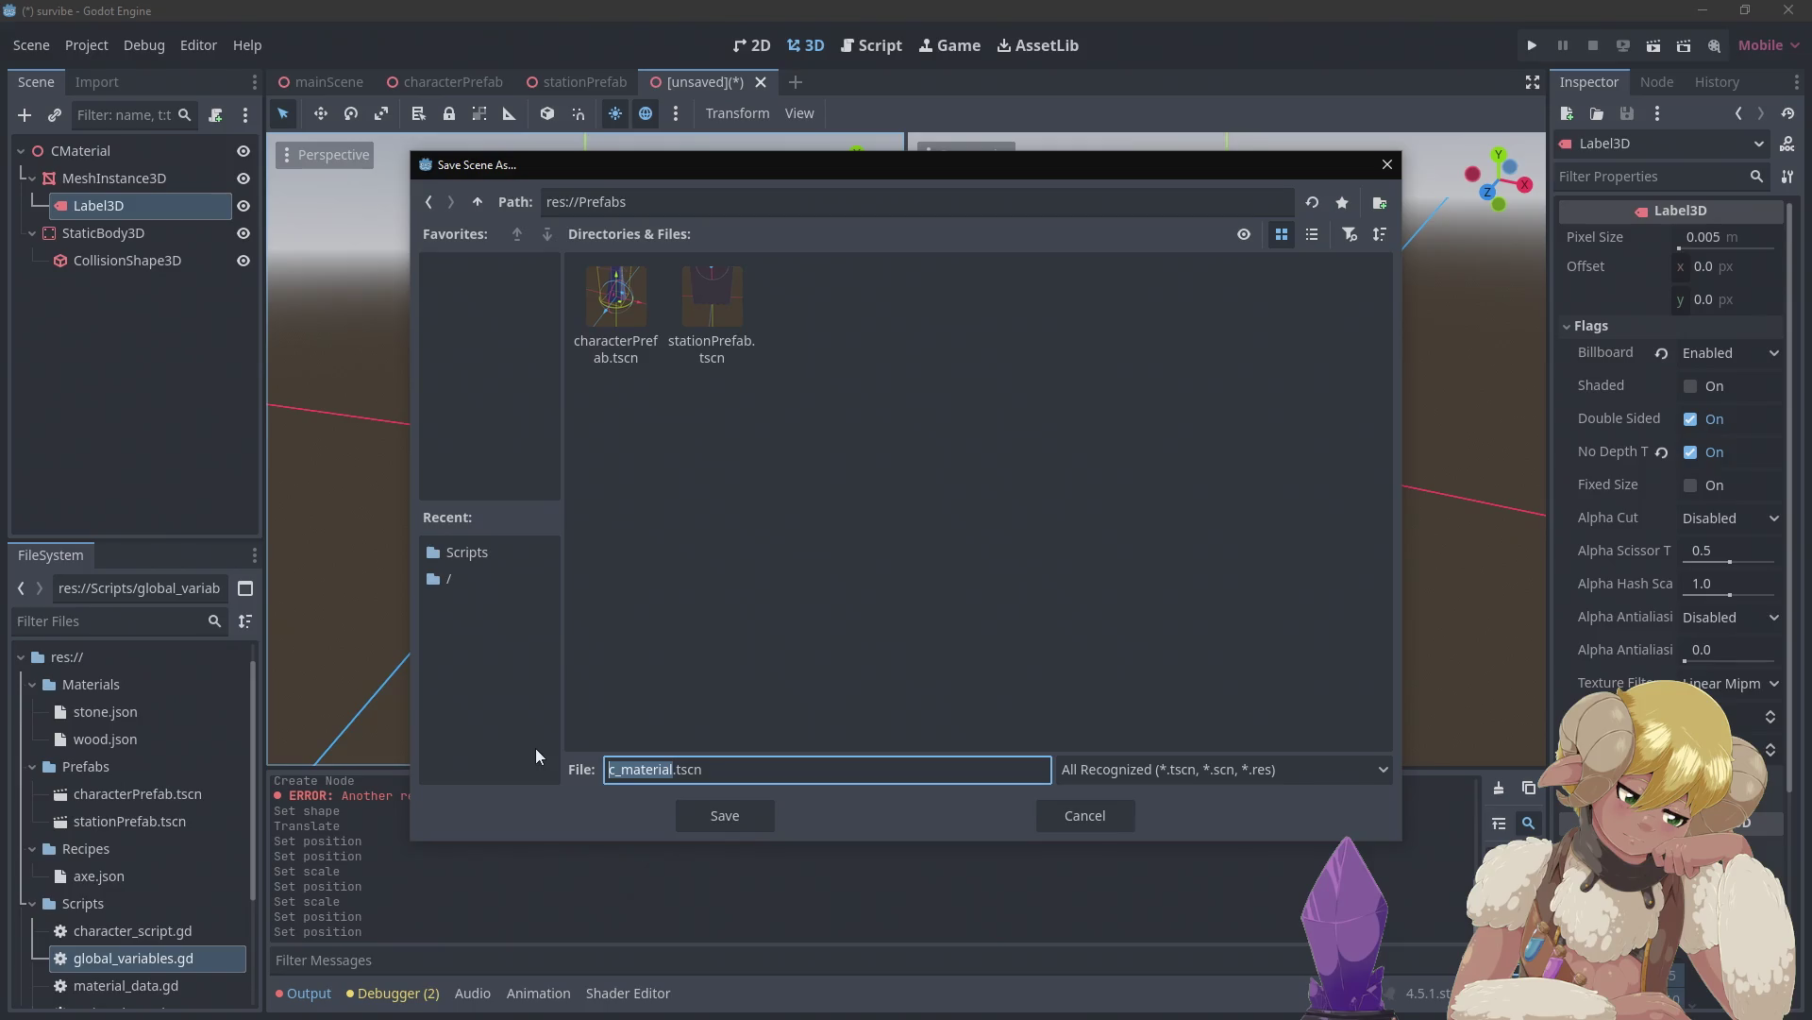
text(material)
text(Prefab.ts)
text(c)
key(Delete)
text(M)
key(Return)
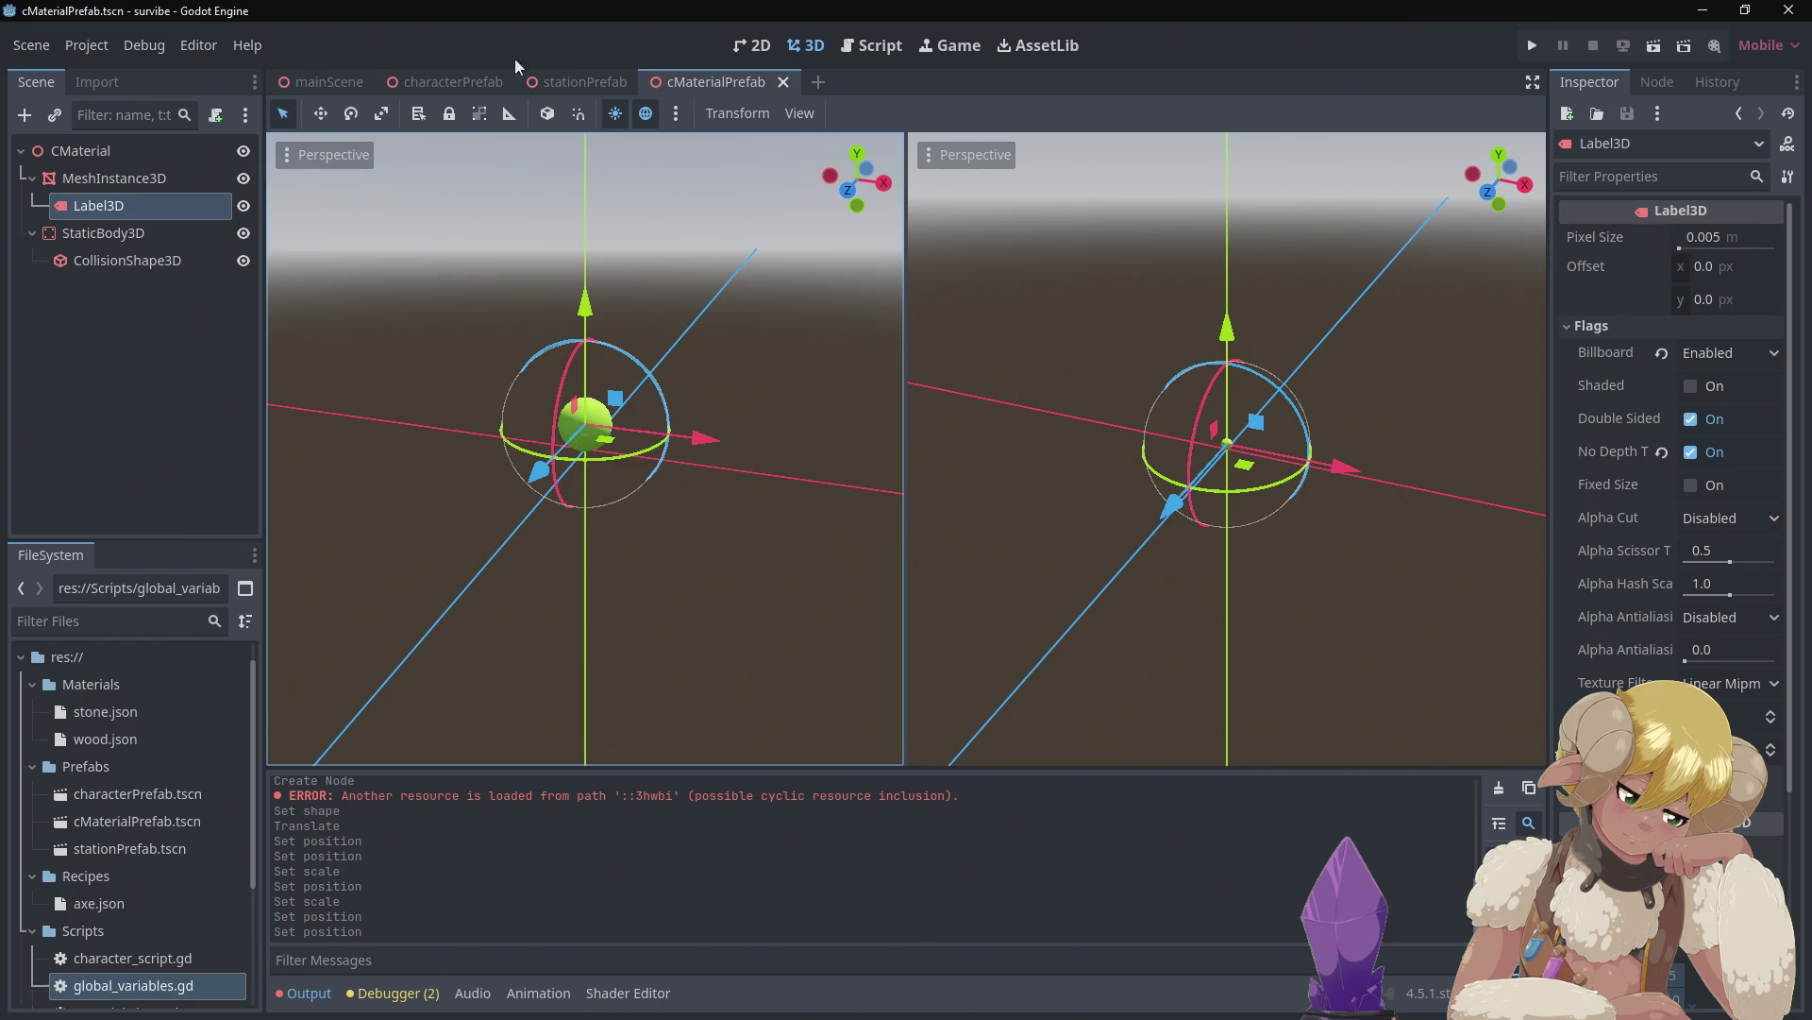
click(327, 82)
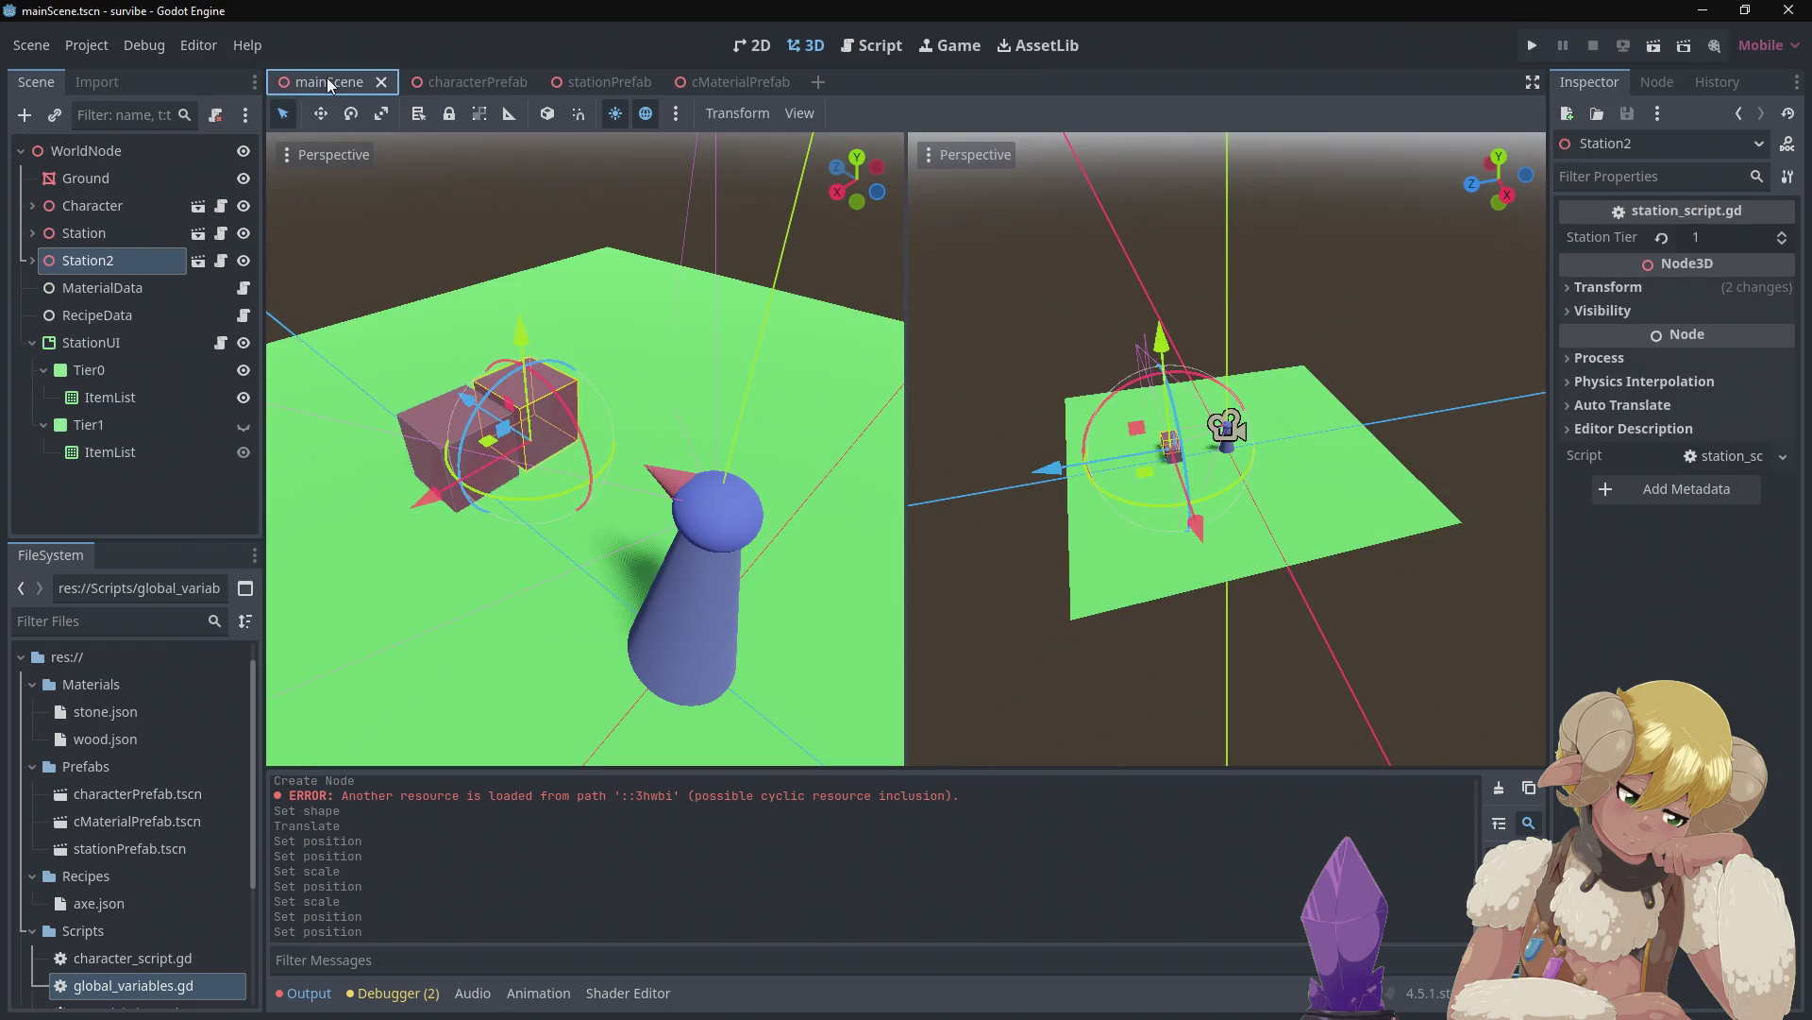
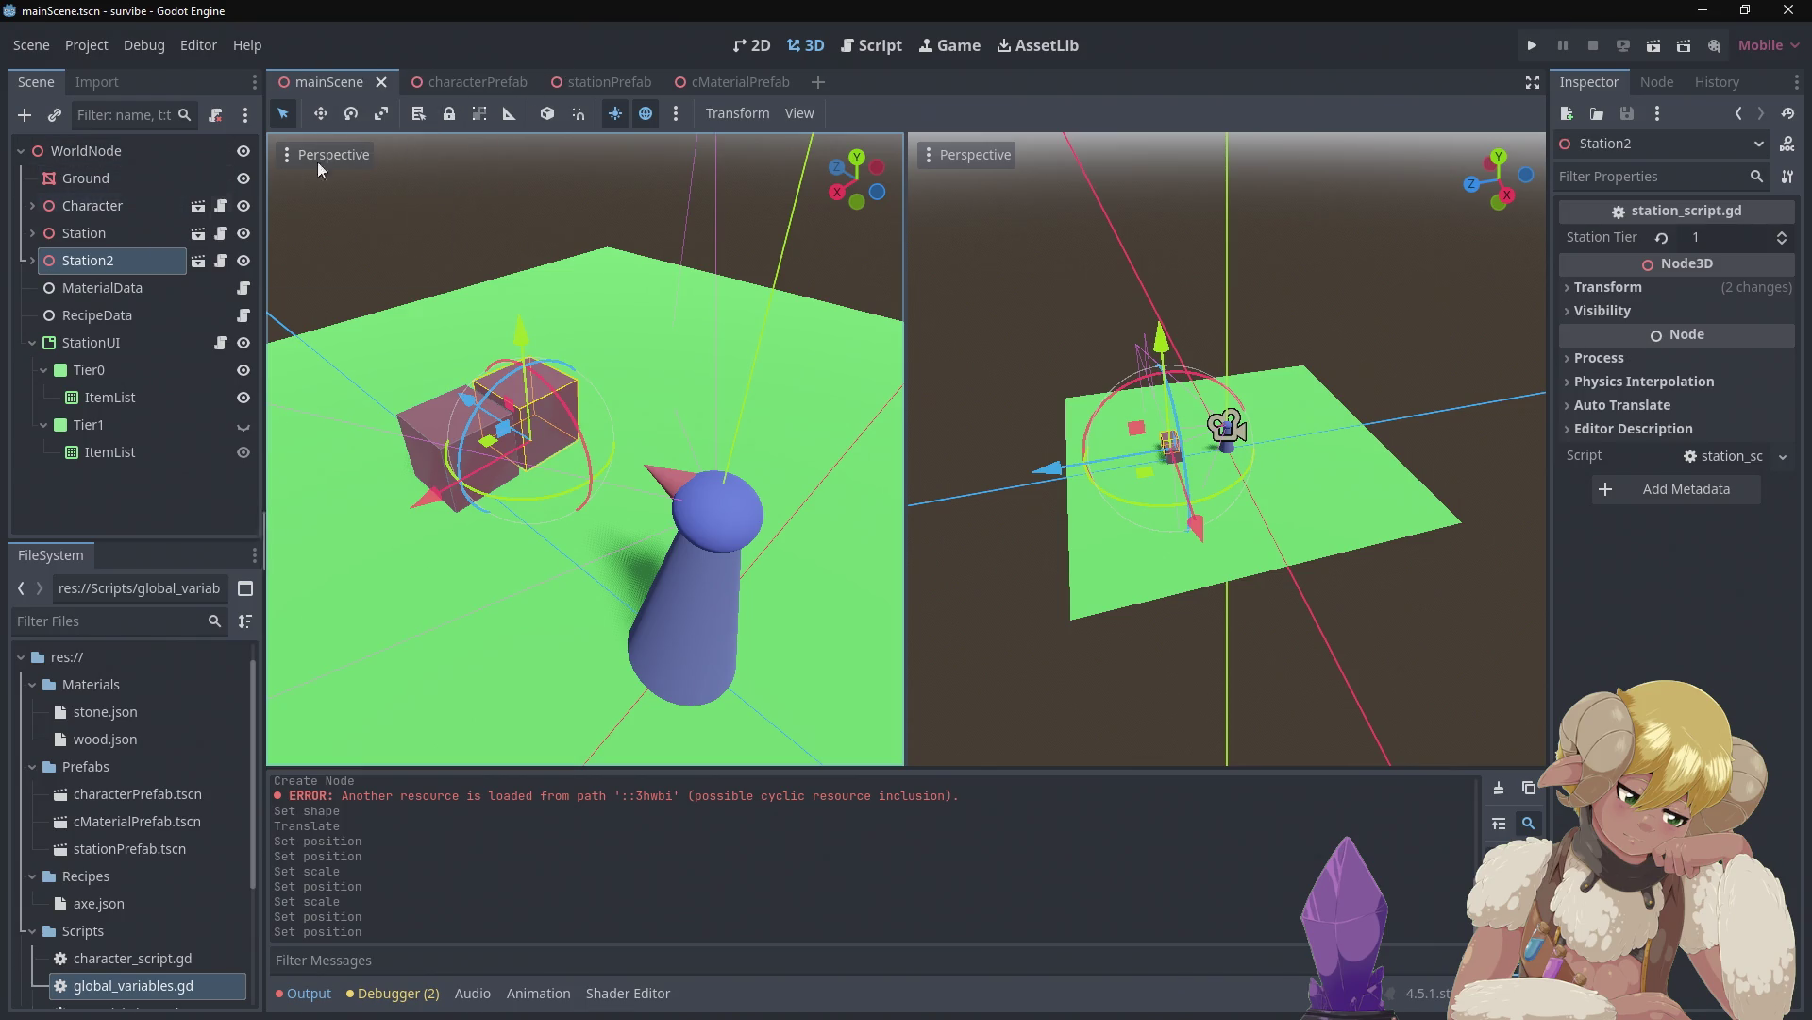
Switch to the cMaterialPrefab scene, which has the billboarded, no-depth-test Label3D
click(722, 79)
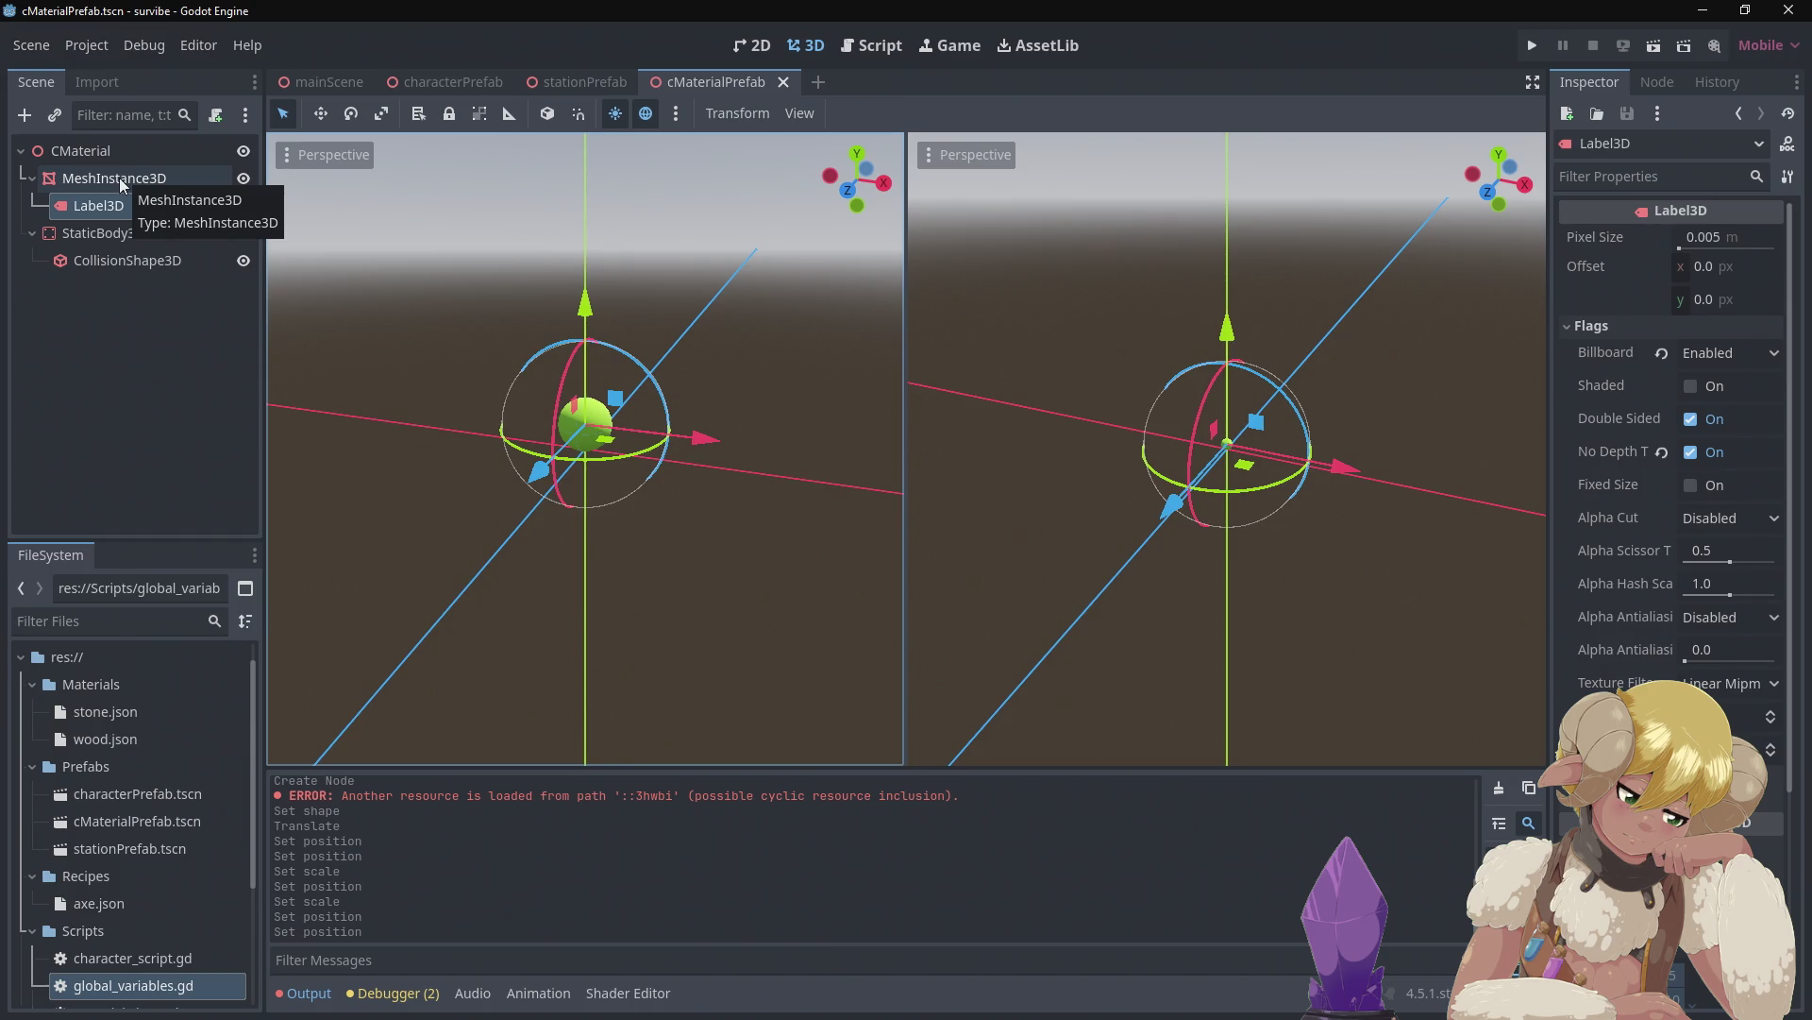
Run the survibe project for a quick test, then stop the game
click(1529, 45)
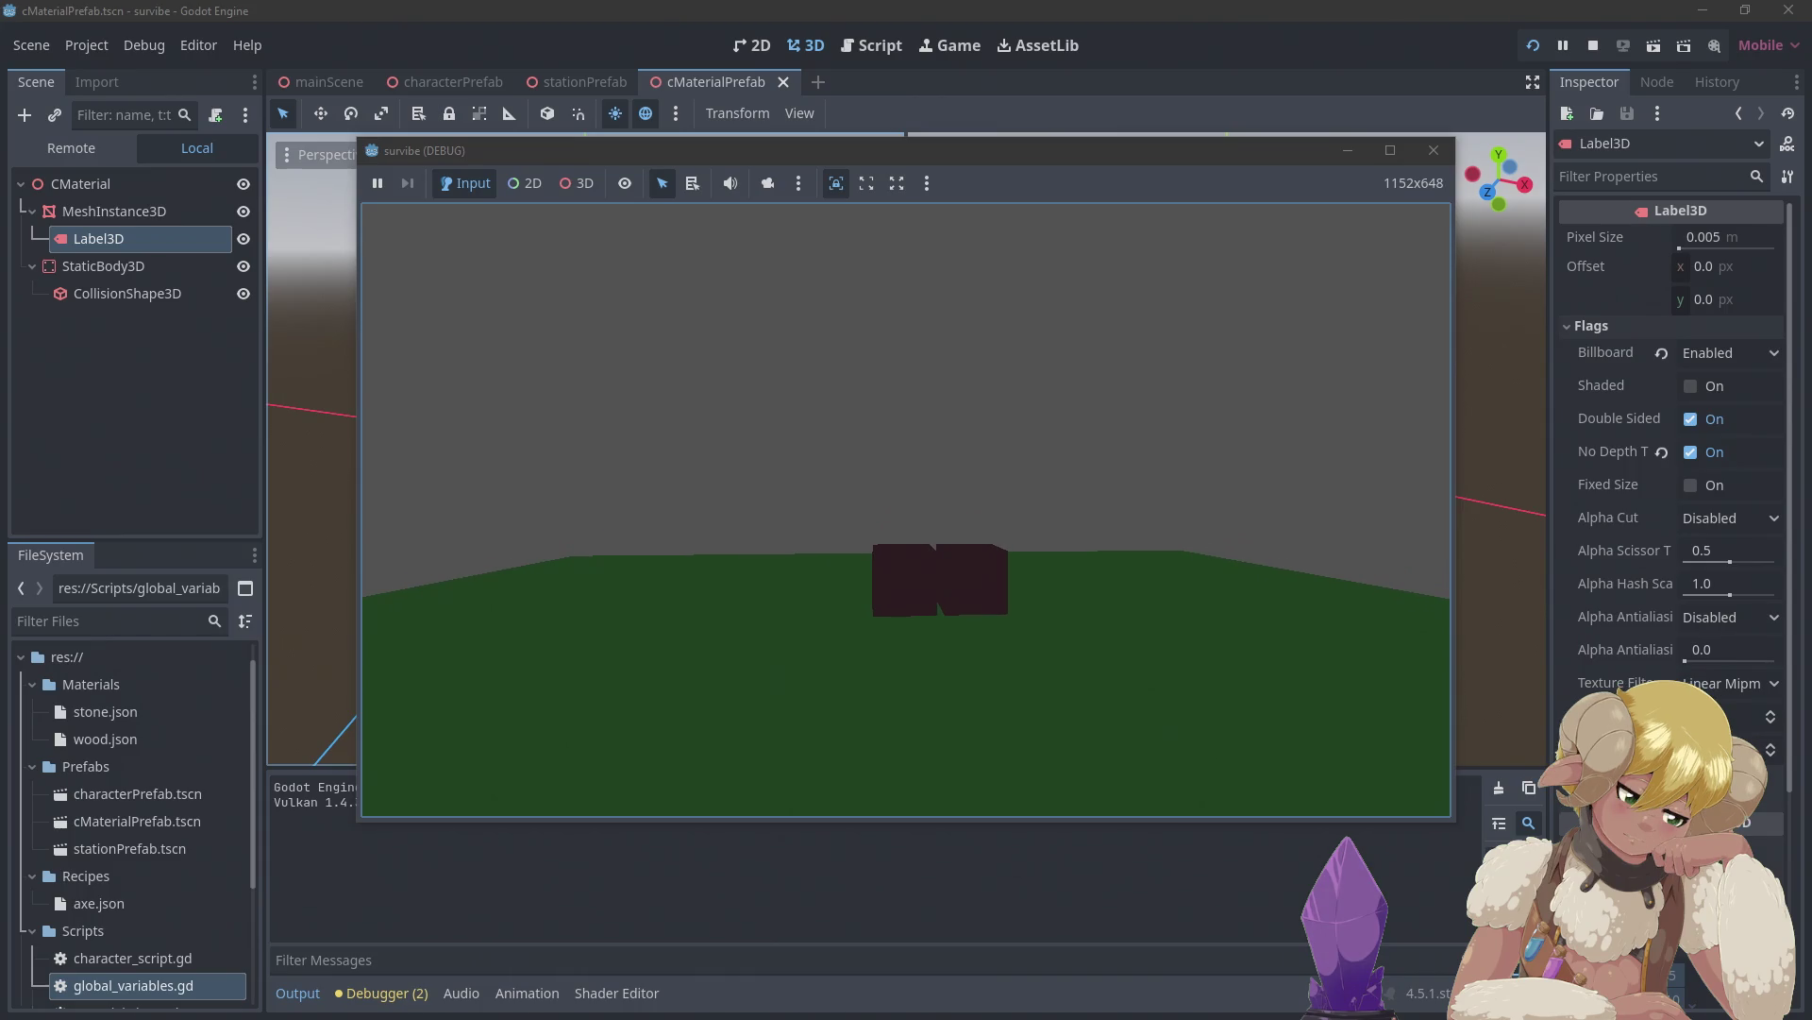
key(Escape)
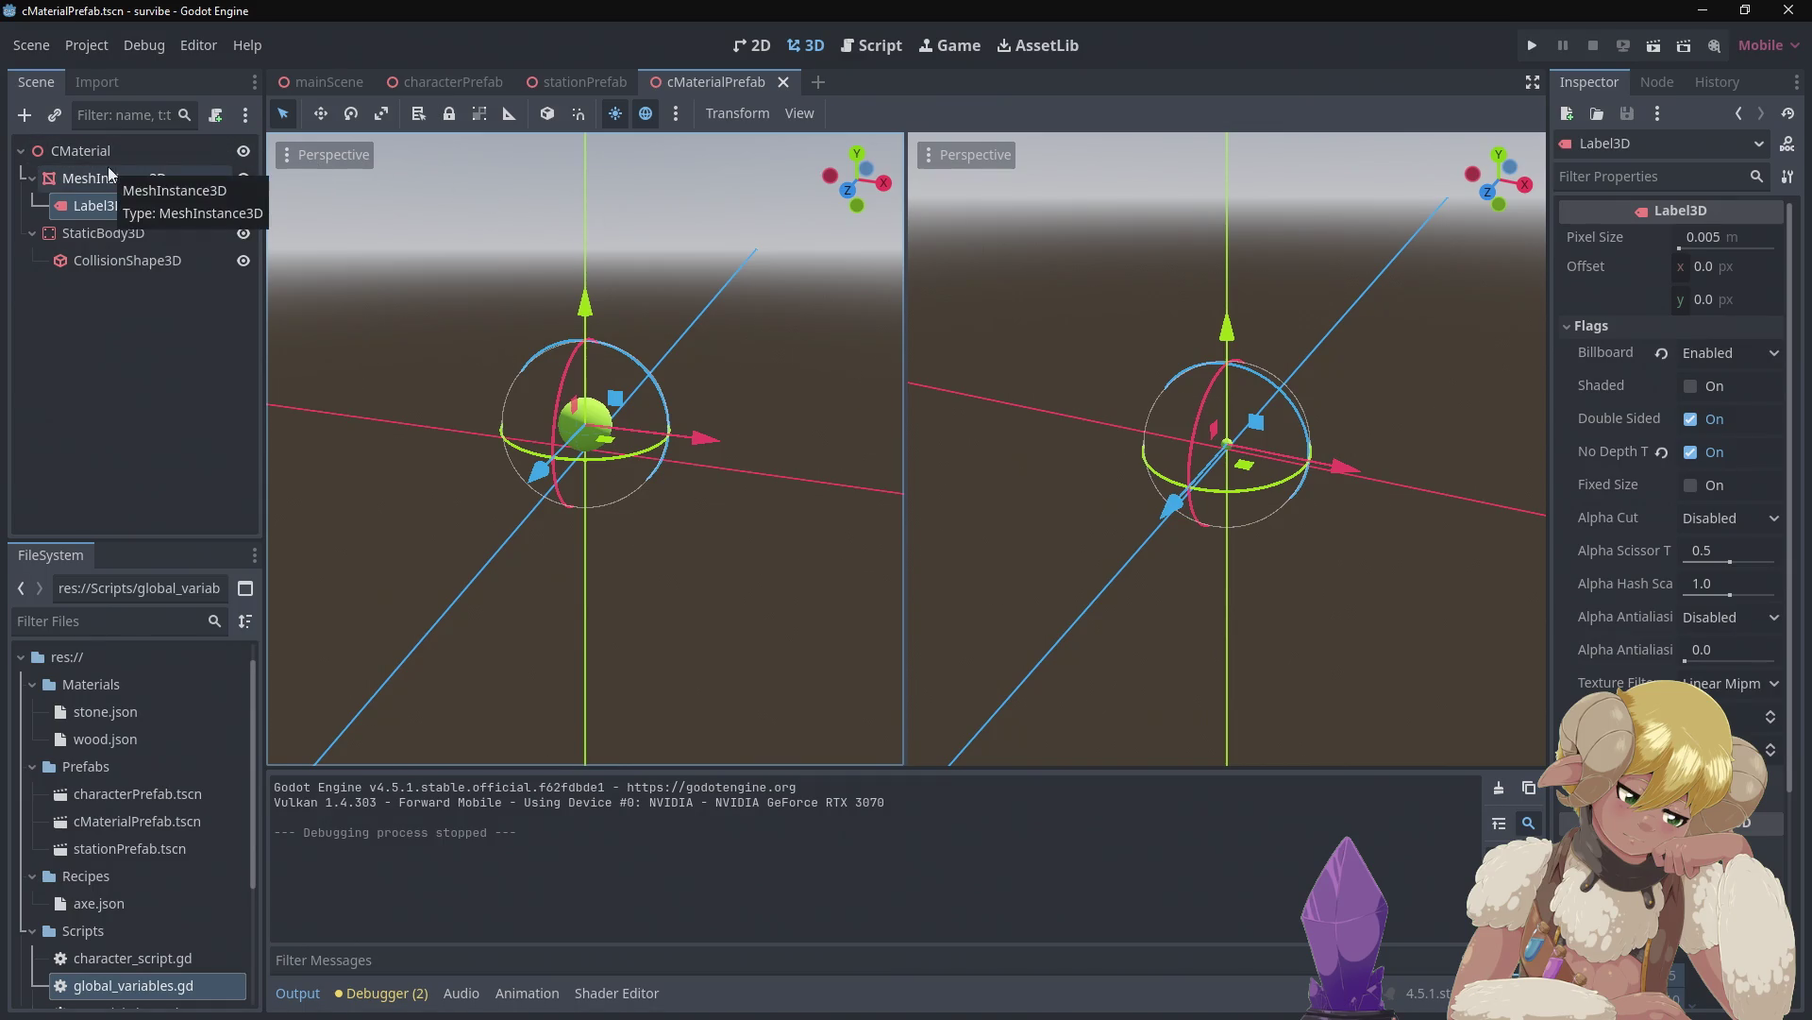
Select StaticBody3D and check its Collision, Input and Physics Interpolation sections
click(100, 233)
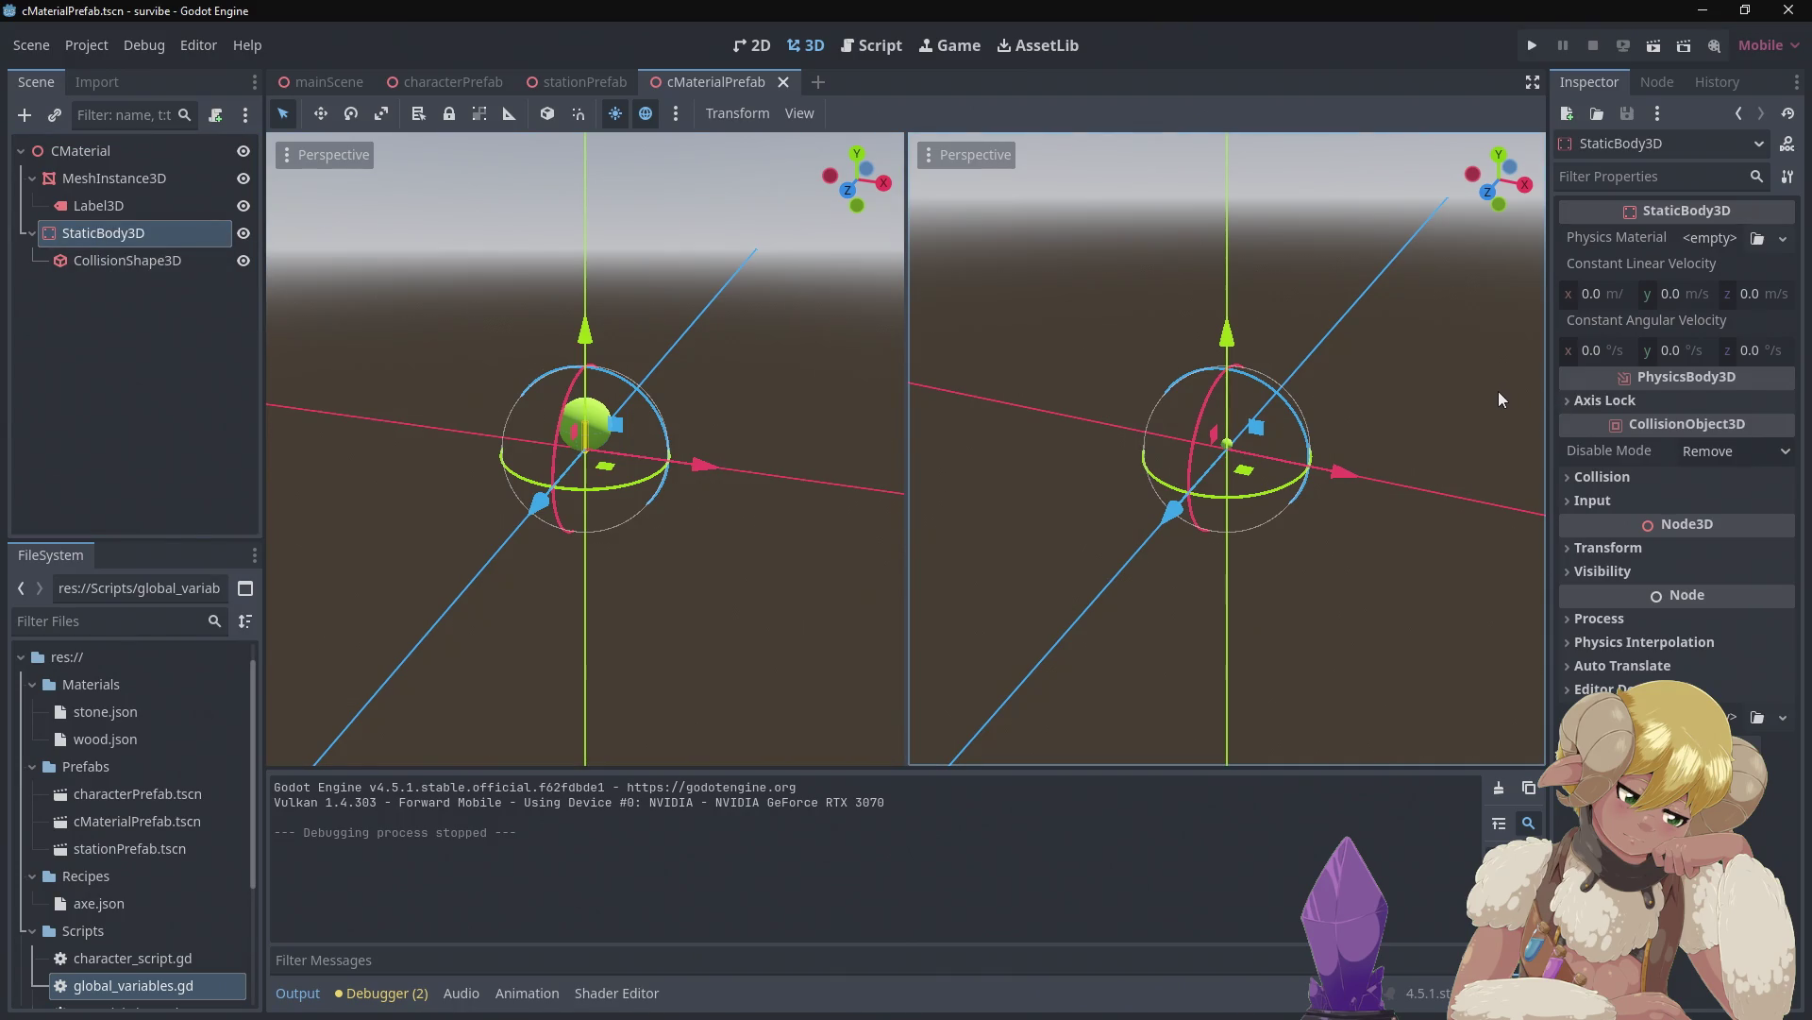
click(1639, 477)
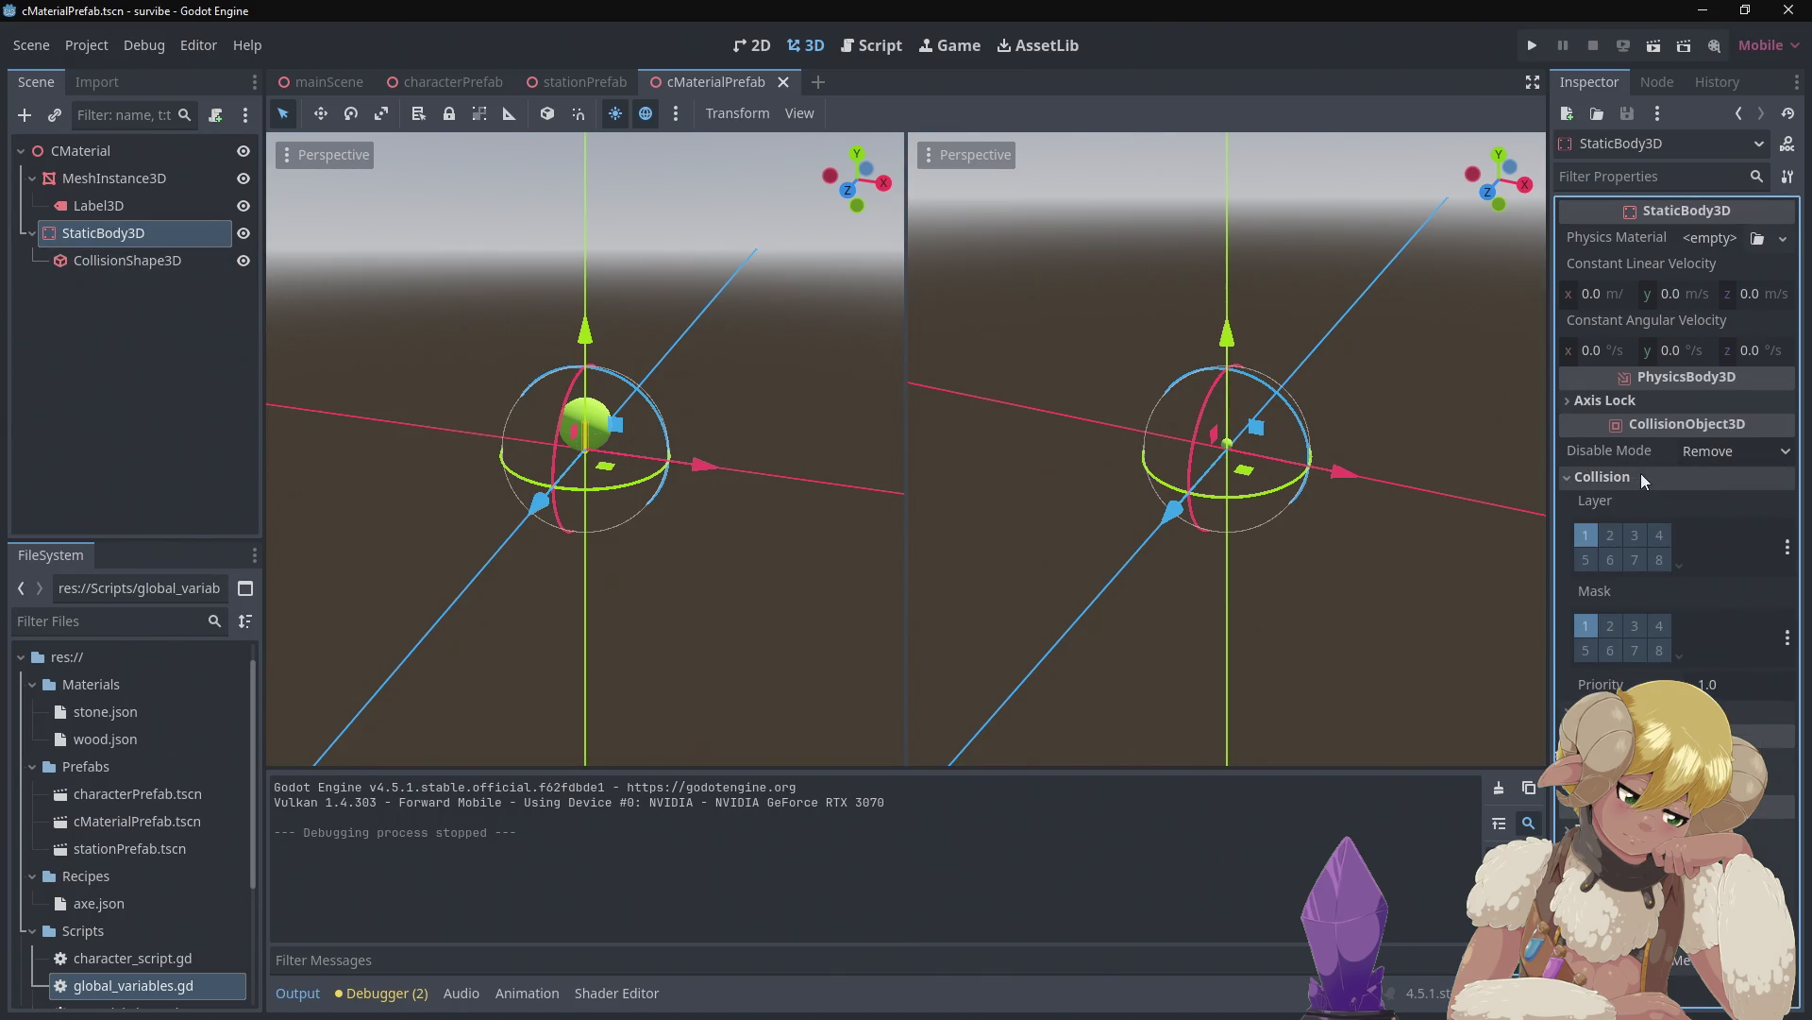
click(1647, 475)
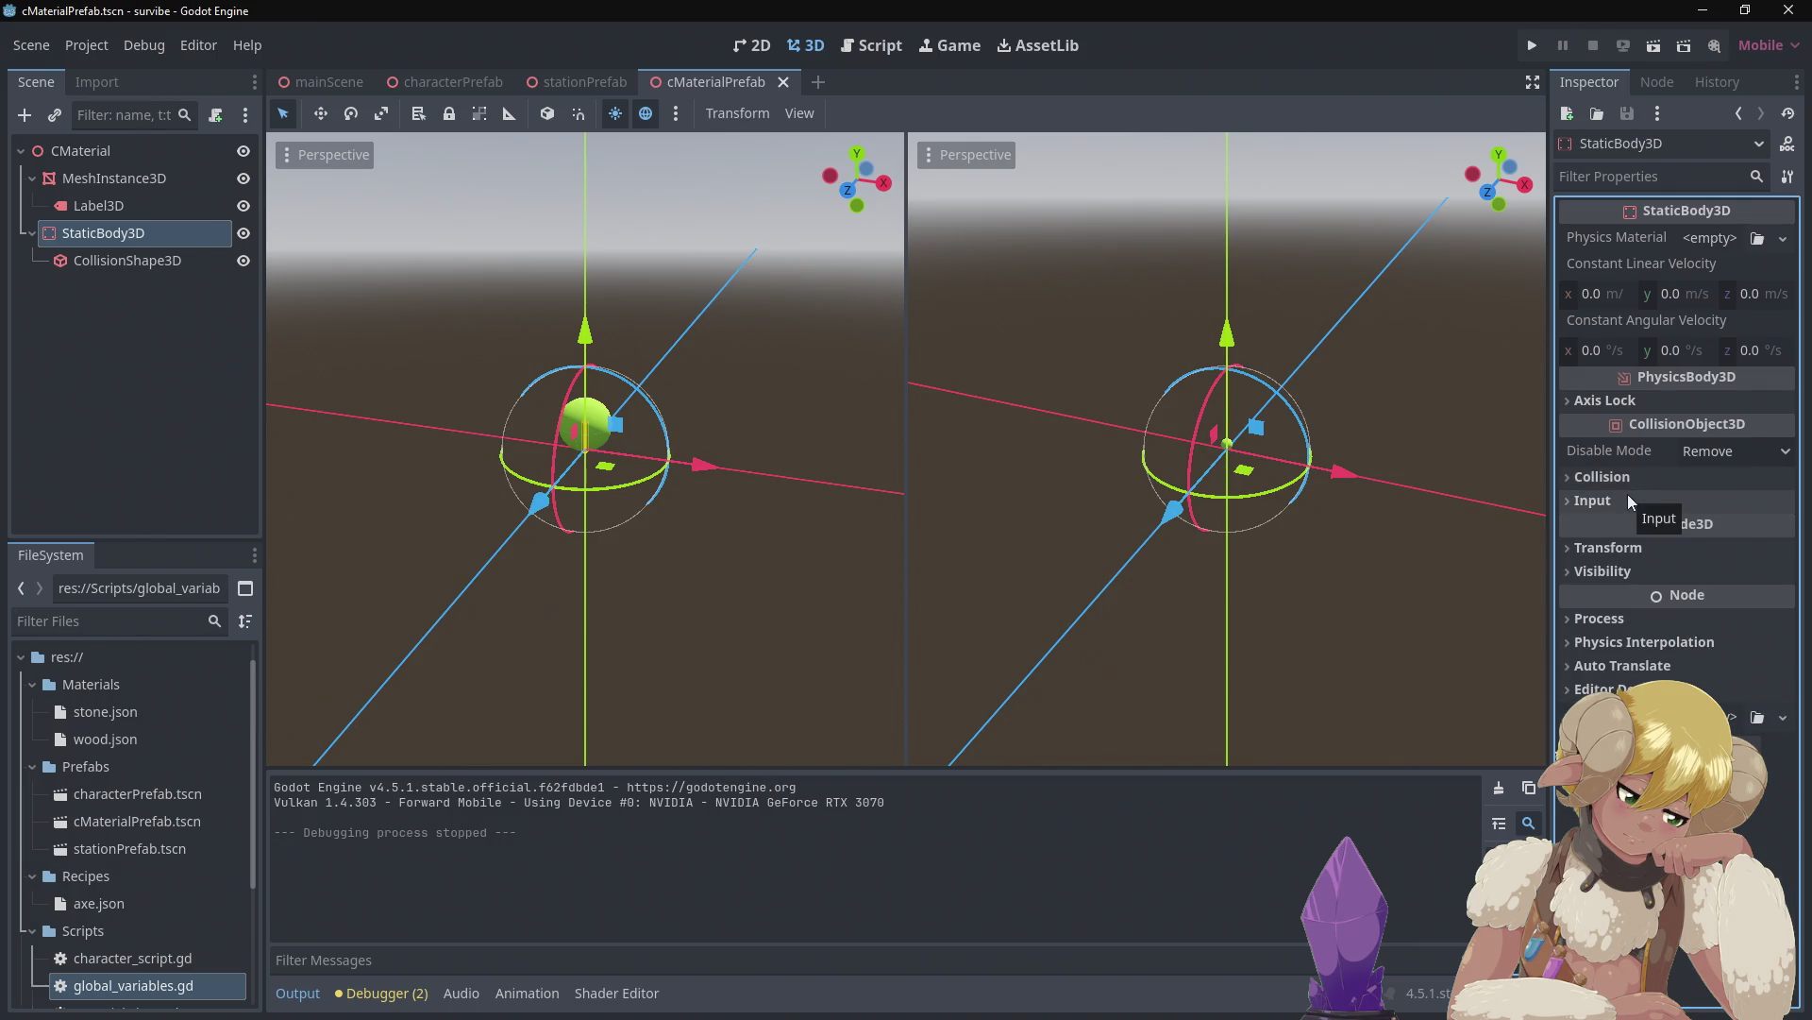
click(1628, 491)
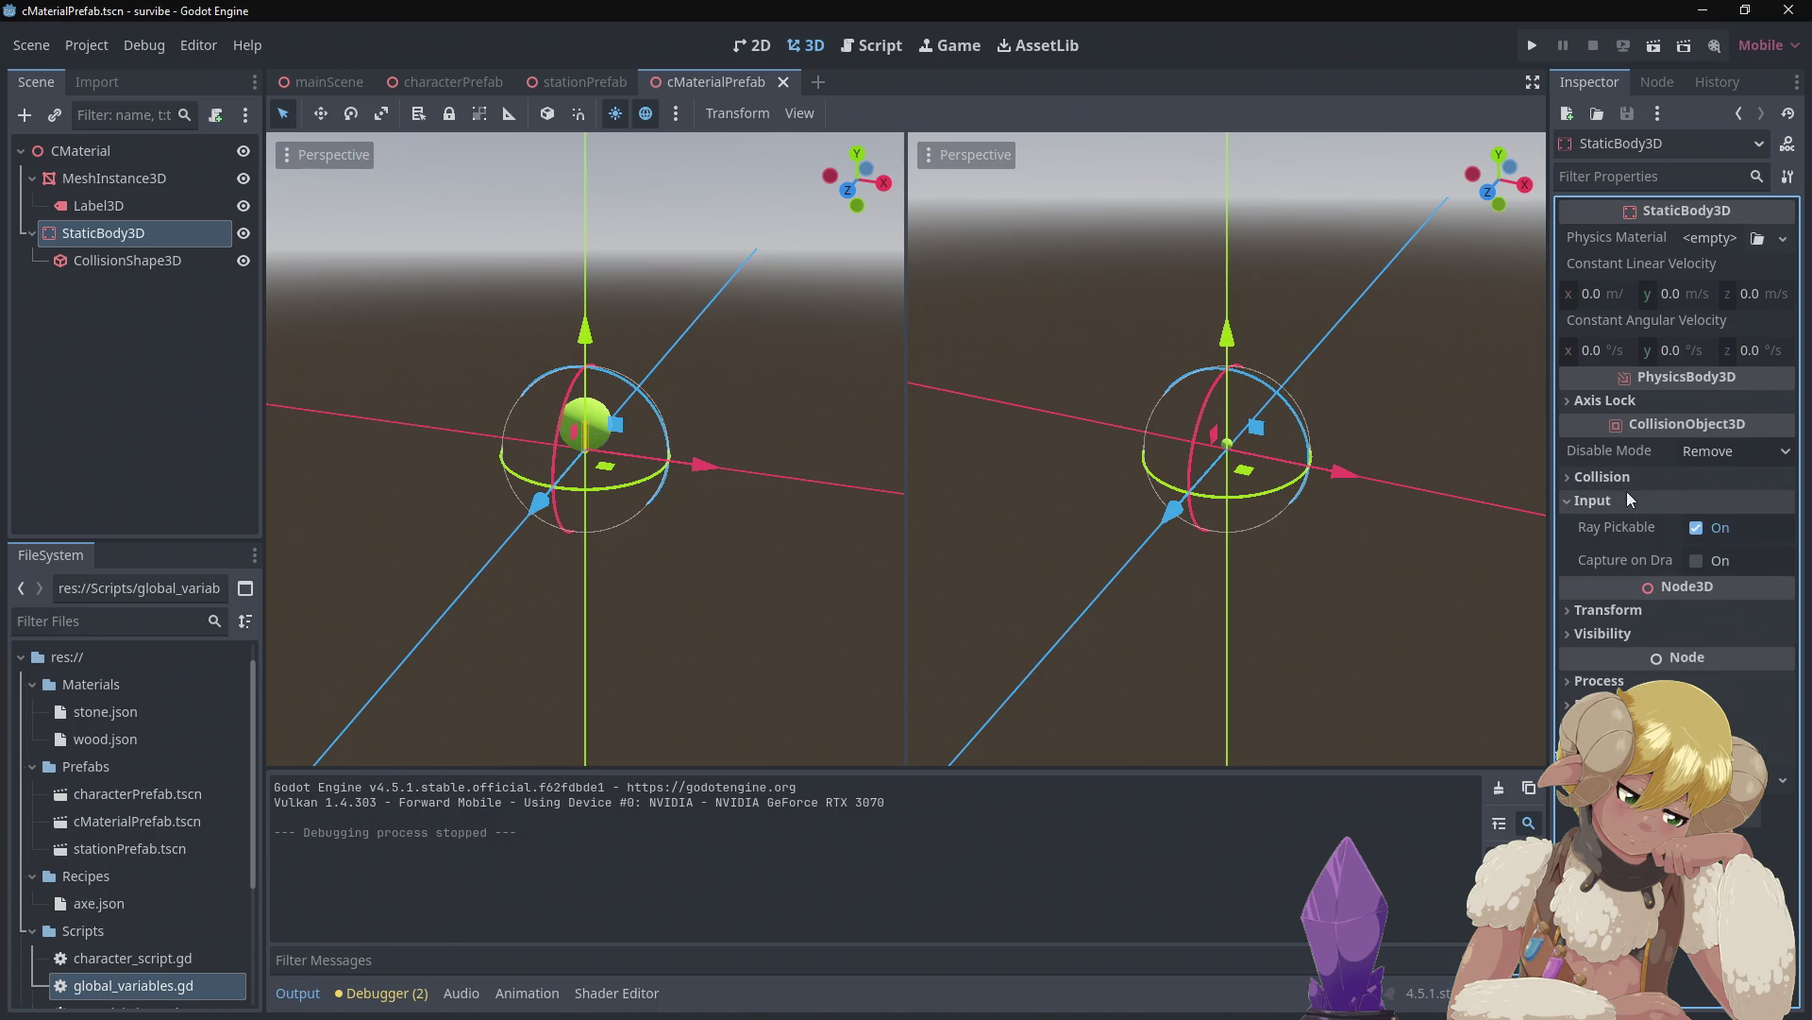
click(1627, 491)
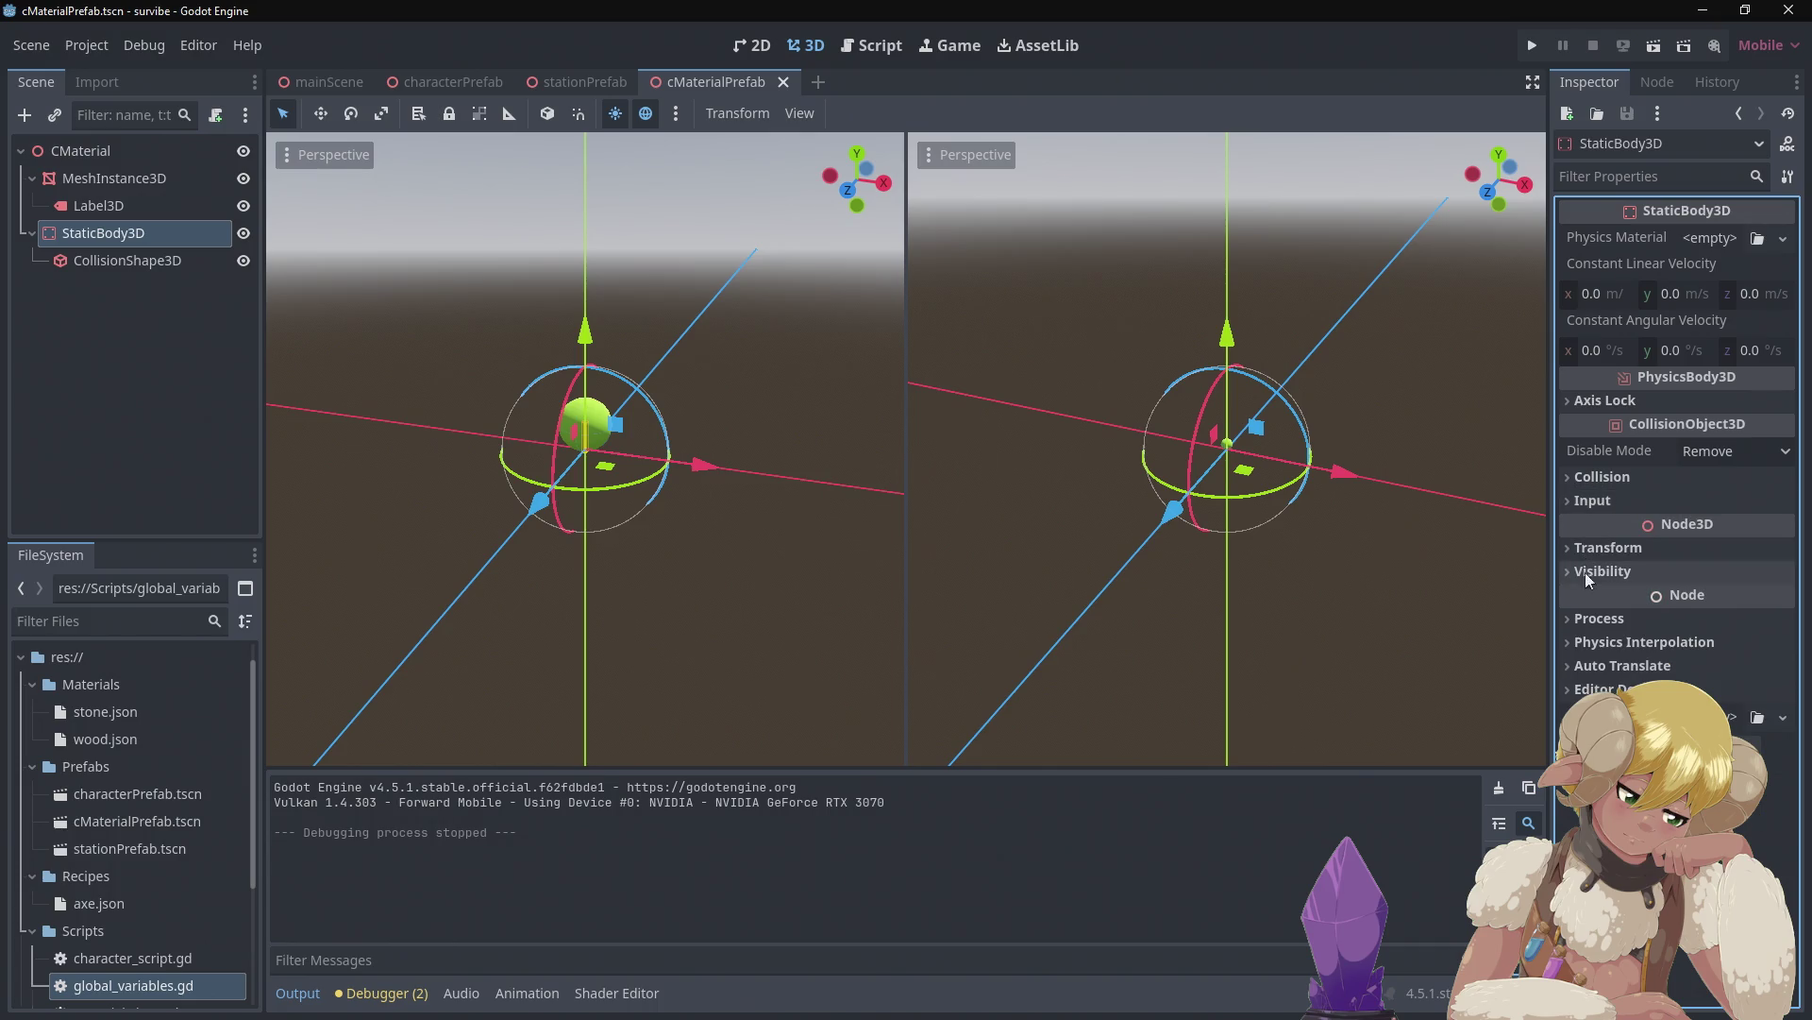
click(1634, 642)
click(1634, 642)
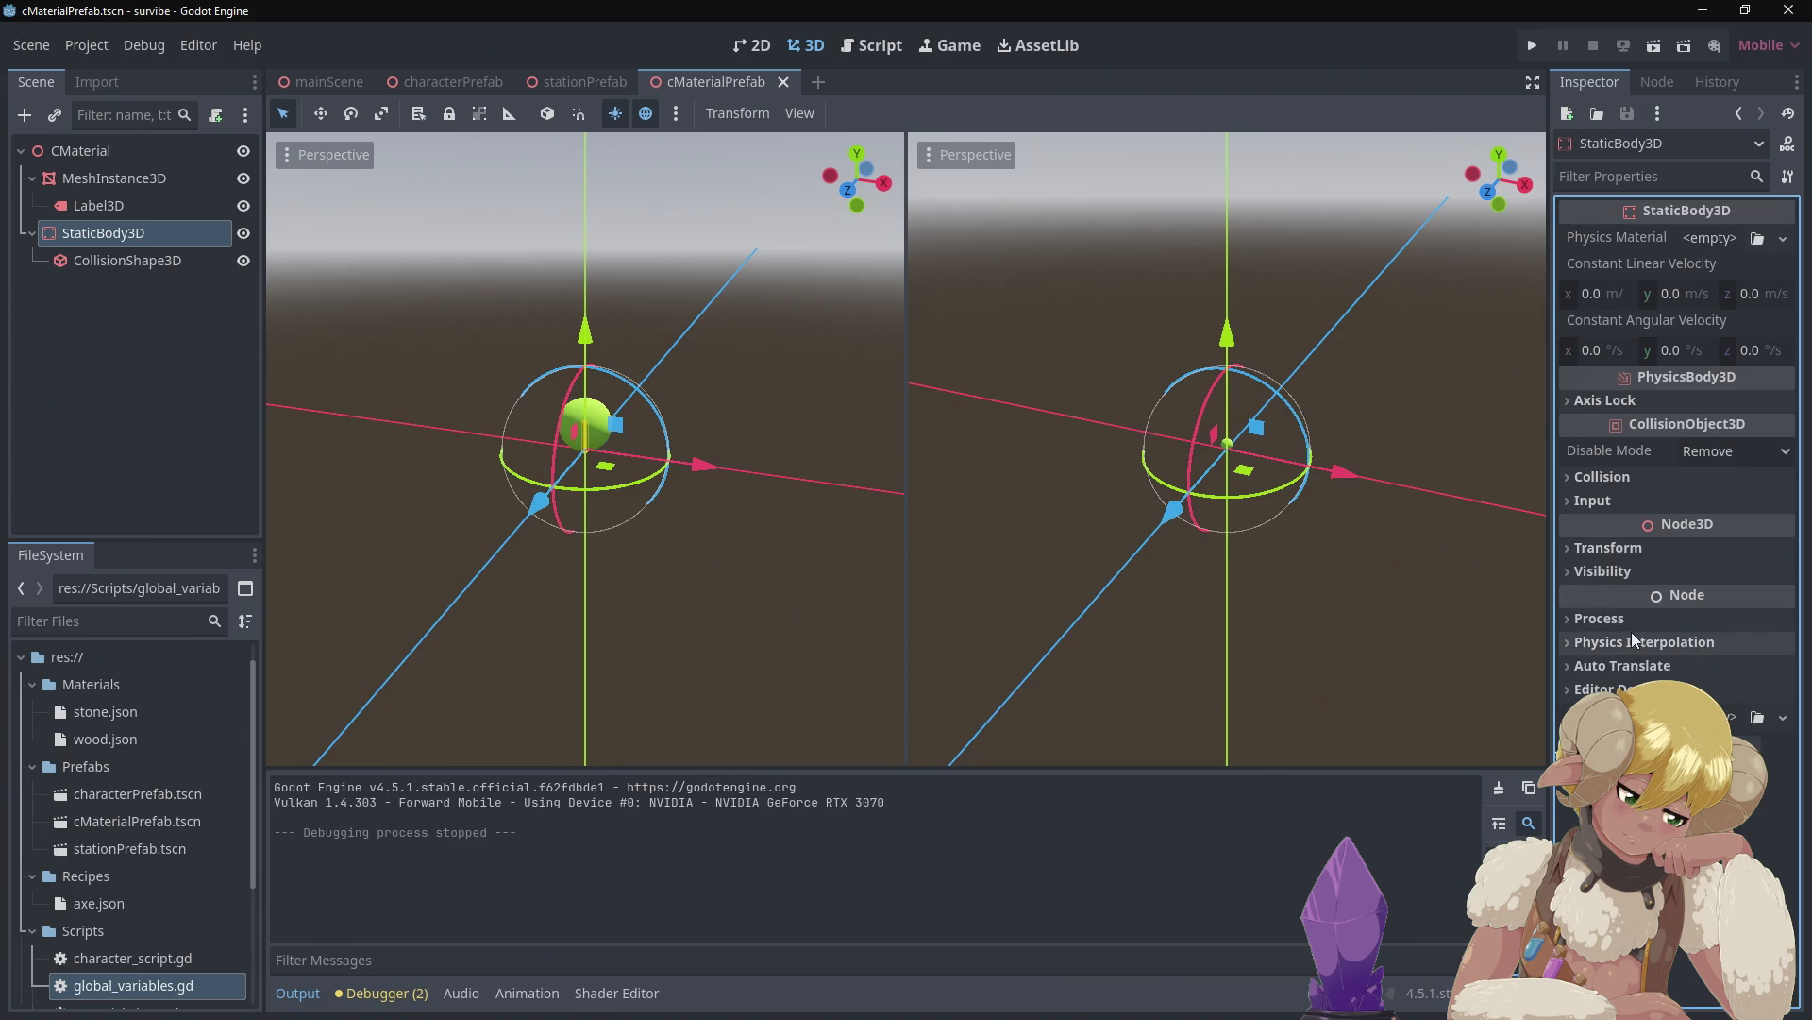
Look through StaticBody3D's Process and Auto Translate sections, then recheck Collision
click(1634, 619)
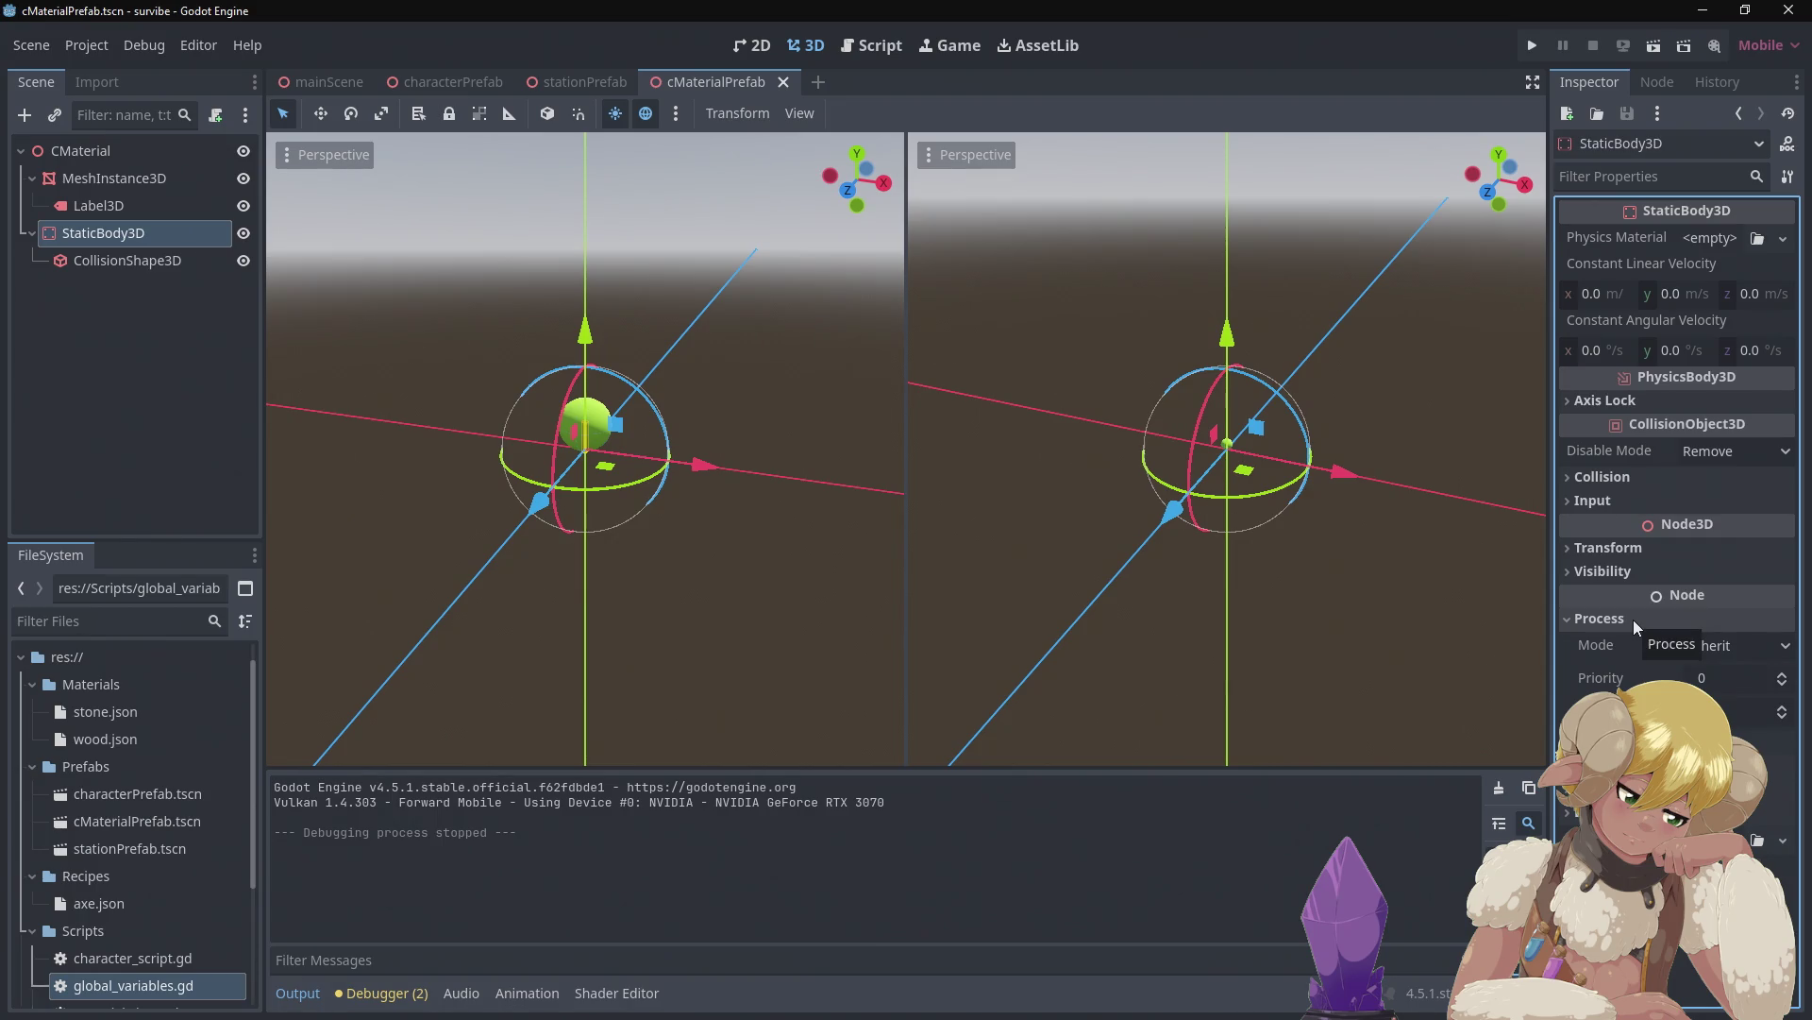
click(1633, 619)
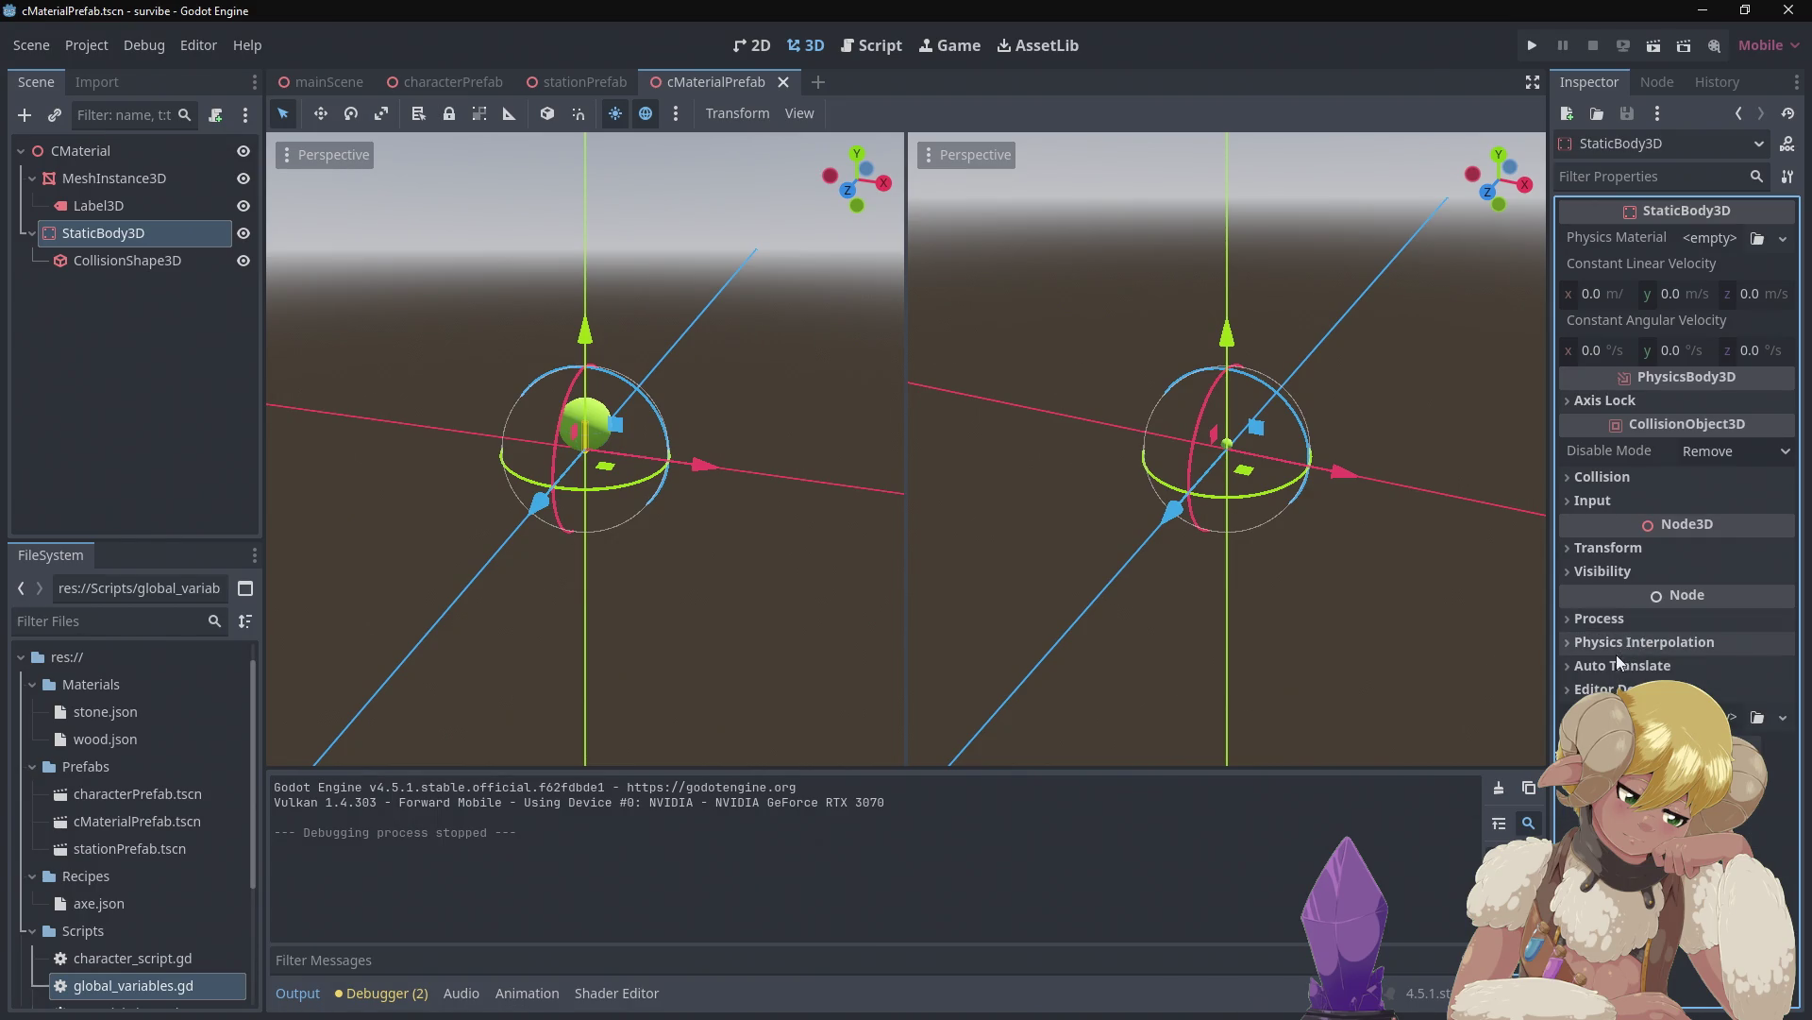
click(1614, 661)
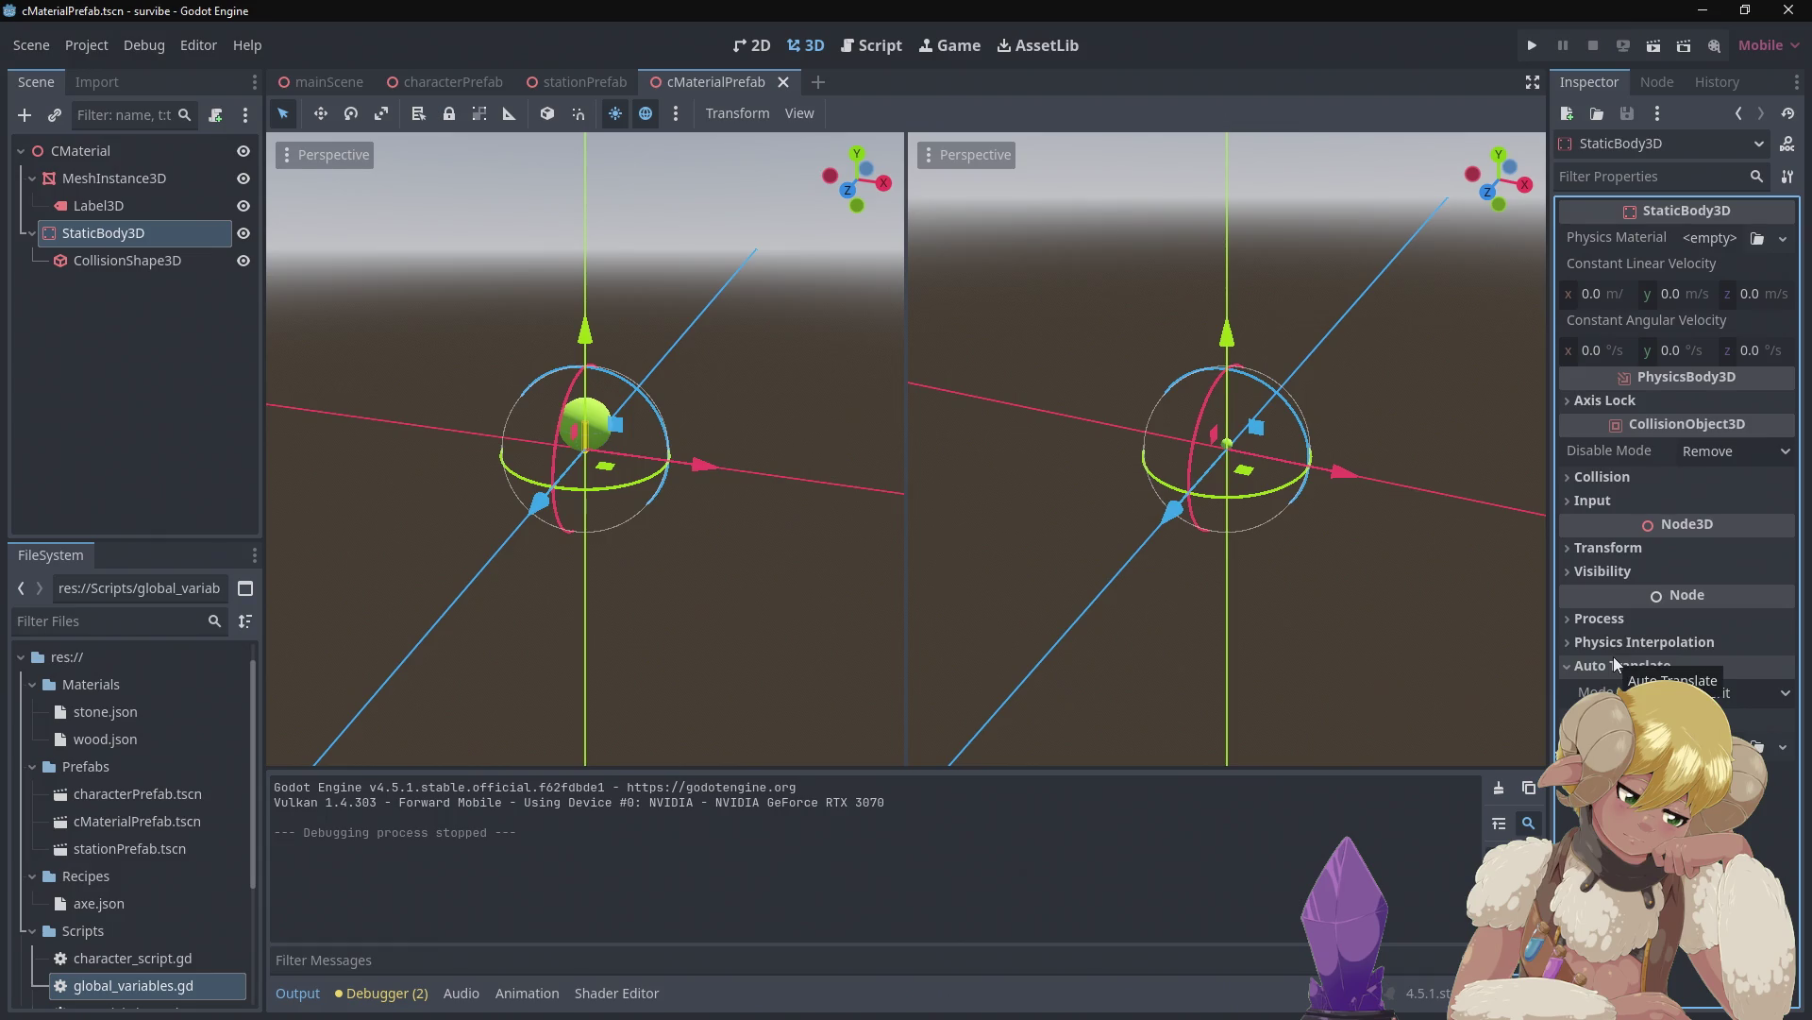
click(1612, 658)
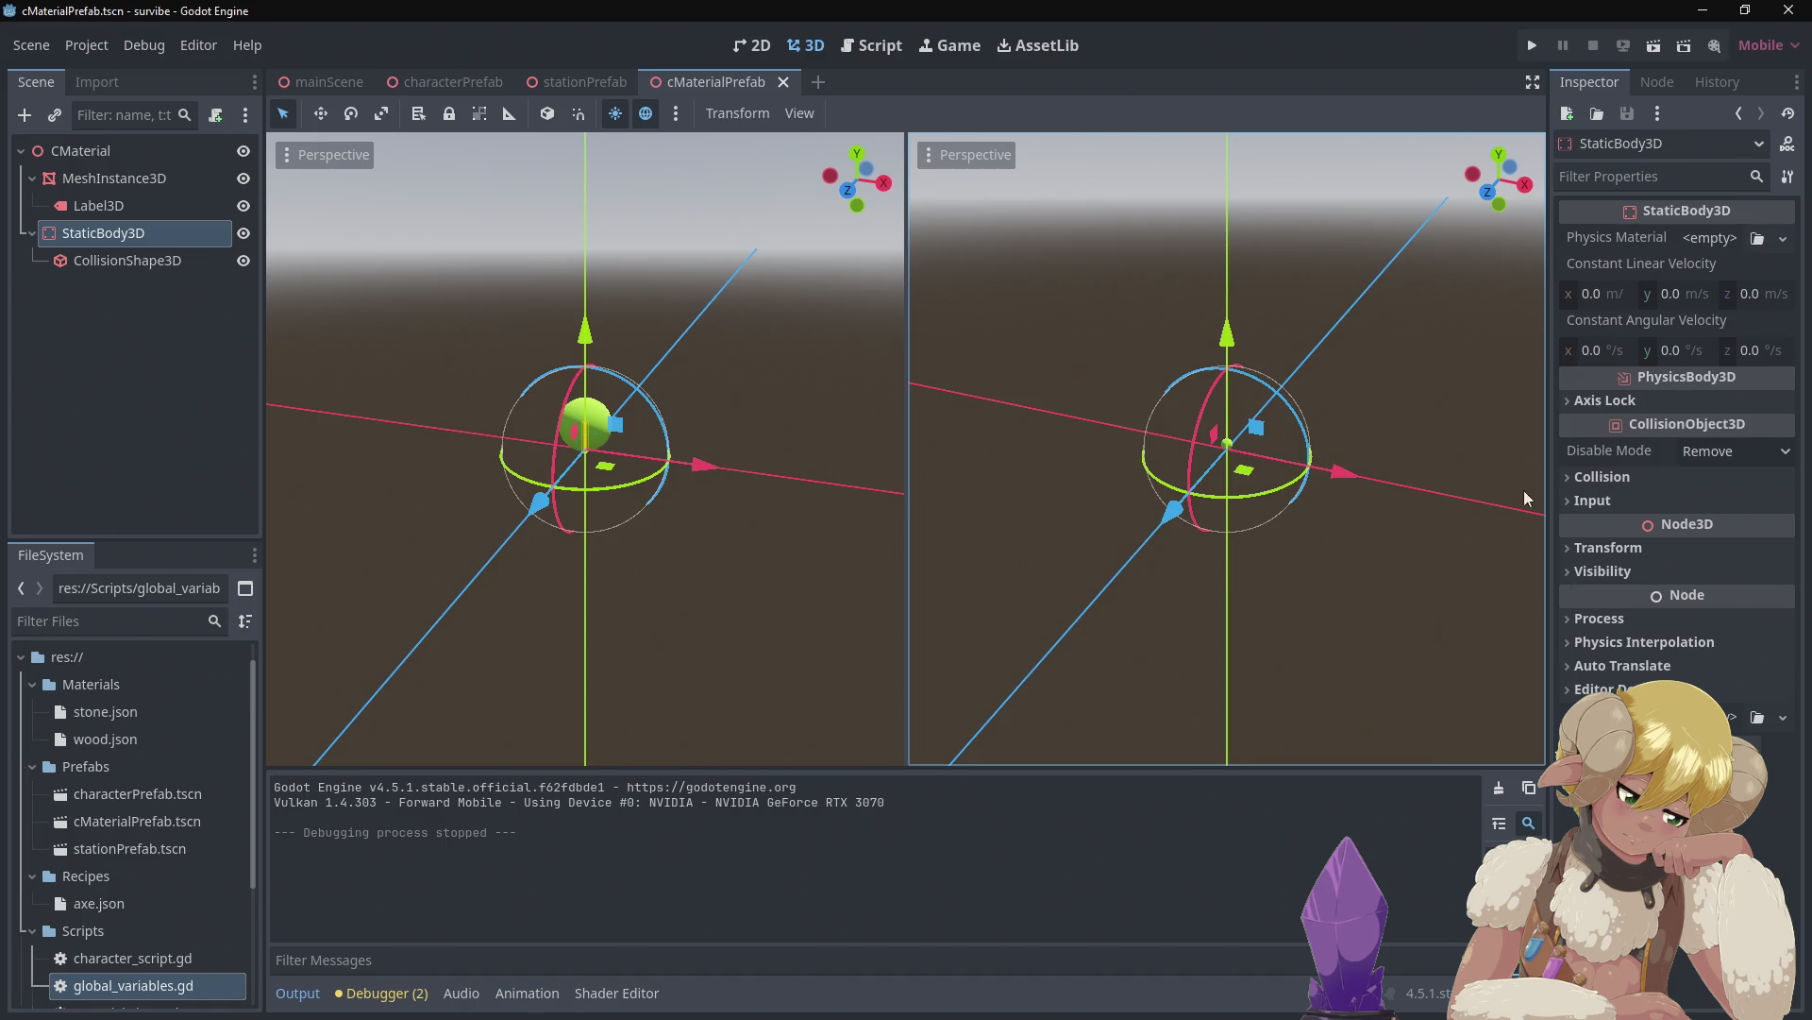
click(1610, 481)
click(1612, 485)
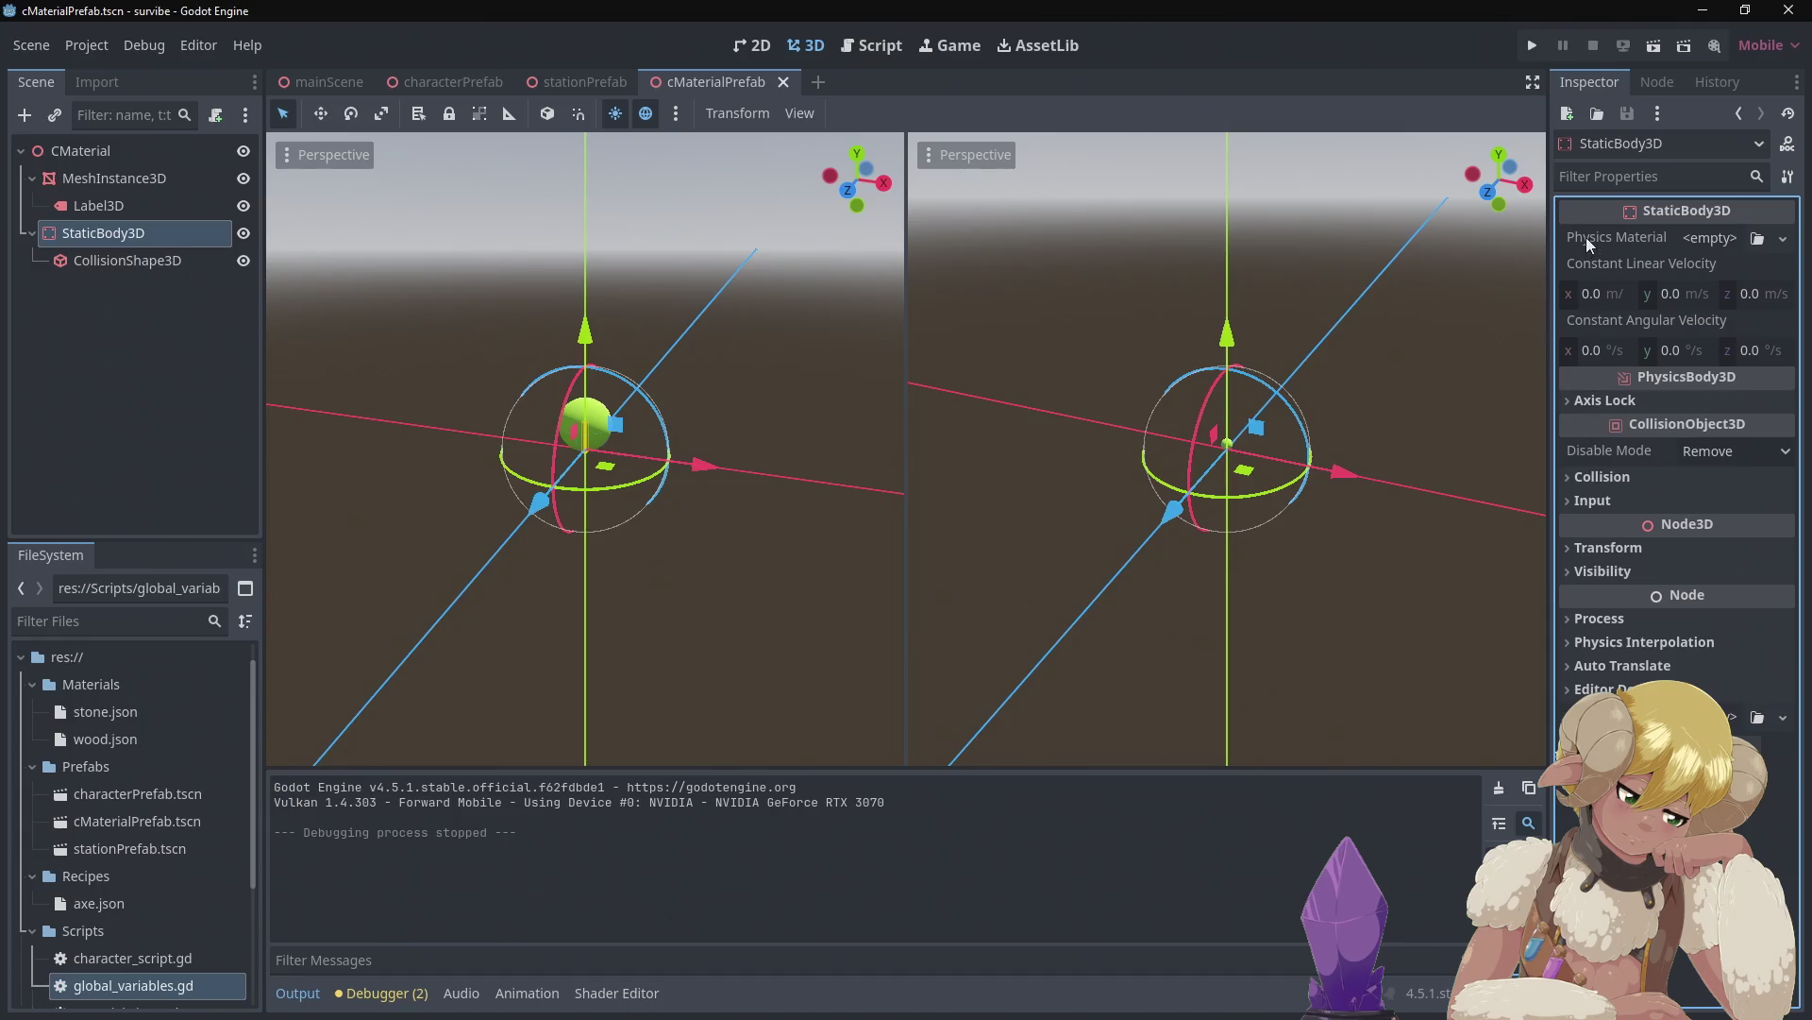
mouse_move(1611, 229)
Keep the constant linear velocity y at 0.0, then switch back to mainScene
click(1677, 293)
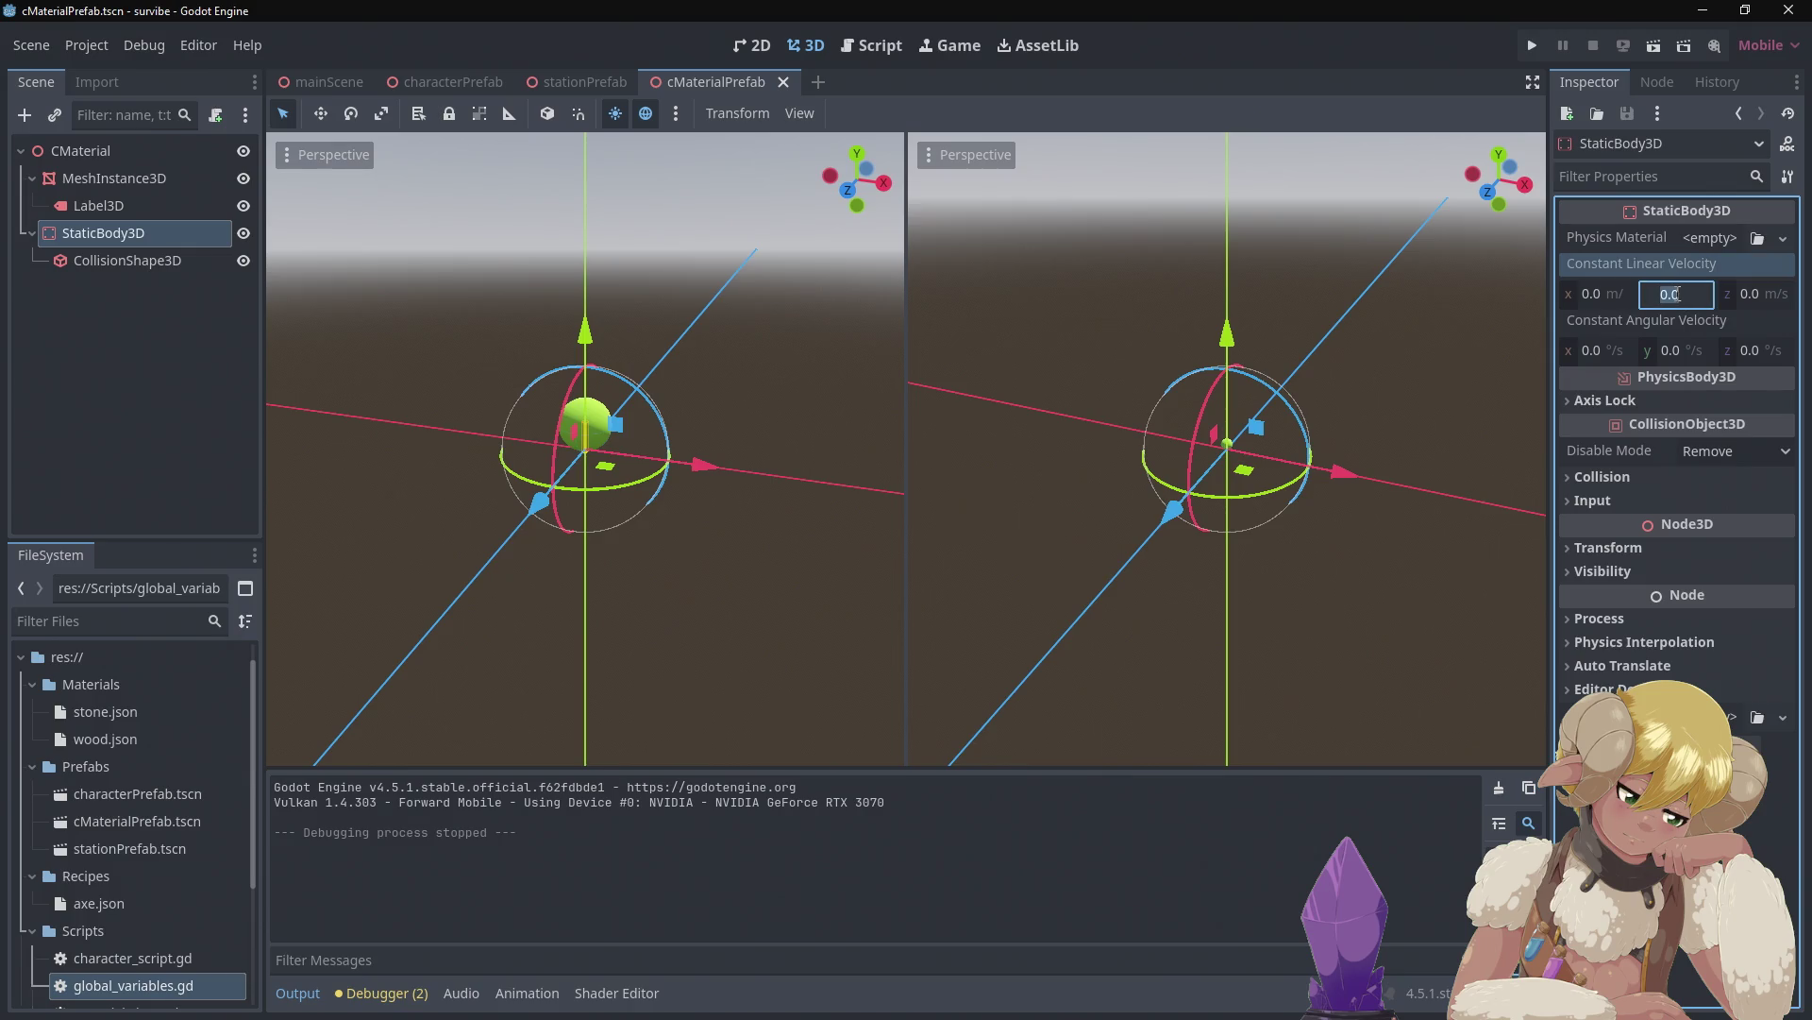
click(1664, 294)
text(-)
key(BackSpace)
key(Return)
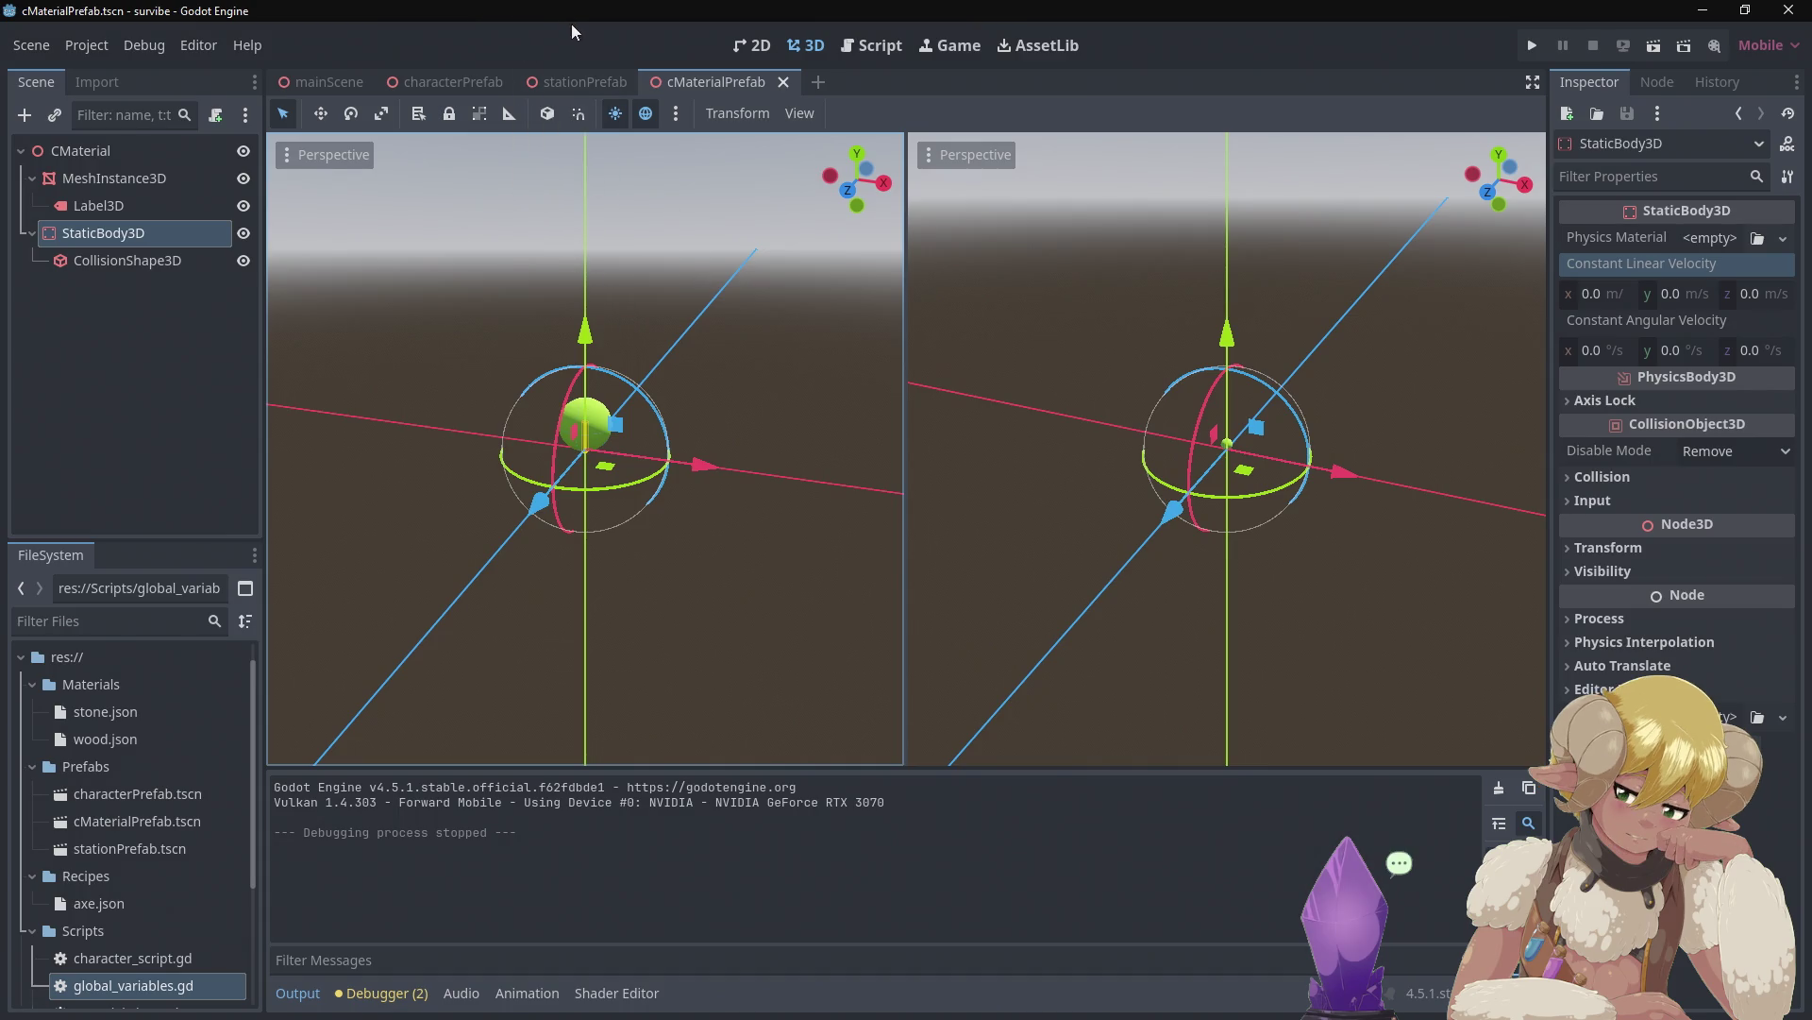
click(338, 77)
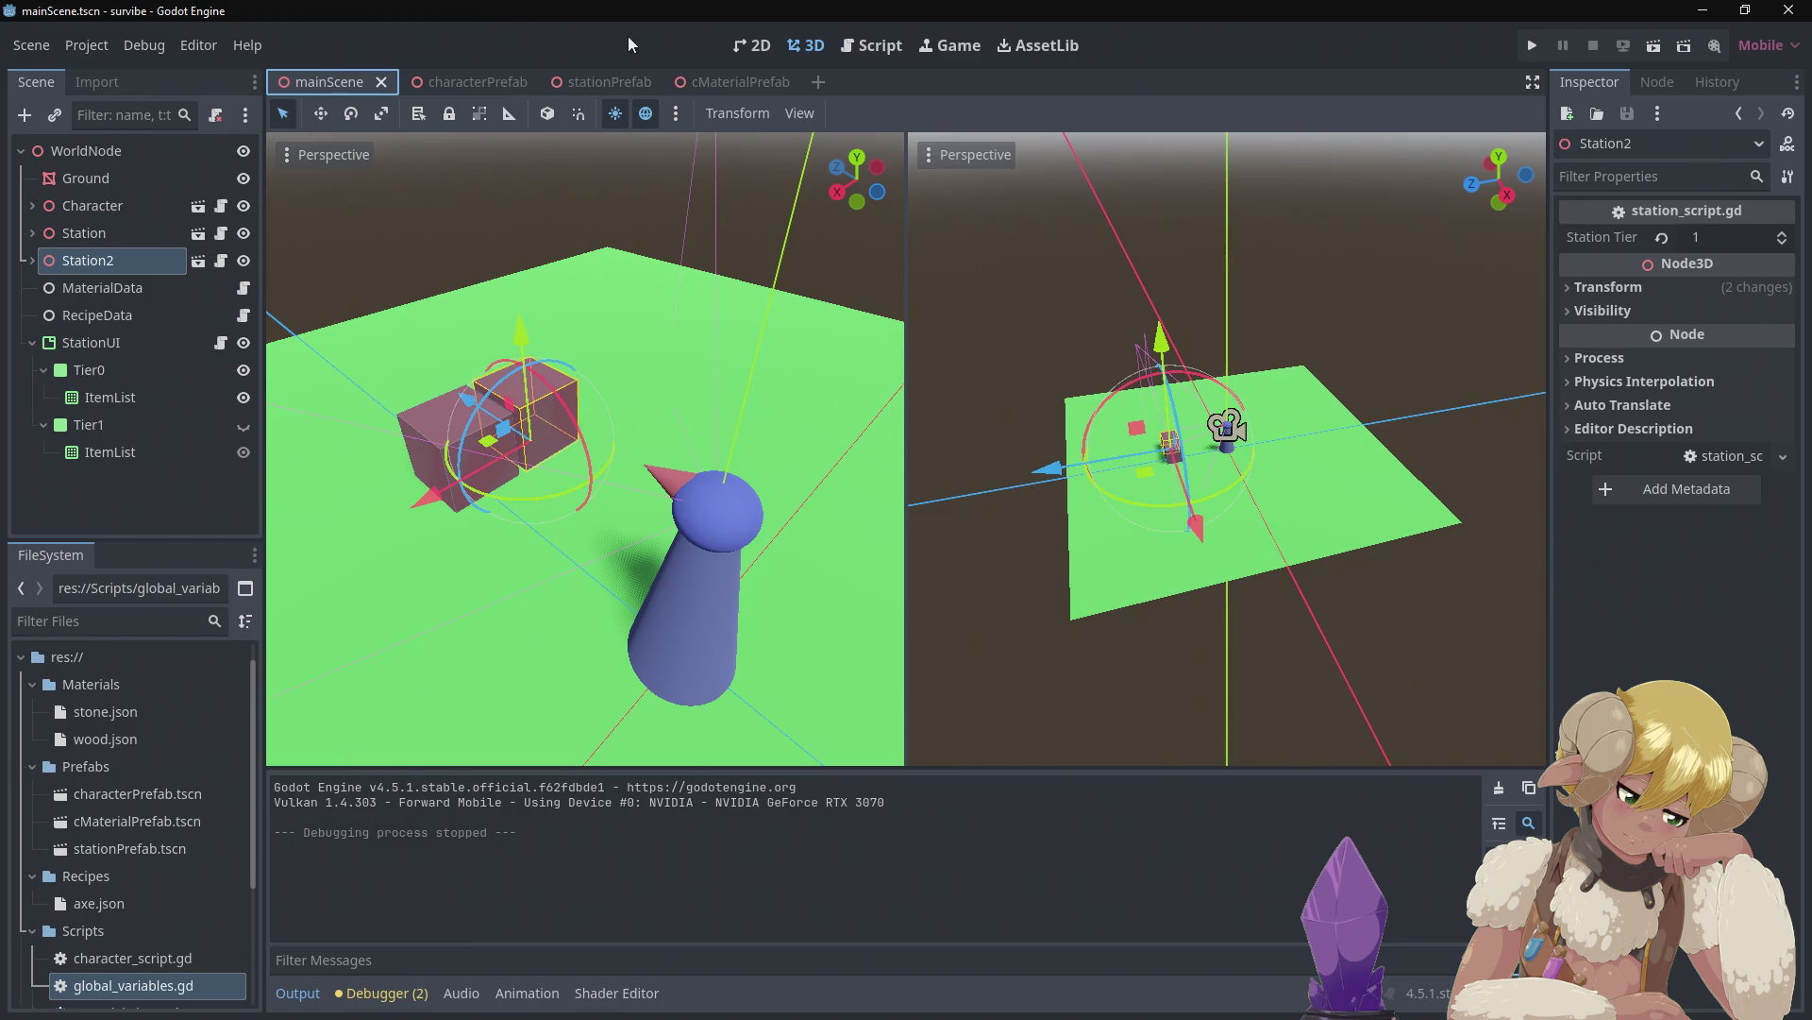
Read the in_menu checks in character_script.gd, then select StationUI and return to 3D
click(874, 49)
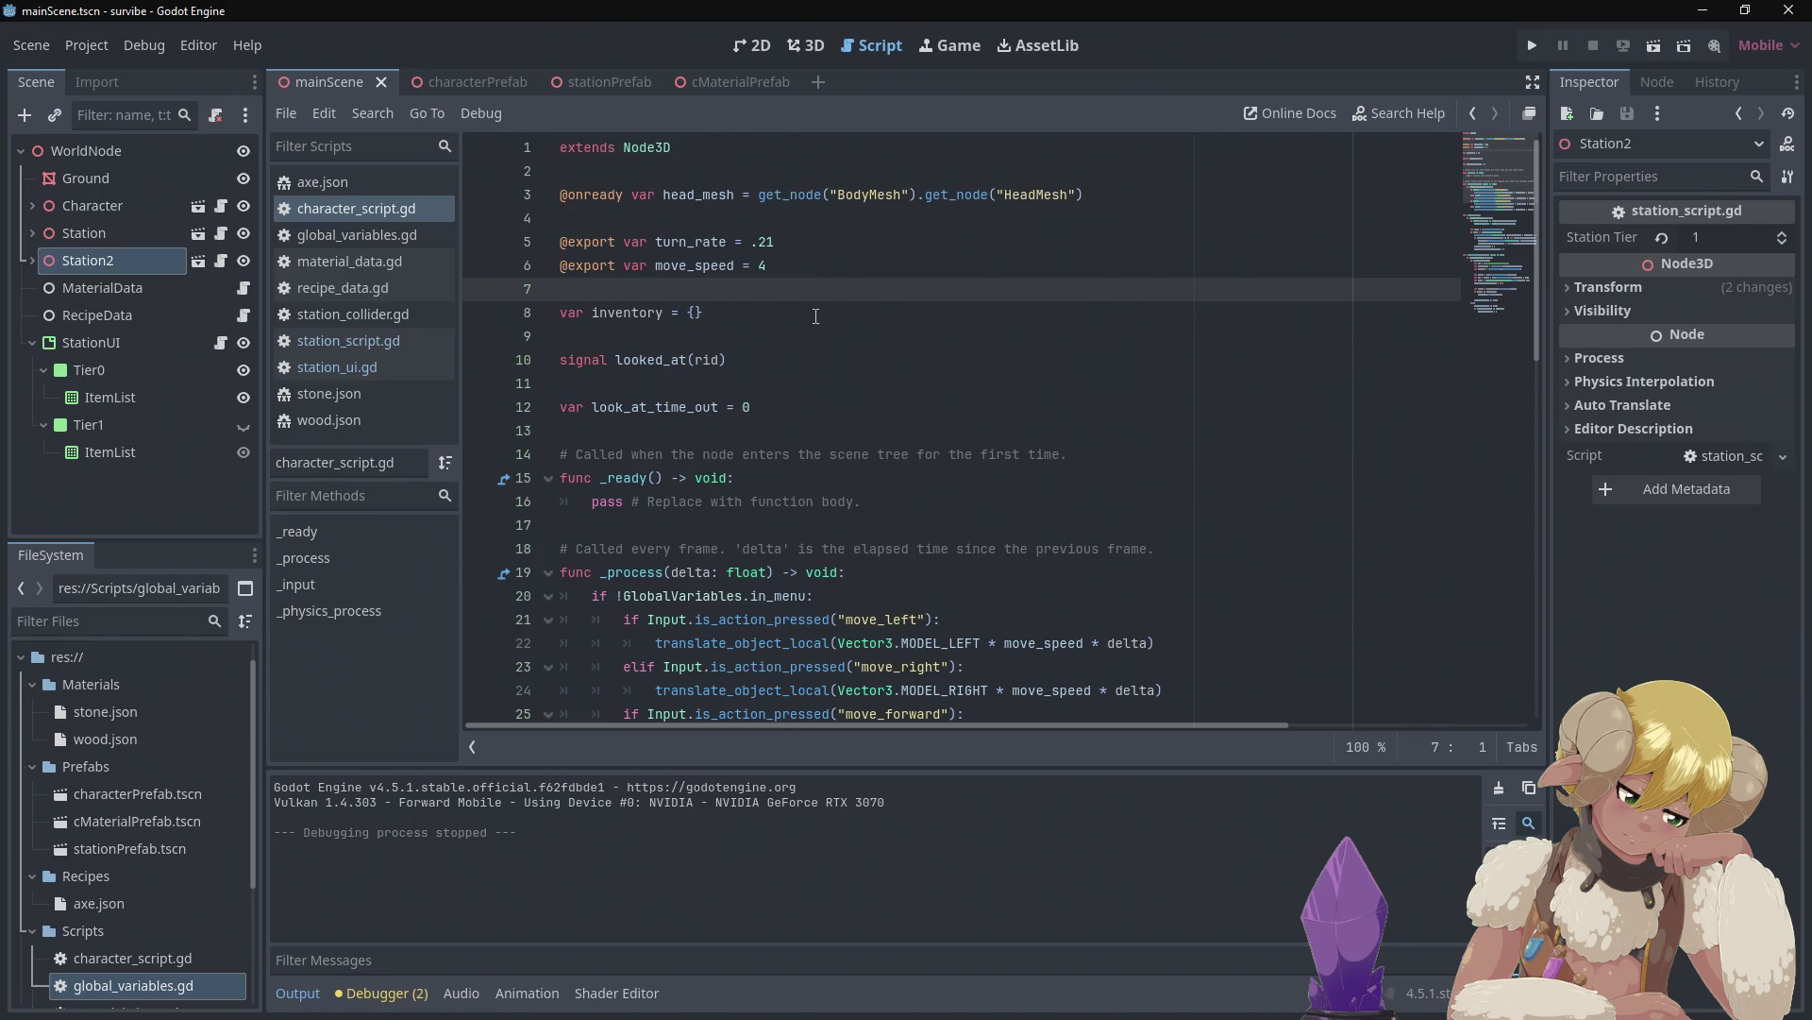
scroll(817, 317, down, 4)
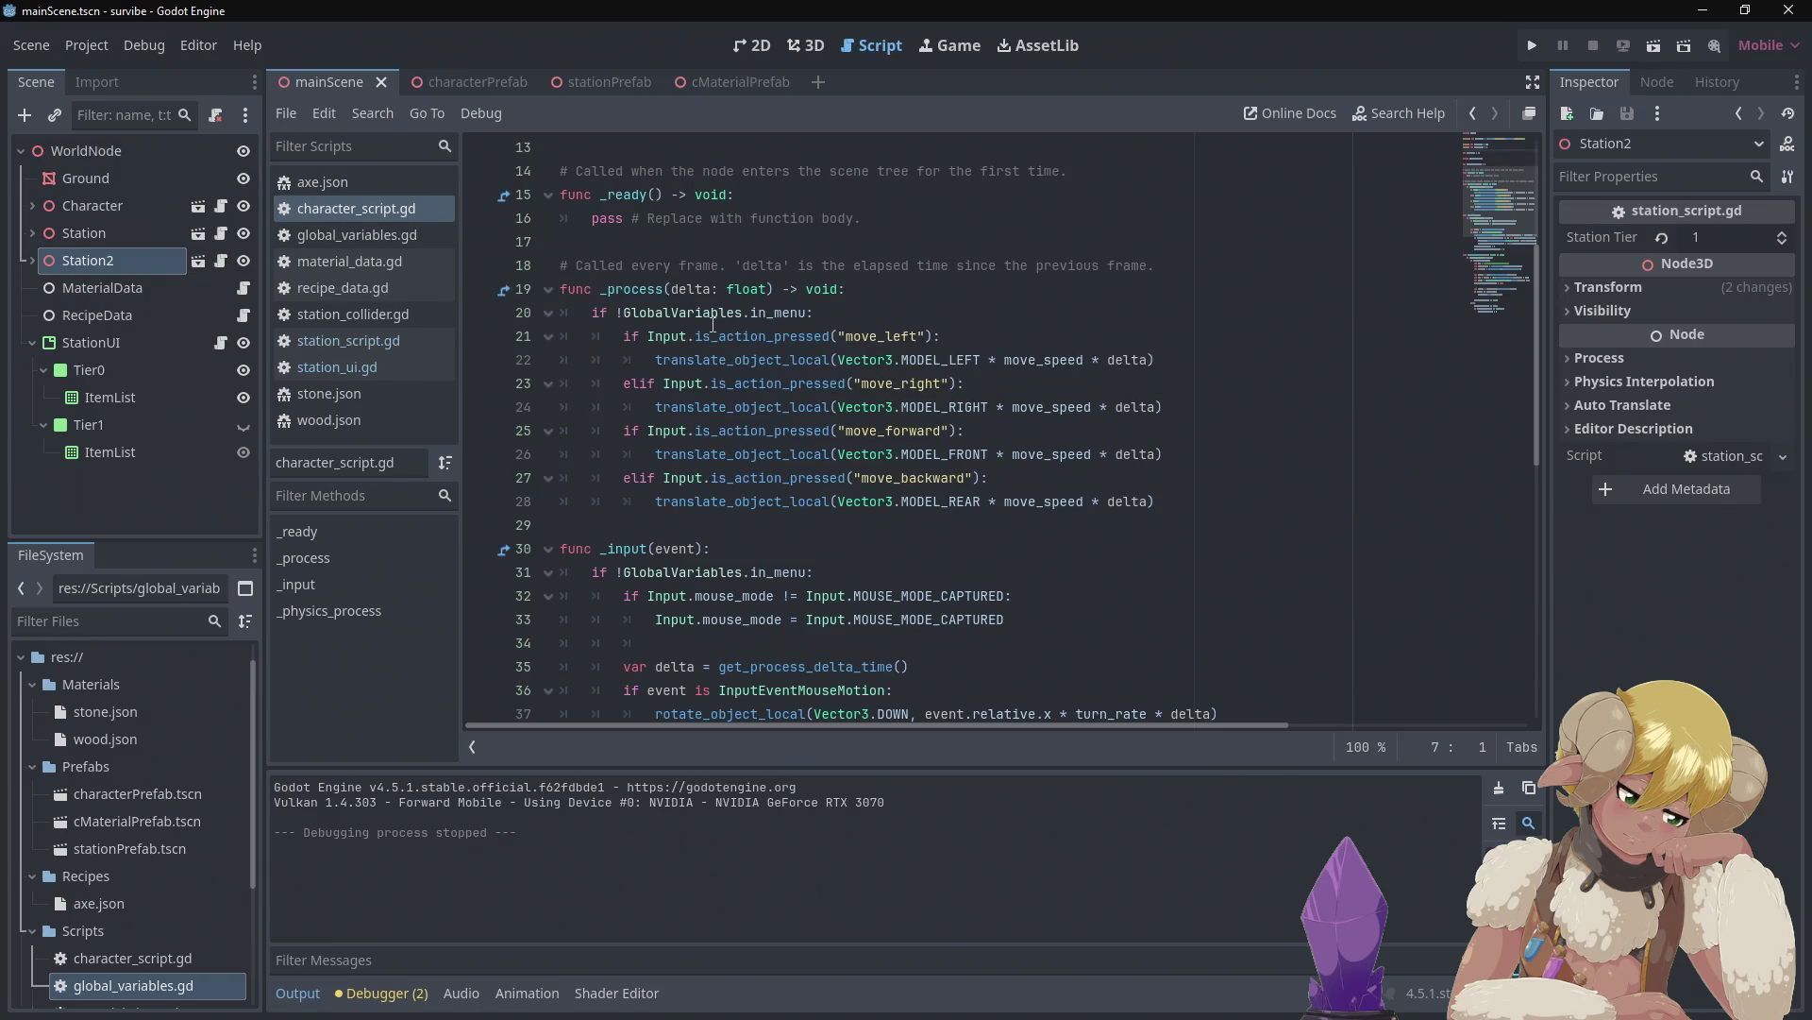
mouse_move(710, 325)
click(123, 342)
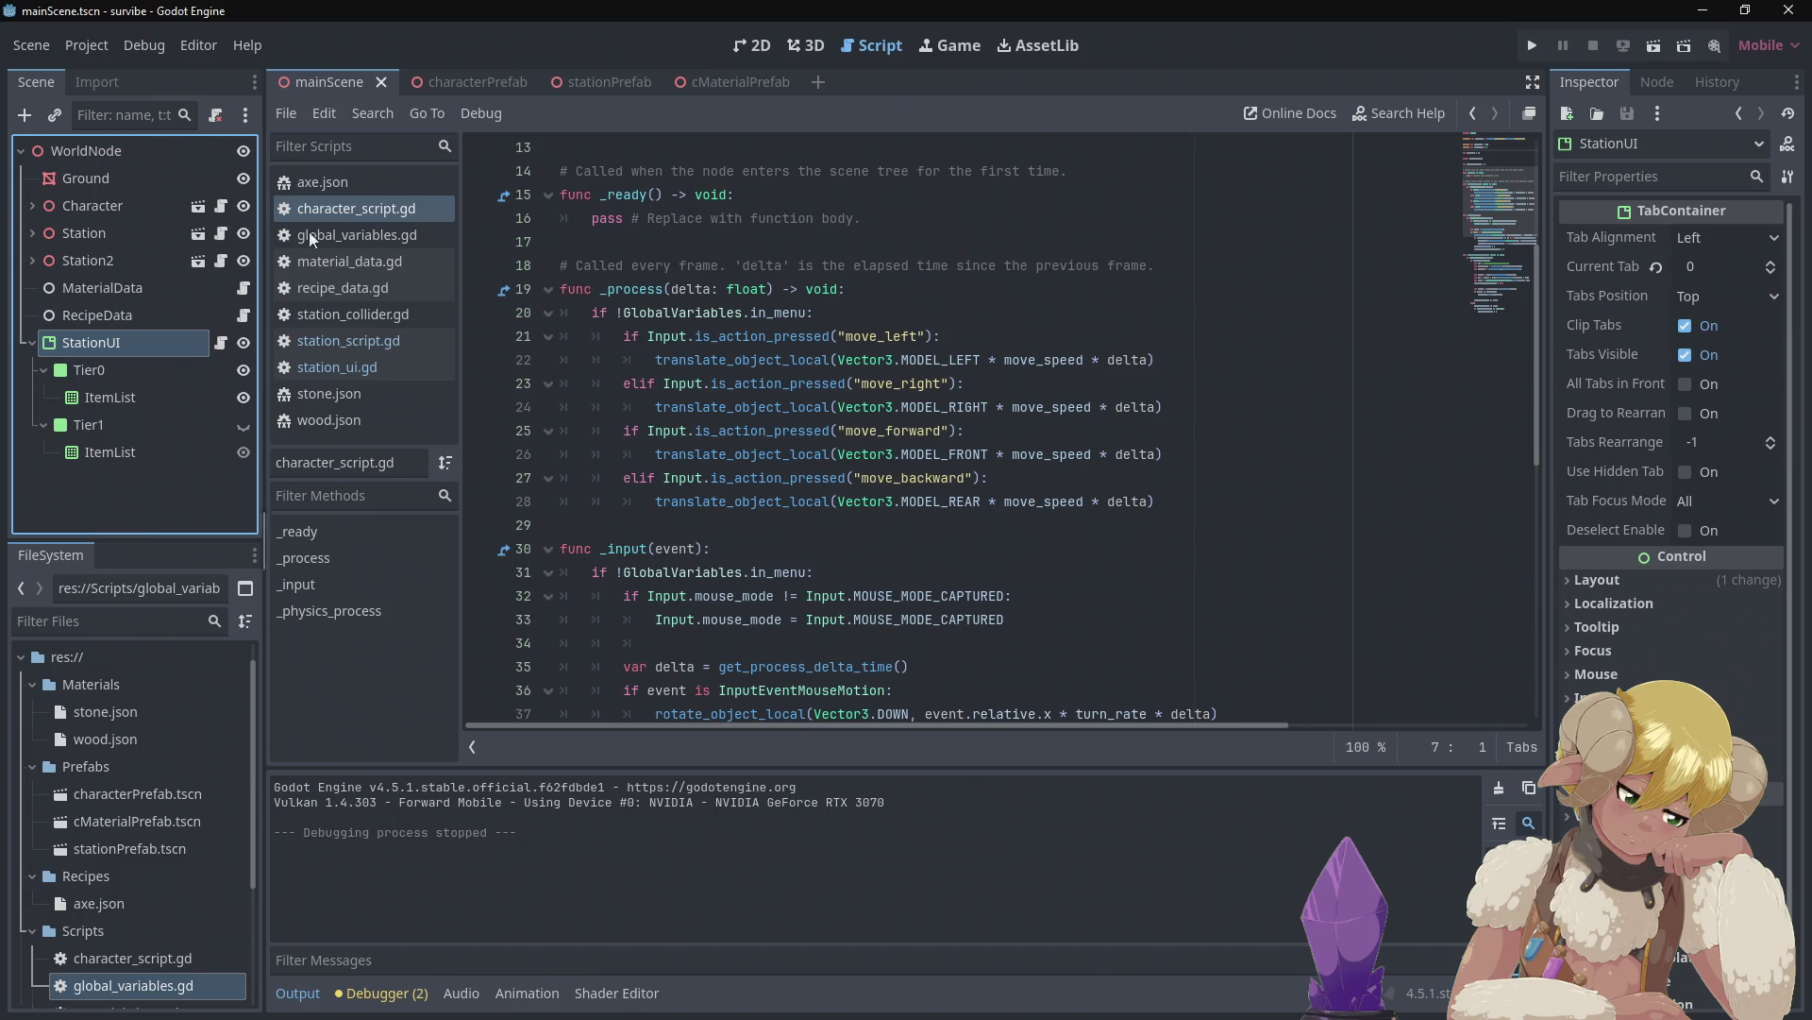
click(808, 48)
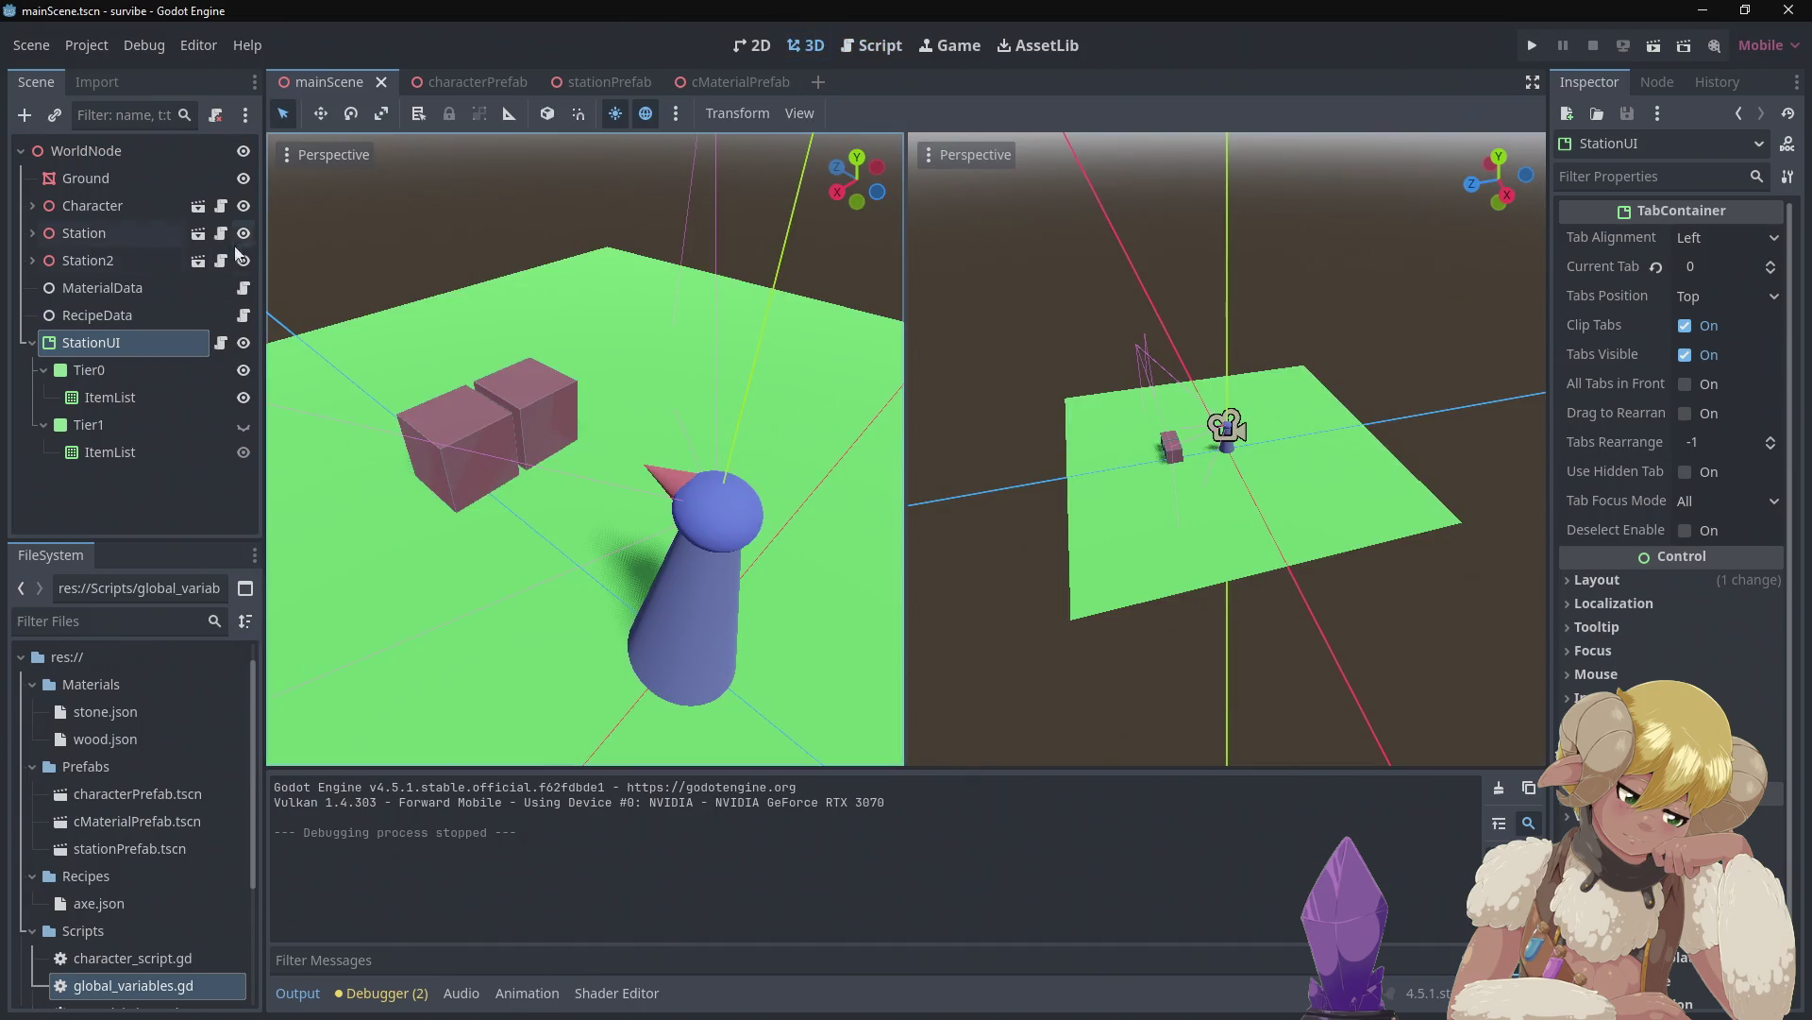
Select StationUI so its Tier0 and Tier1 tab container shows in the 2D editor
click(87, 343)
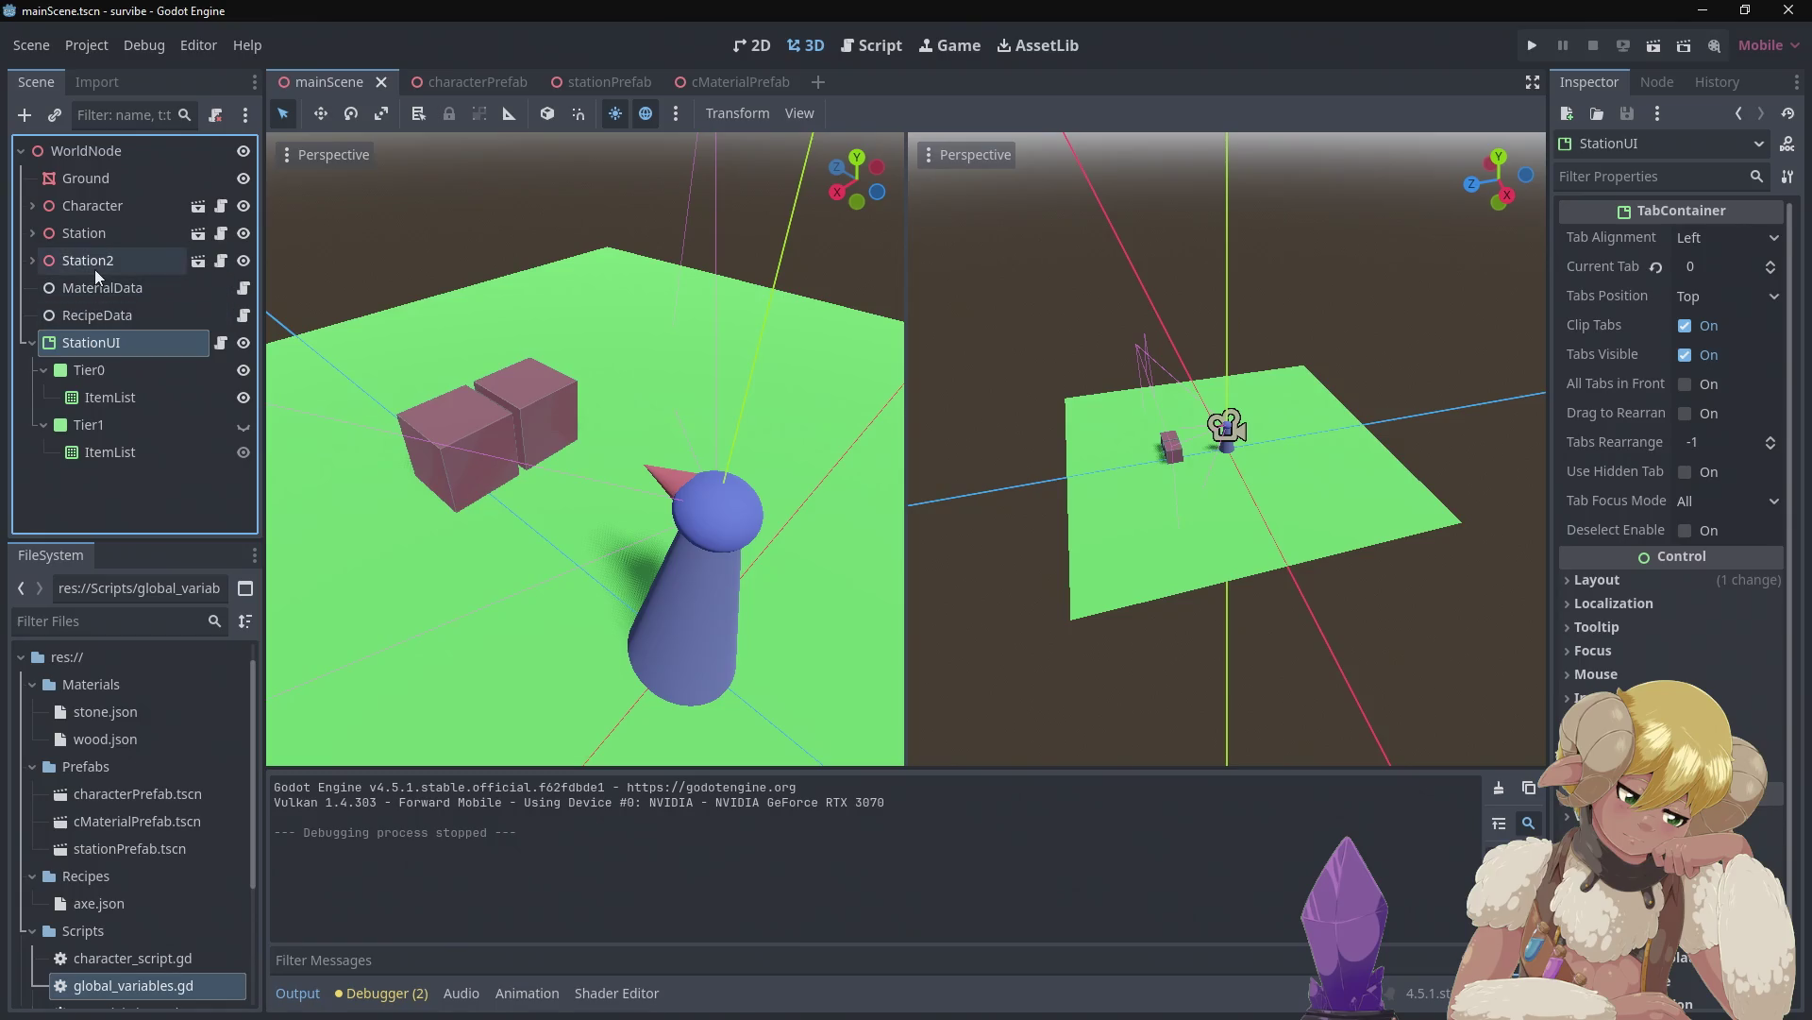
click(95, 268)
click(74, 338)
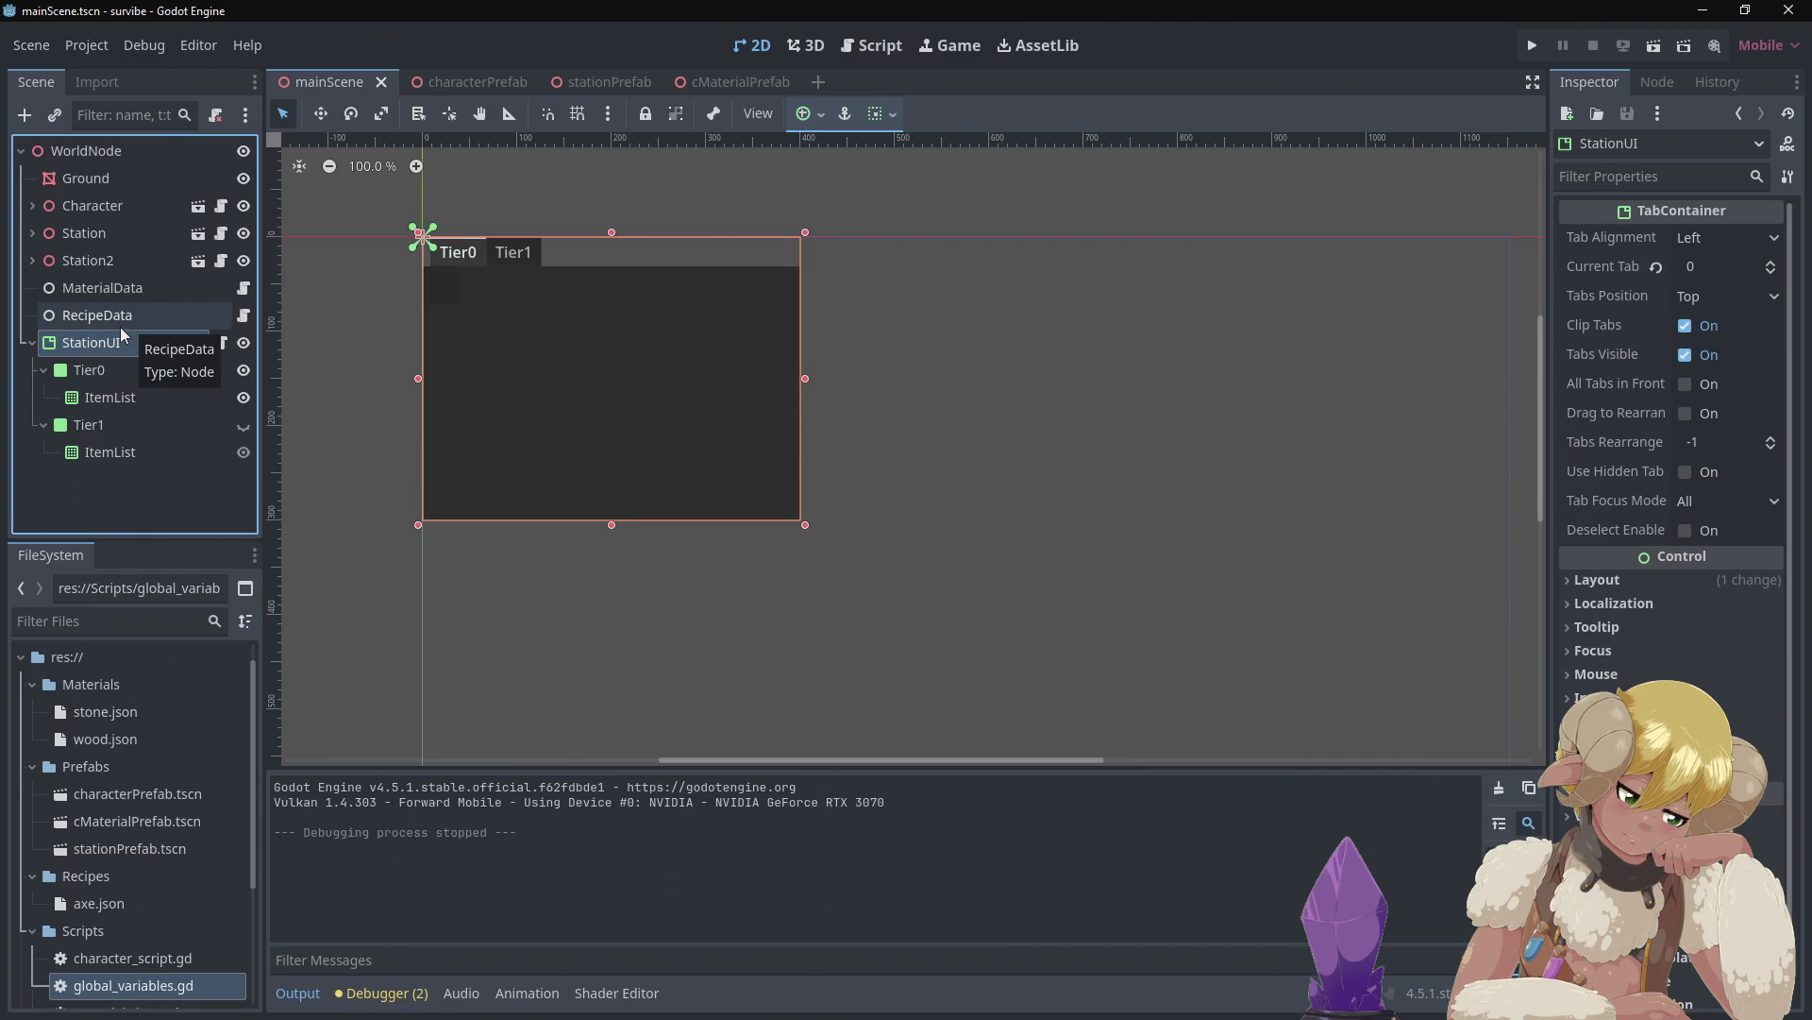
Start adding a child node to WorldNode and expand the Control node type
right_click(122, 150)
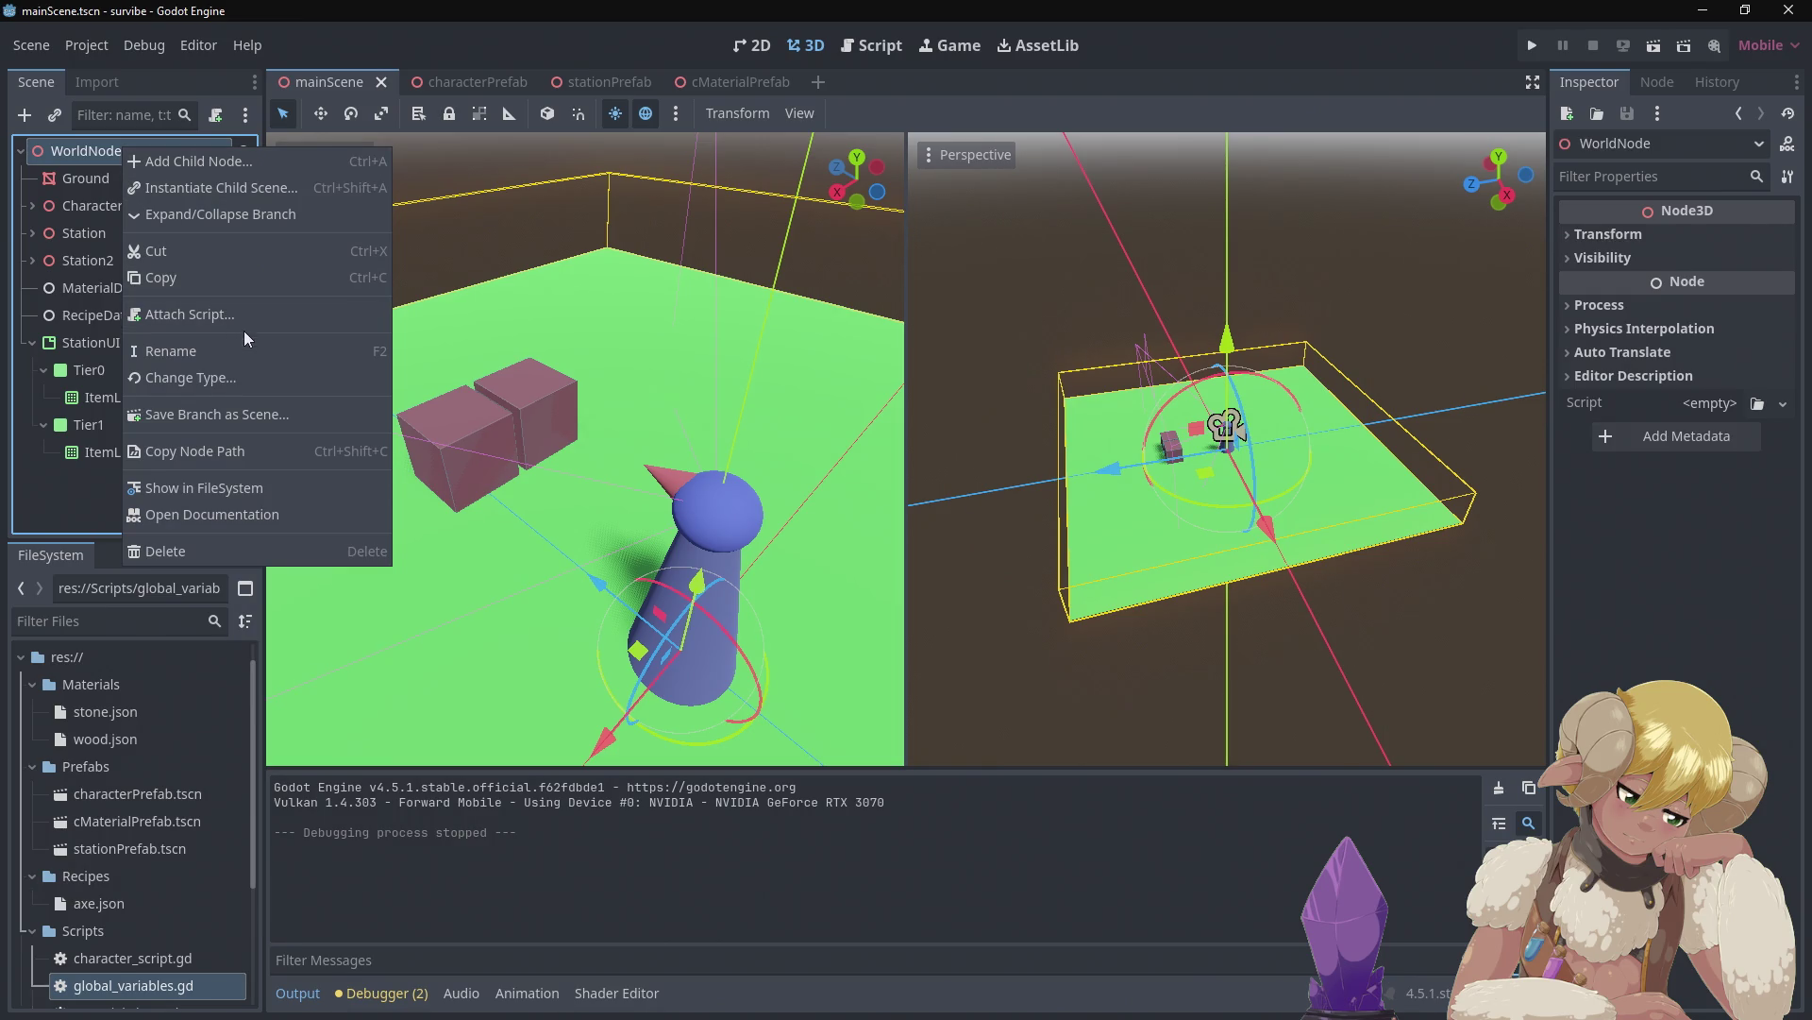
click(274, 167)
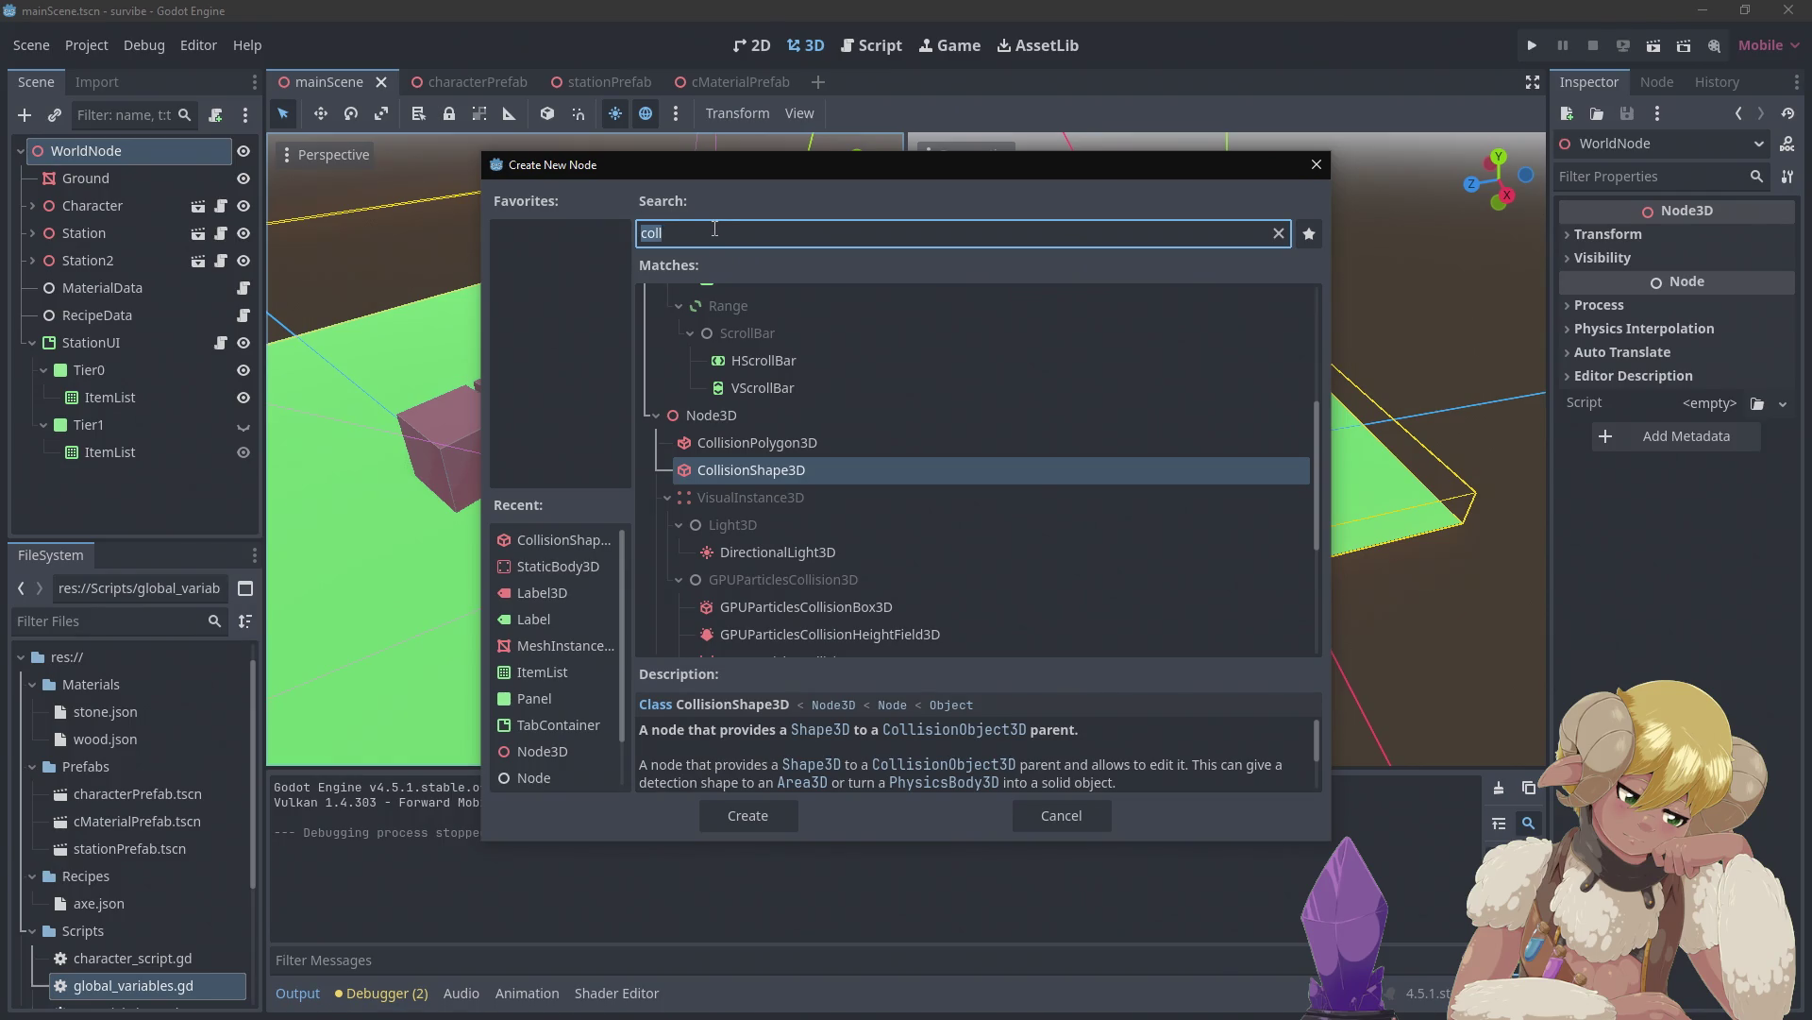
key(BackSpace)
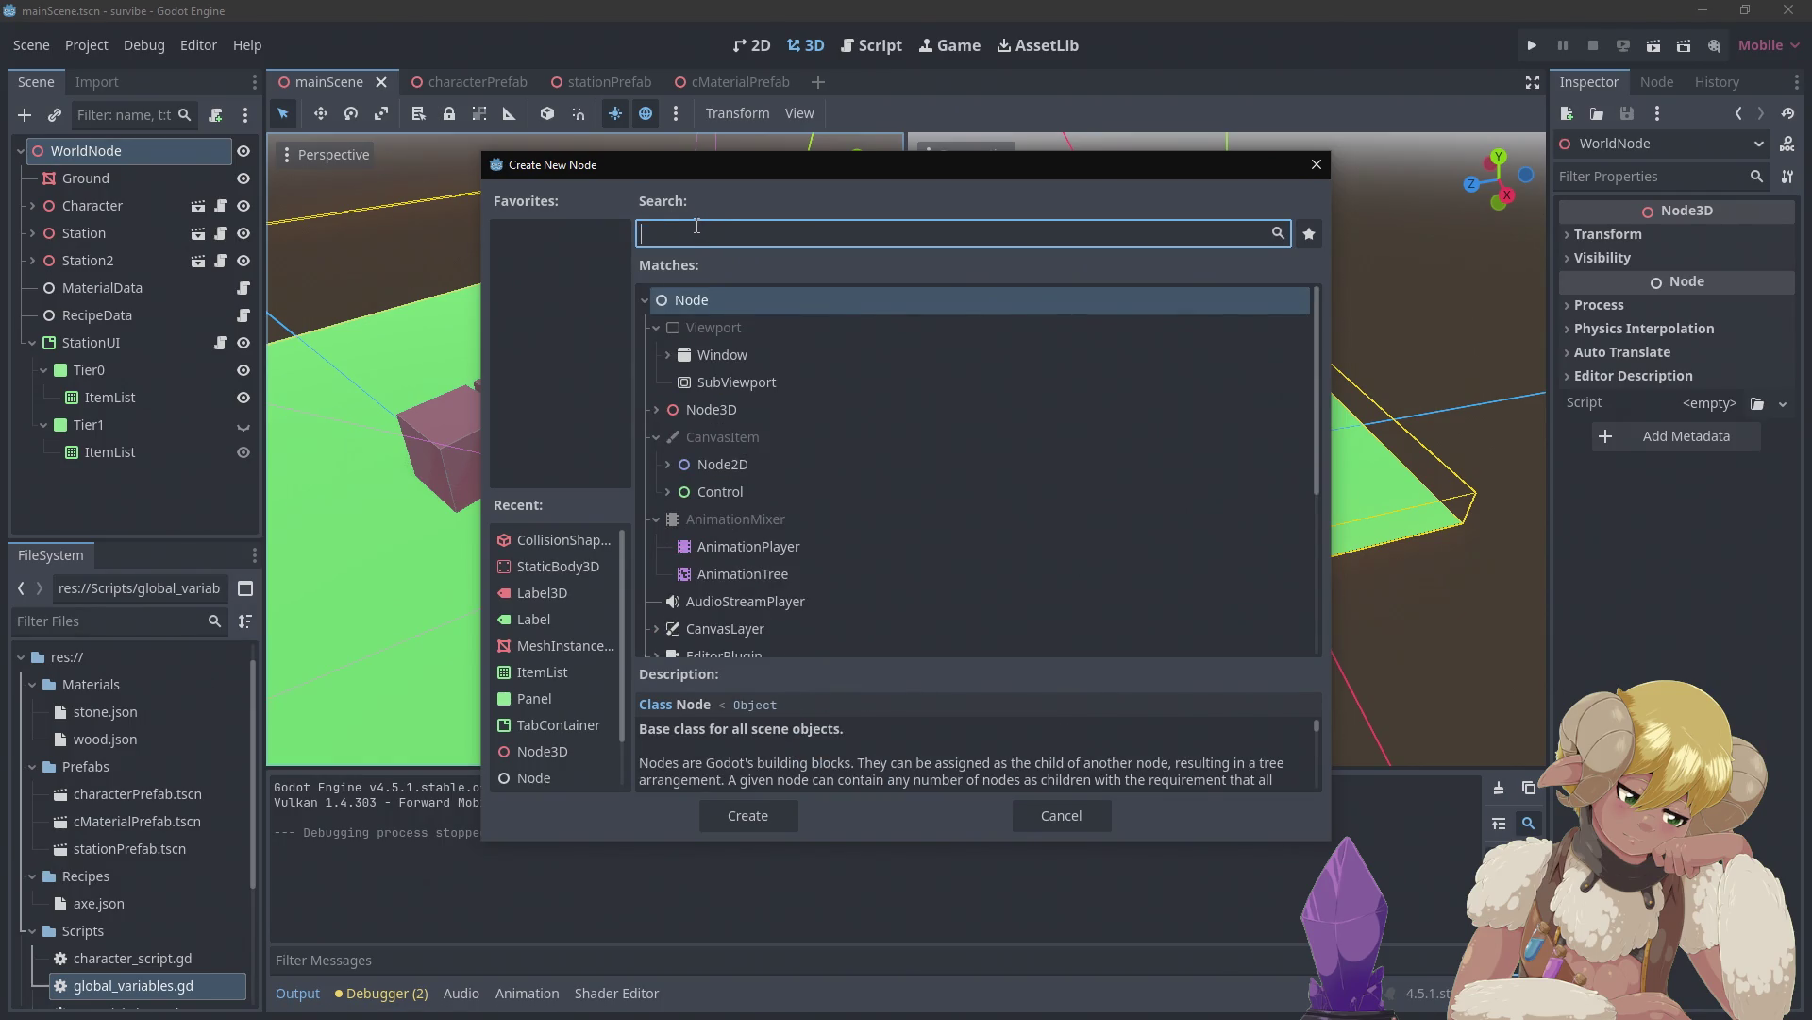
click(755, 492)
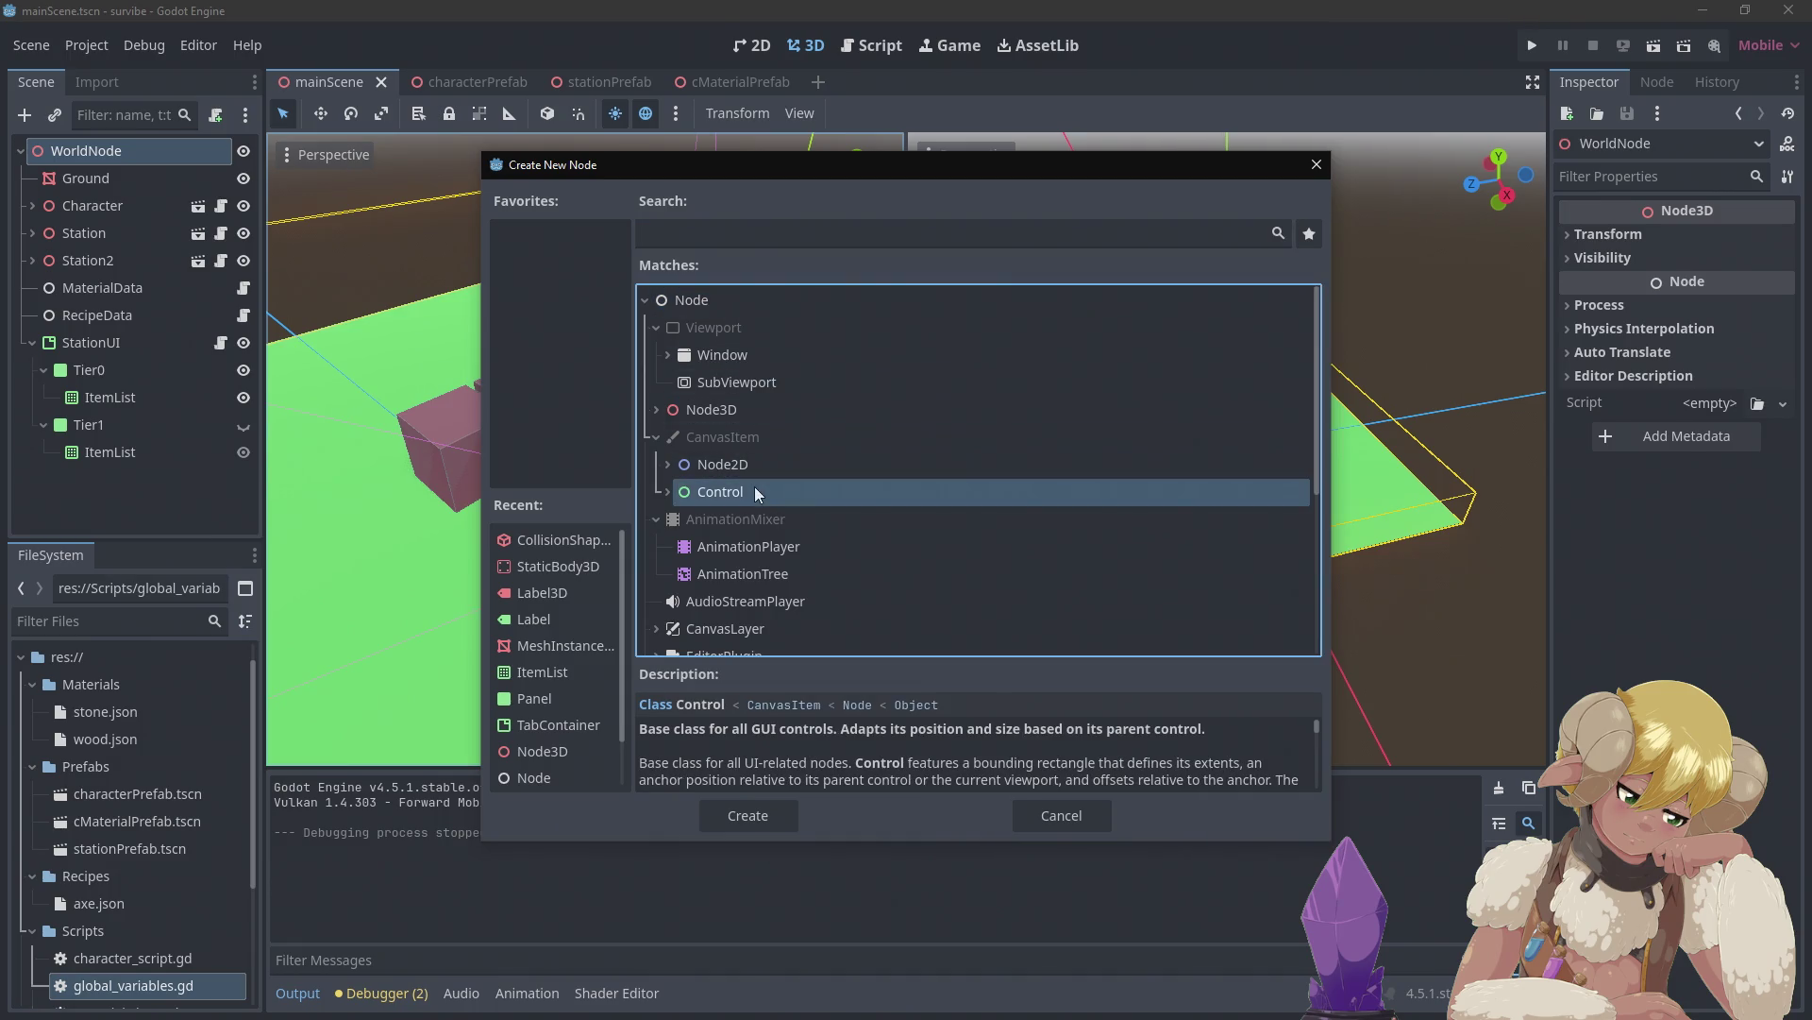
click(668, 491)
Find PanelContainer under Control > Container and create it
scroll(807, 399, down, 2)
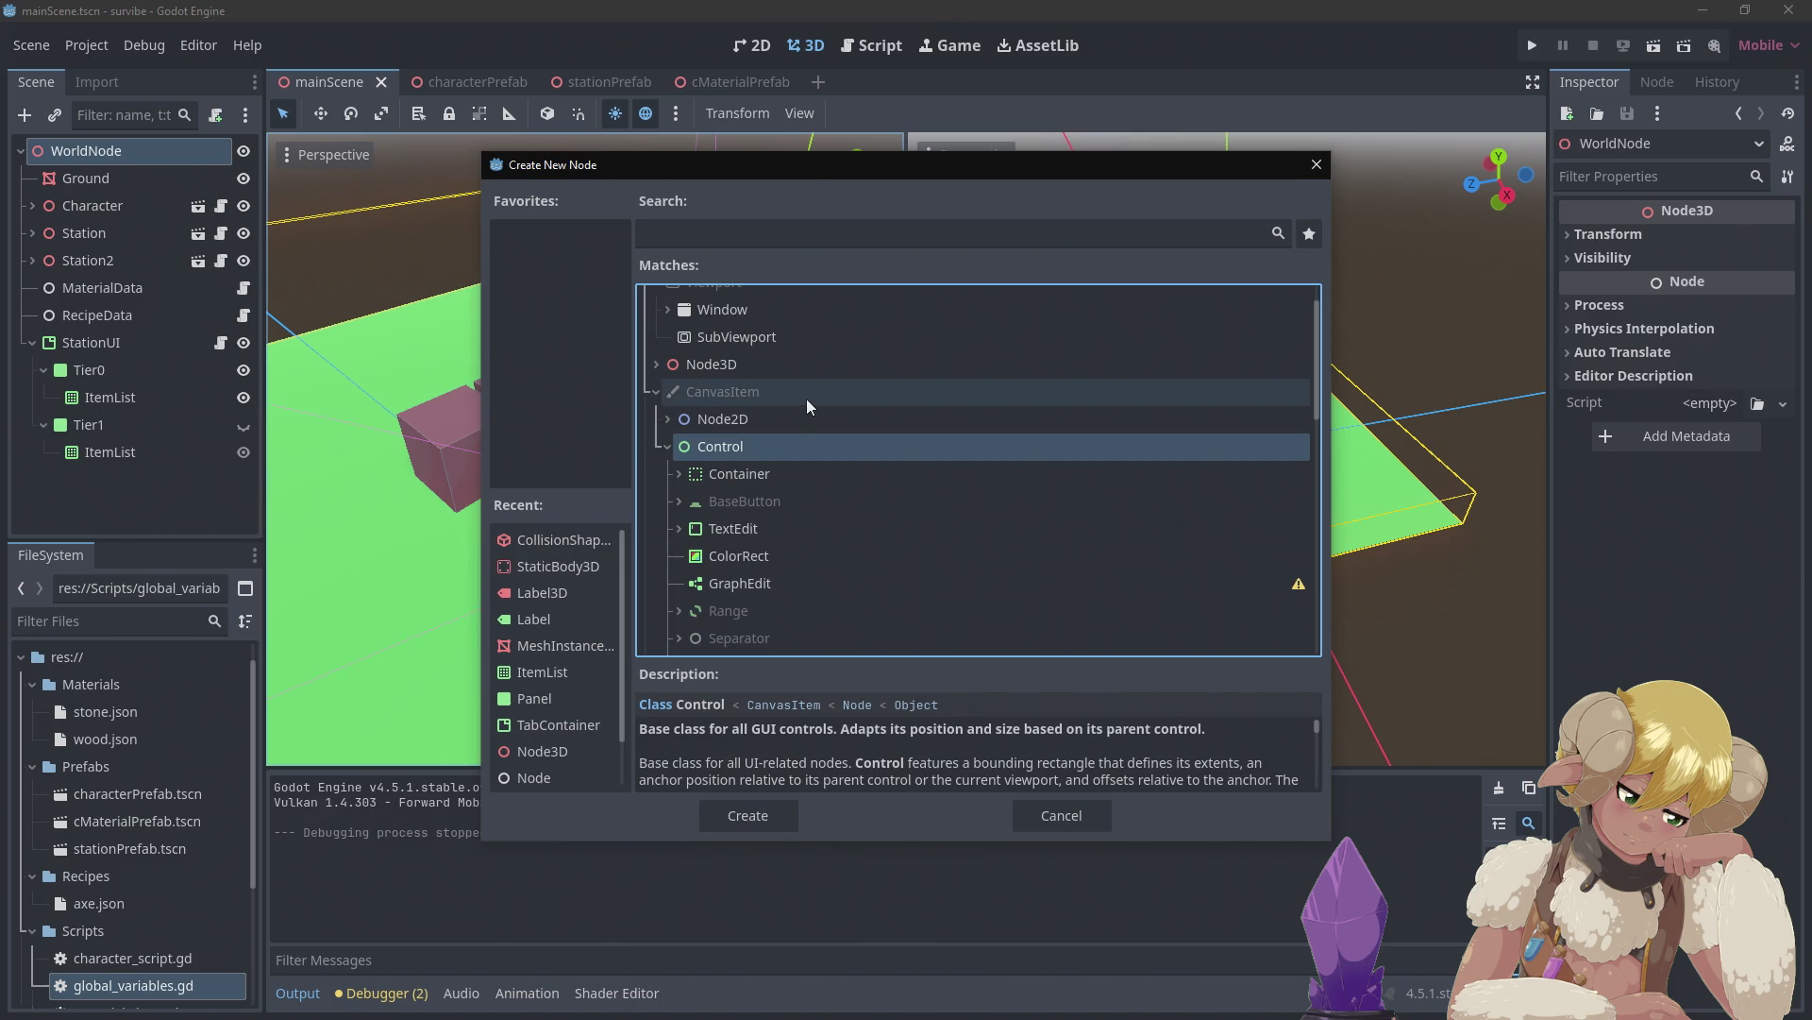
scroll(806, 399, down, 3)
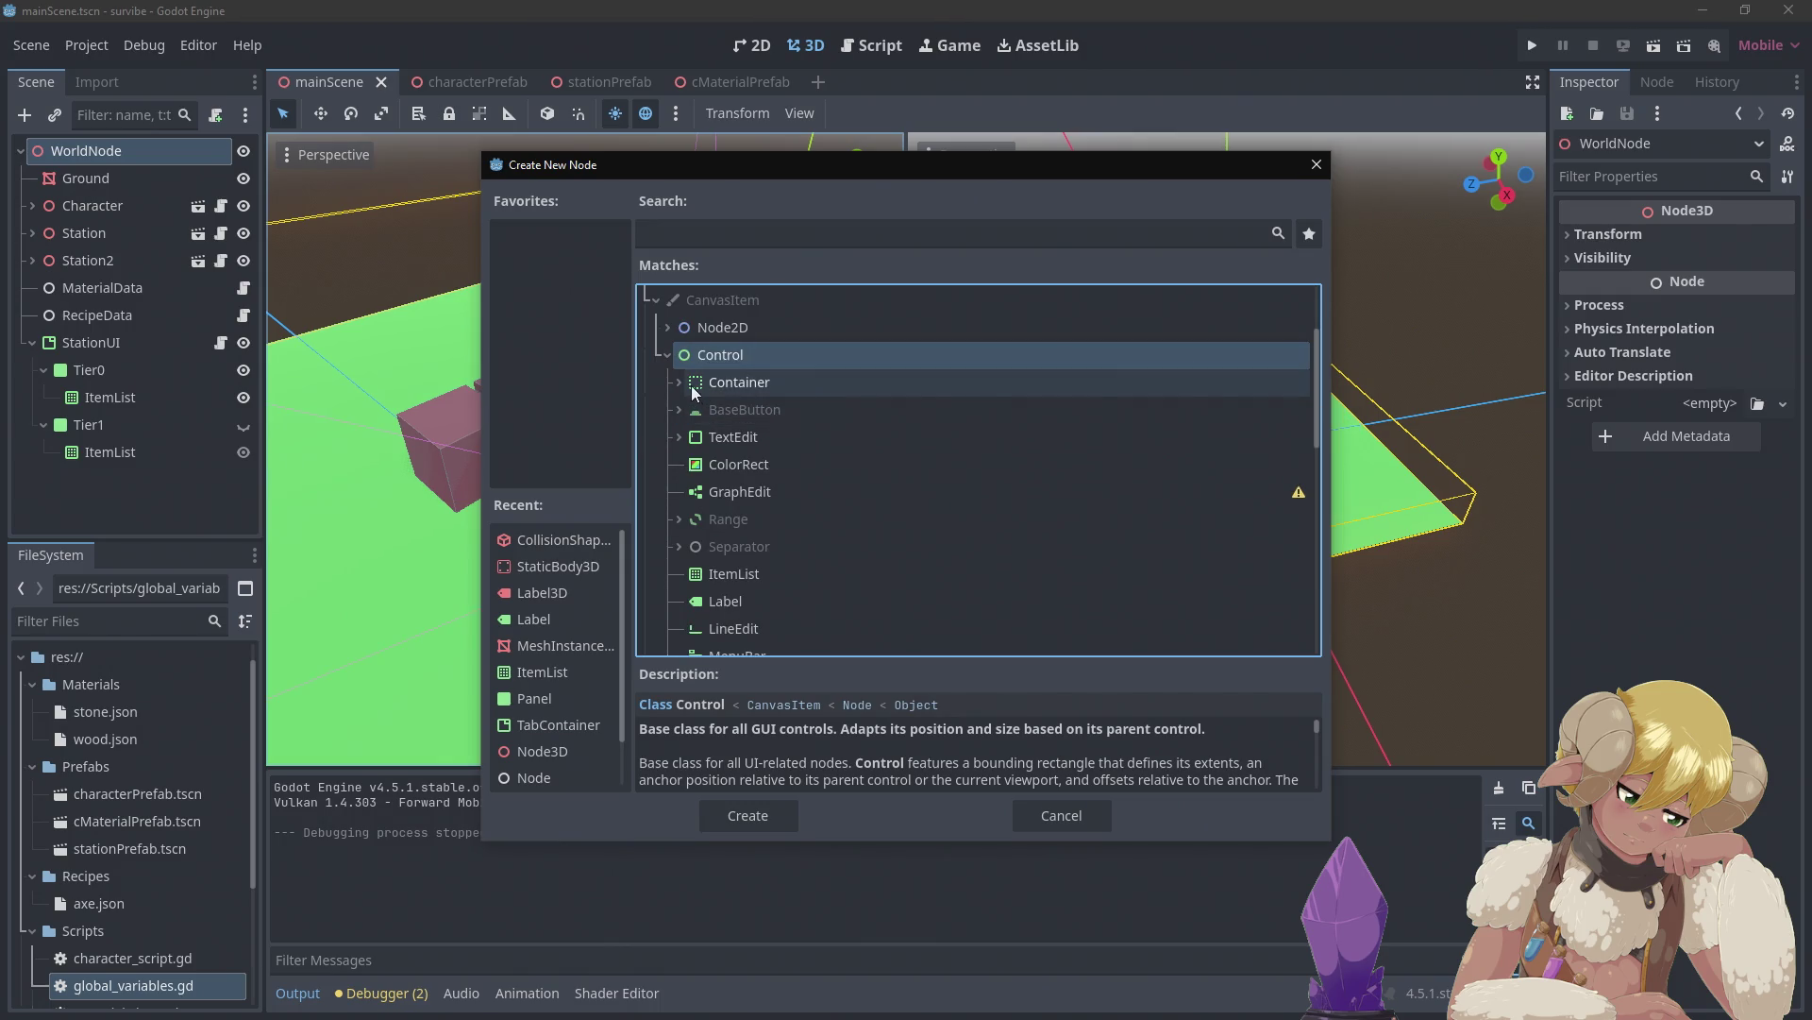
click(693, 387)
click(685, 382)
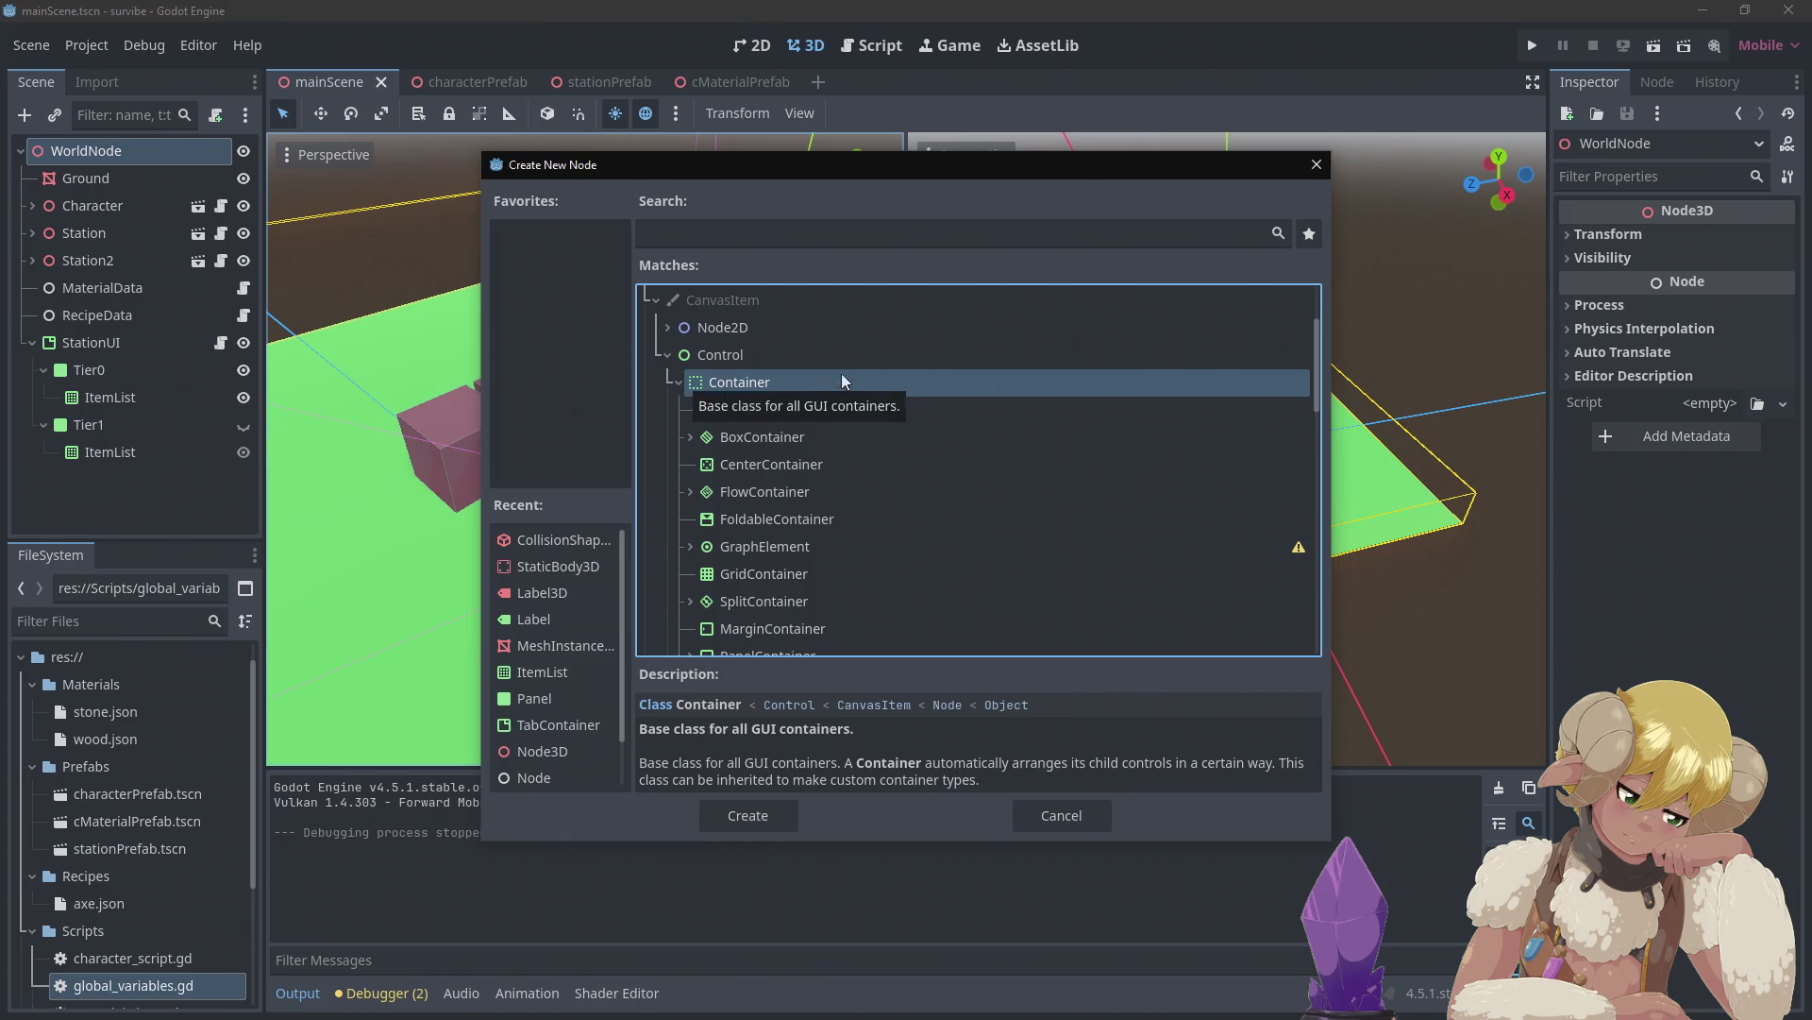
scroll(854, 363, down, 3)
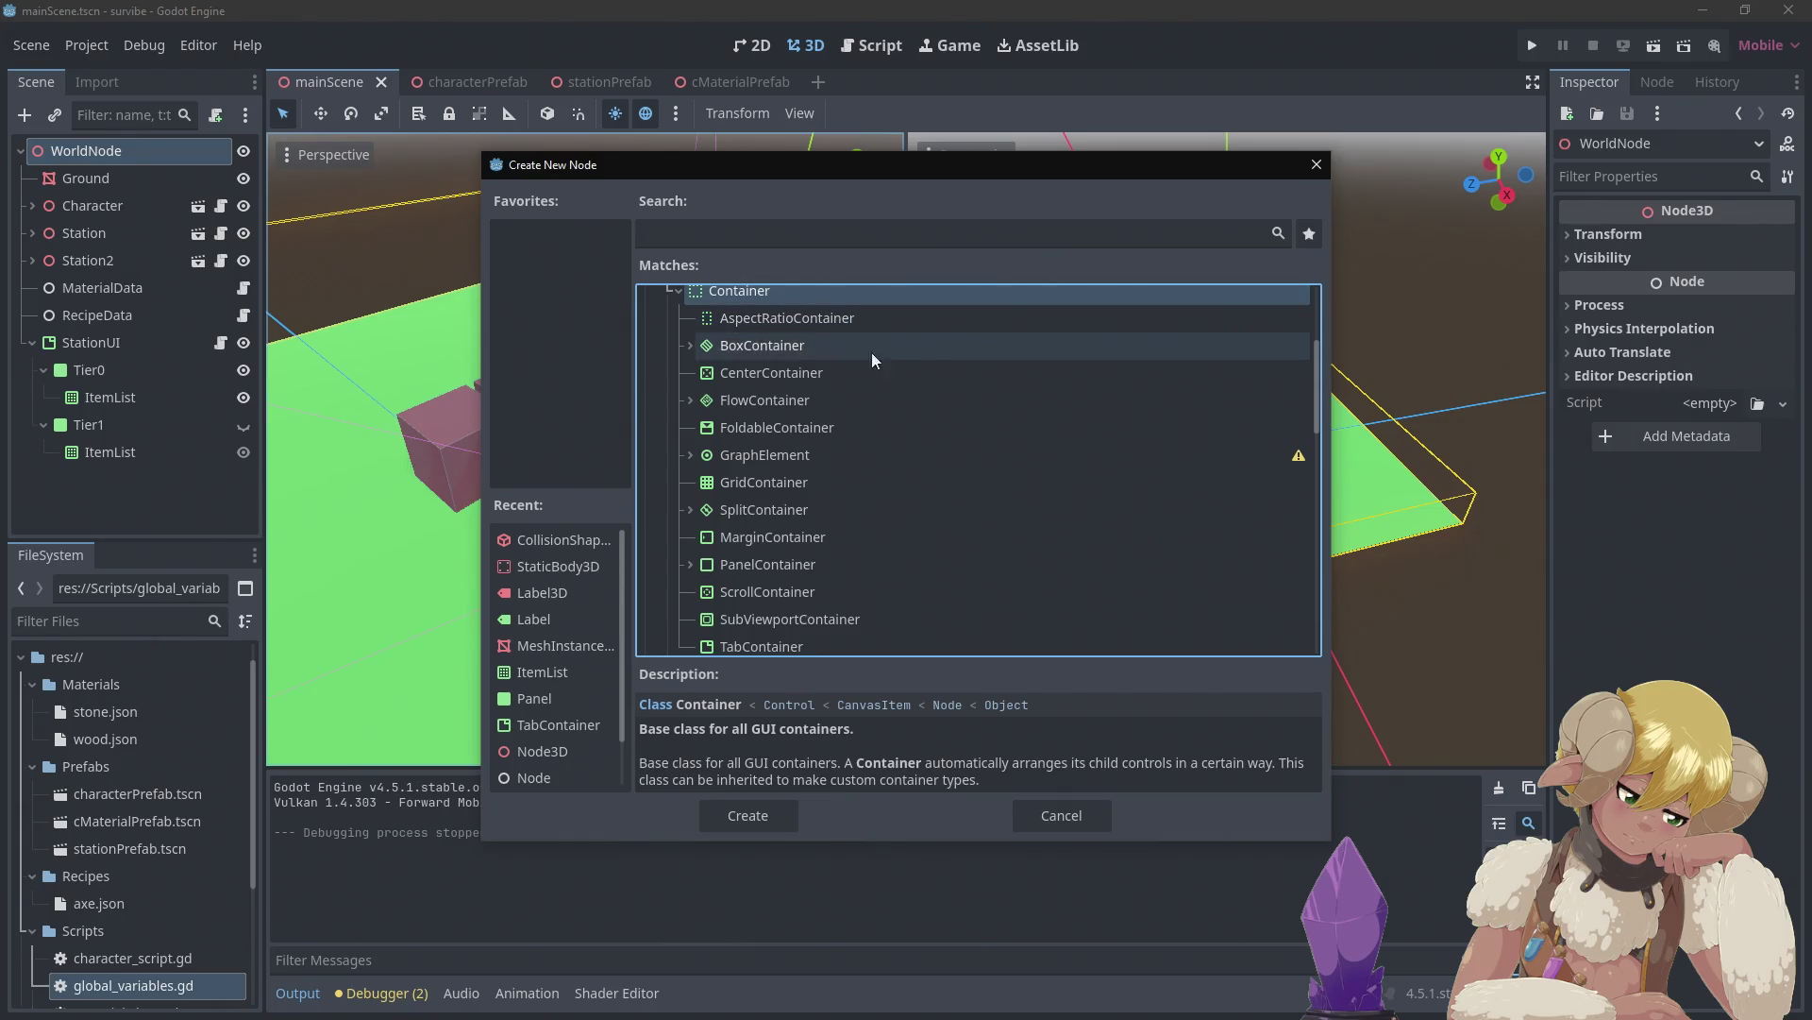
scroll(863, 372, down, 2)
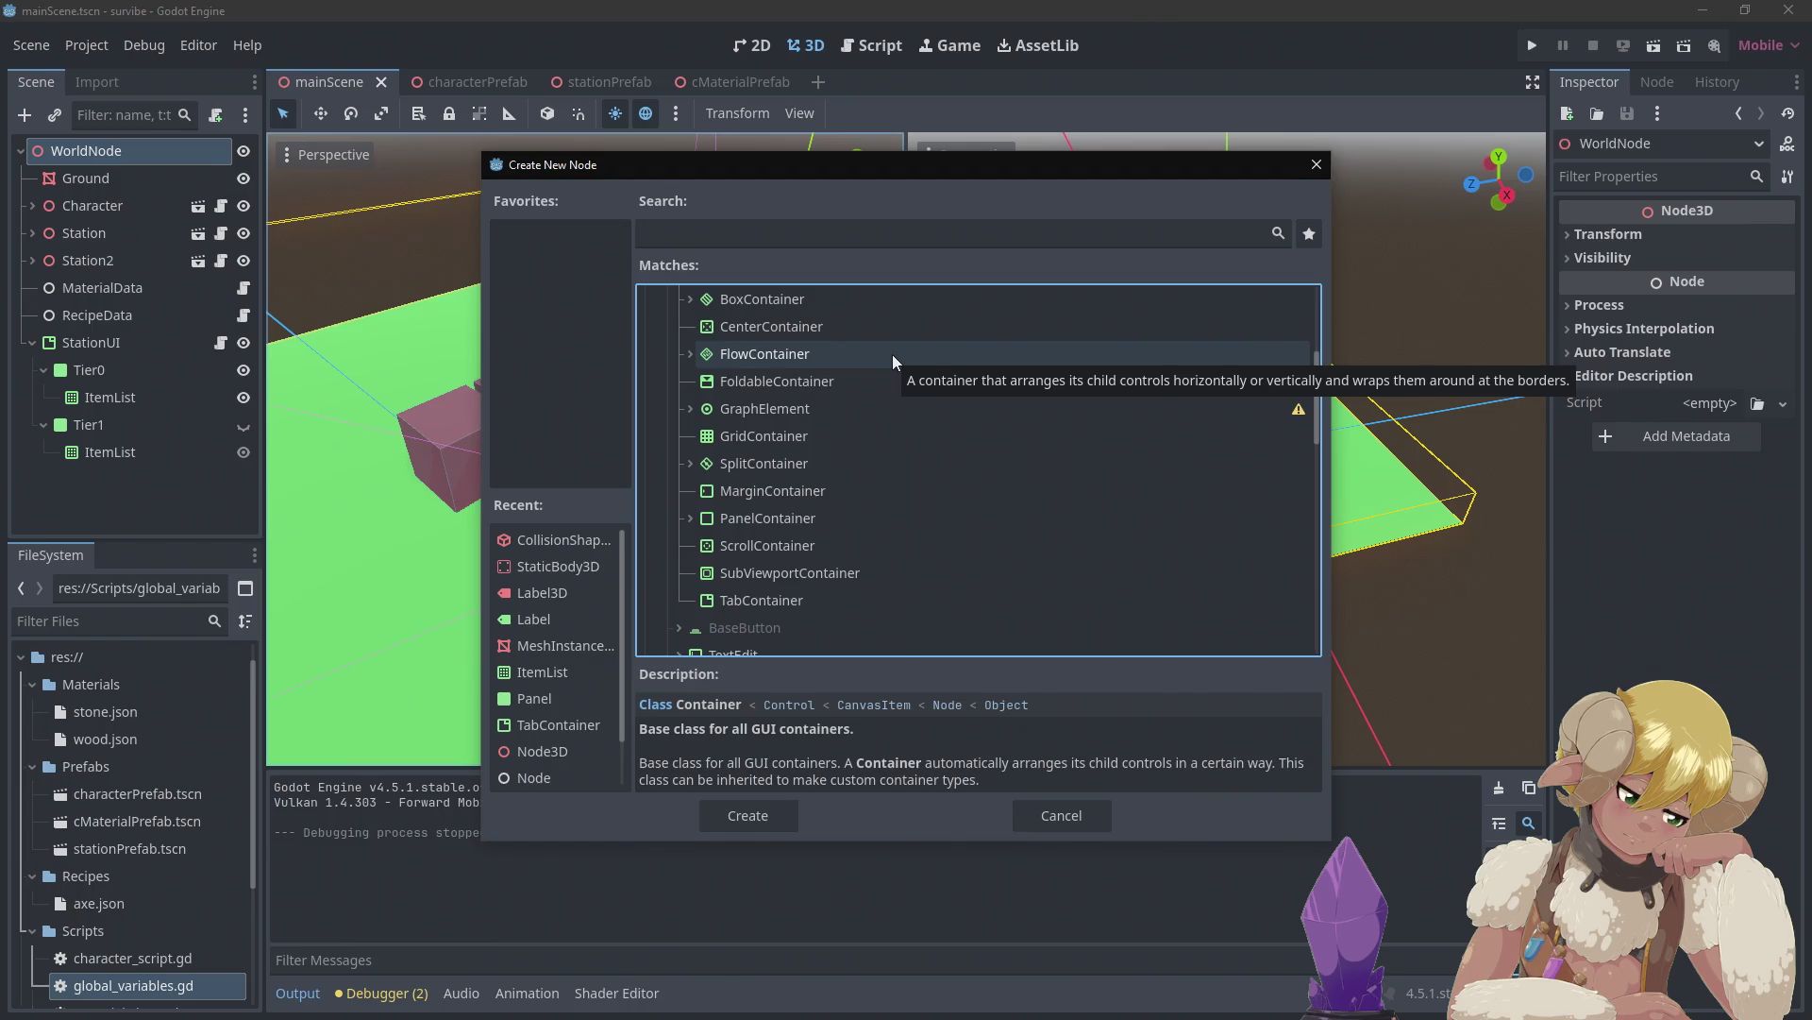
click(688, 517)
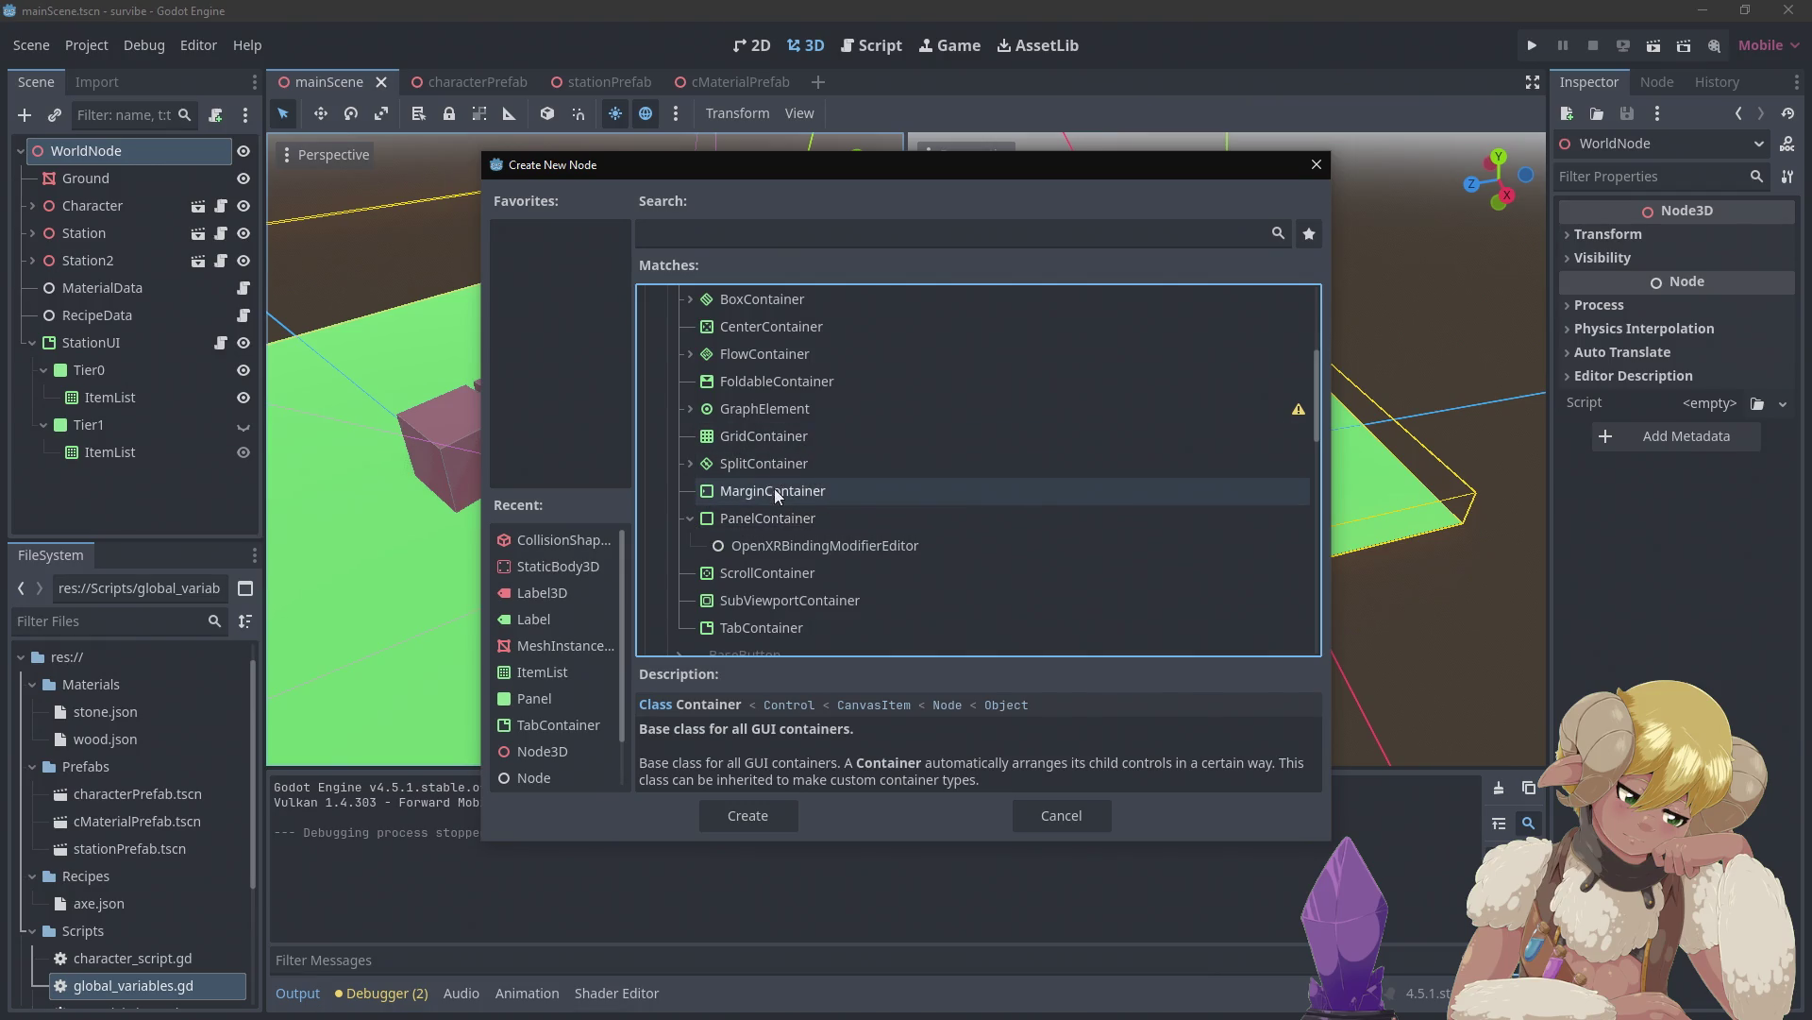
scroll(780, 479, up, 1)
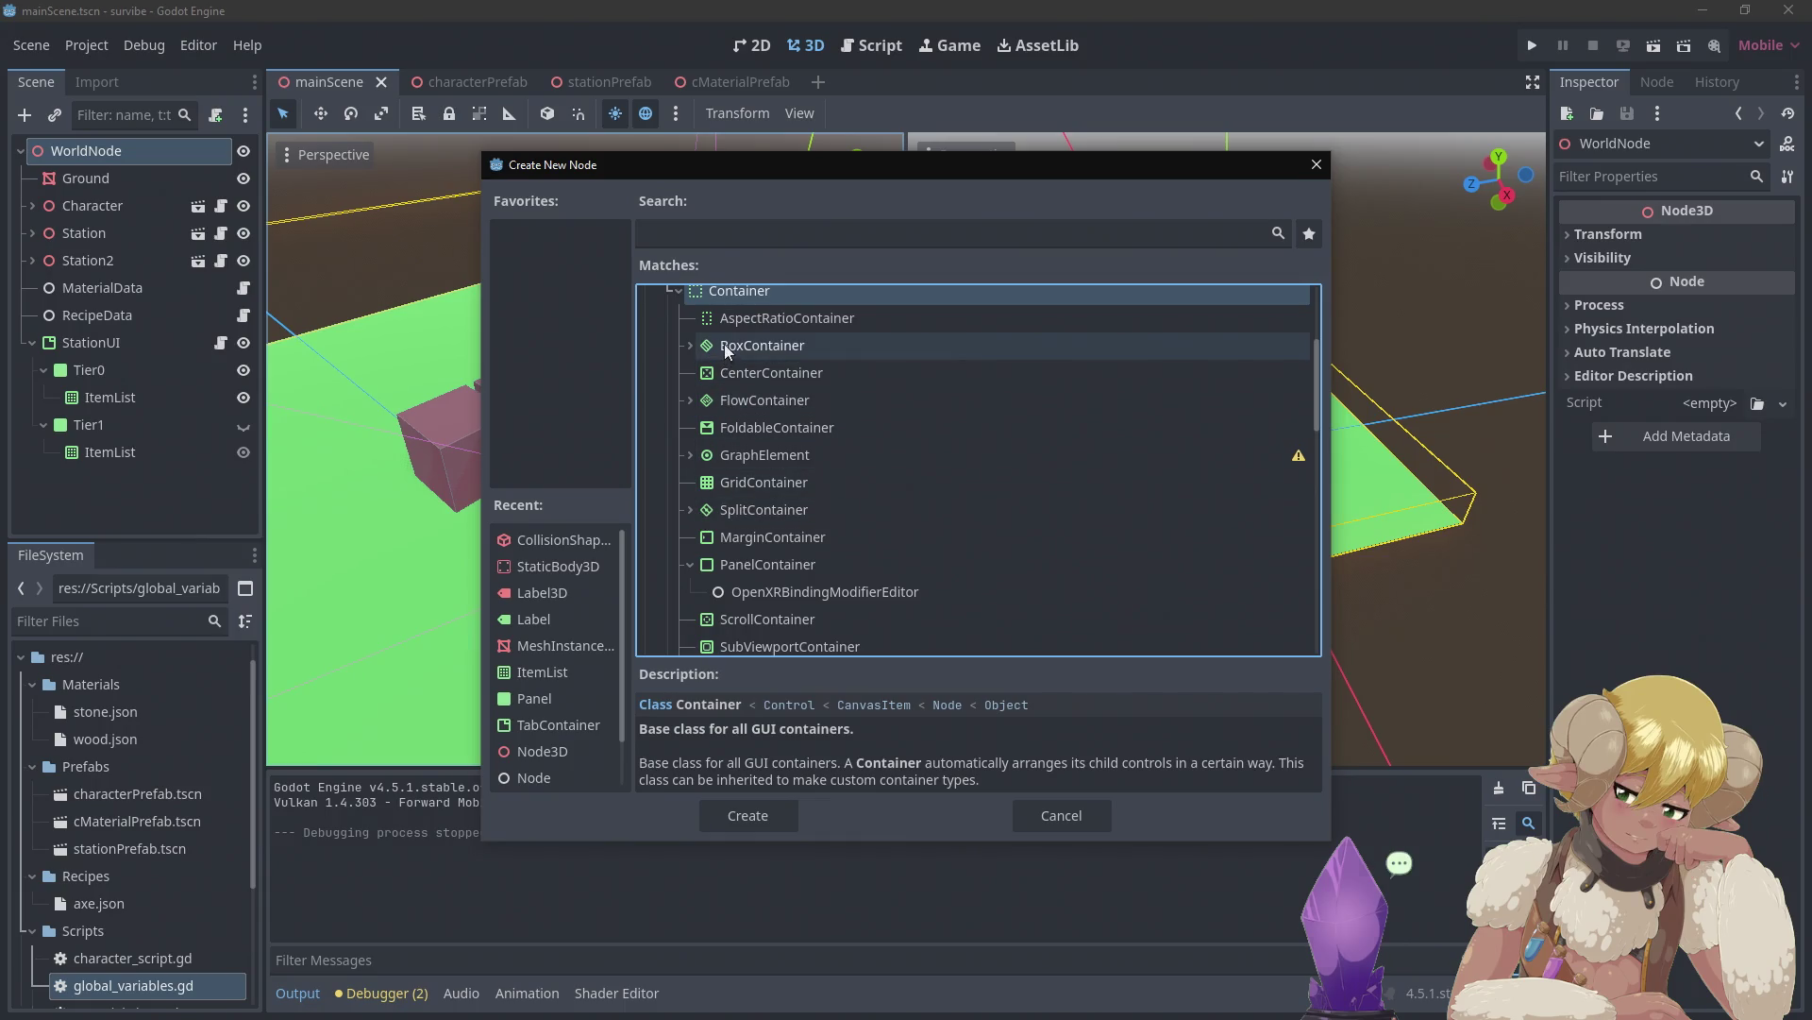
scroll(738, 370, down, 1)
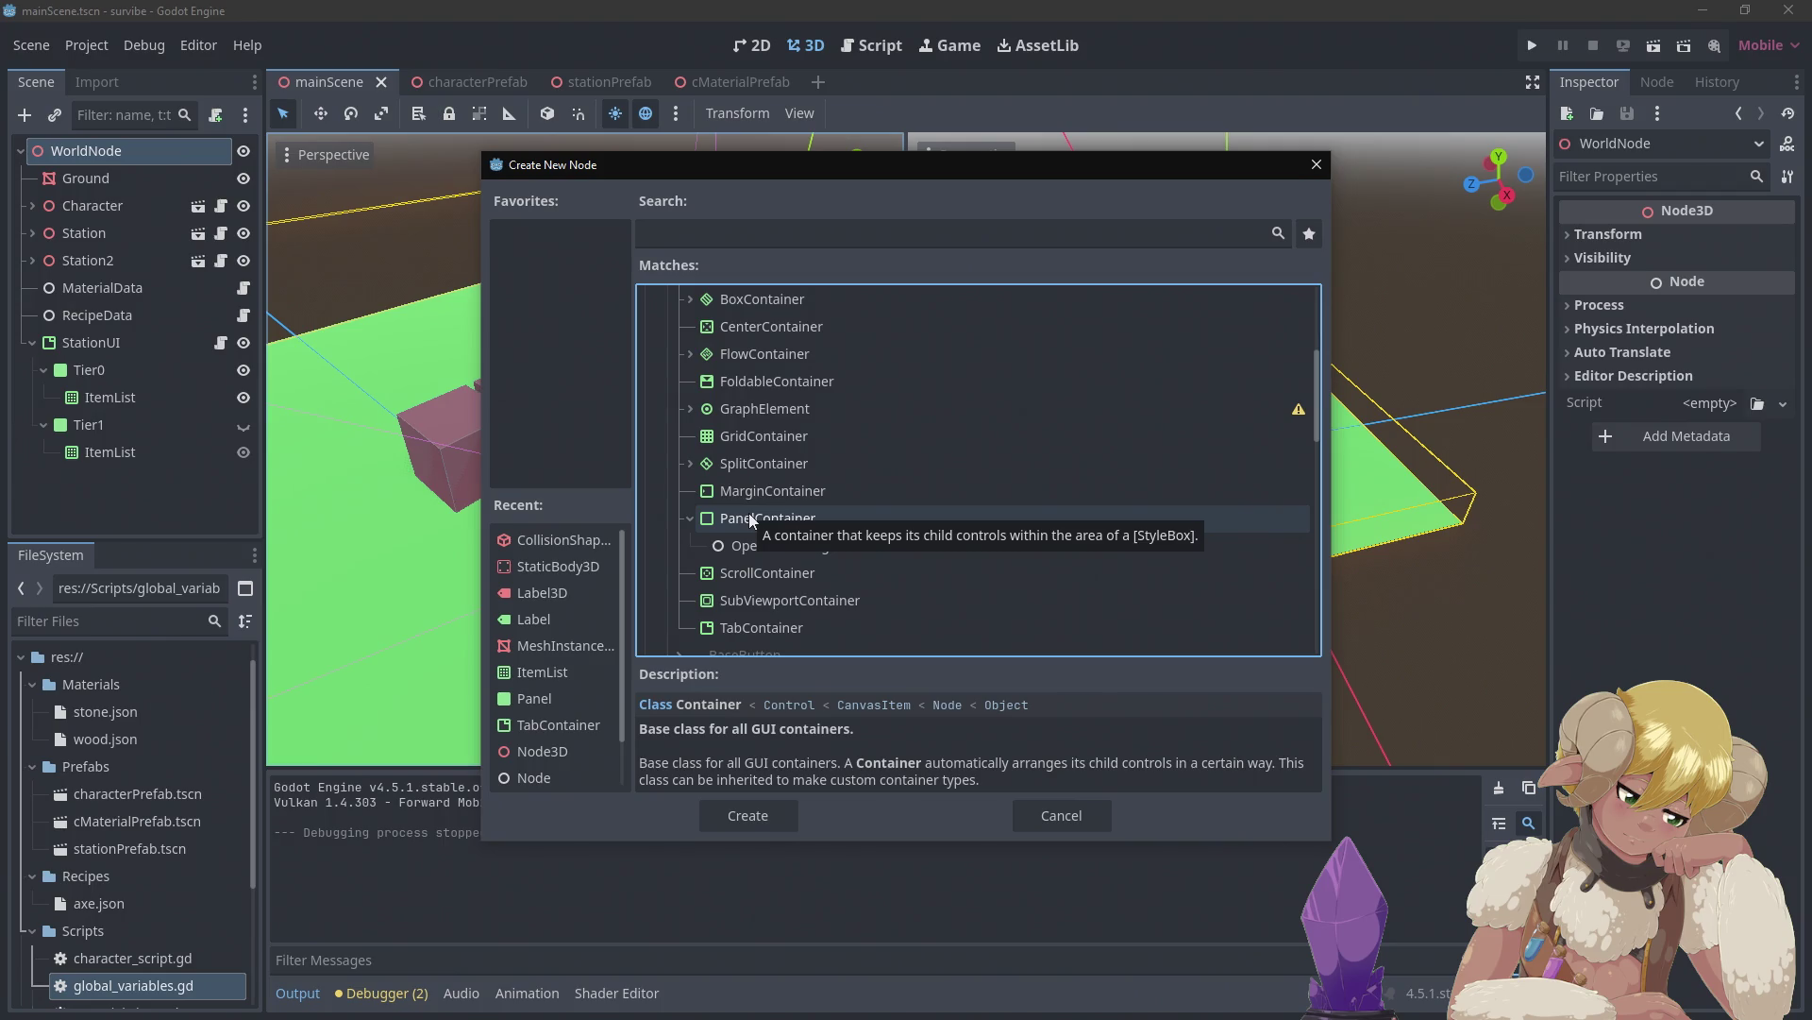
click(752, 521)
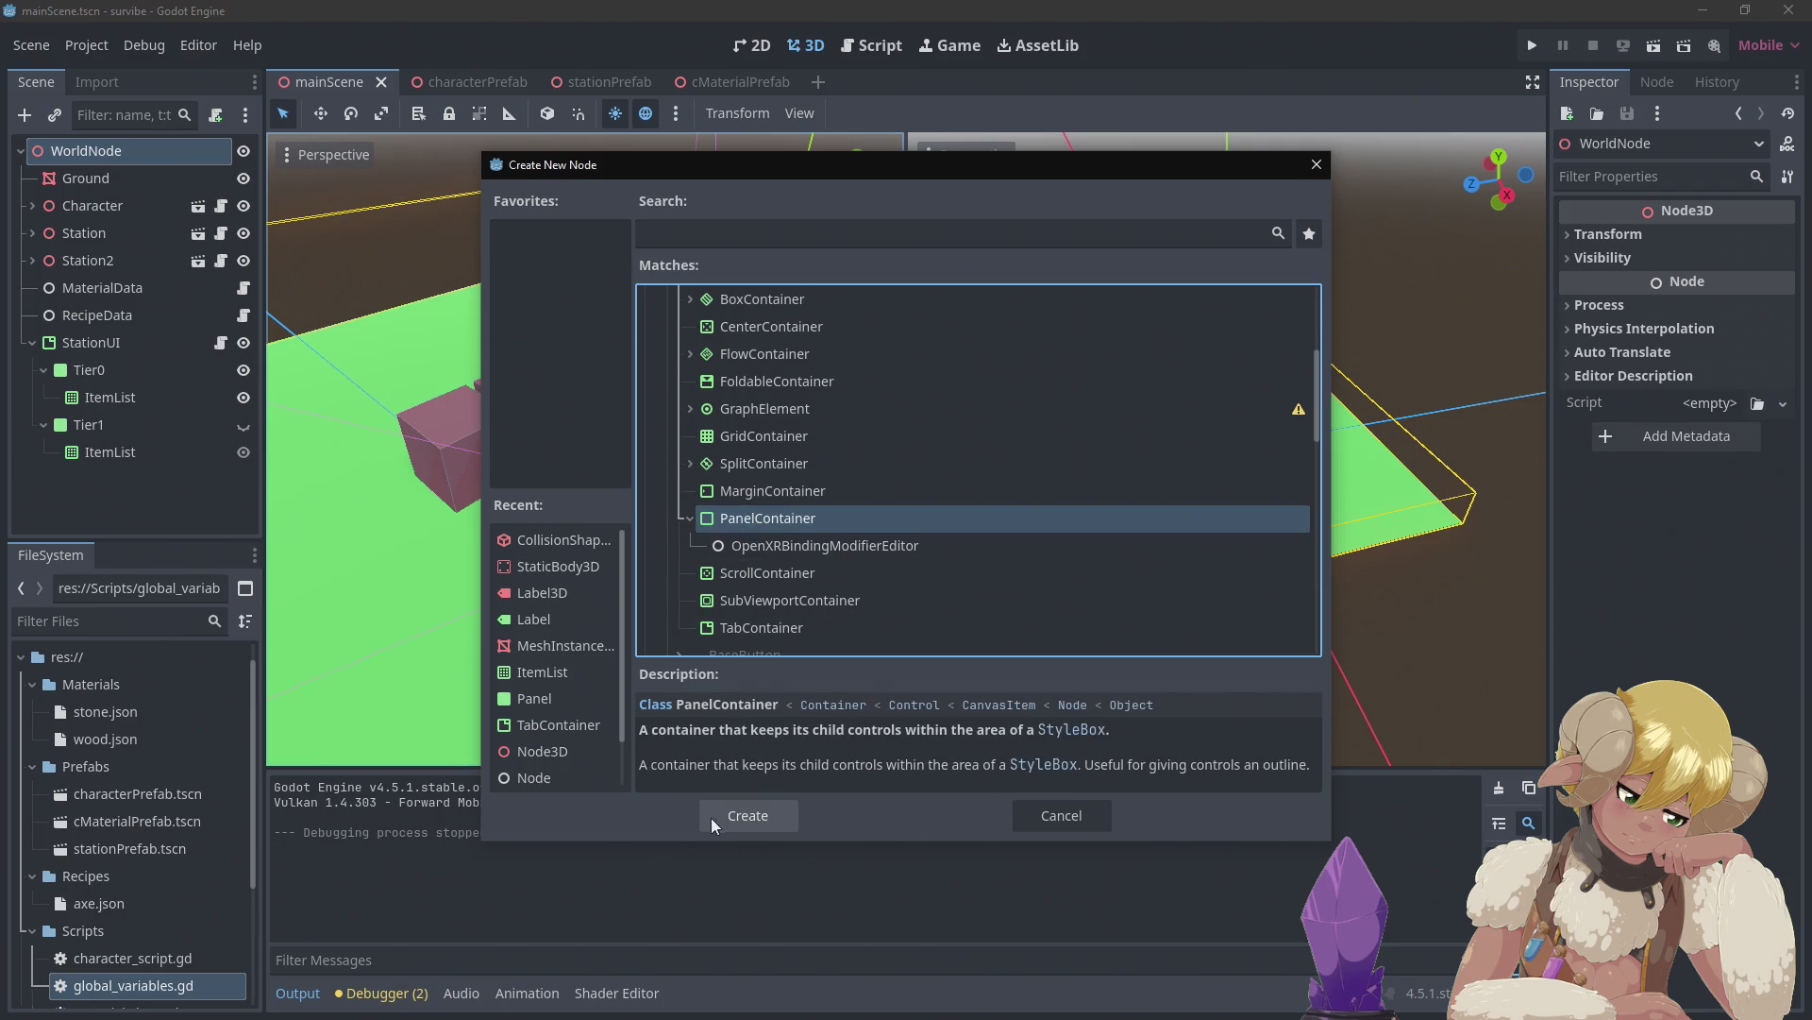
click(712, 818)
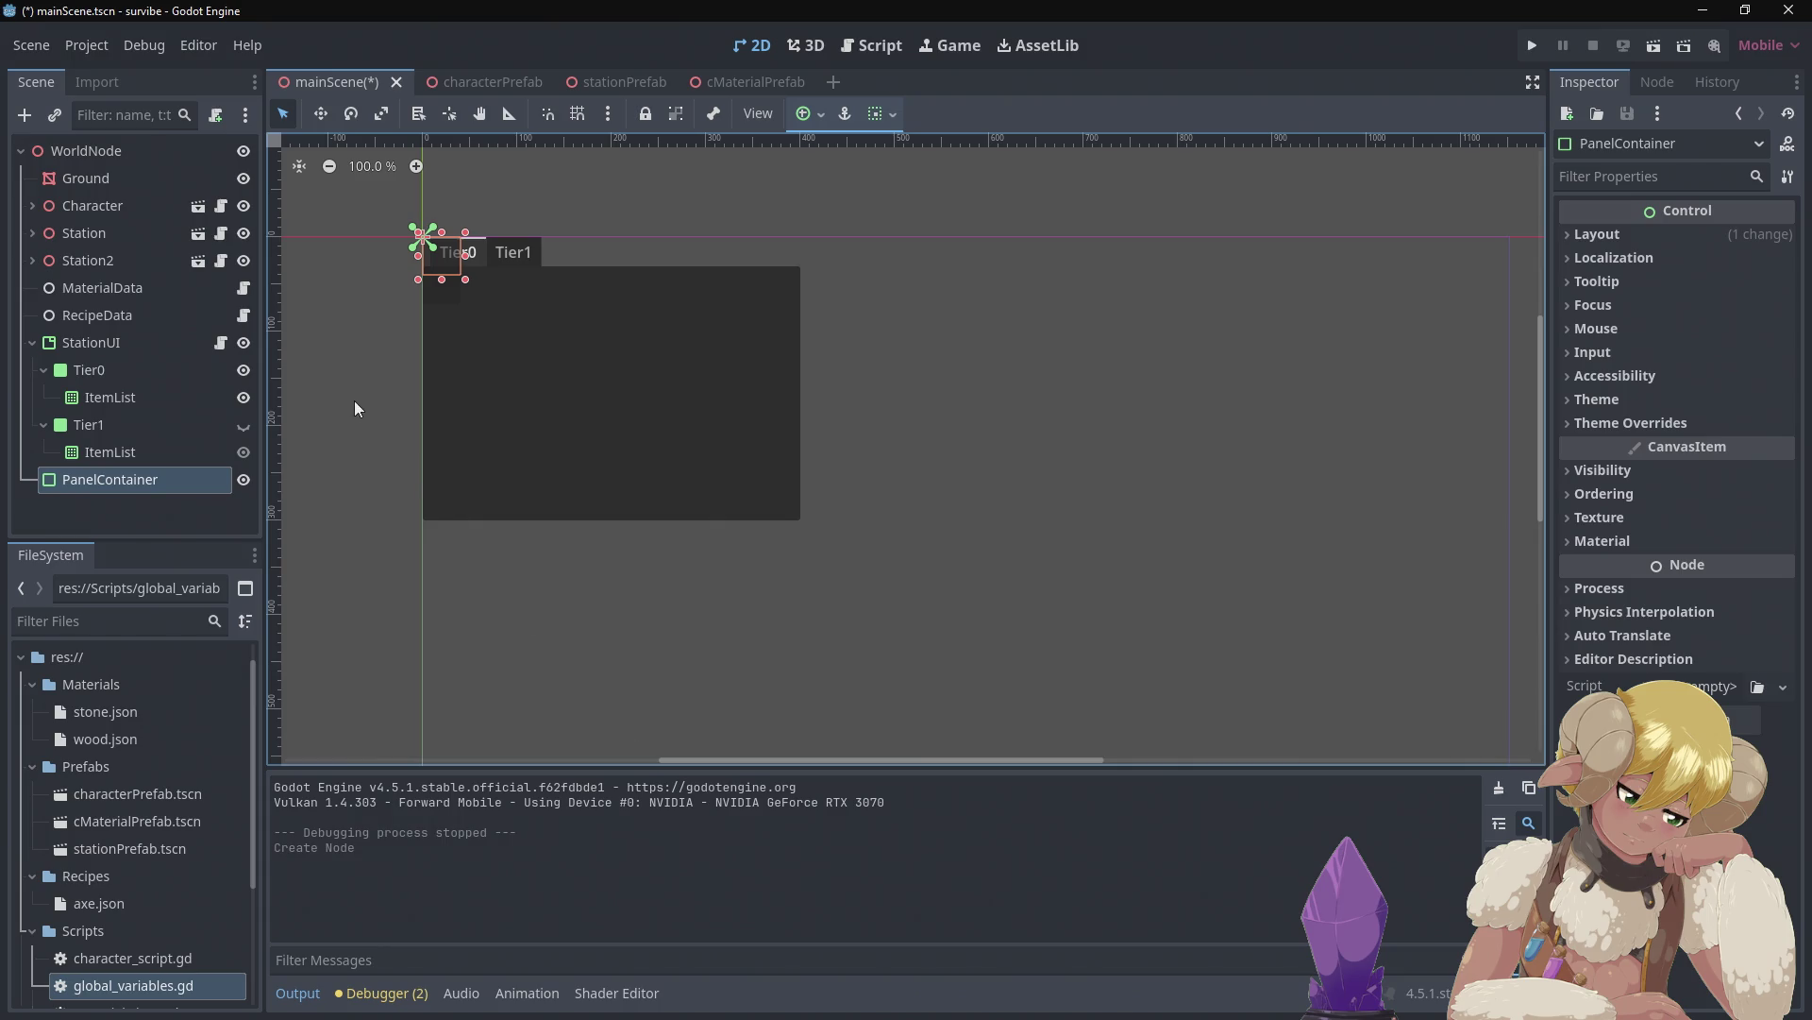
Hide StationUI, resize the new PanelContainer to about 339 × 339, and rename it InventoryUI
click(244, 343)
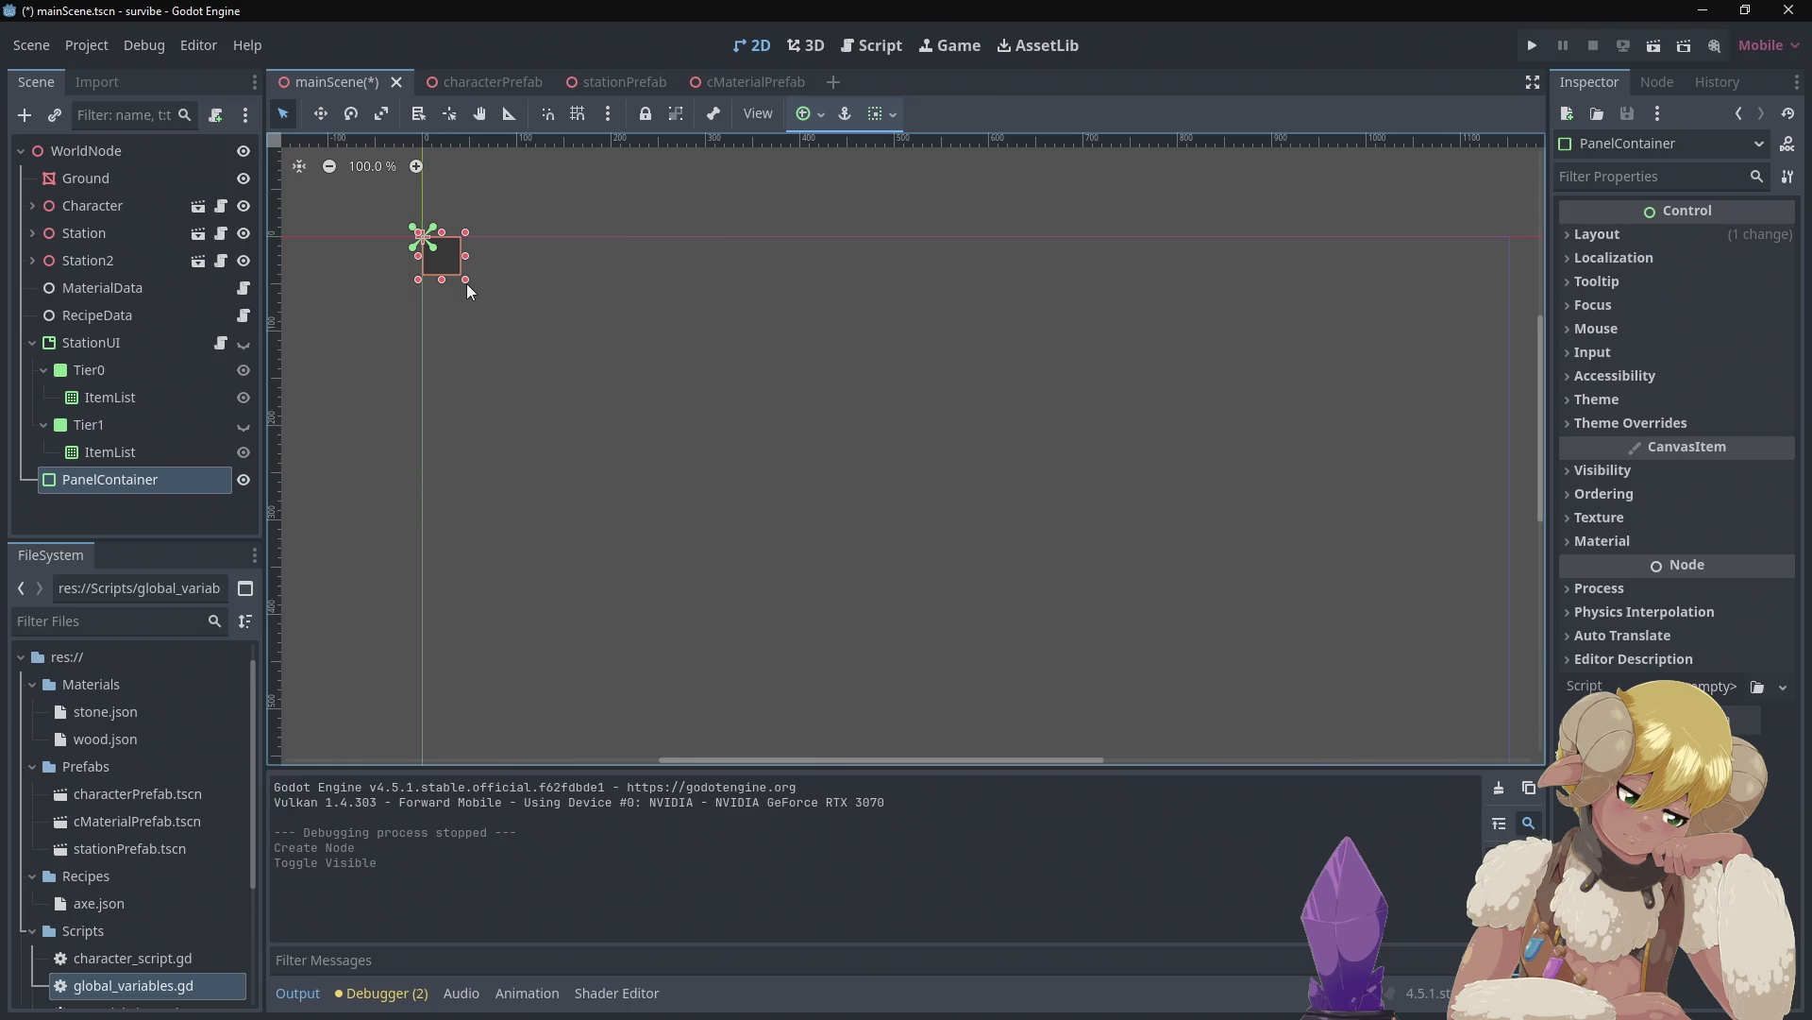
mouse_move(466, 283)
mouse_down()
mouse_move(634, 472)
mouse_move(752, 490)
mouse_move(774, 512)
mouse_move(746, 499)
mouse_up()
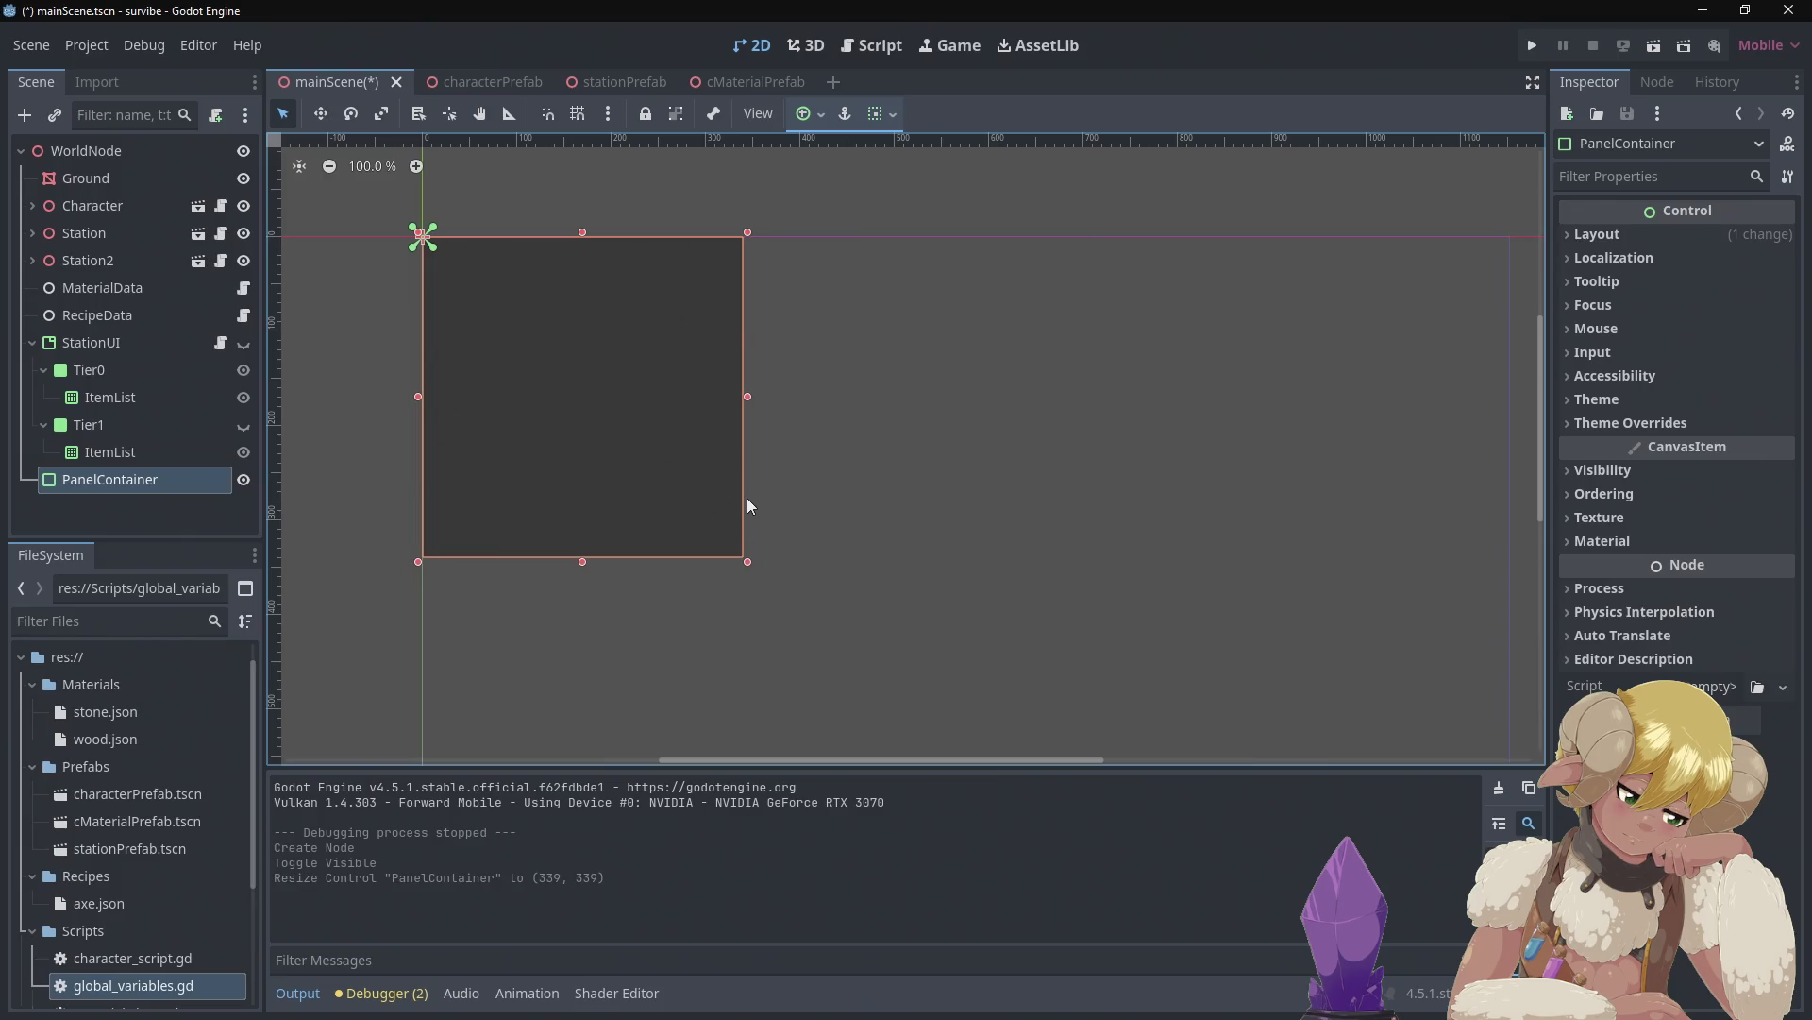
right_click(157, 484)
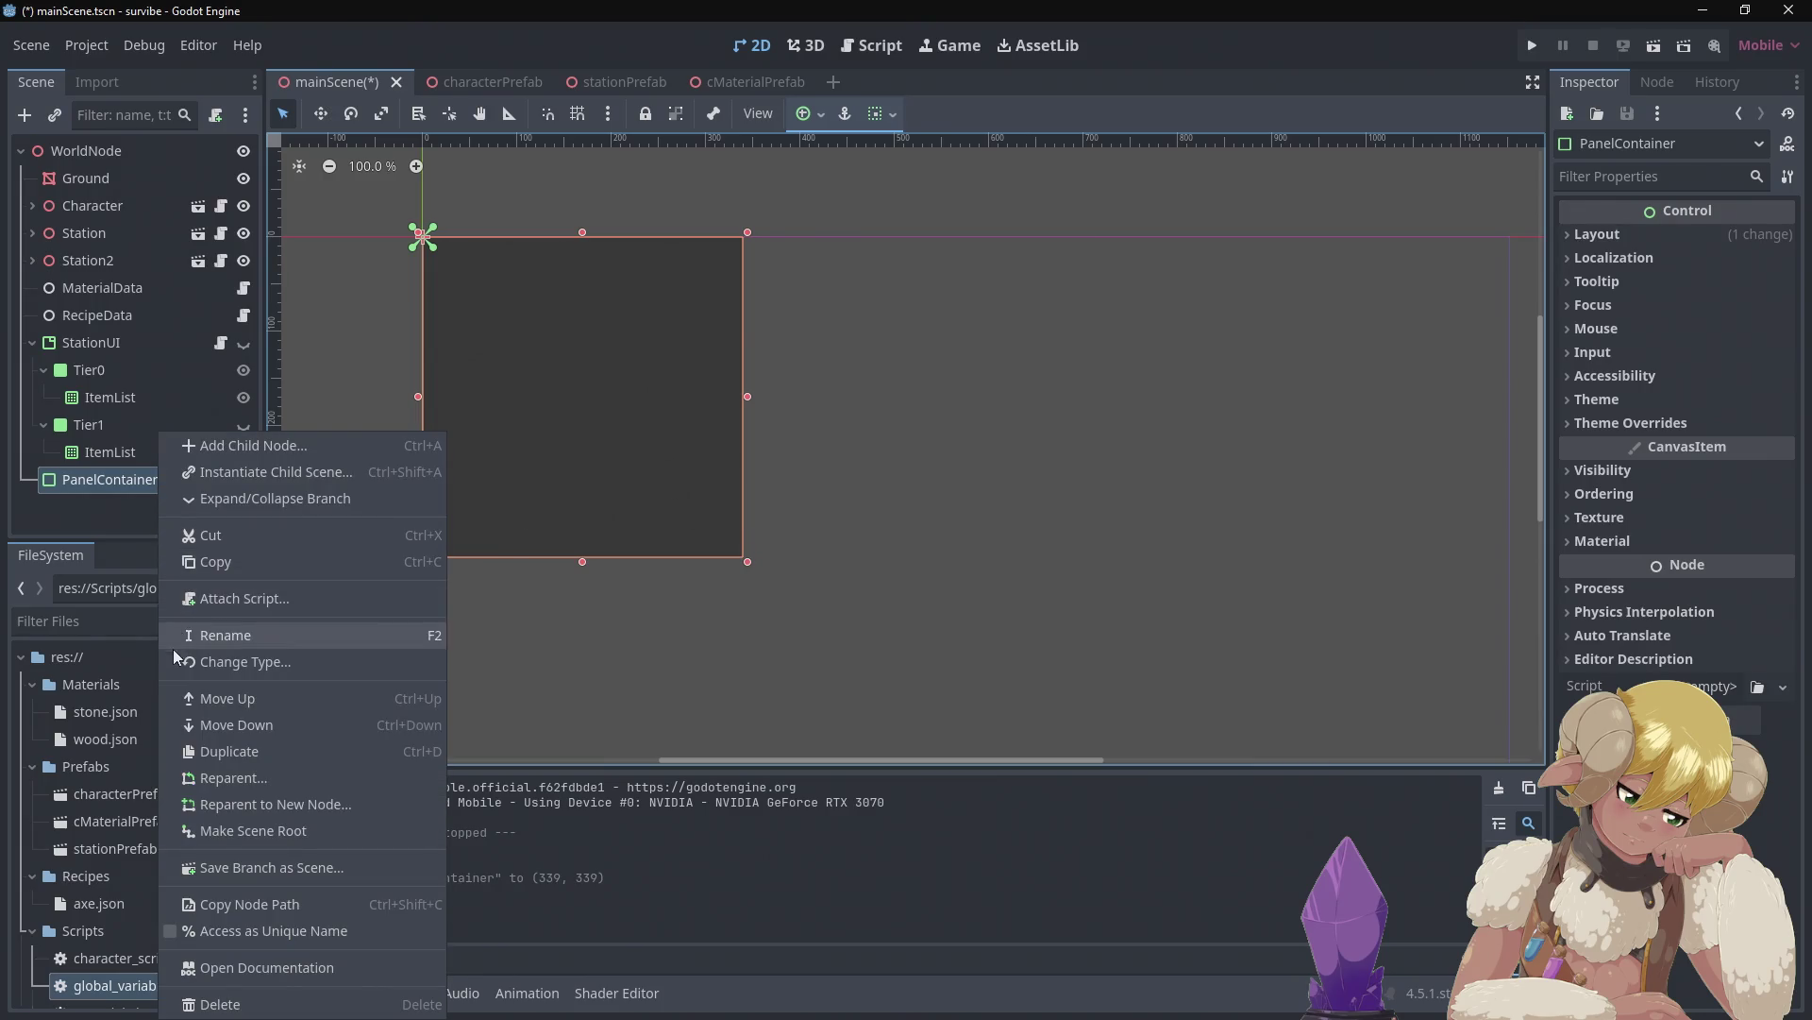
click(193, 634)
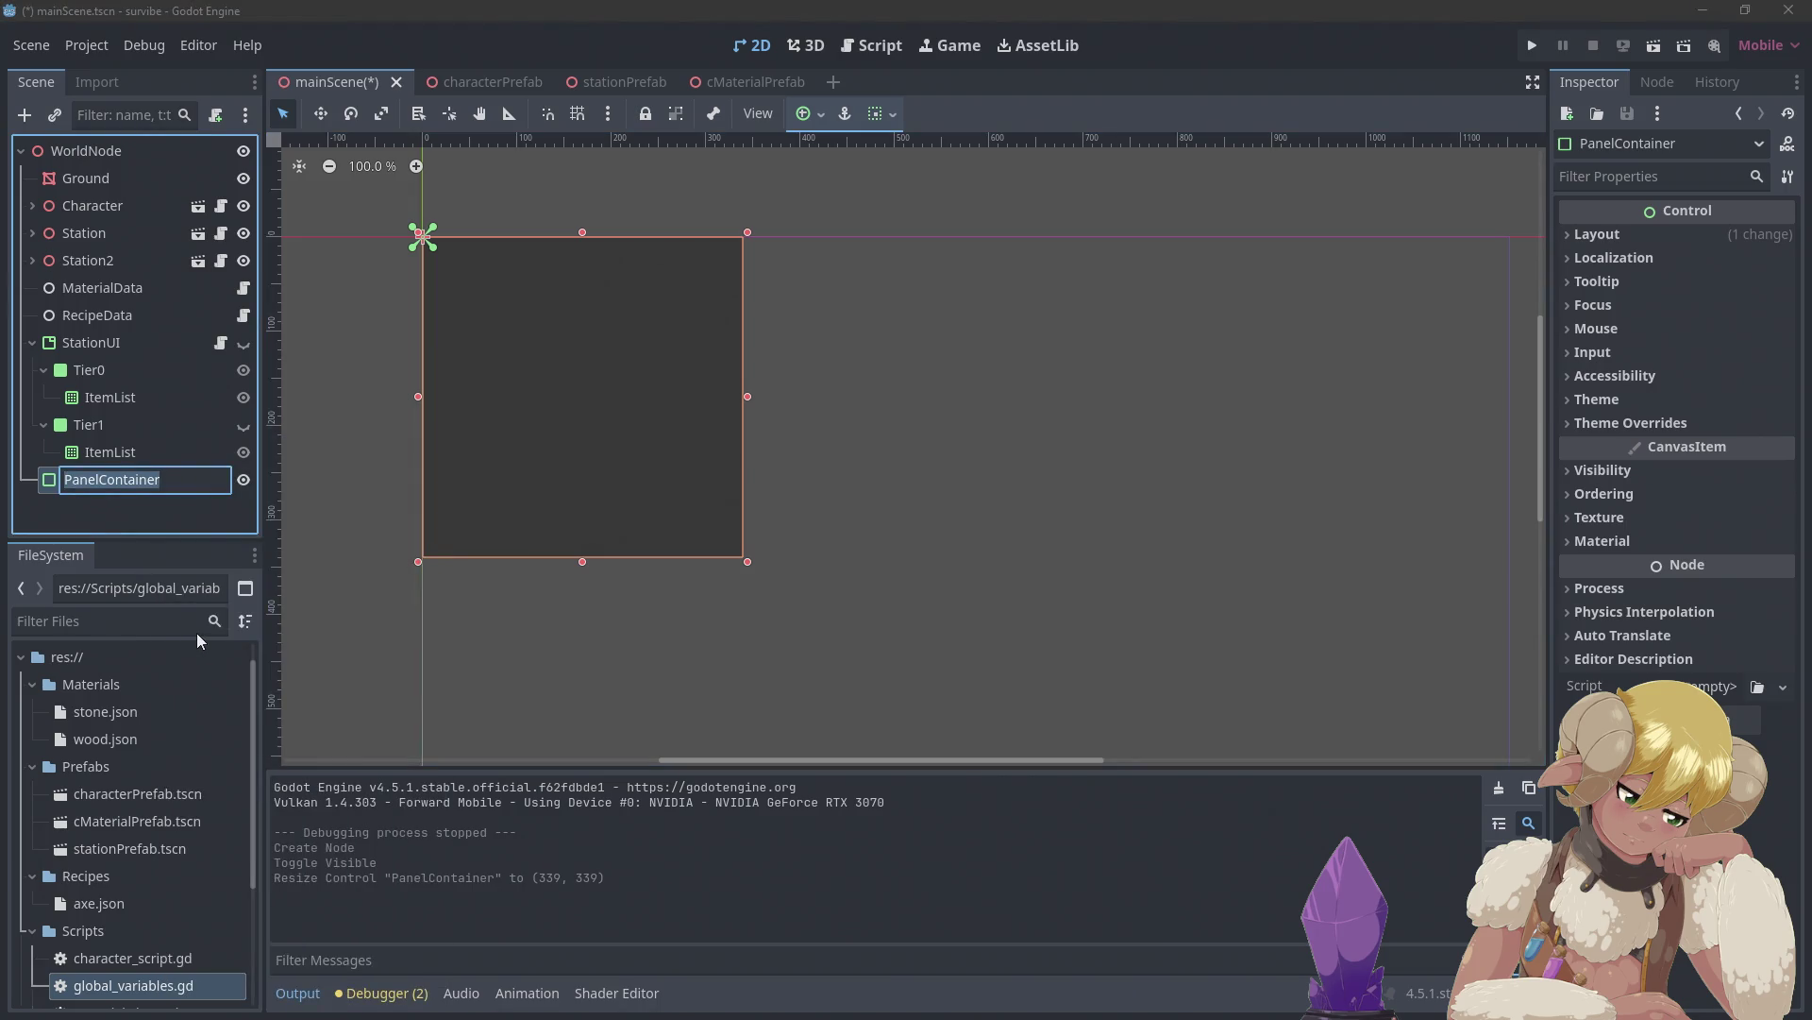
text(In)
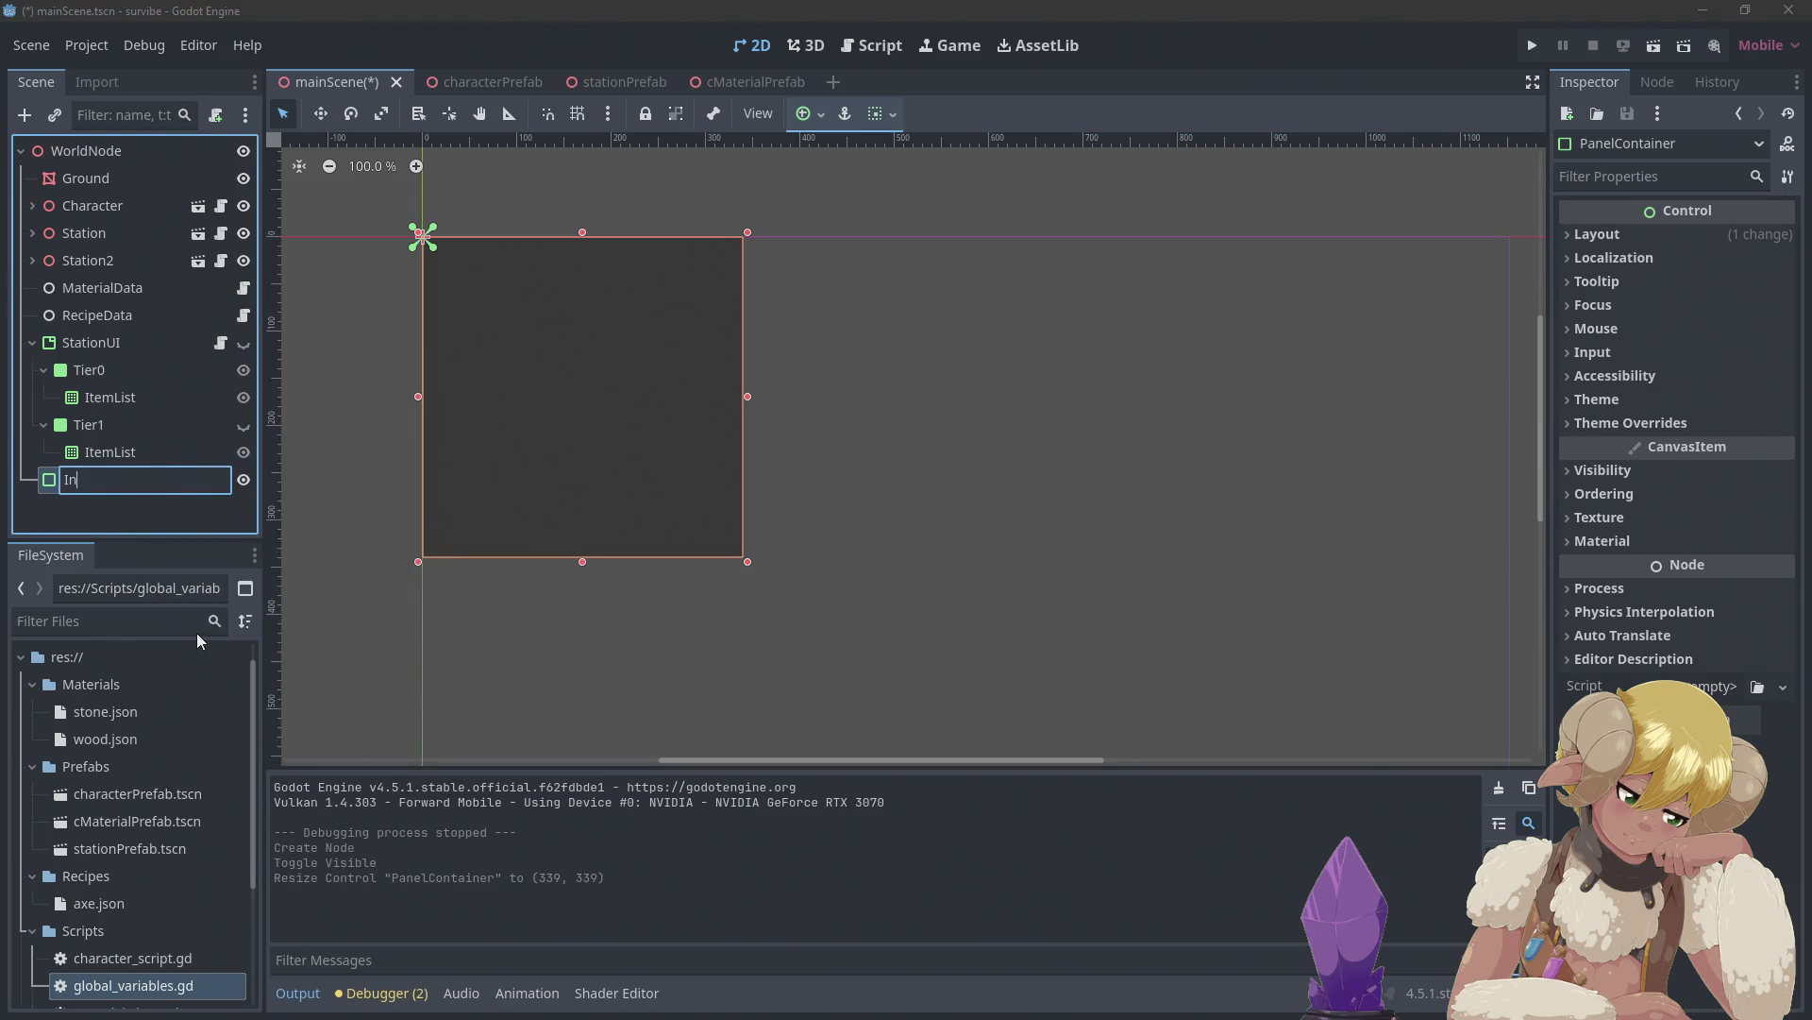
text(ventory)
text(UI)
key(Return)
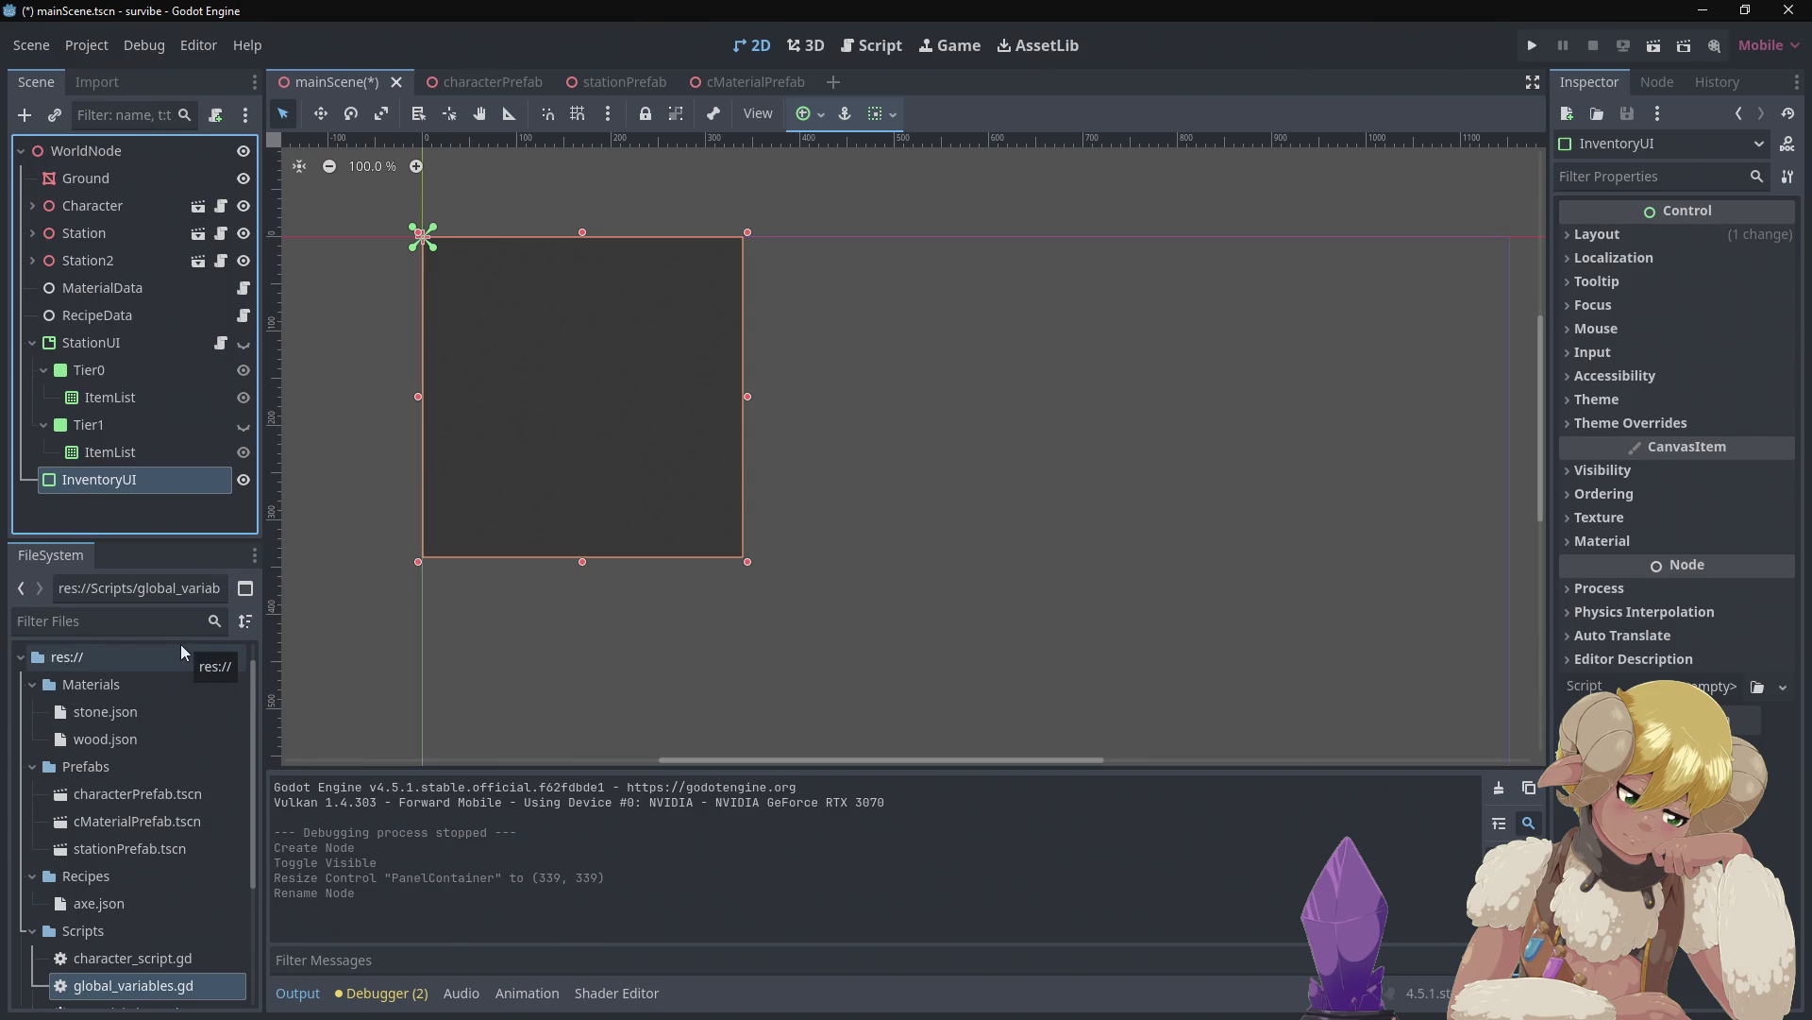
Add an ItemList child under InventoryUI, searching 'ite' for the node type
right_click(144, 490)
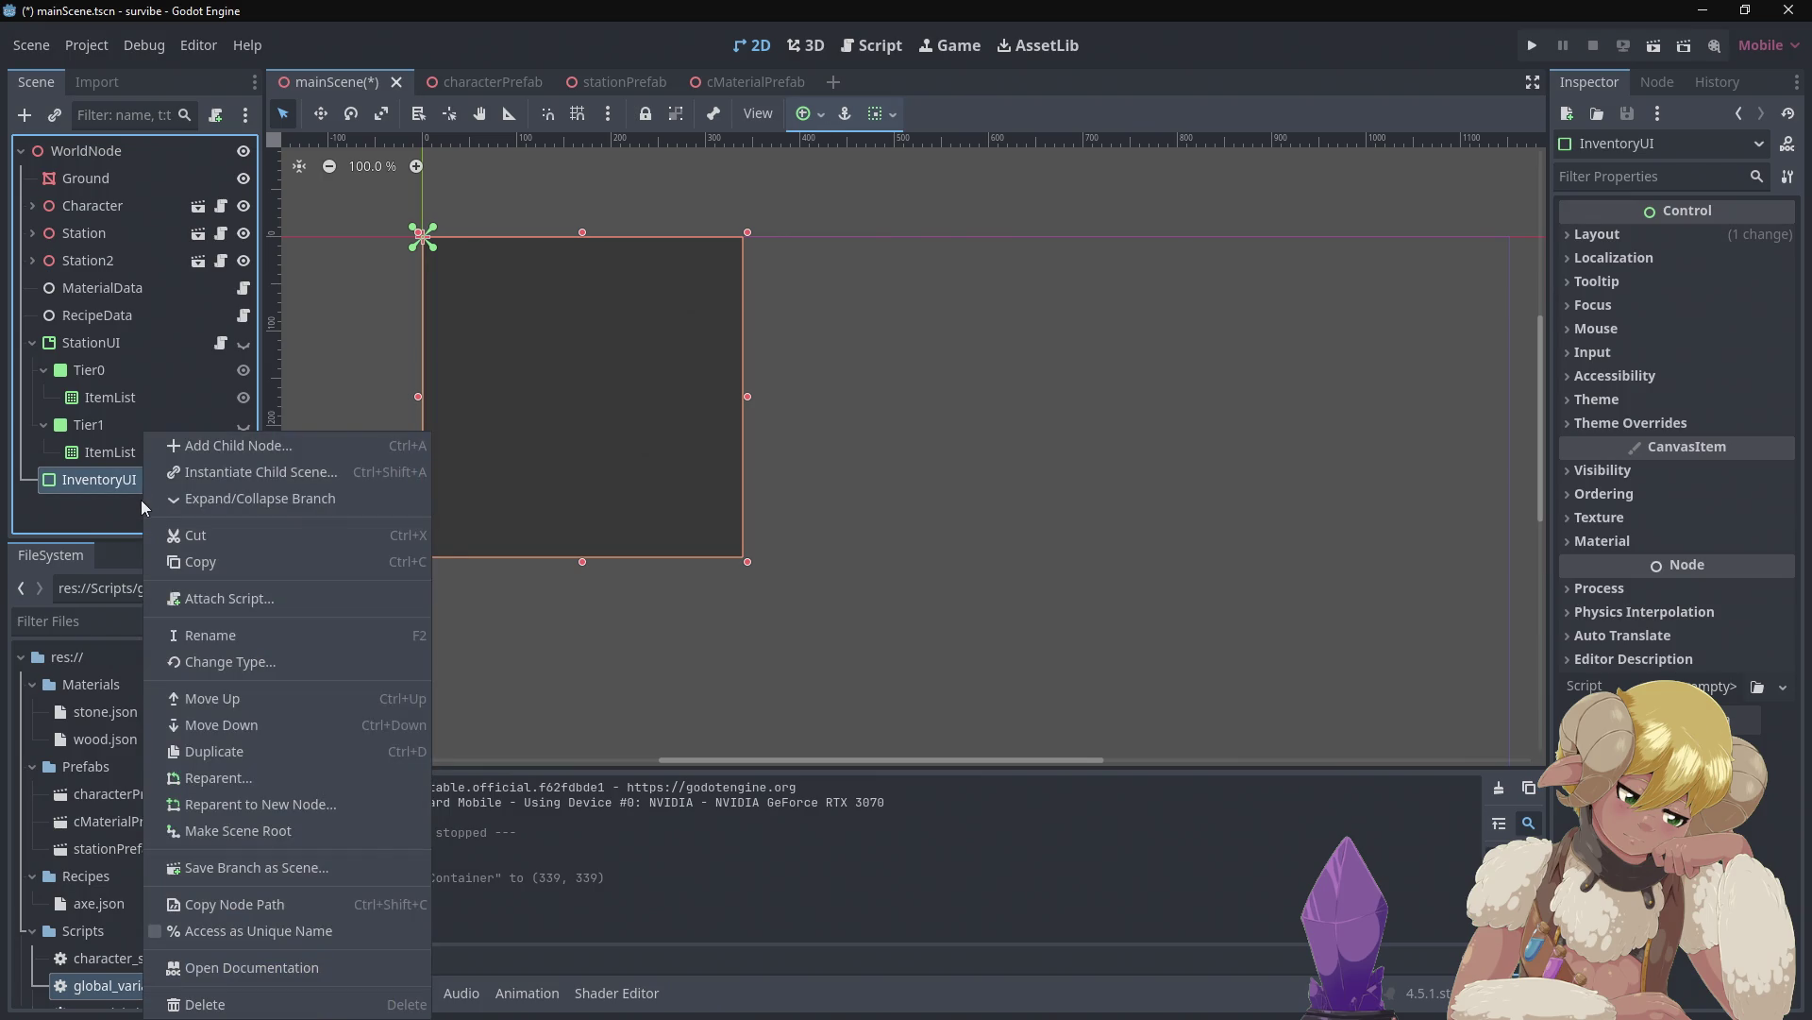
click(278, 445)
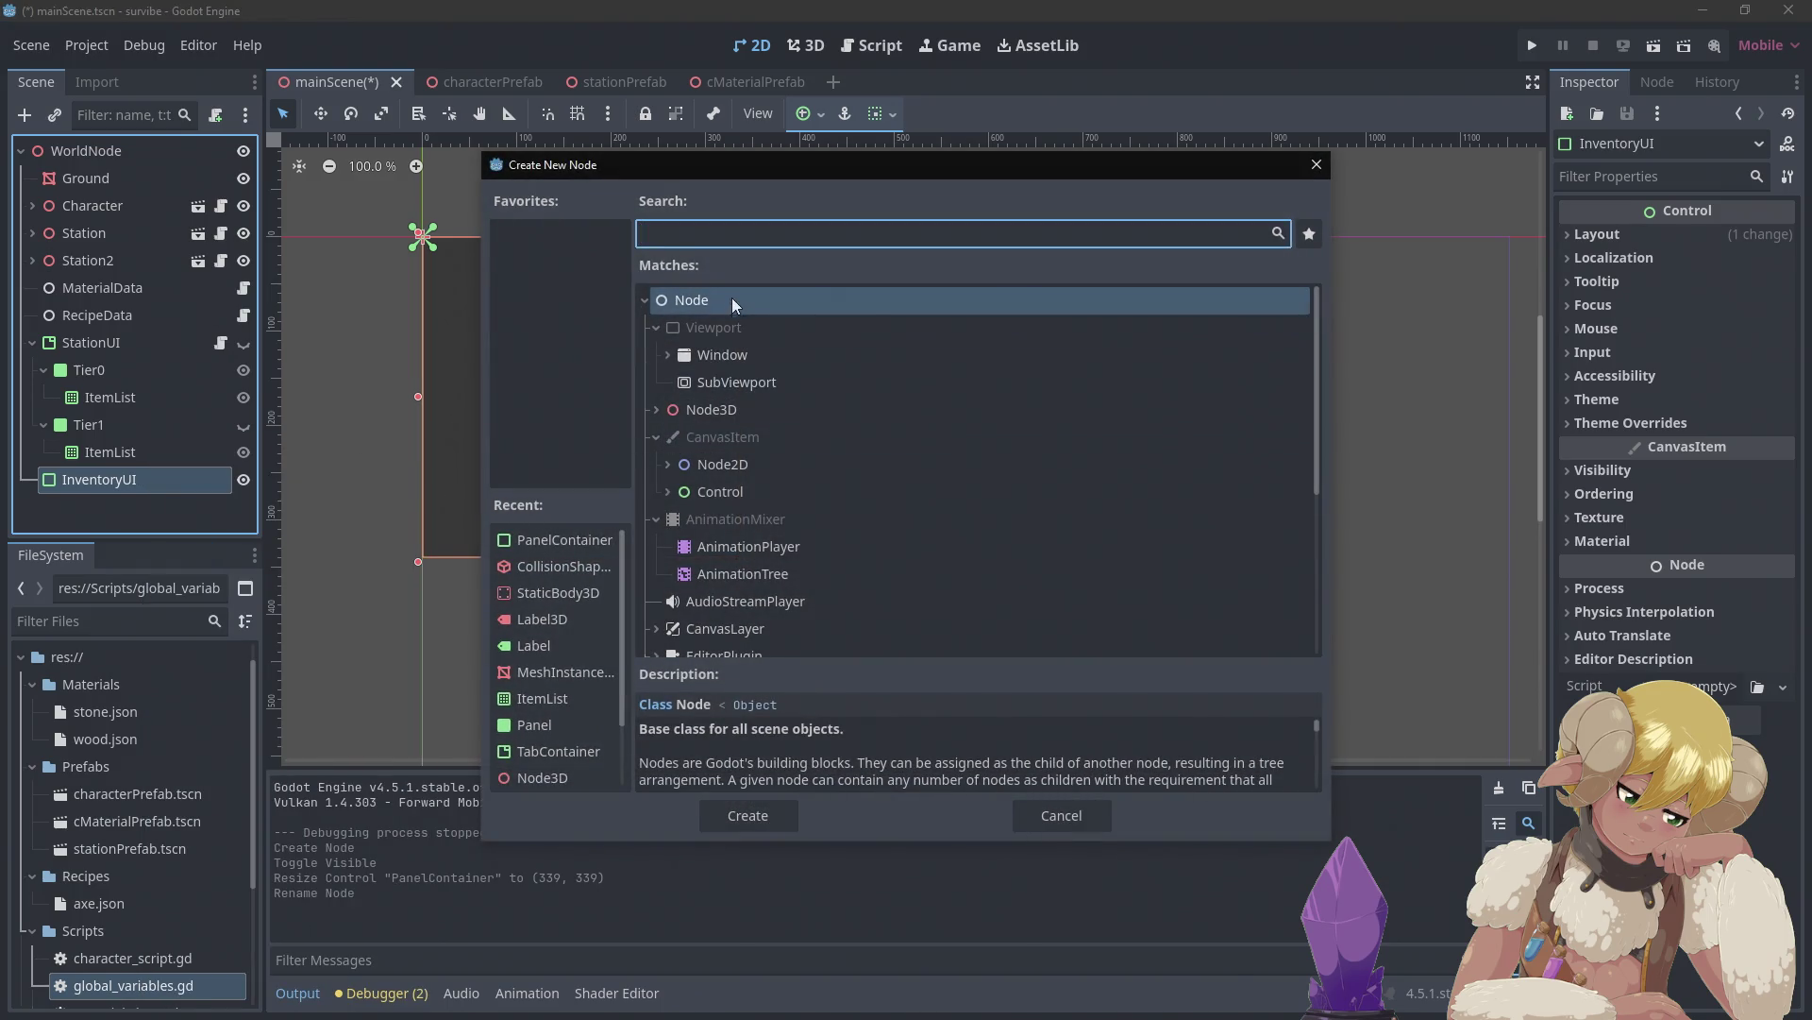
text(ite)
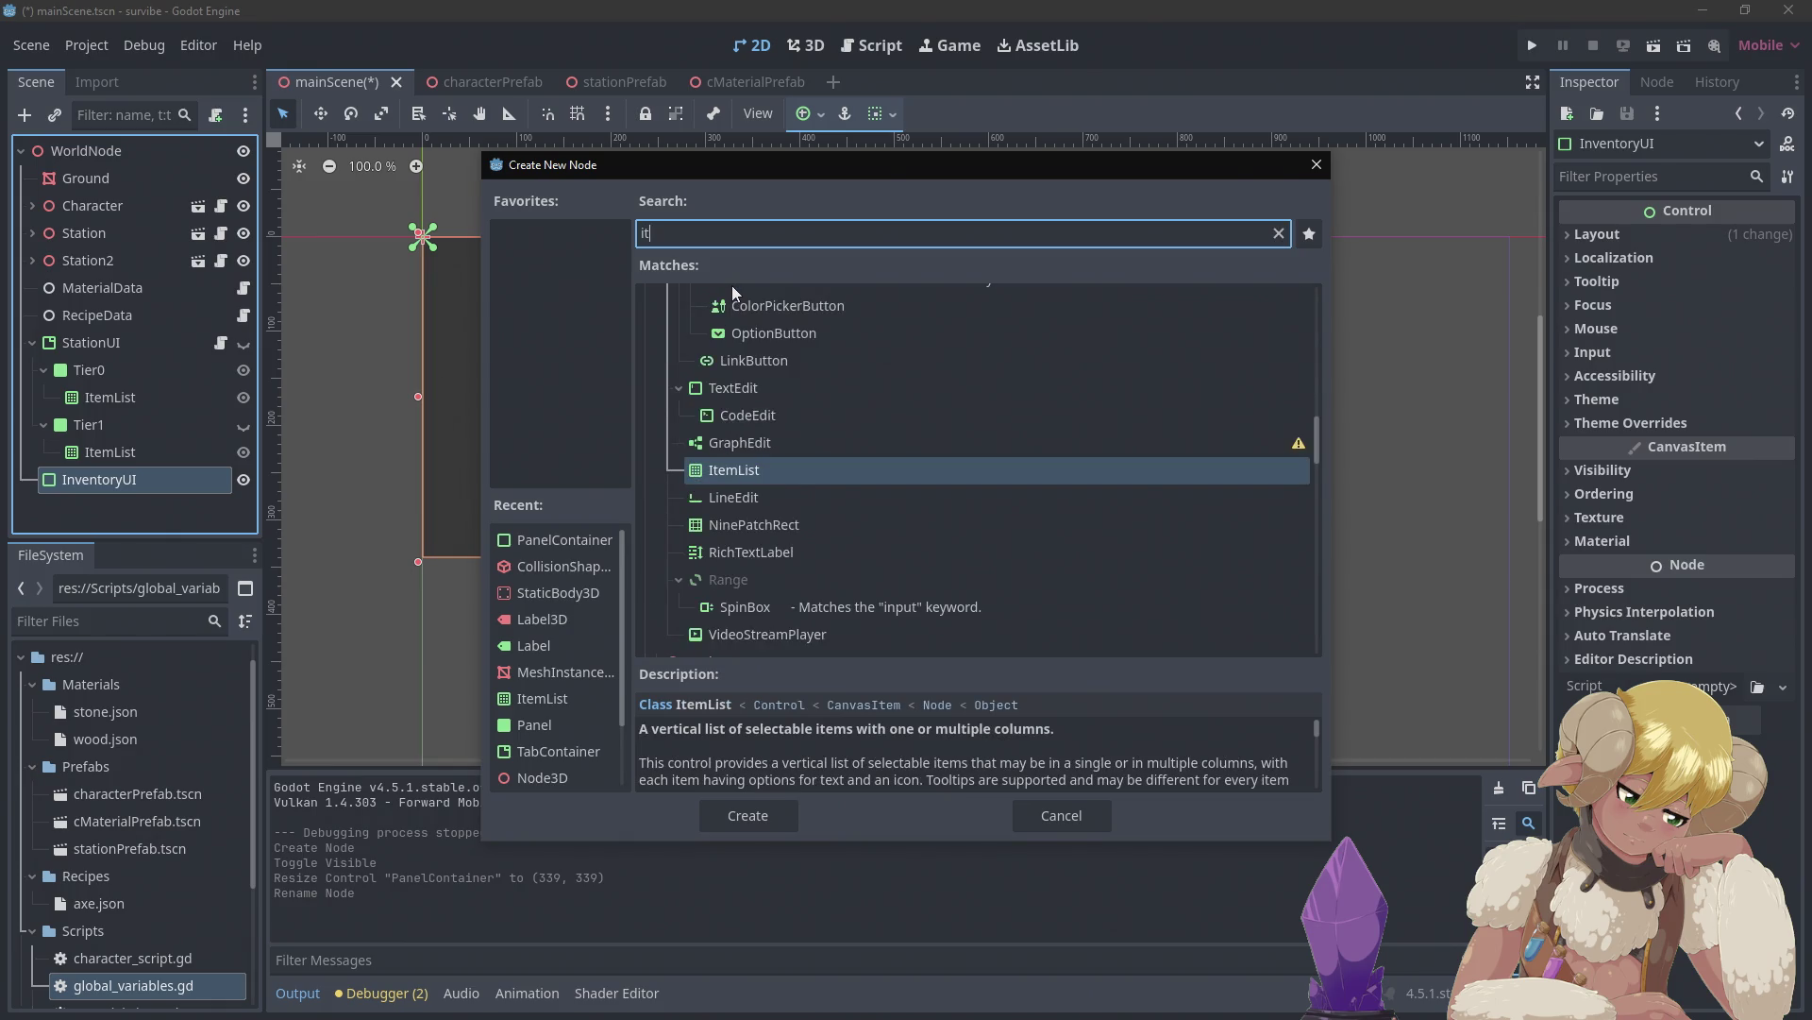
click(727, 468)
click(734, 812)
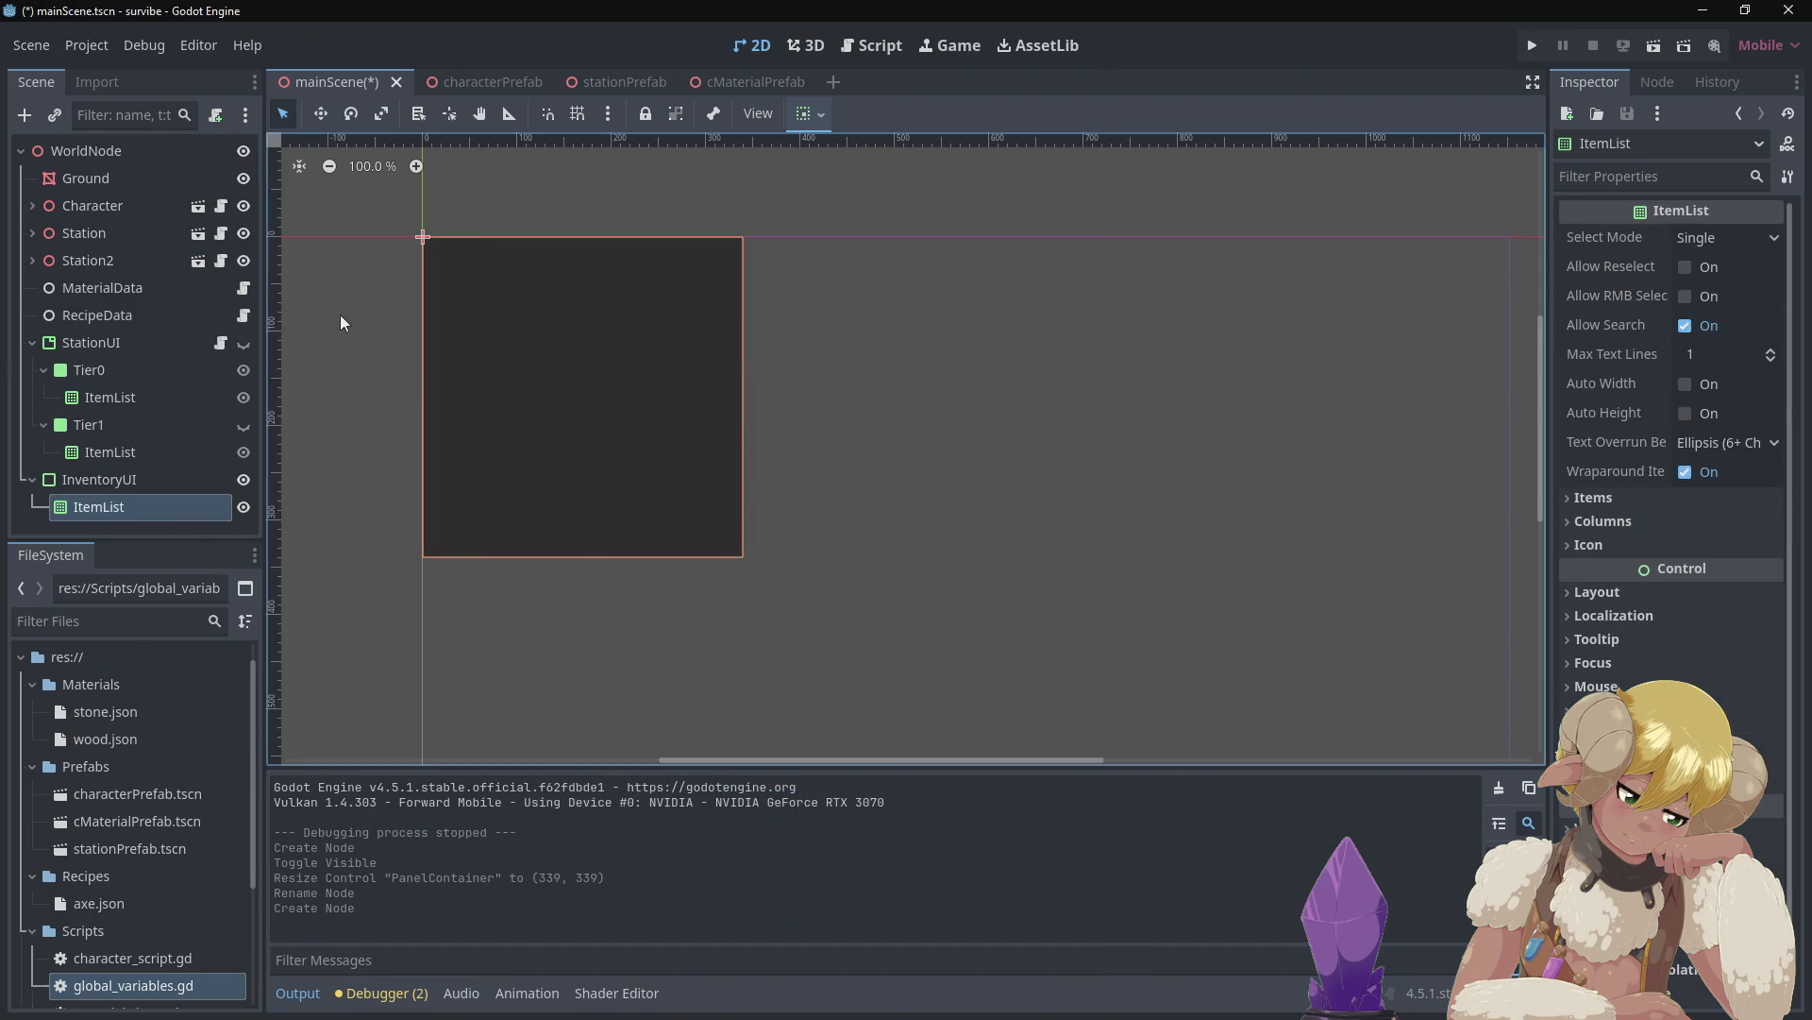
click(90, 456)
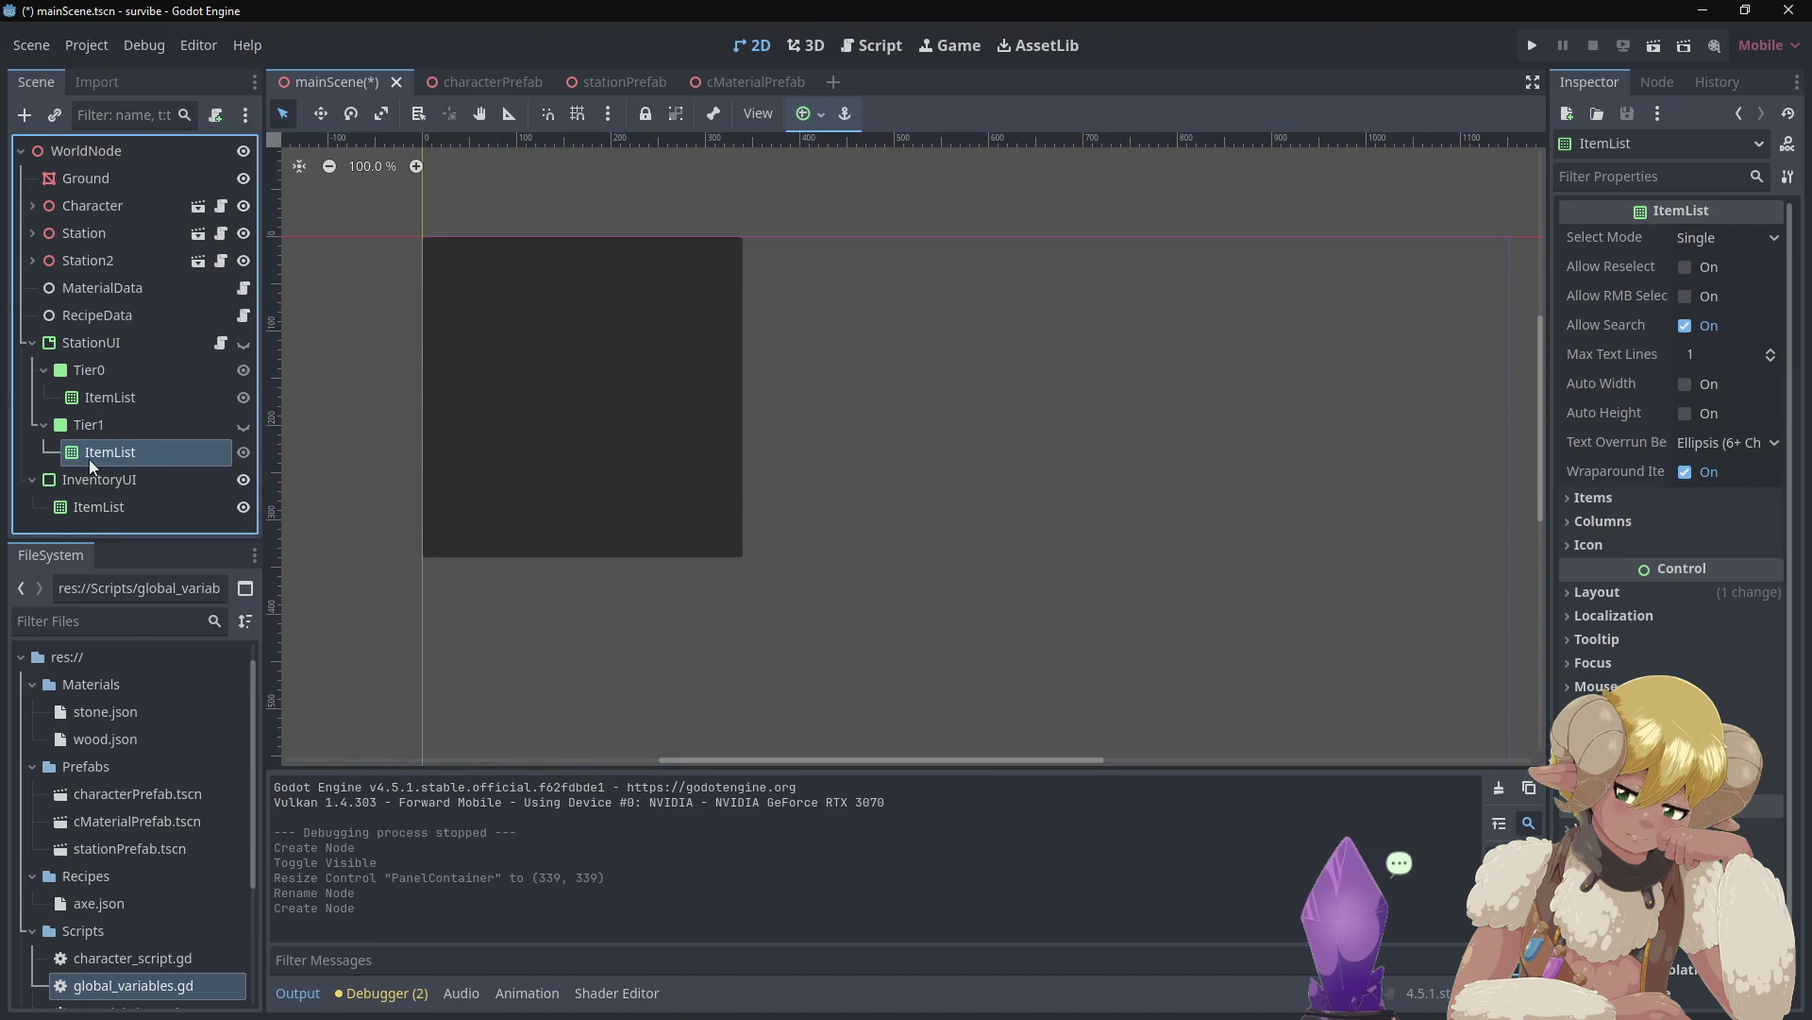
click(92, 506)
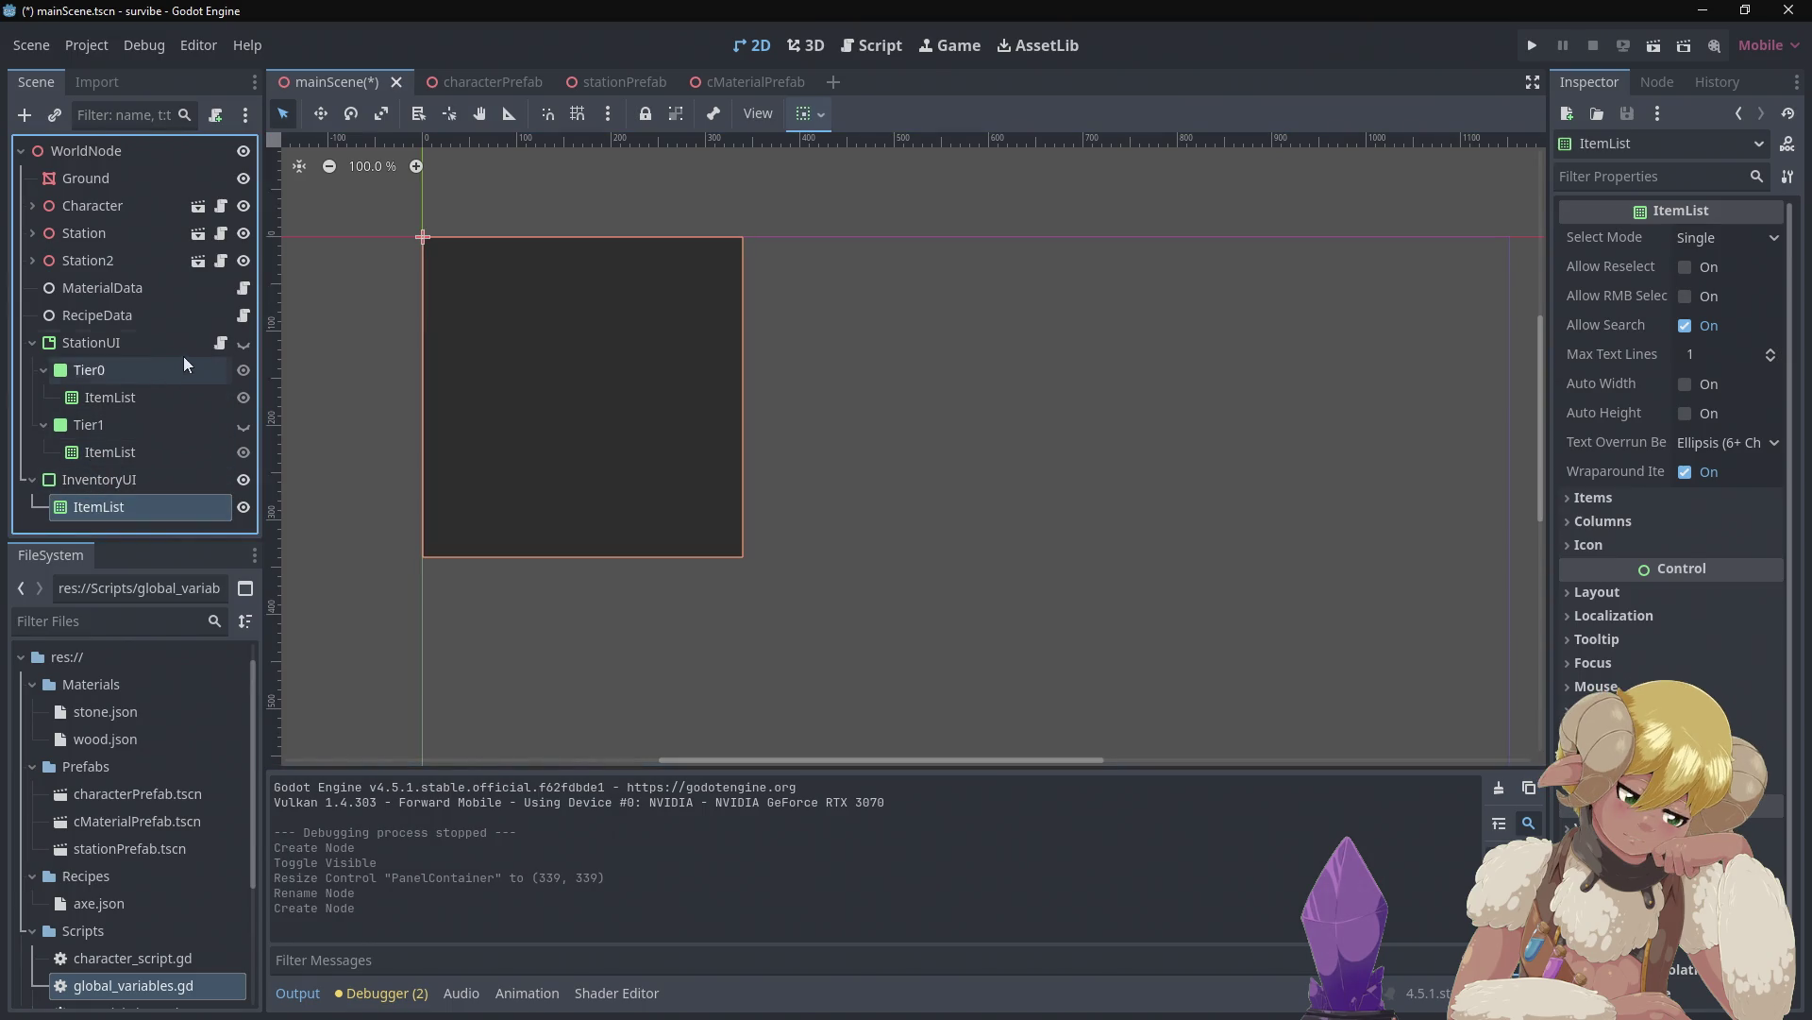
Make StationUI visible again, select InventoryUI, and save mainScene with Ctrl+S
click(251, 348)
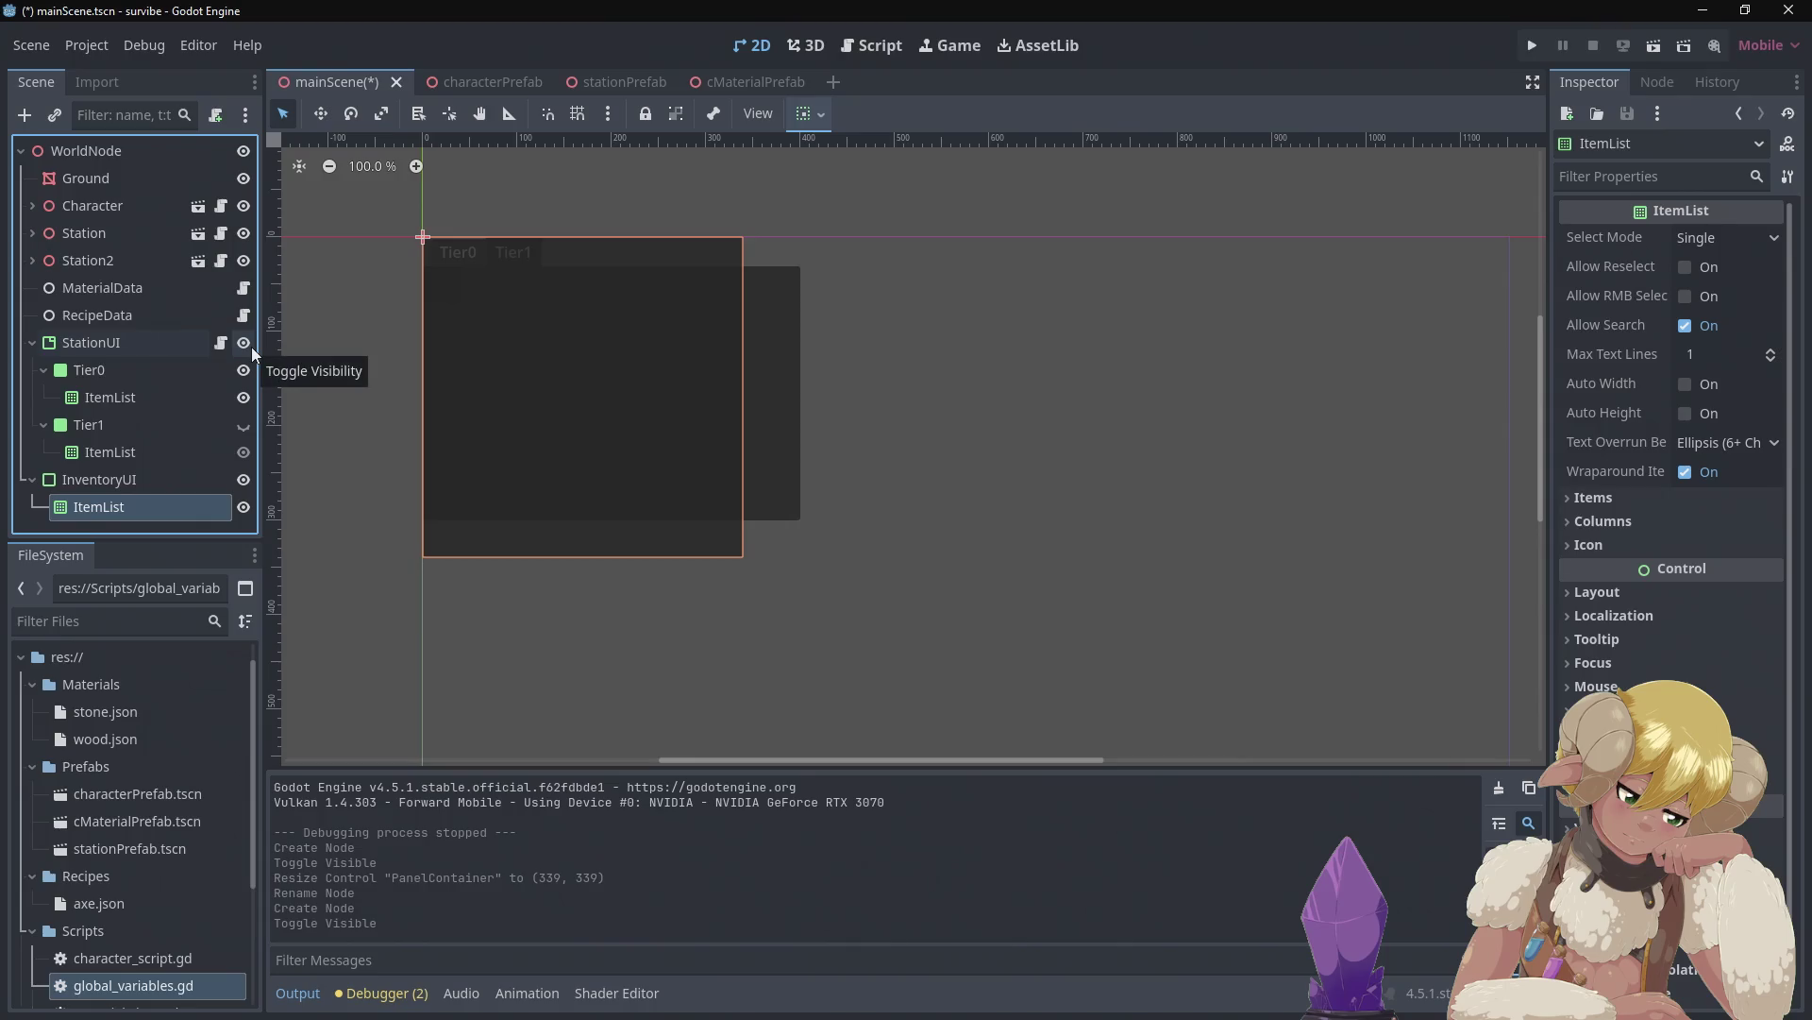
click(251, 348)
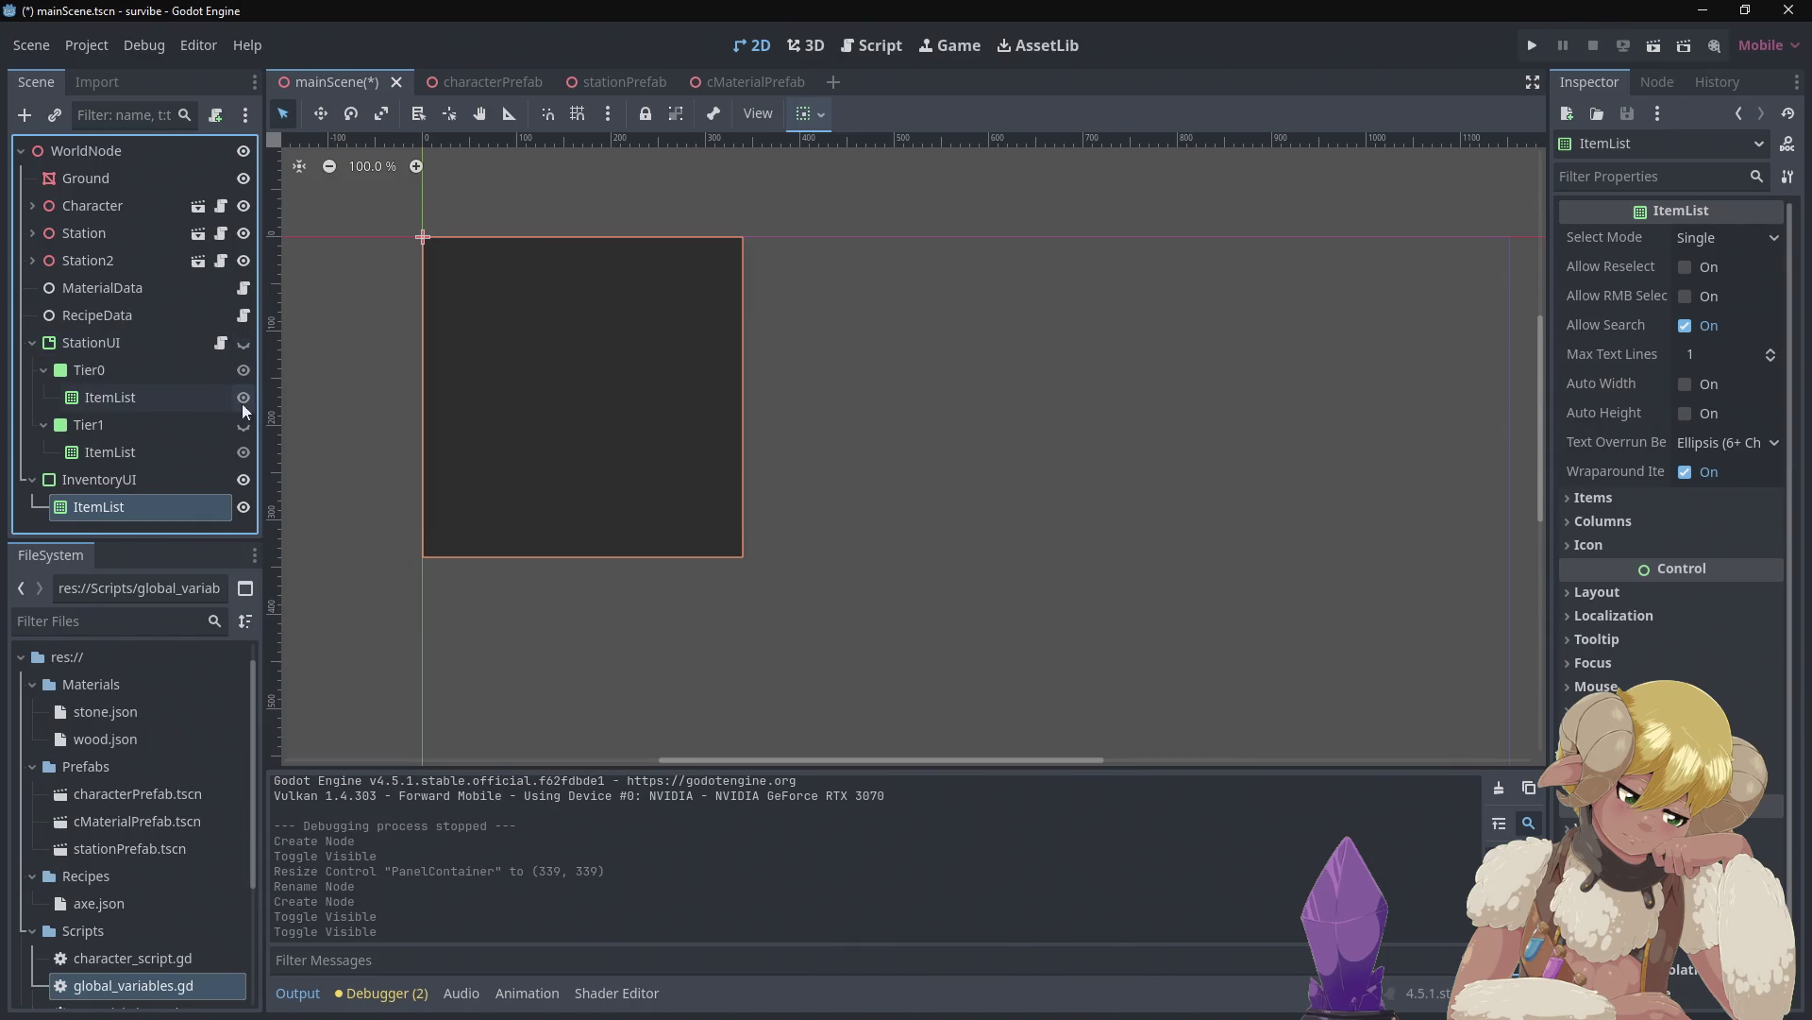
click(252, 343)
click(194, 483)
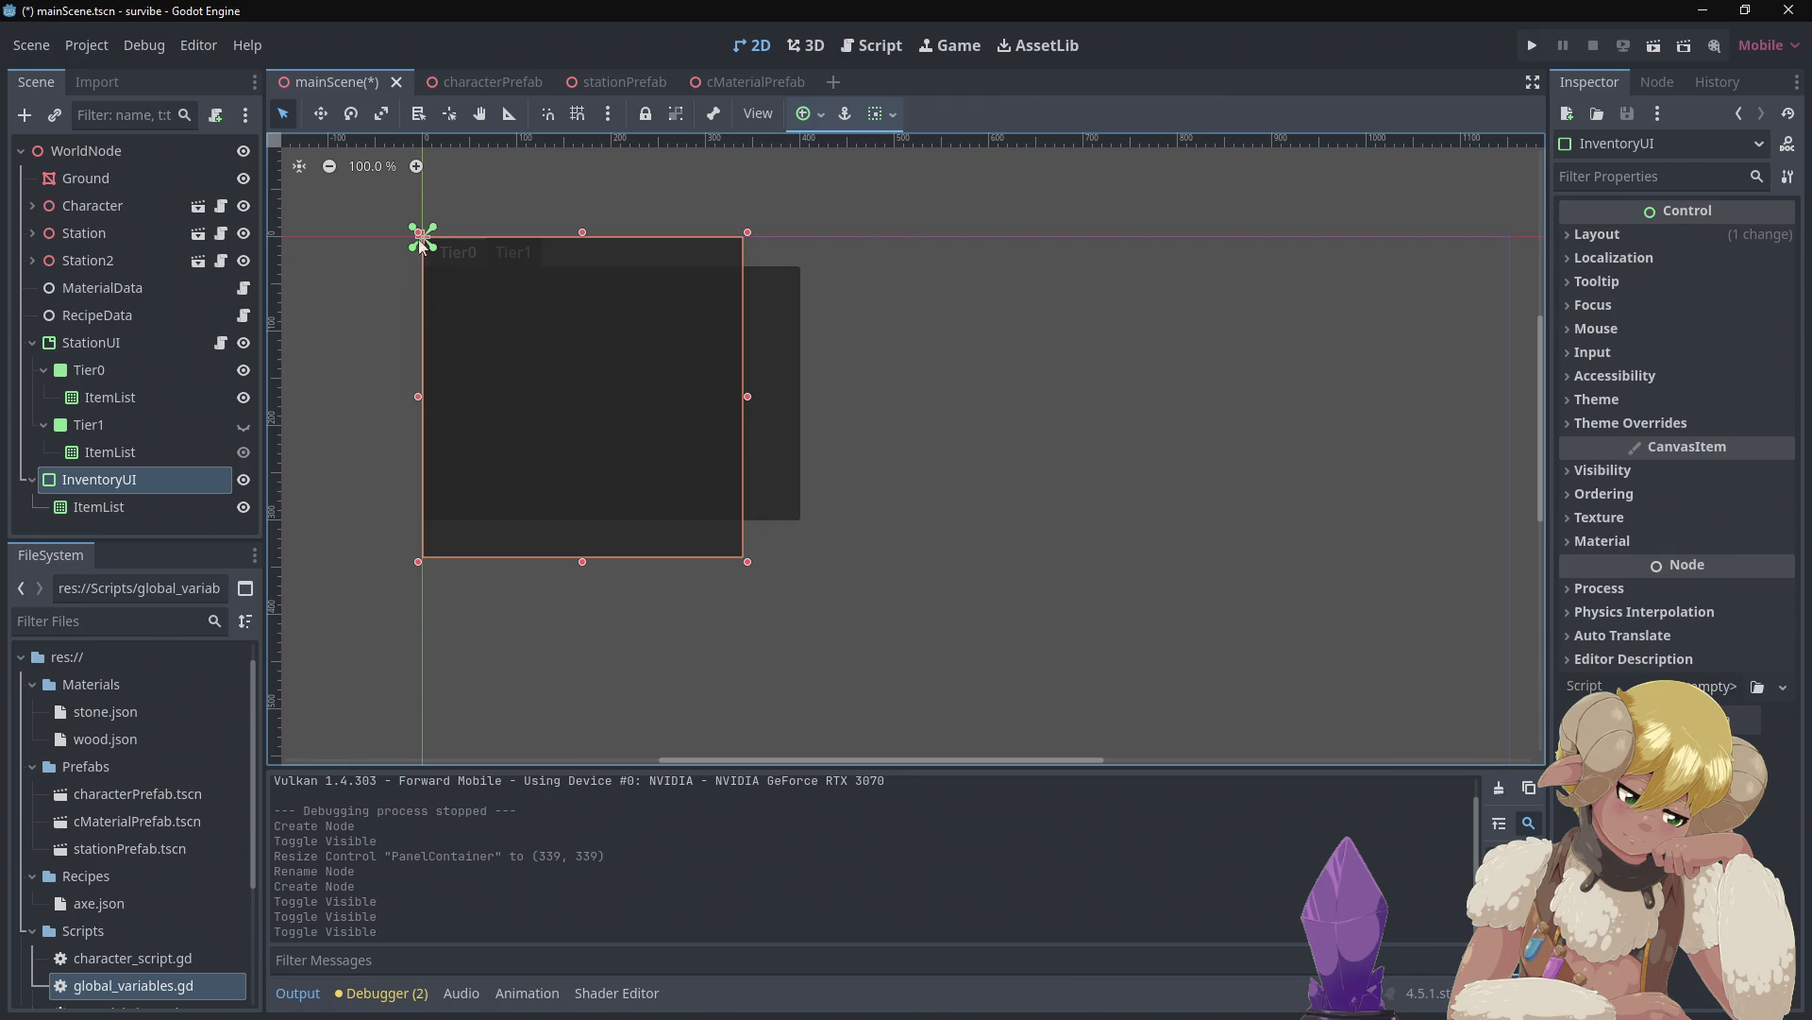
key(ctrl+s)
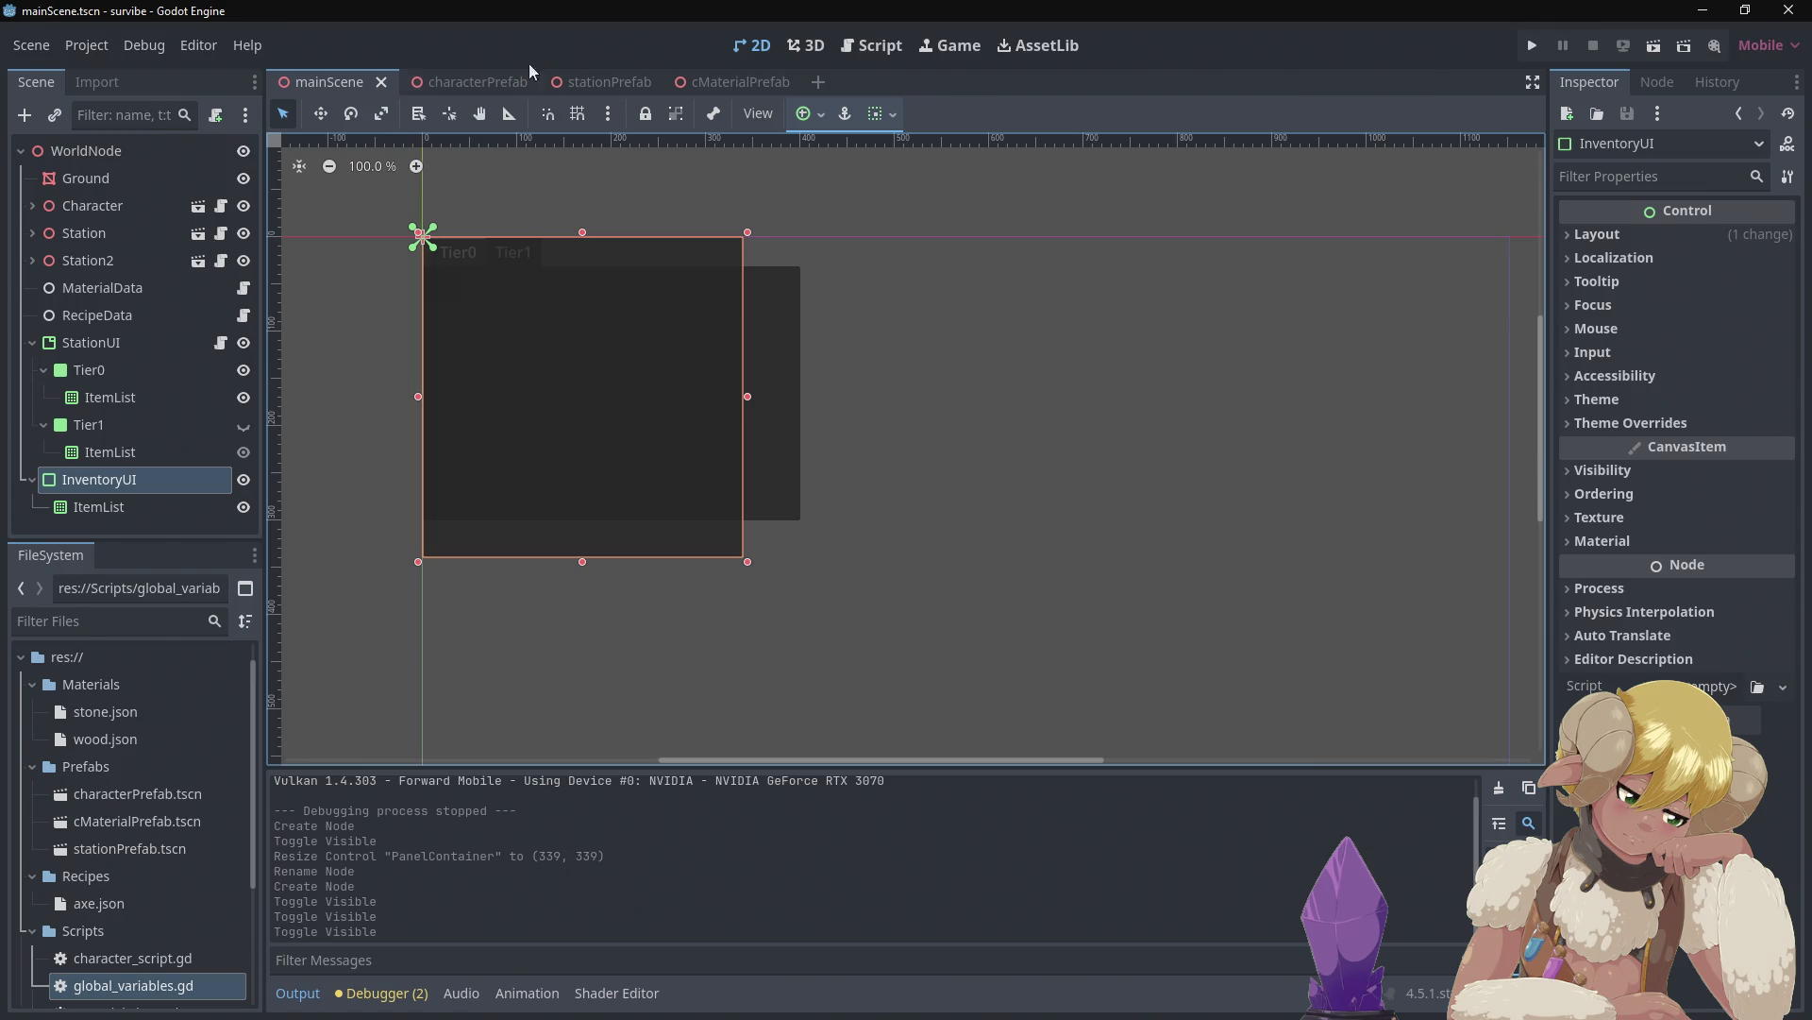
click(870, 45)
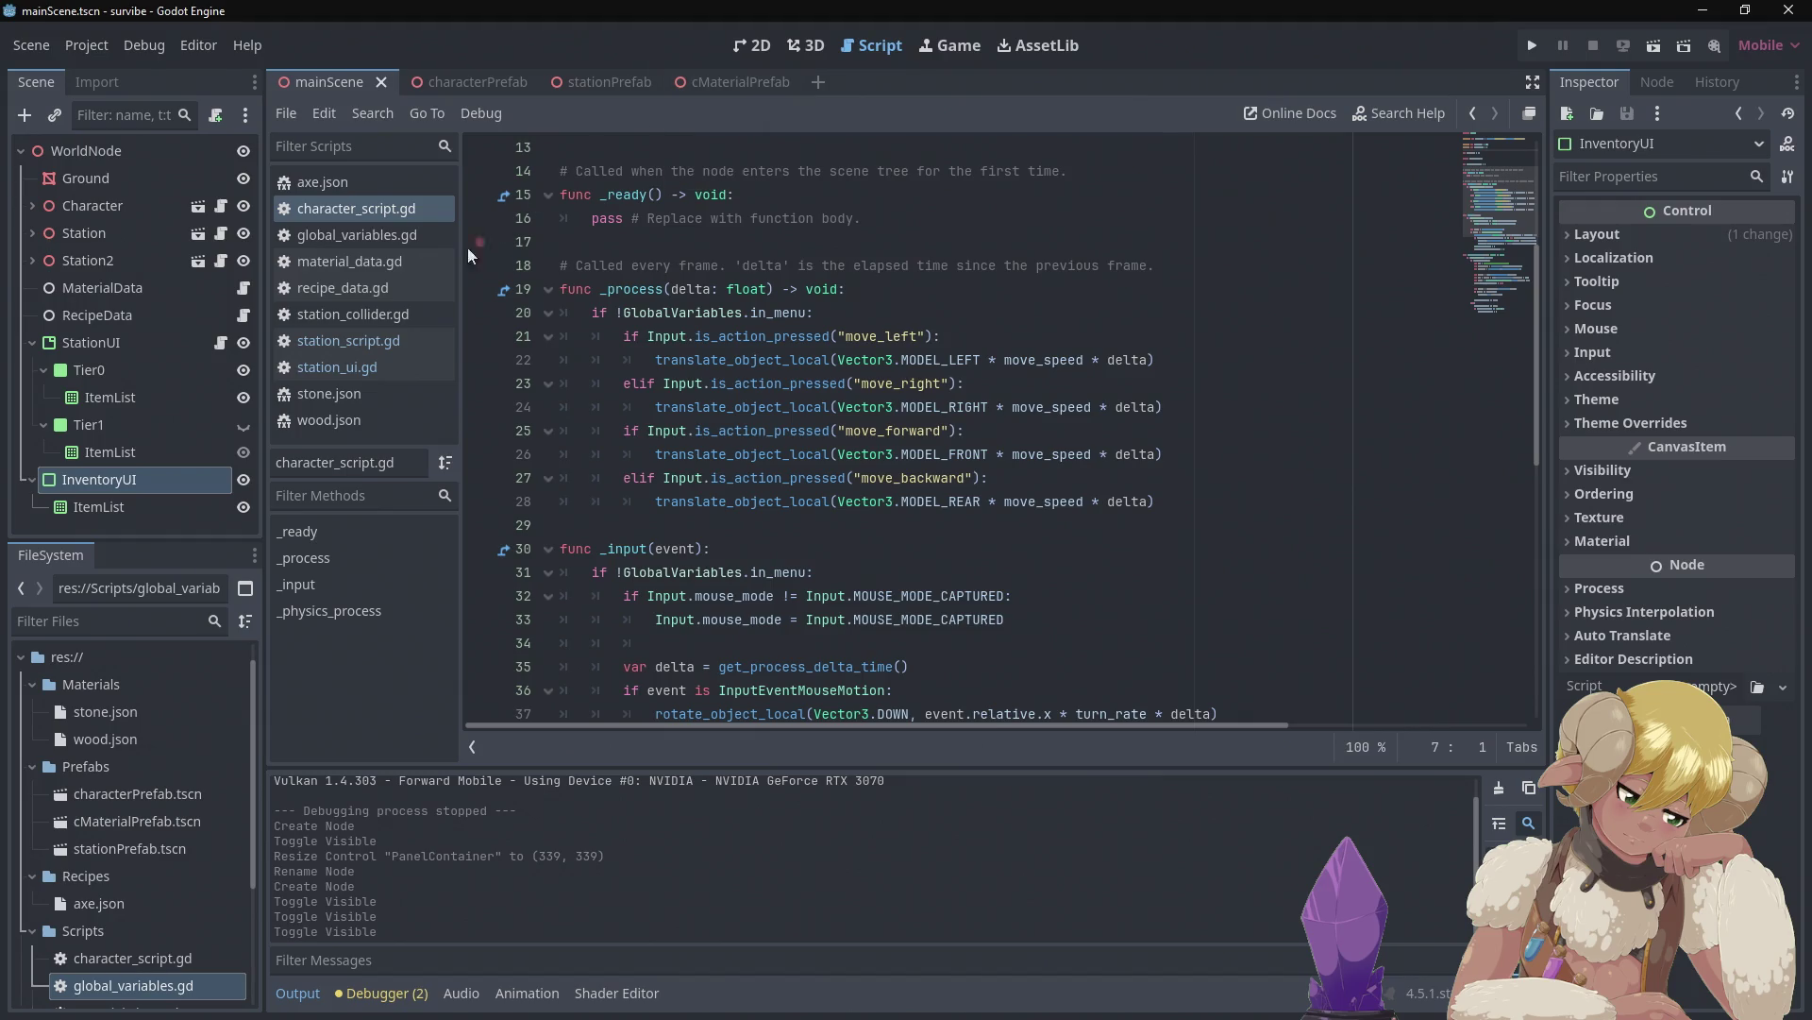
Look over station_script.gd, then open station_ui.gd to use its code as reference
click(349, 348)
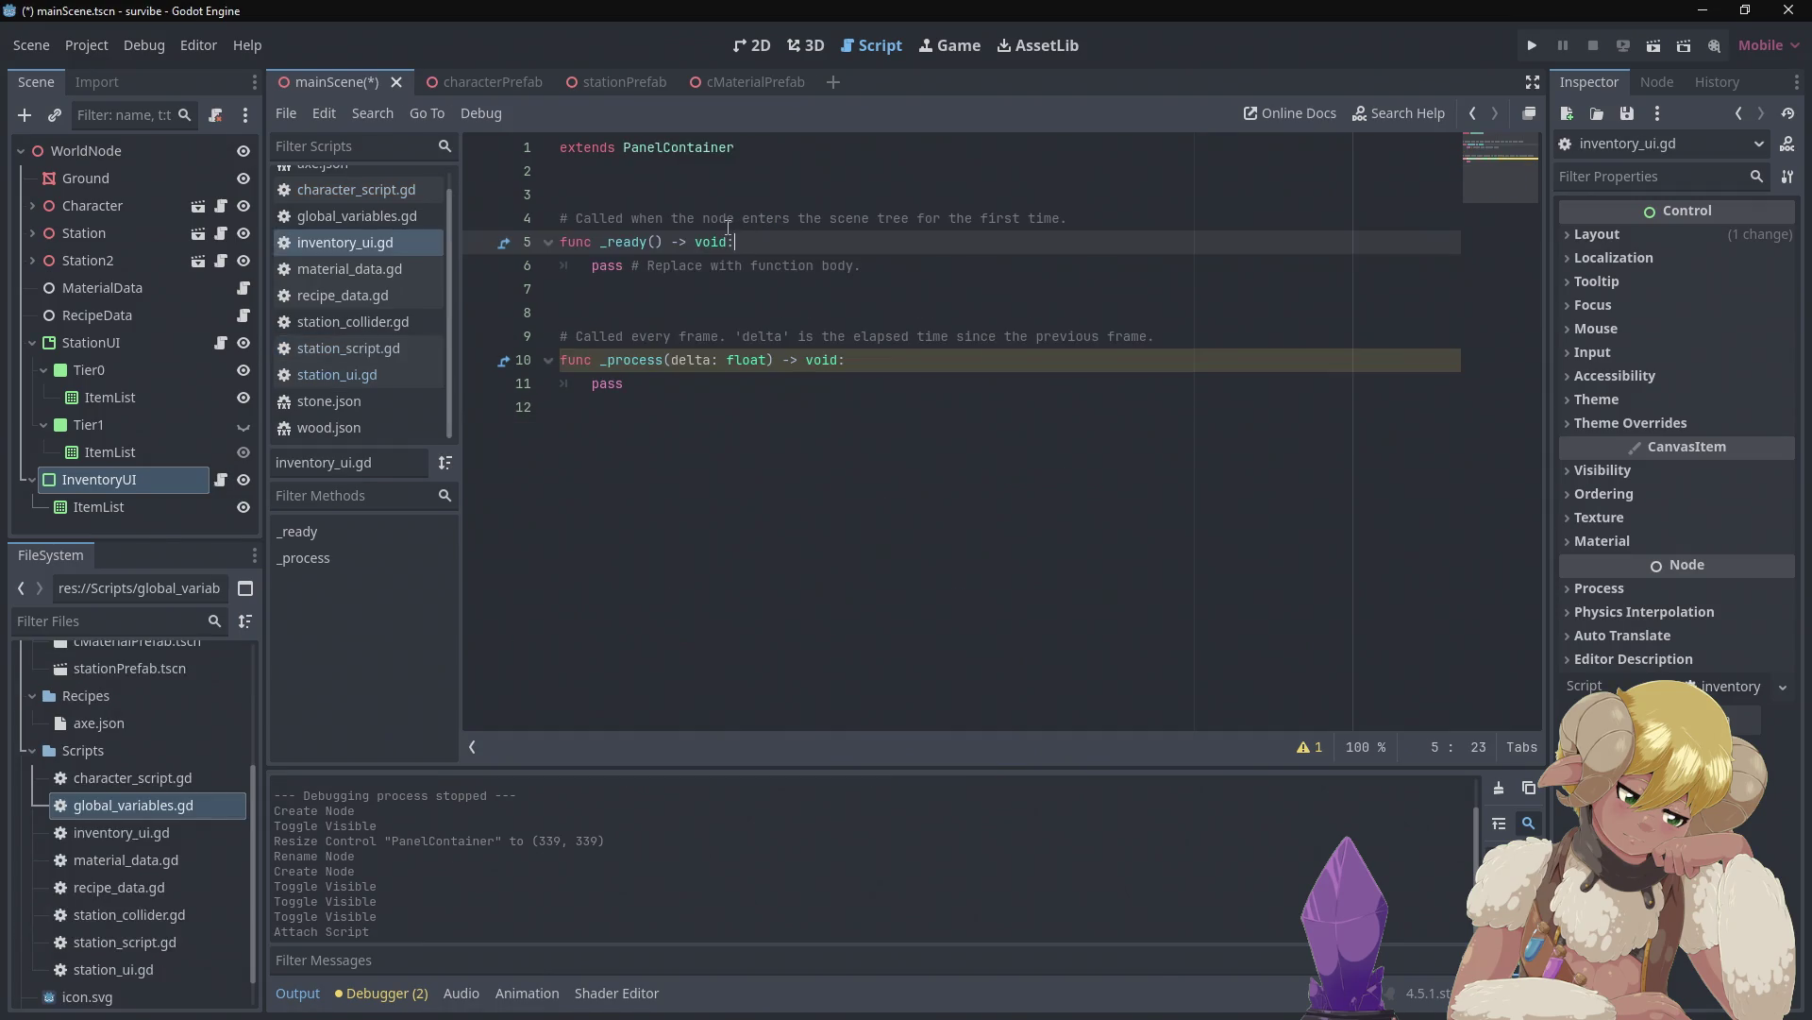
click(766, 298)
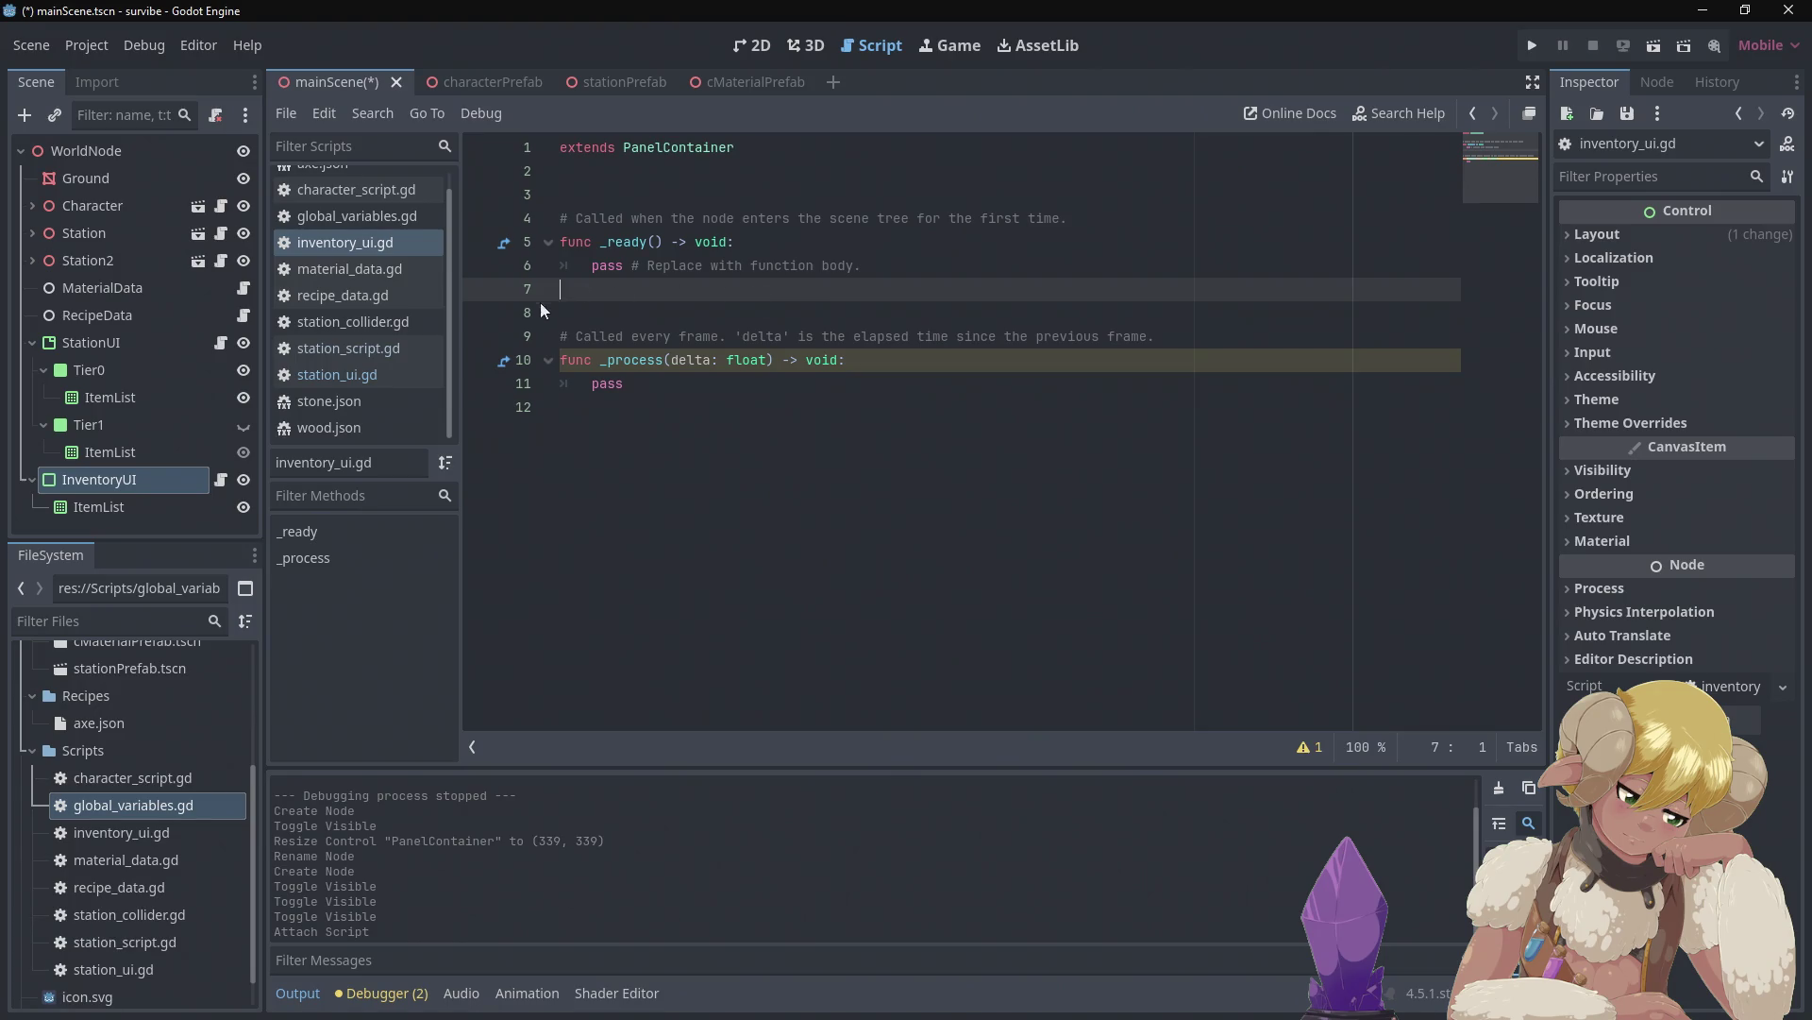
click(369, 376)
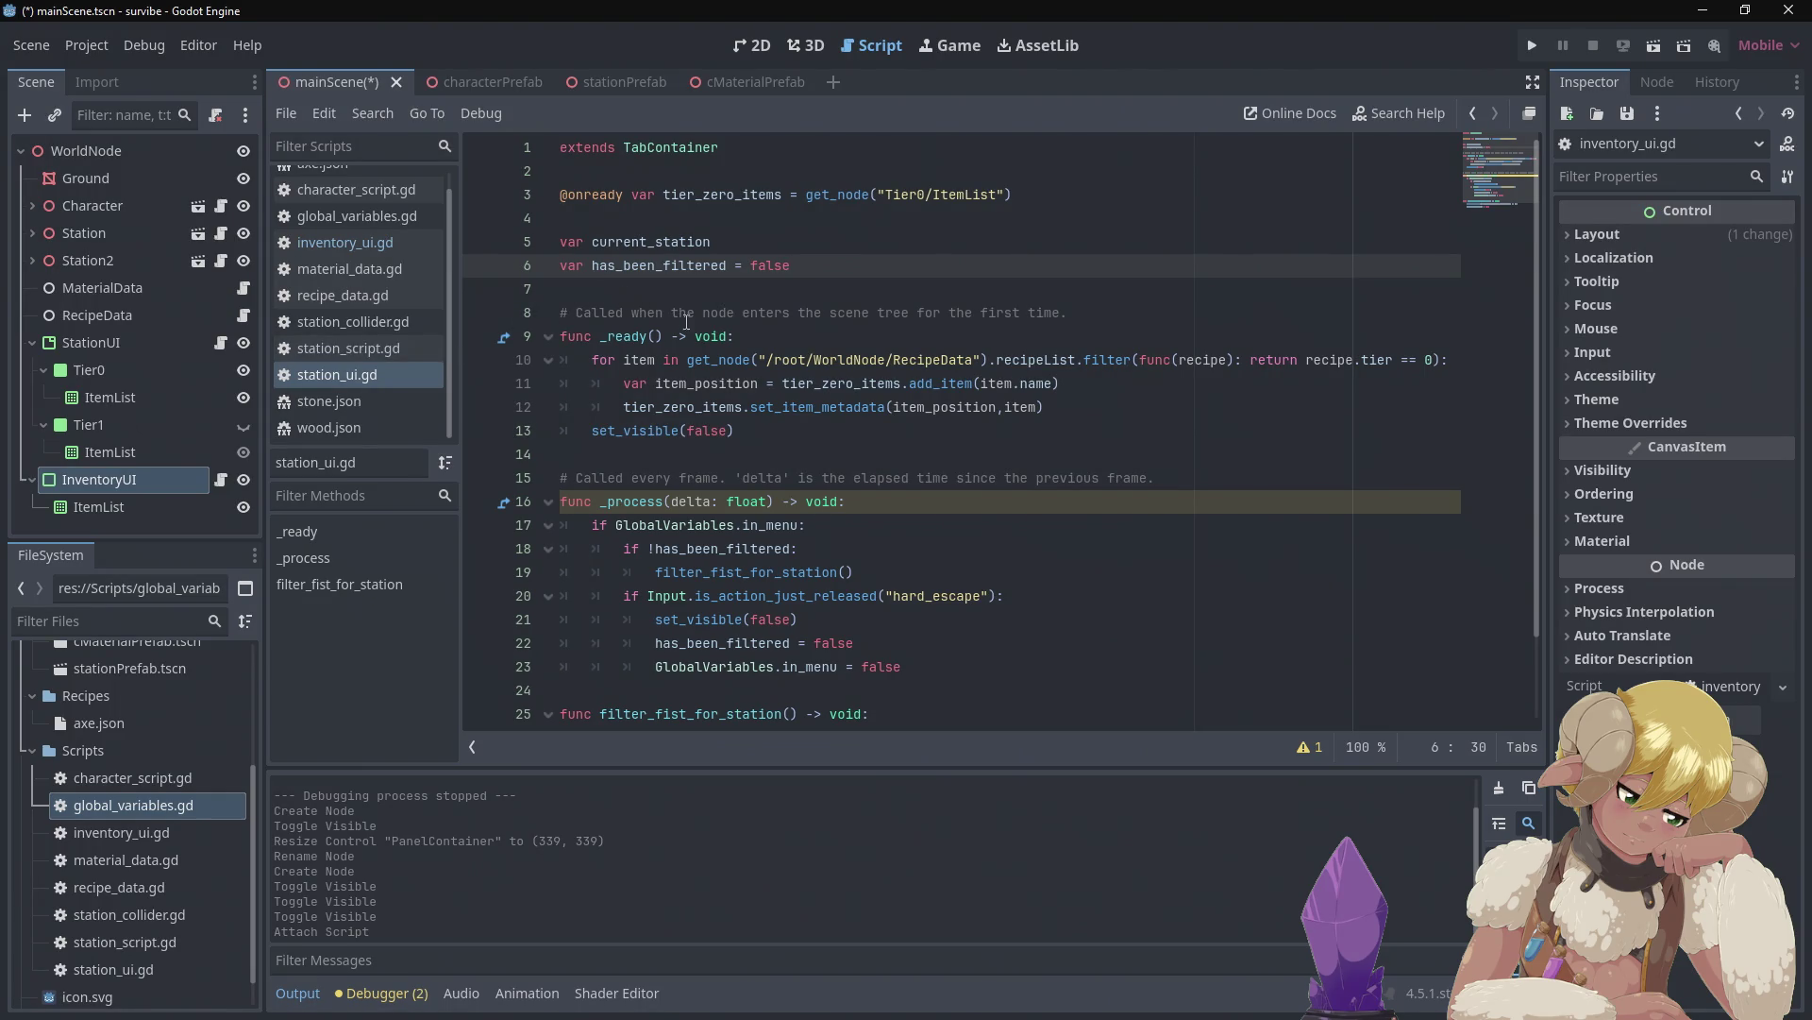
Copy set_visible(false) from station_ui.gd and delete the stray period on line 6 of inventory_ui.gd
click(744, 423)
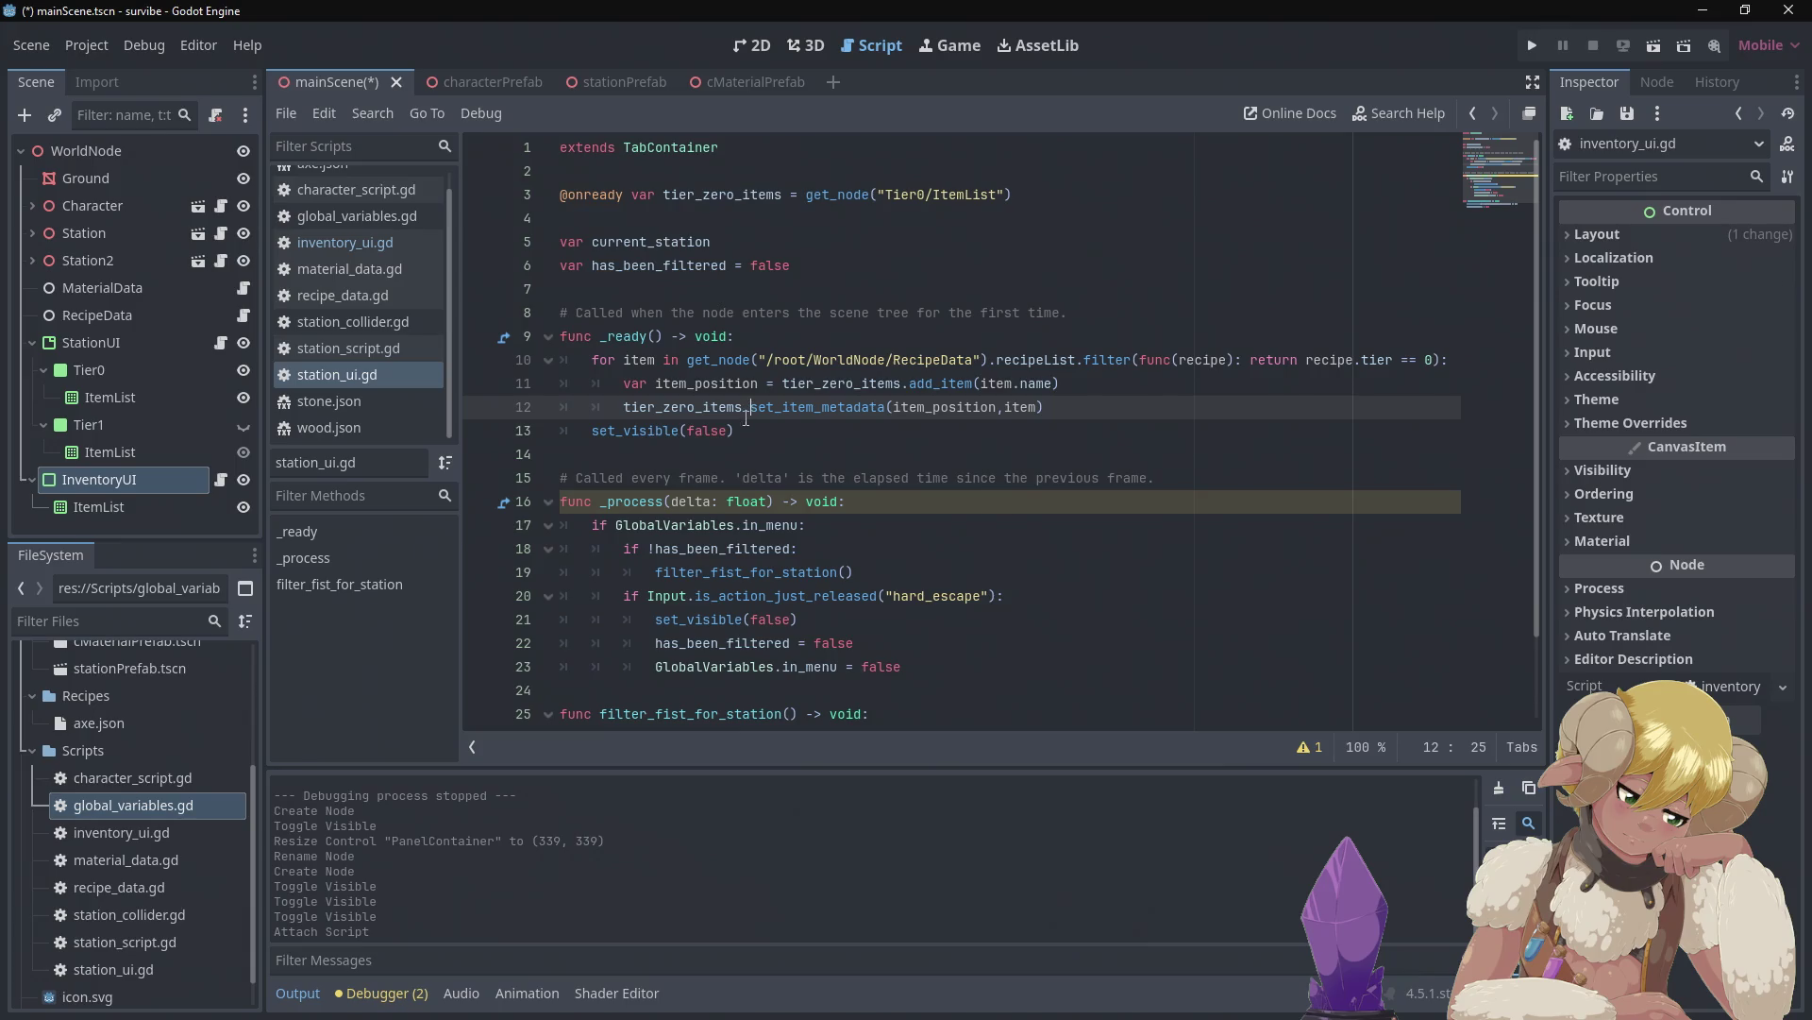
drag(744, 425, 591, 441)
key(ctrl+c)
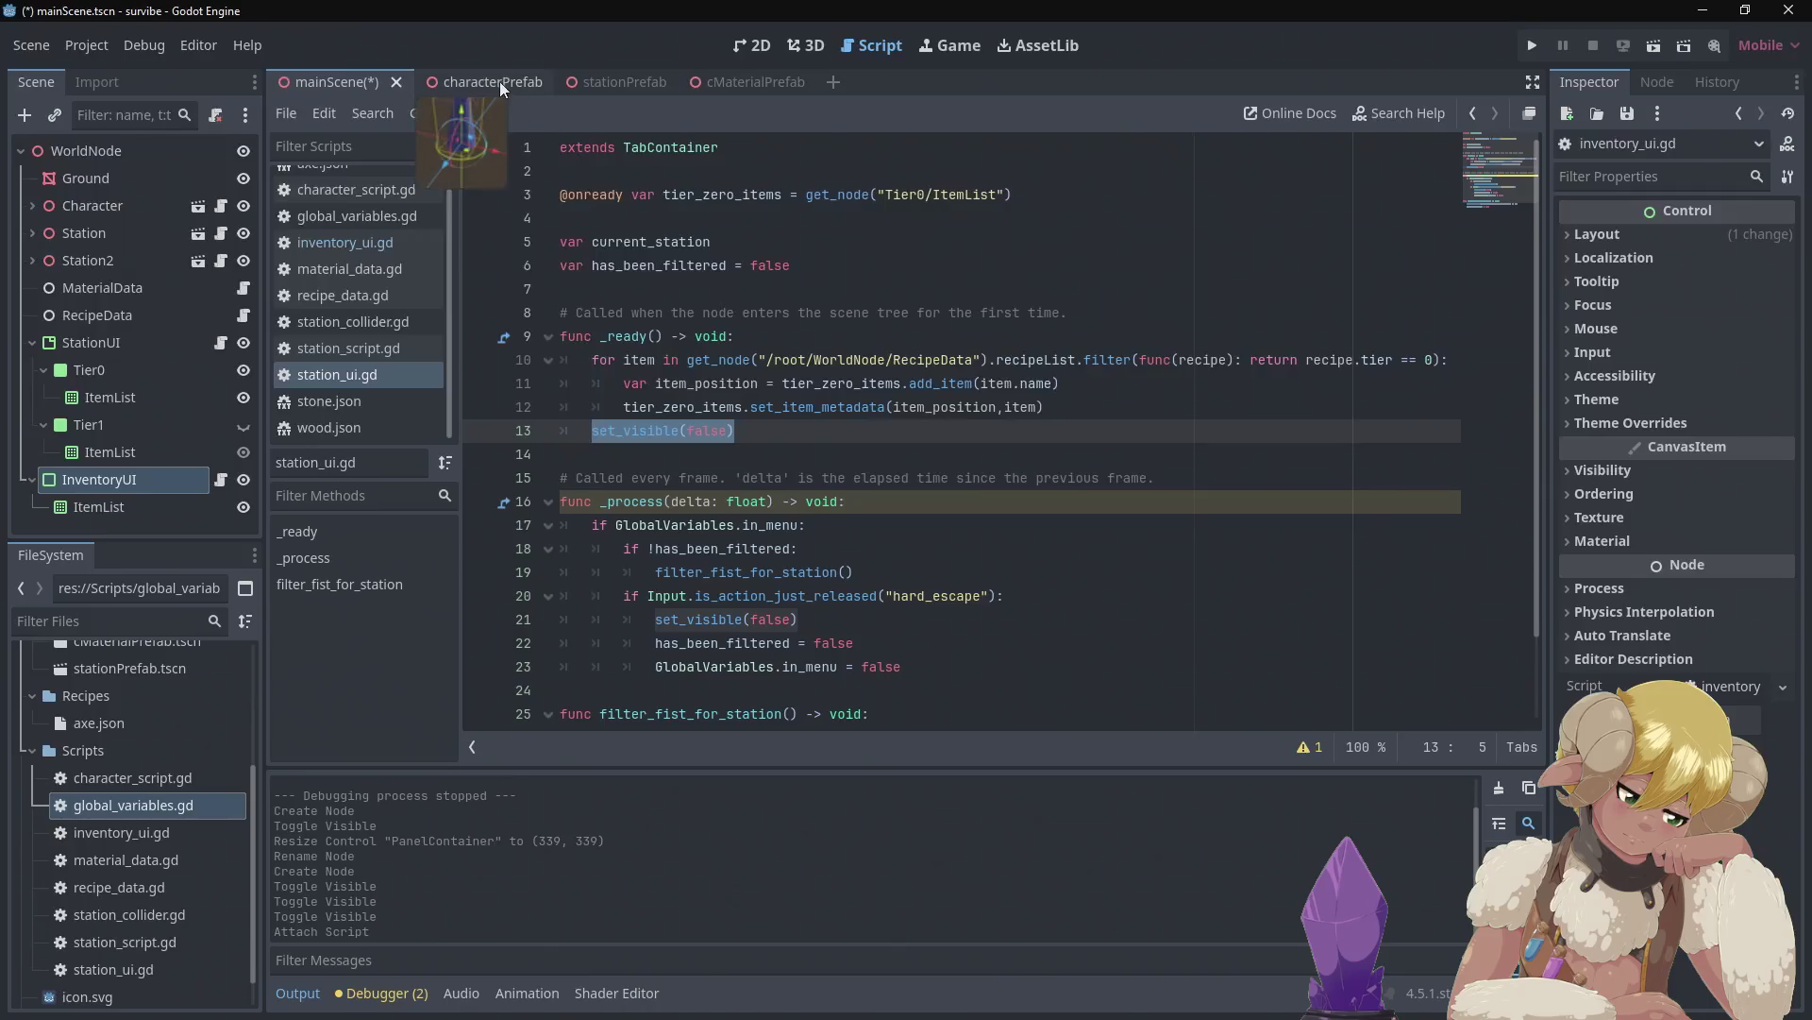
click(374, 242)
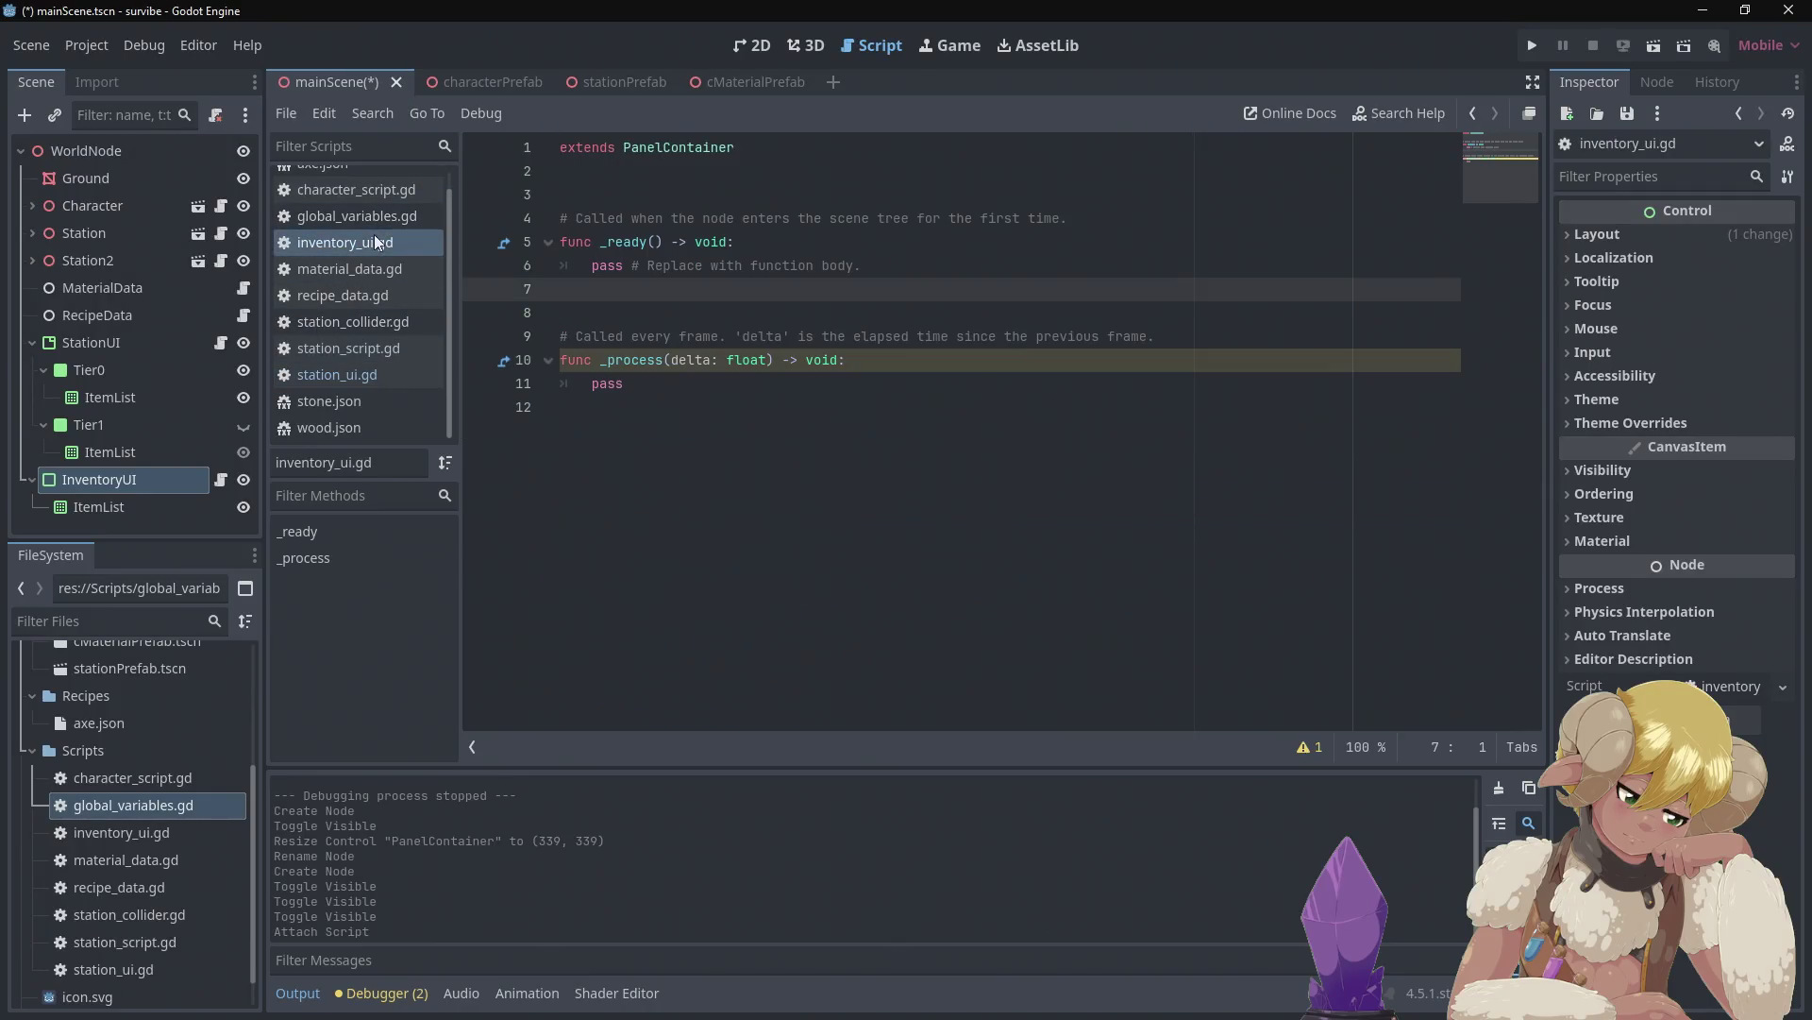
double_click(854, 264)
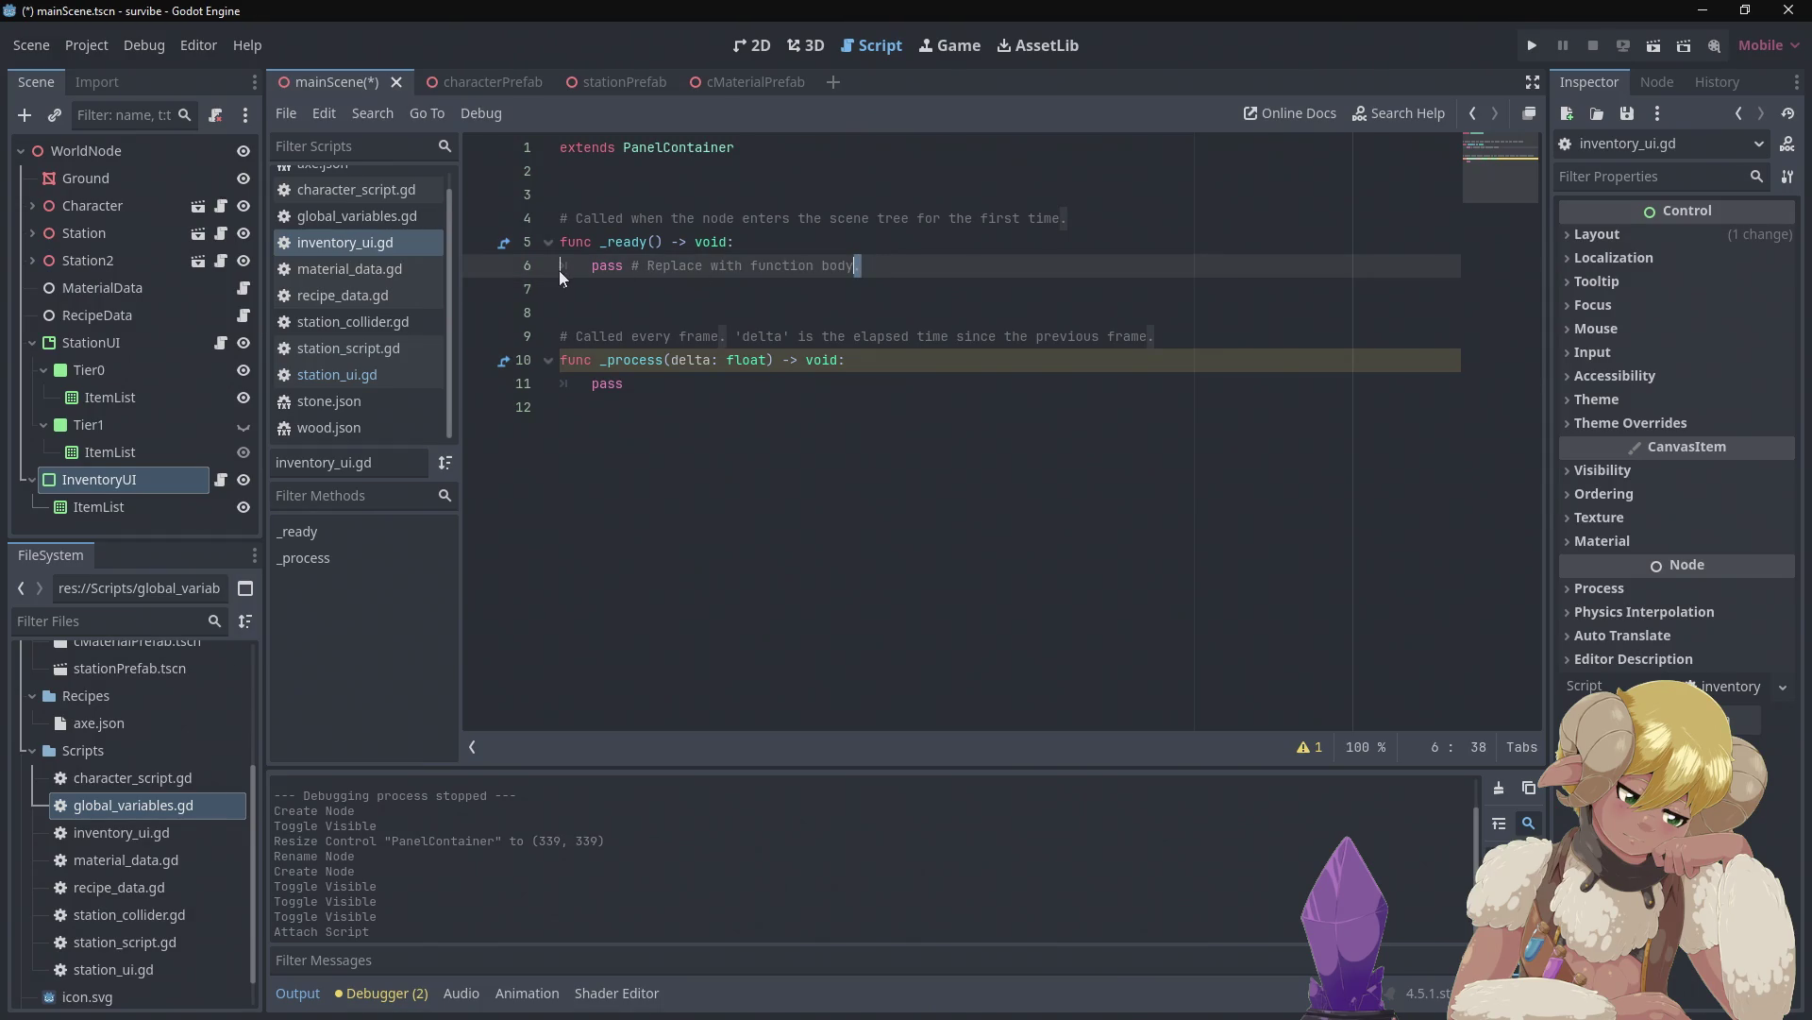
key(BackSpace)
Replace pass in _ready with set_visible(false), indented into the function body
click(624, 266)
drag(859, 269, 563, 275)
key(Tab)
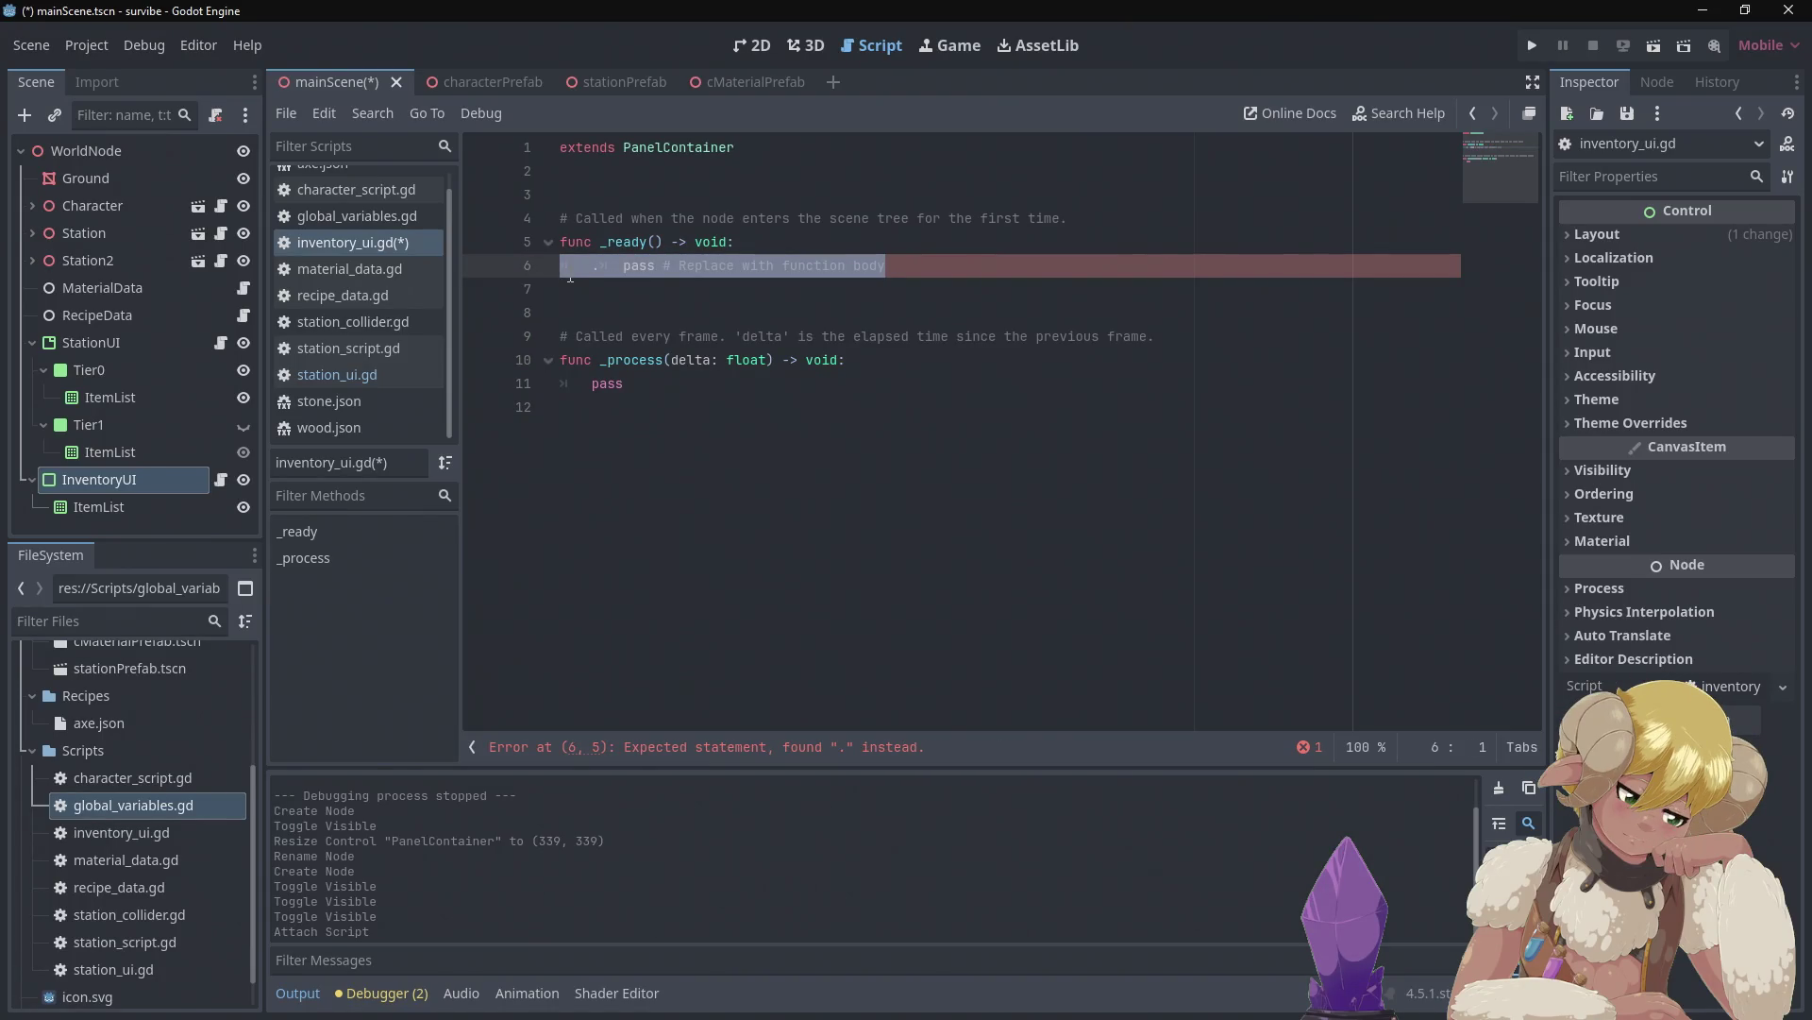
key(ctrl+v)
click(567, 266)
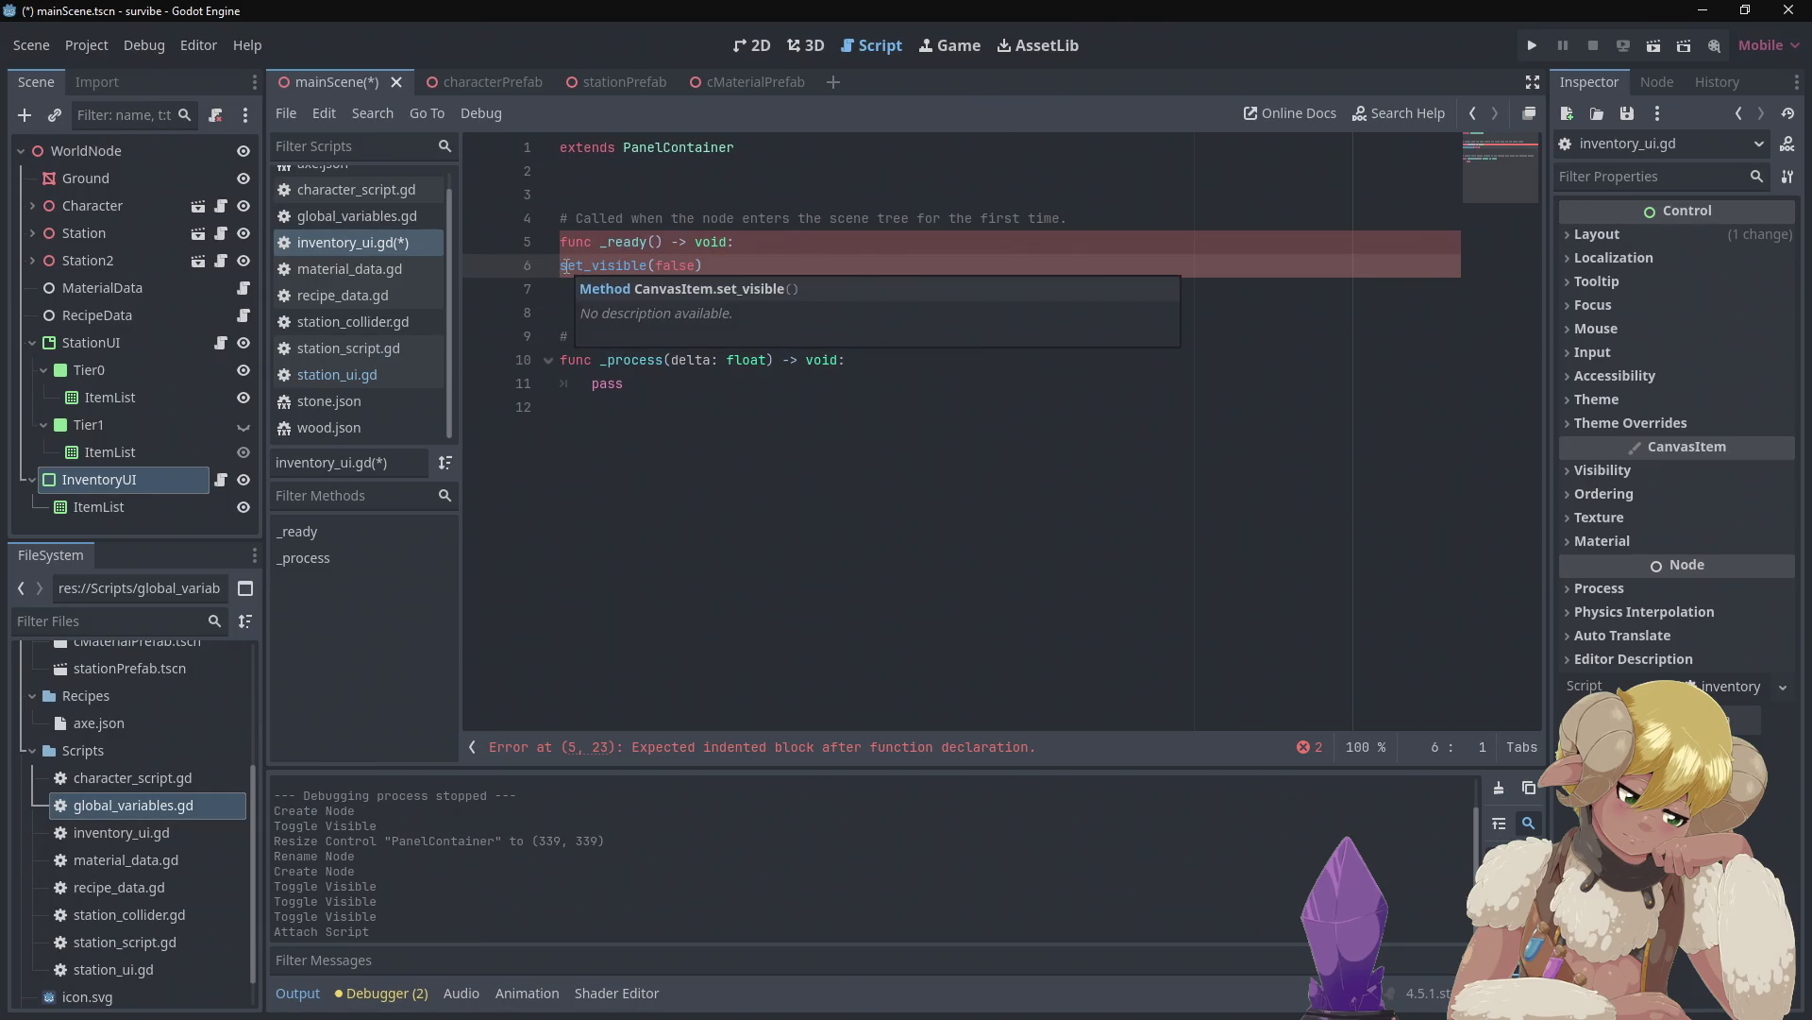
key(Home)
key(Tab)
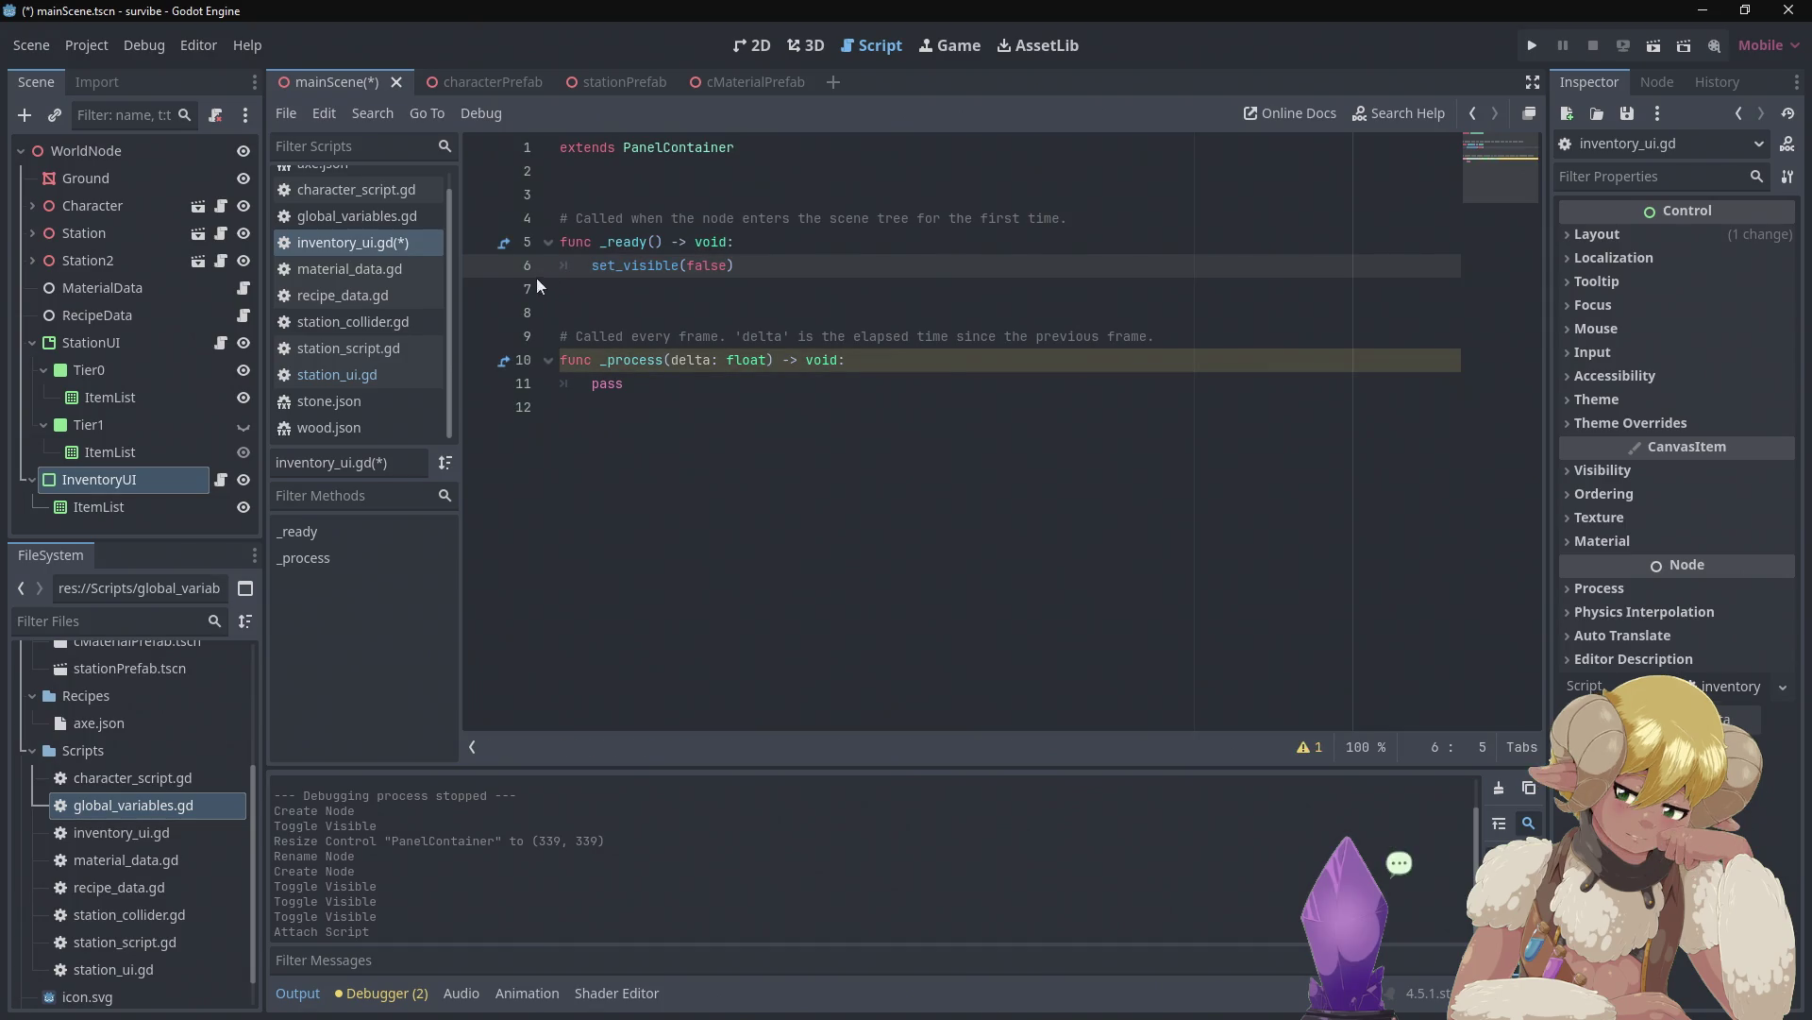
click(370, 367)
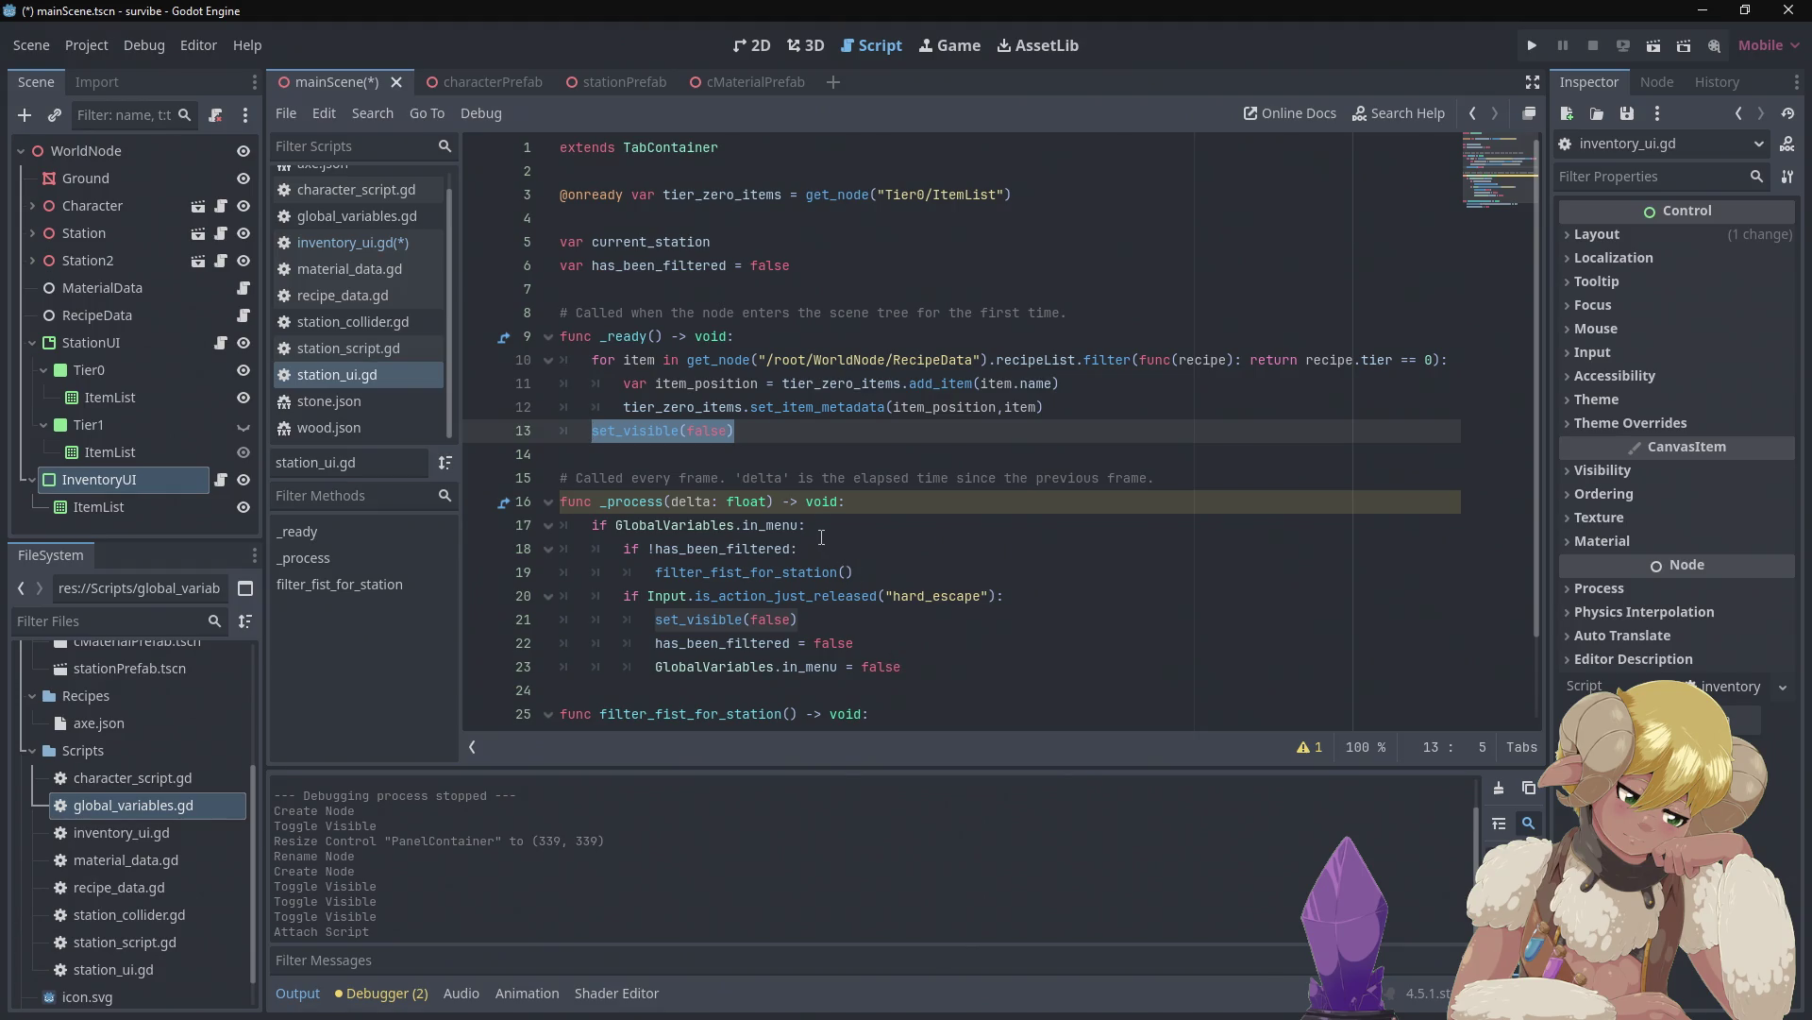
Copy station_ui.gd's _process body (lines 17–23) over pass in inventory_ui.gd's _process
drag(810, 528, 593, 534)
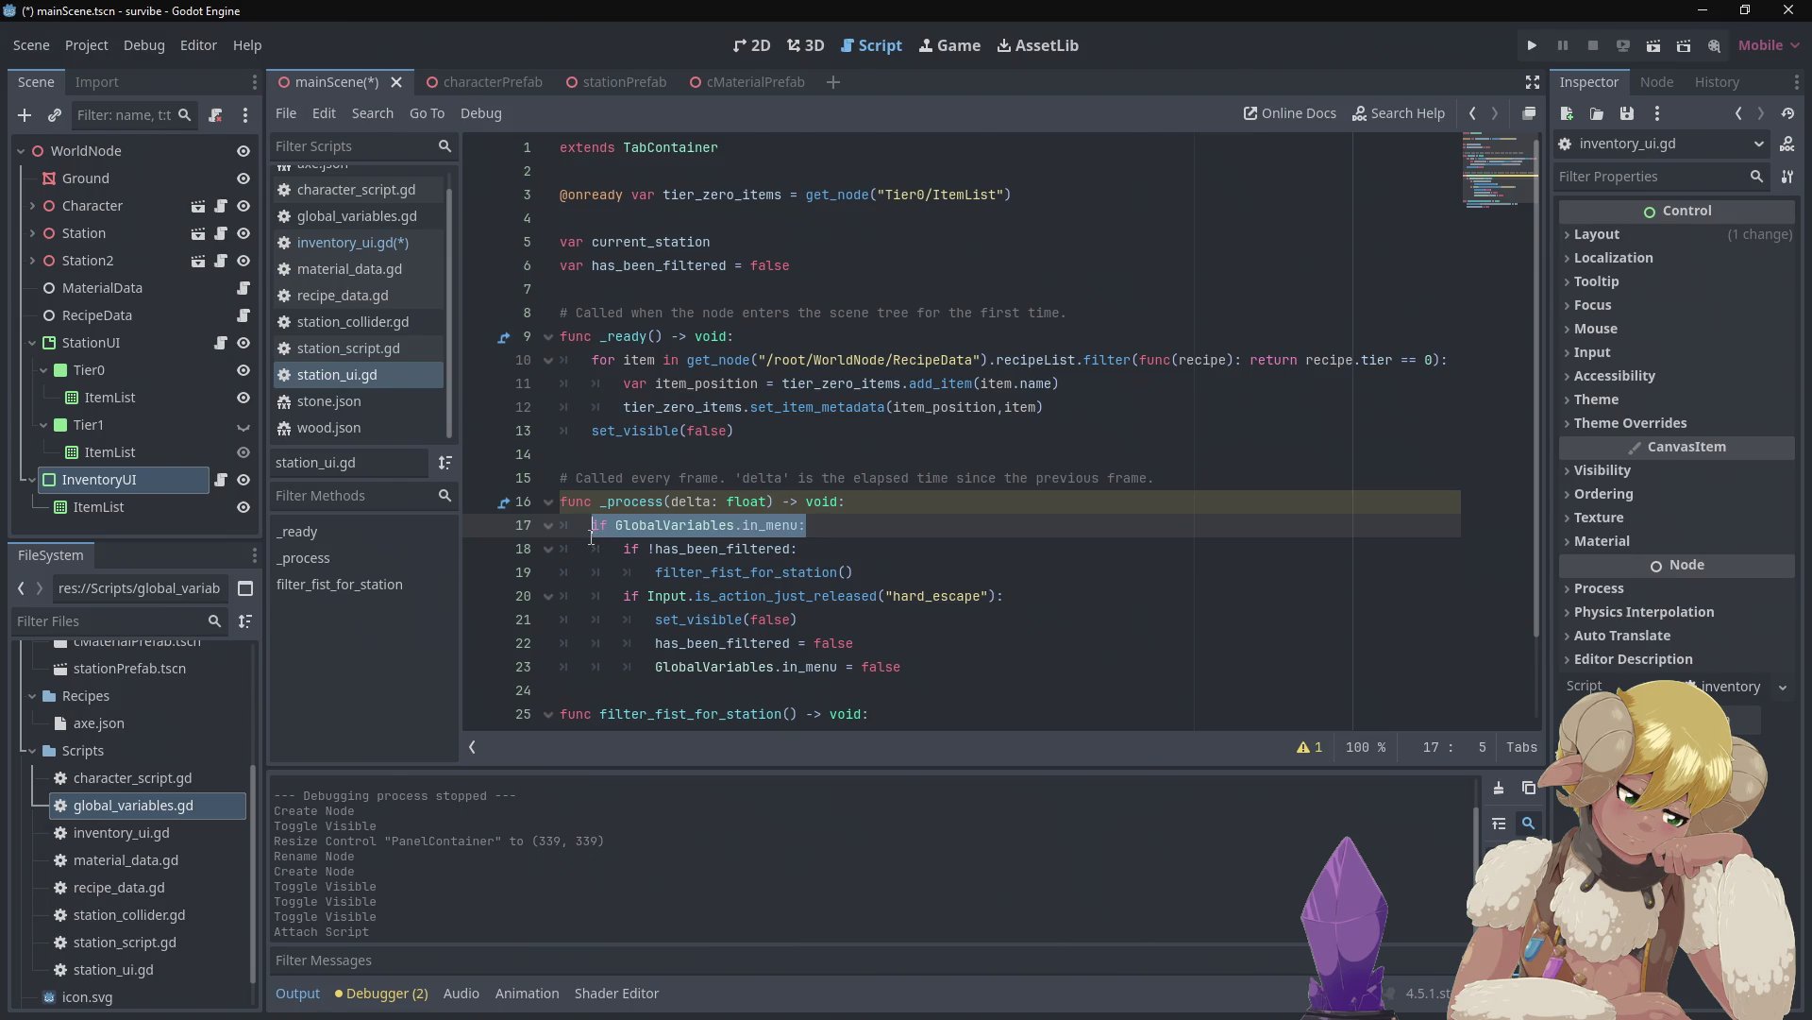
mouse_move(923, 667)
mouse_down()
mouse_move(661, 574)
mouse_move(587, 526)
mouse_up()
key(ctrl+c)
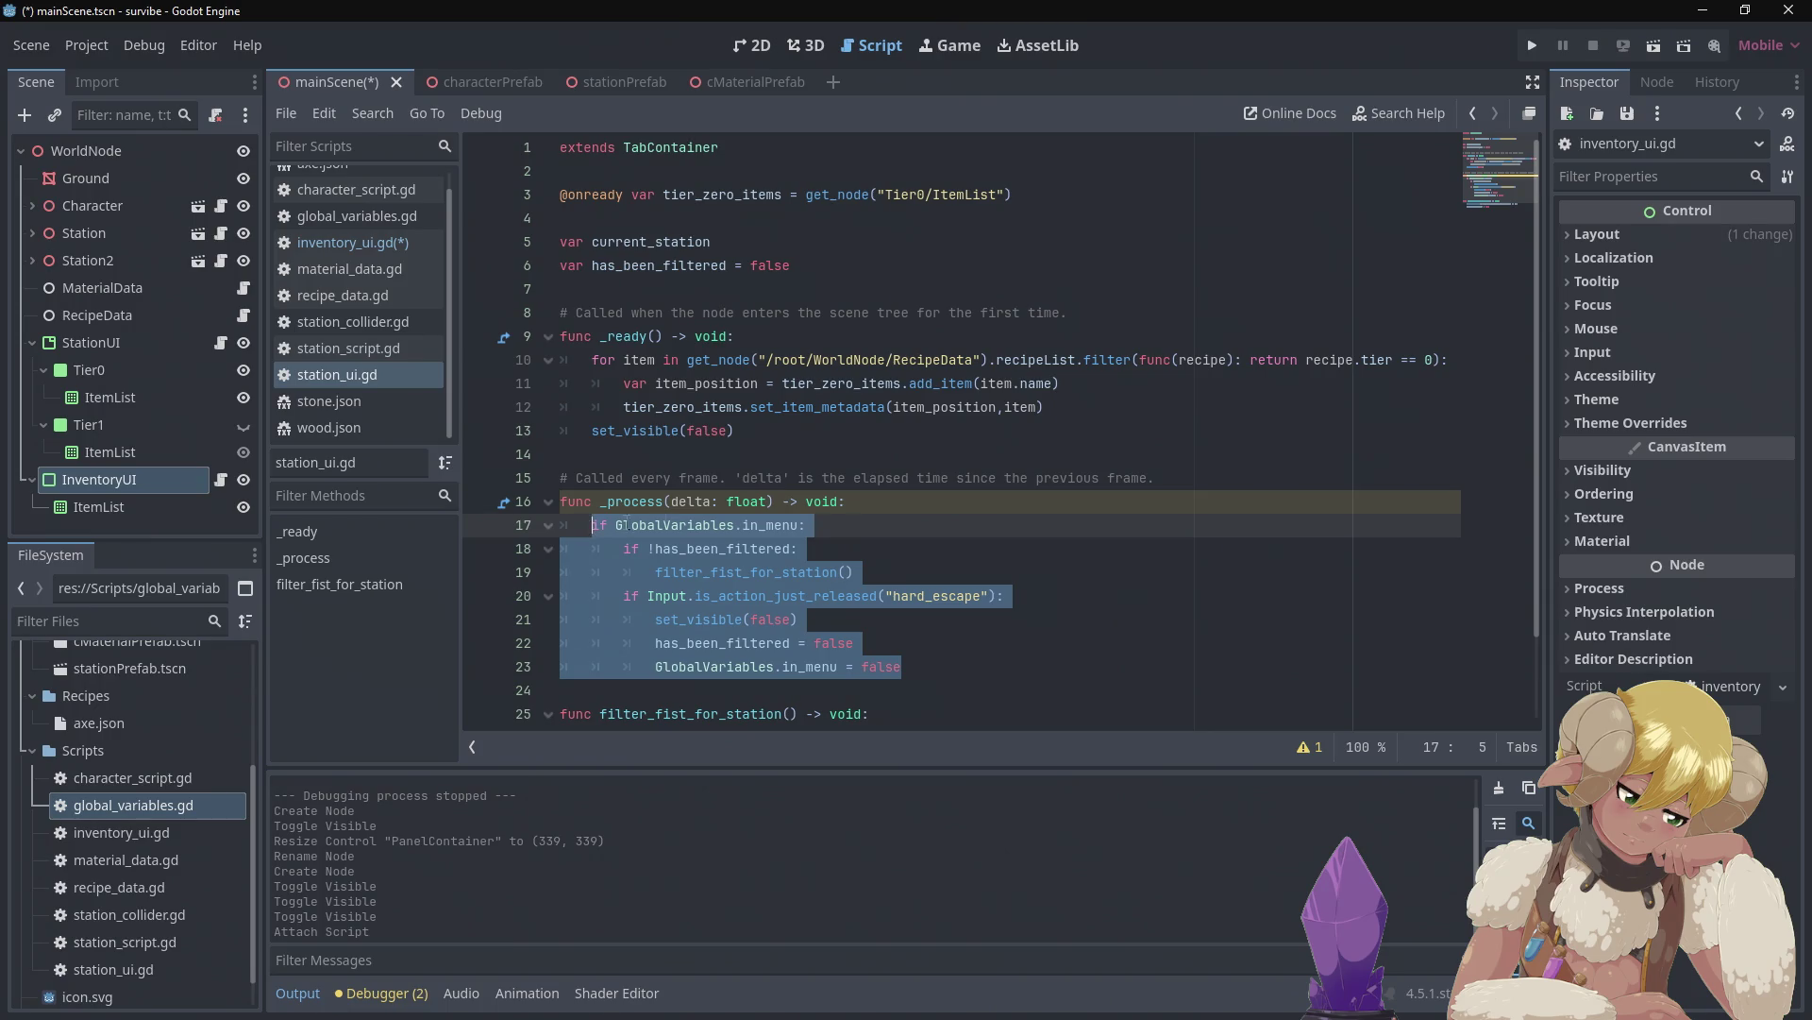
click(809, 448)
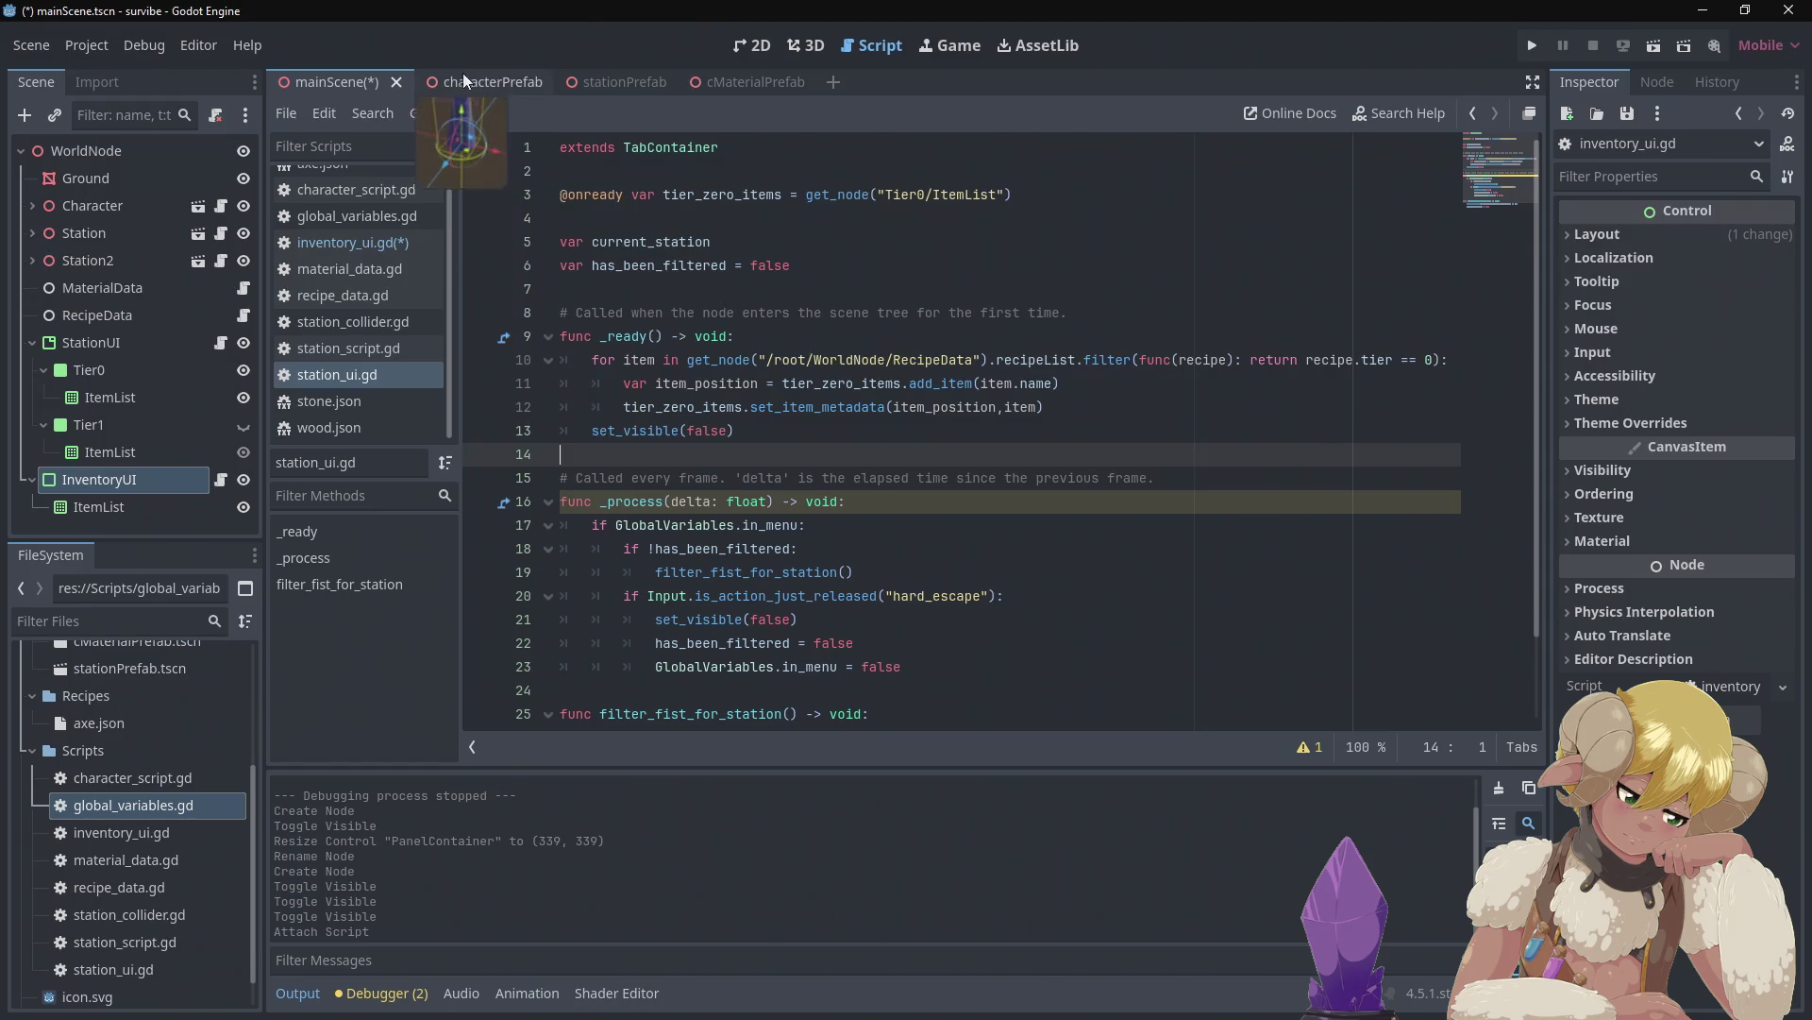
click(360, 234)
double_click(633, 383)
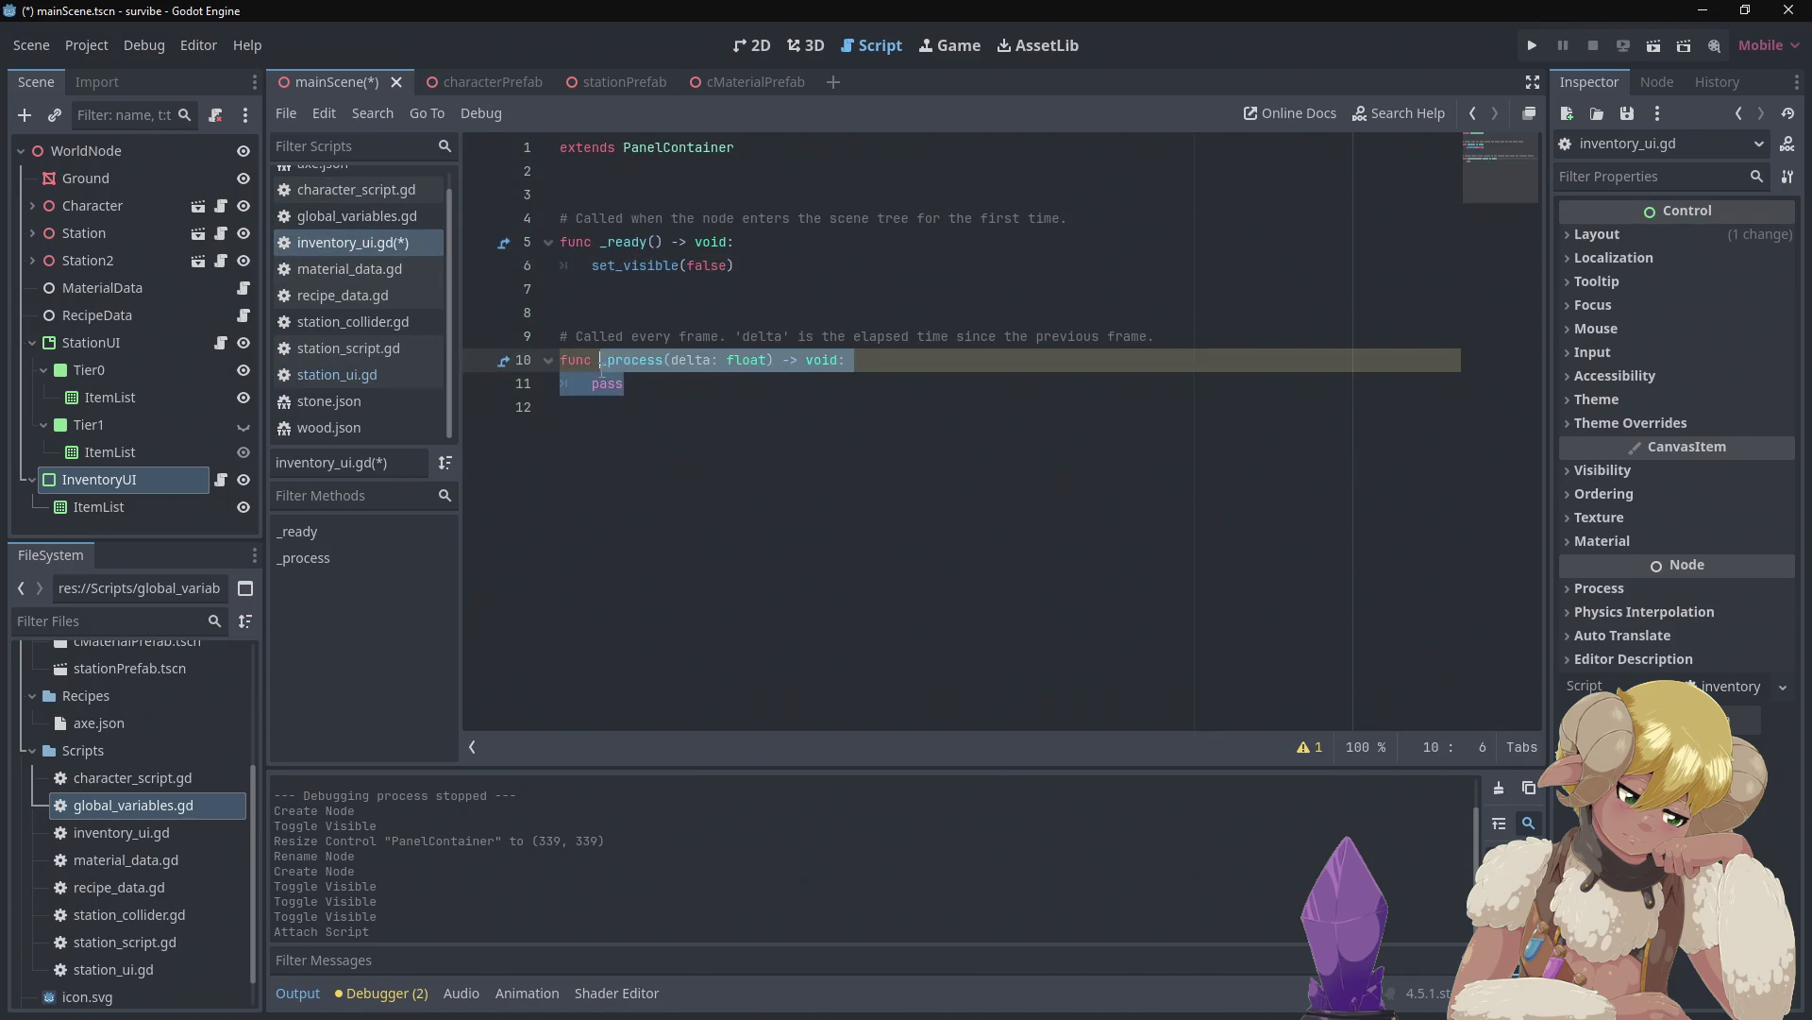
key(ctrl+v)
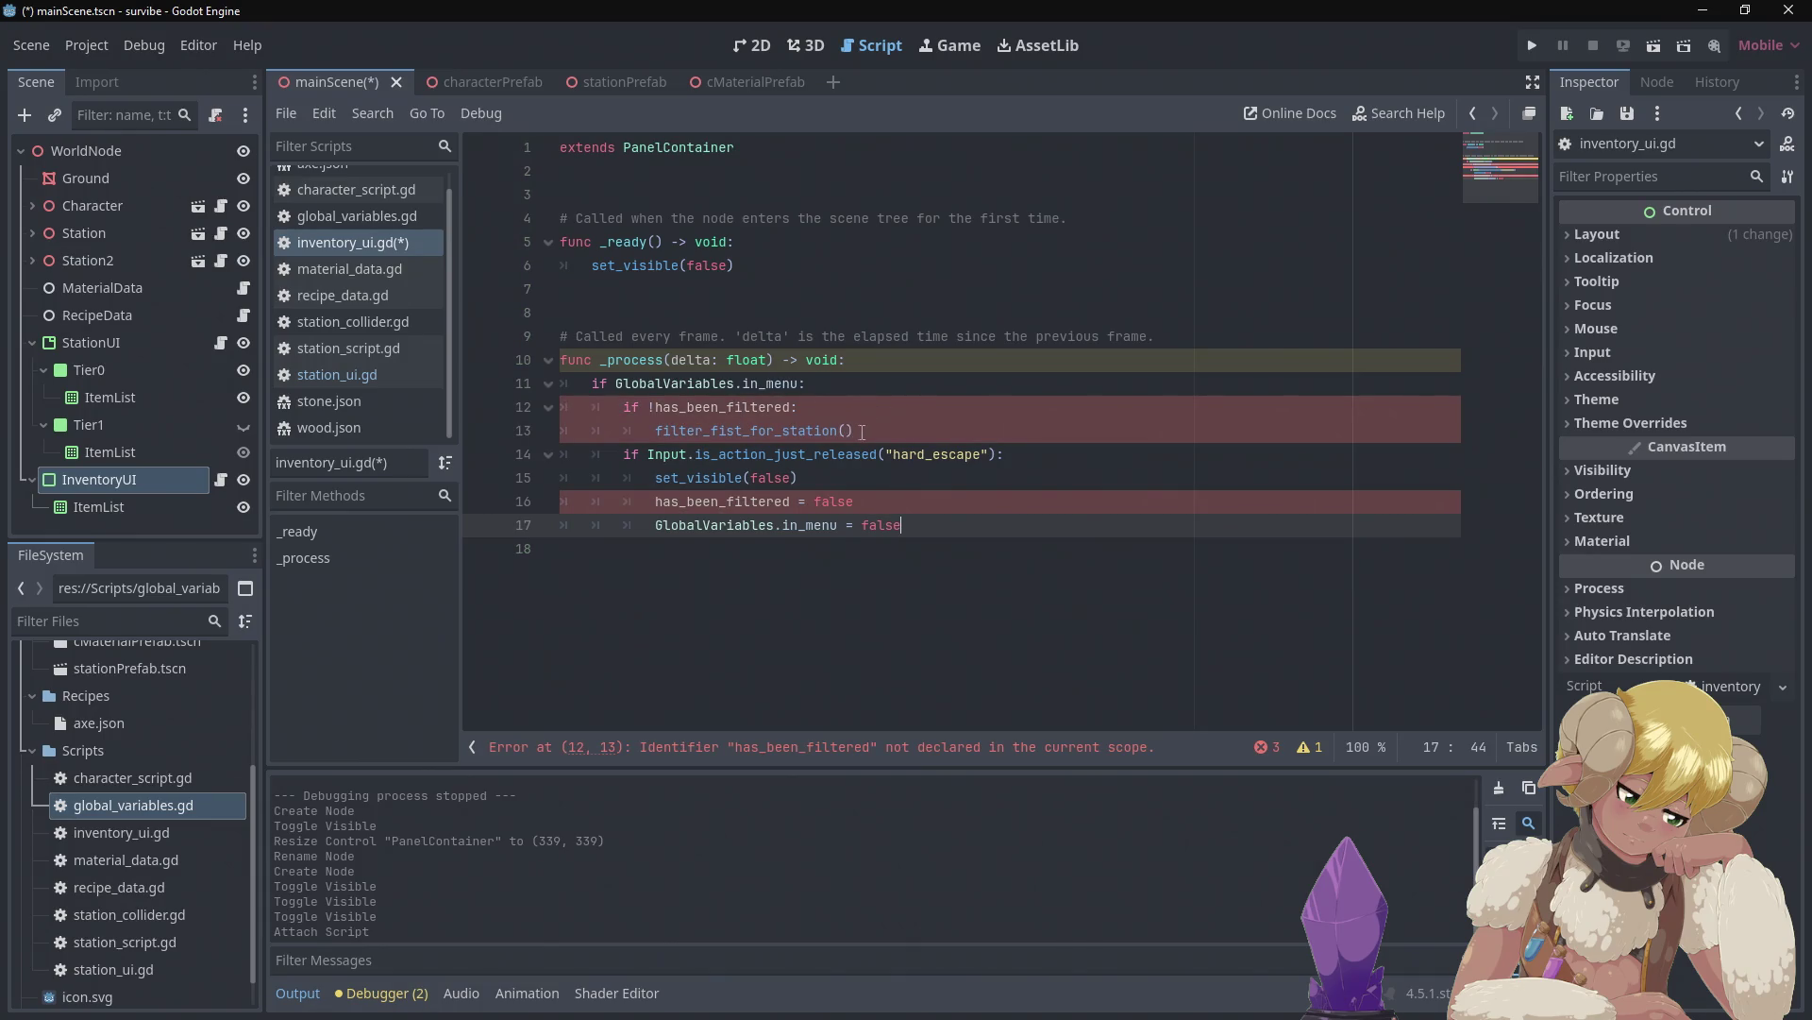
Delete the has_been_filtered check, filter call and has_been_filtered = false lines
drag(862, 432, 481, 410)
key(BackSpace)
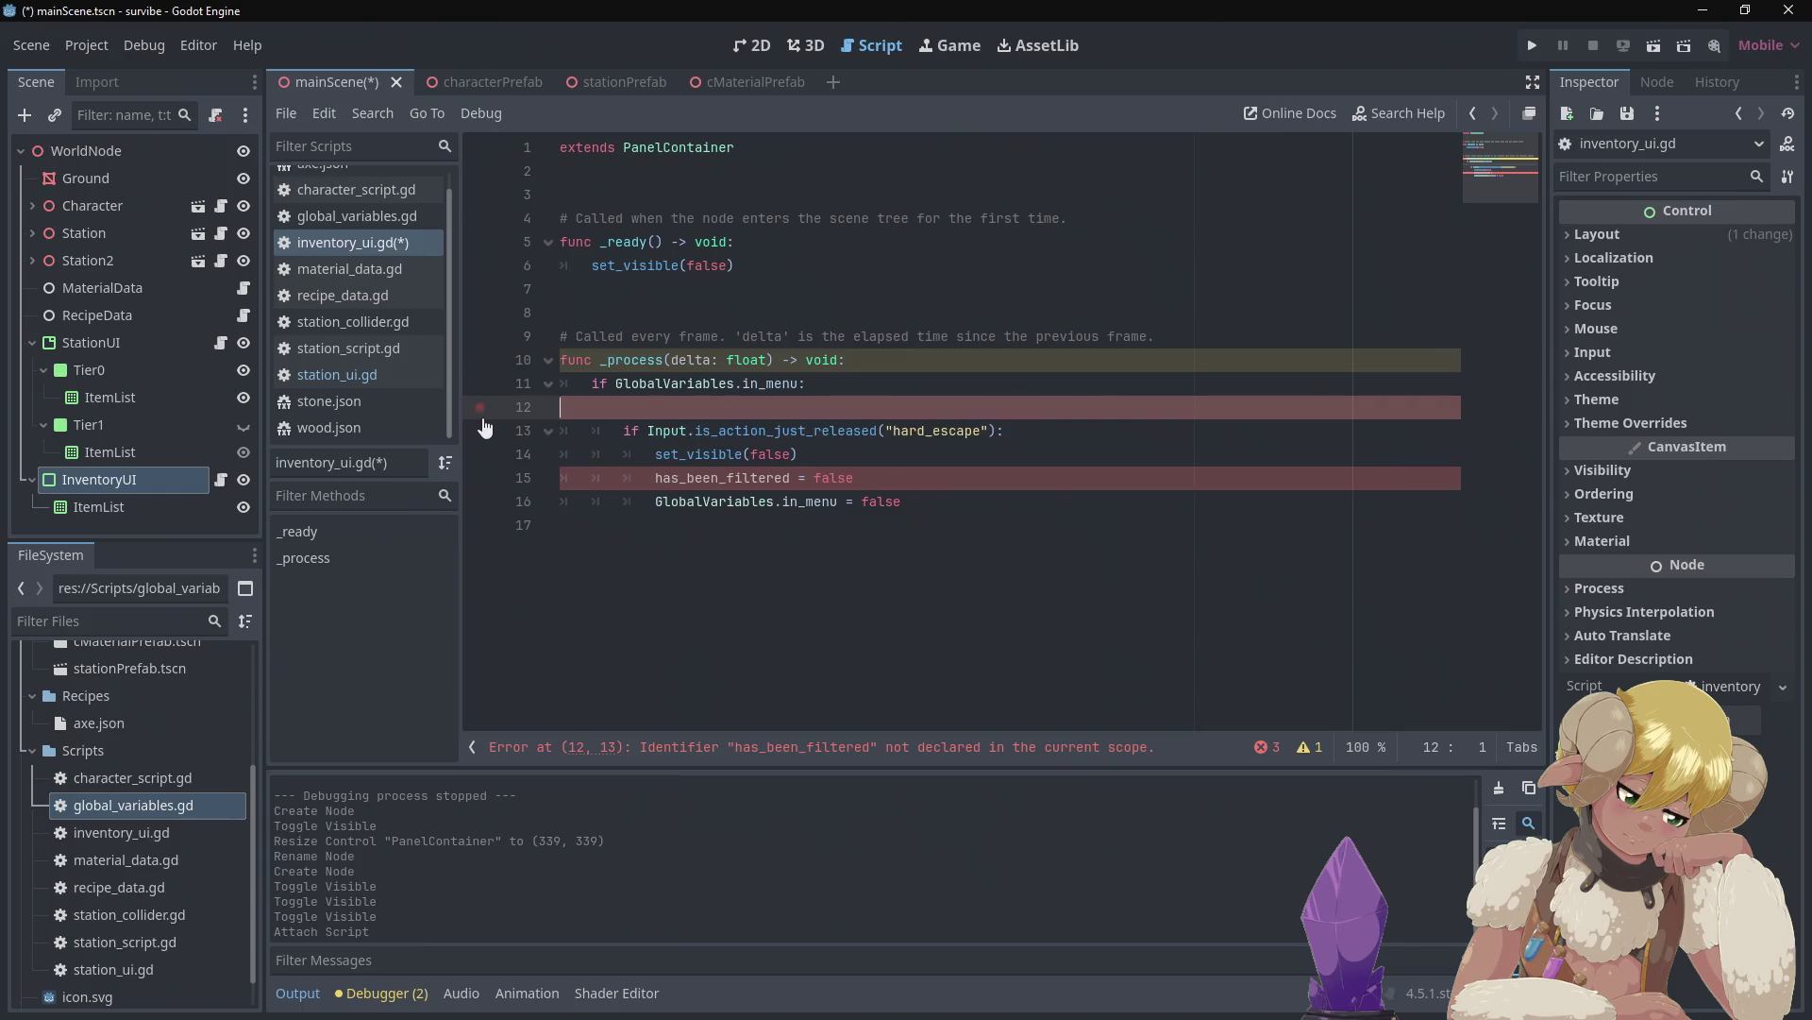
key(BackSpace)
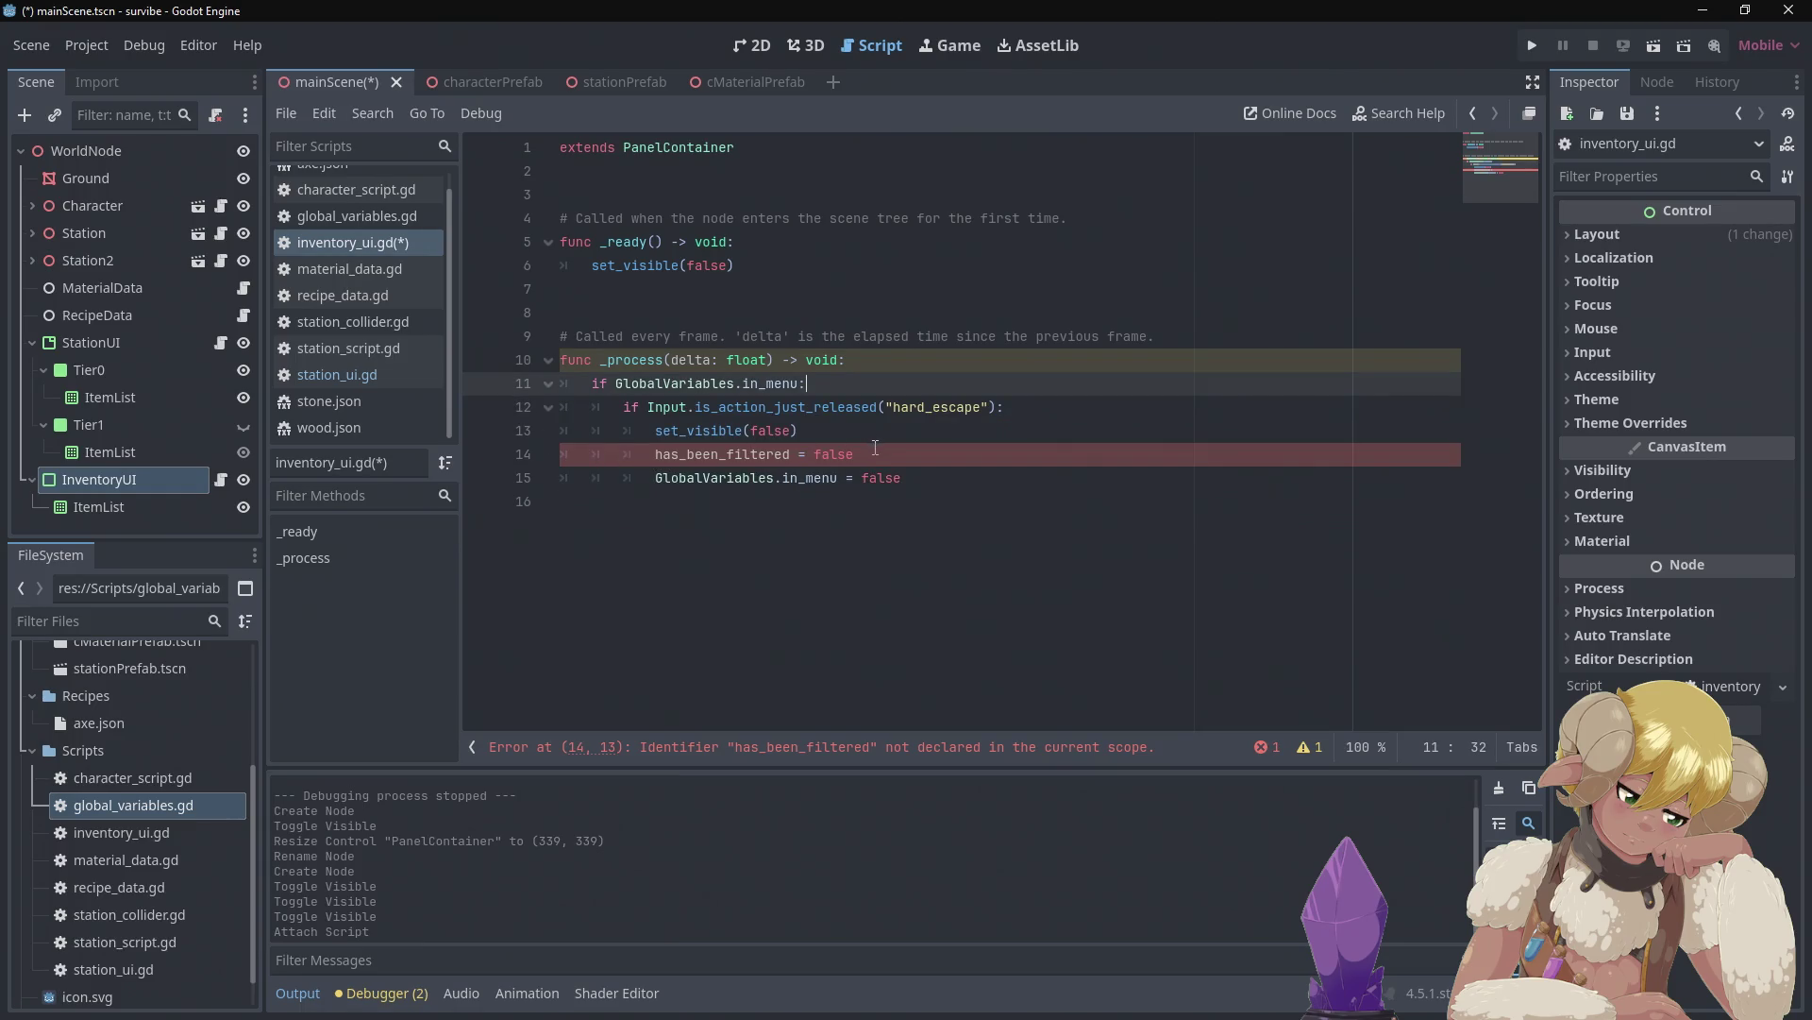
drag(854, 454, 562, 454)
key(BackSpace)
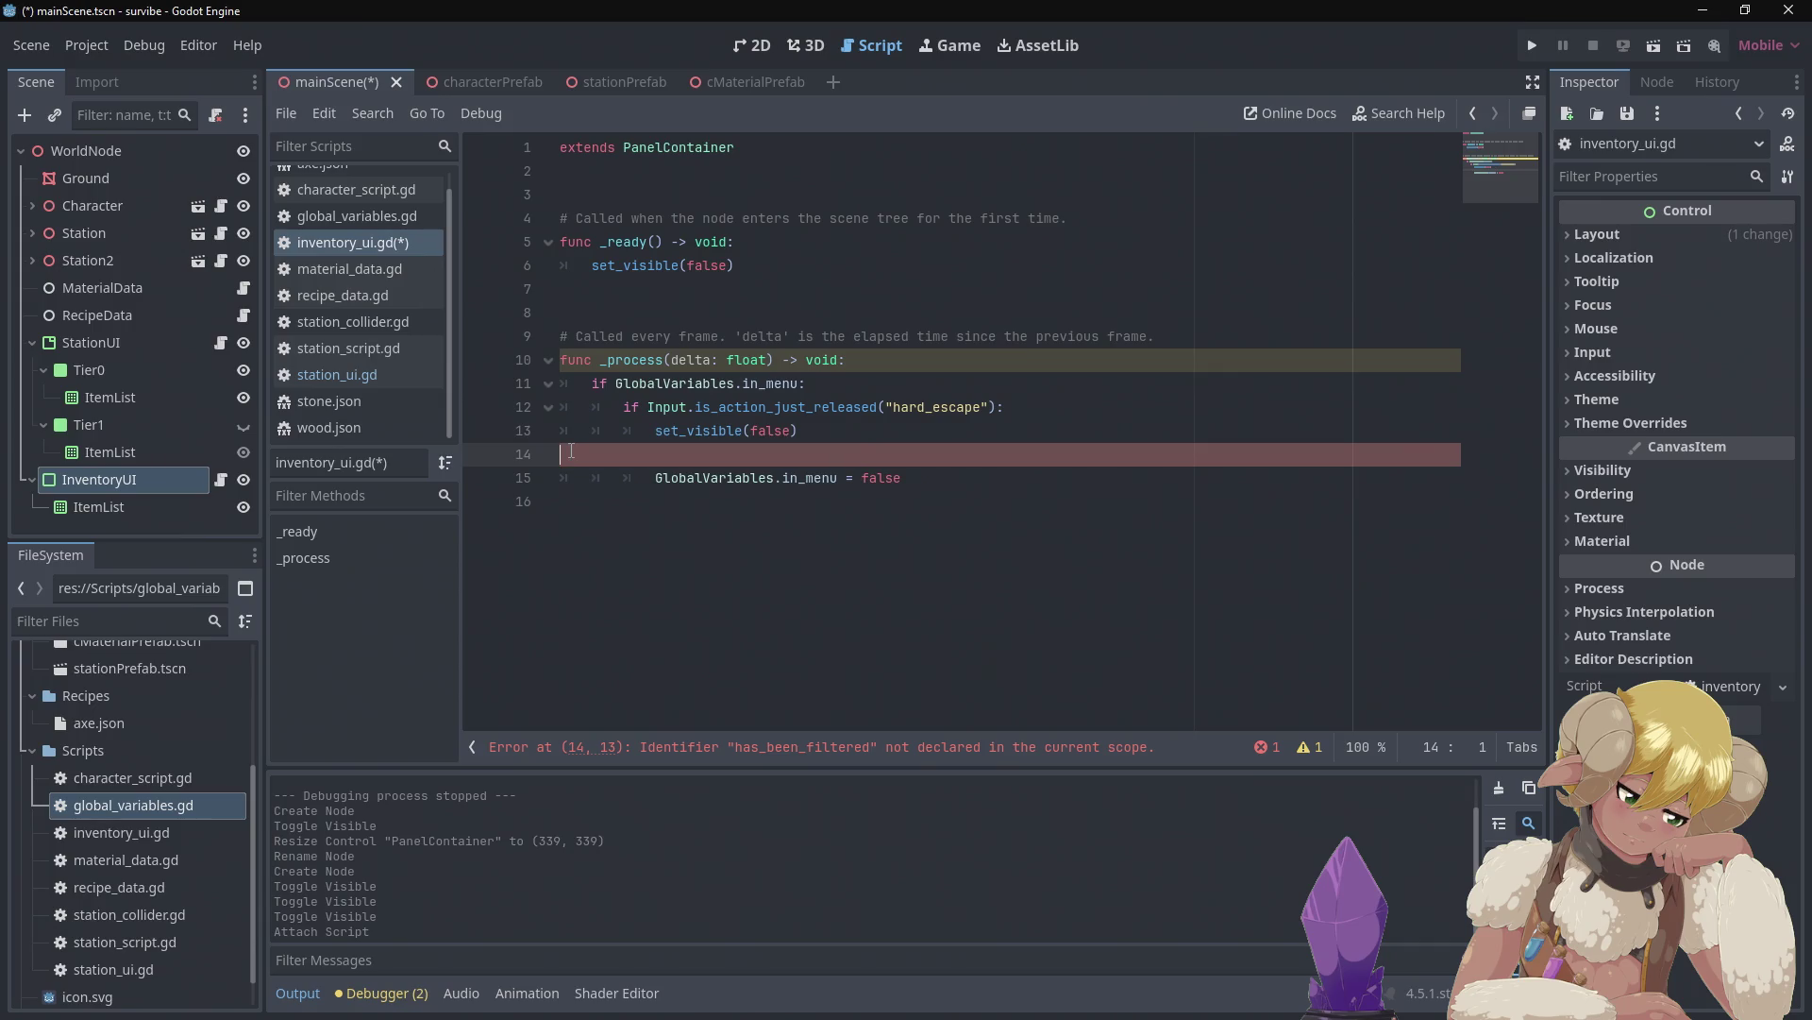
key(BackSpace)
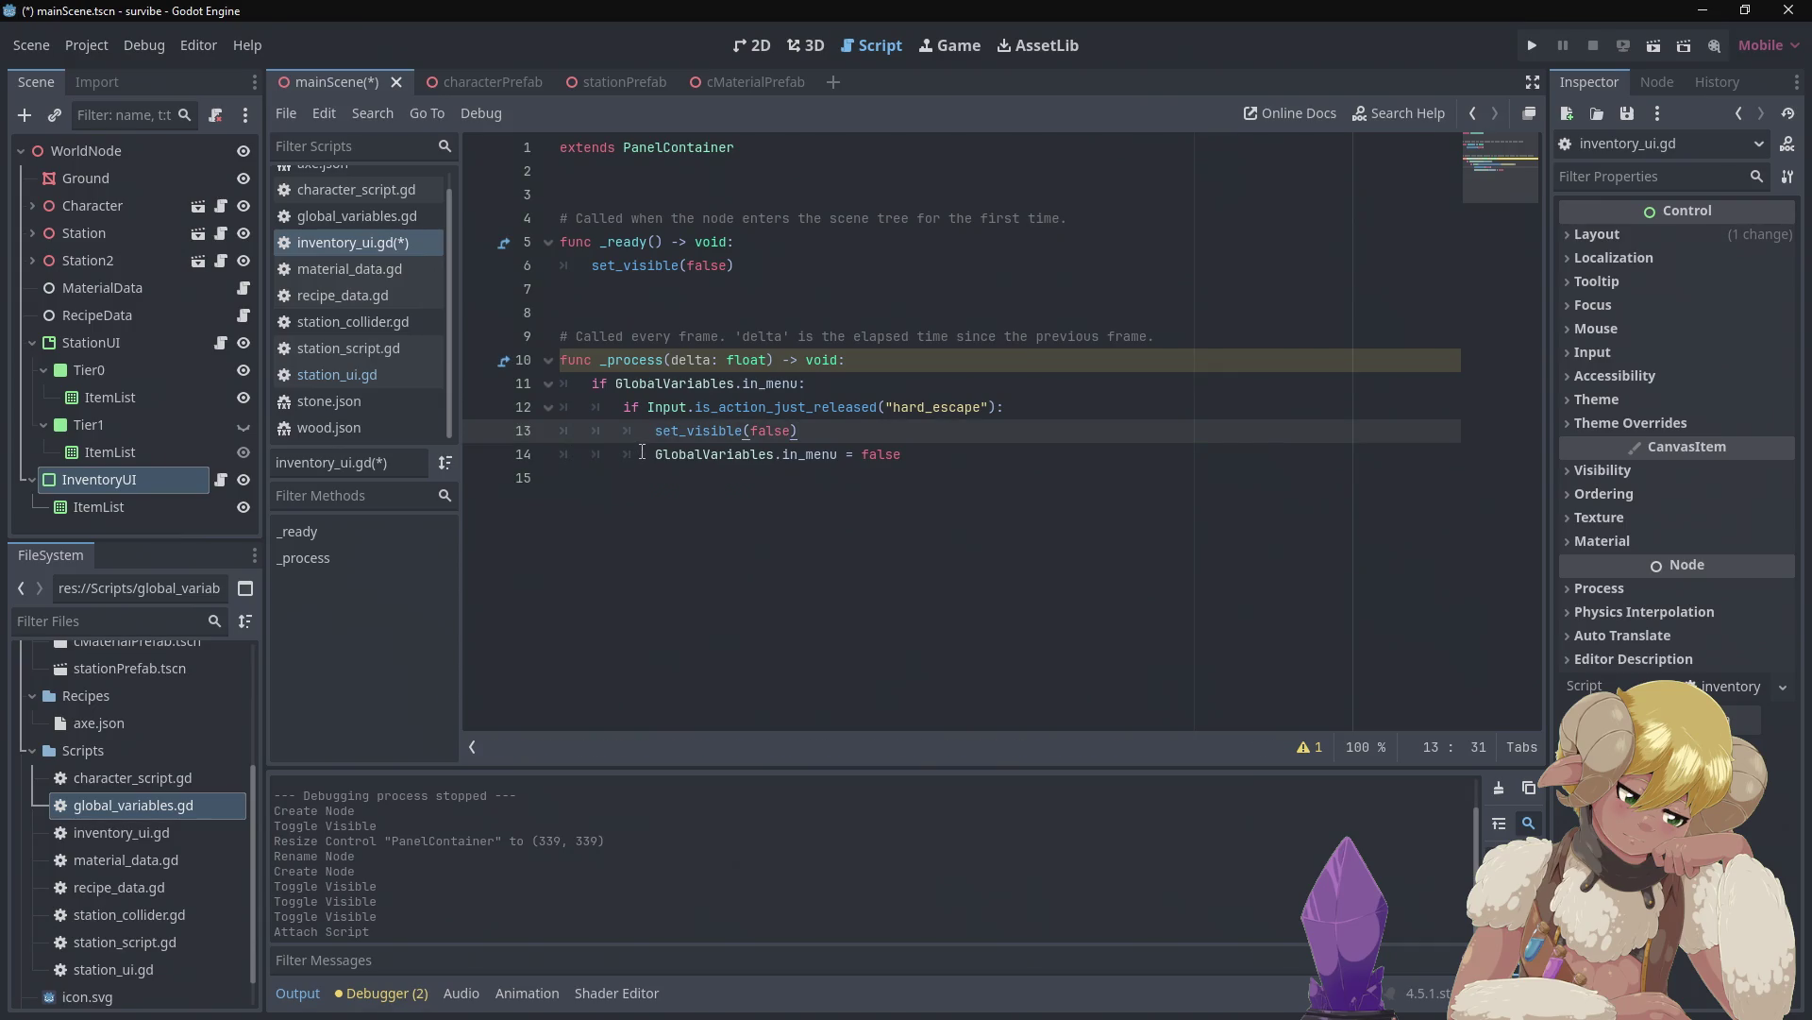
Switch to station_ui.gd to compare its _process in_menu and hard_escape checks
mouse_move(664, 449)
mouse_move(666, 370)
mouse_move(787, 375)
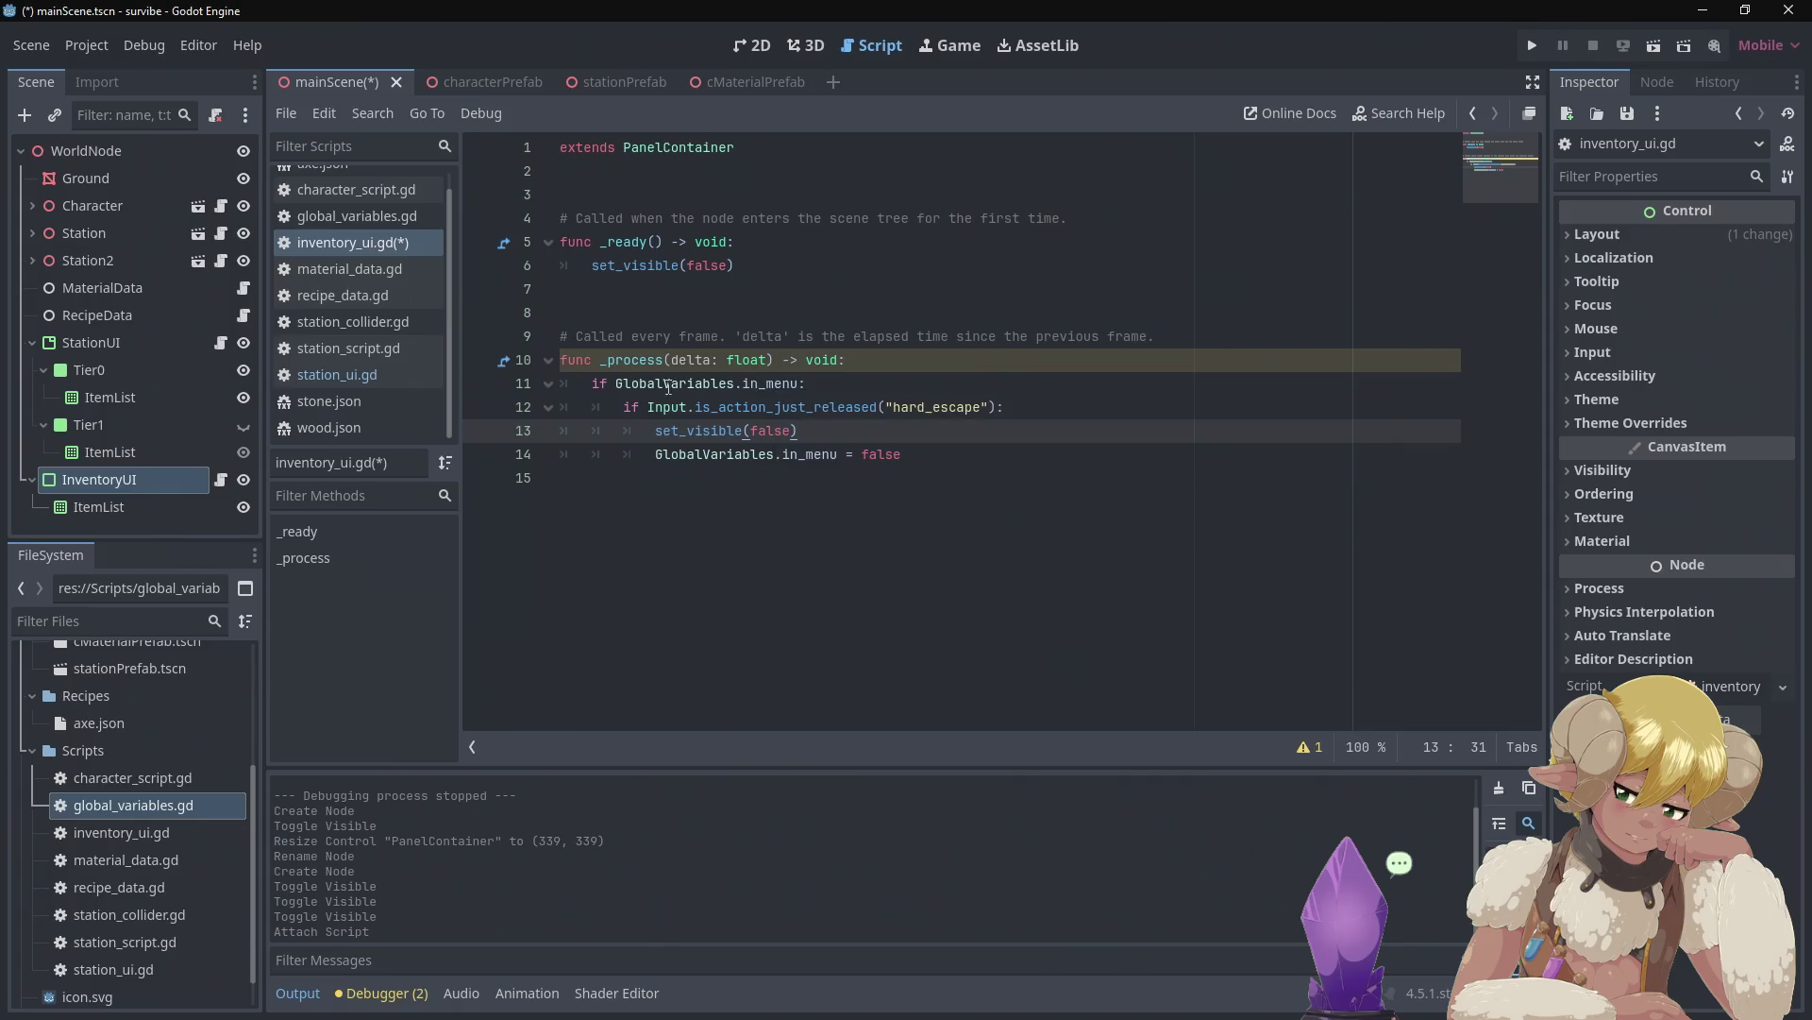
click(344, 372)
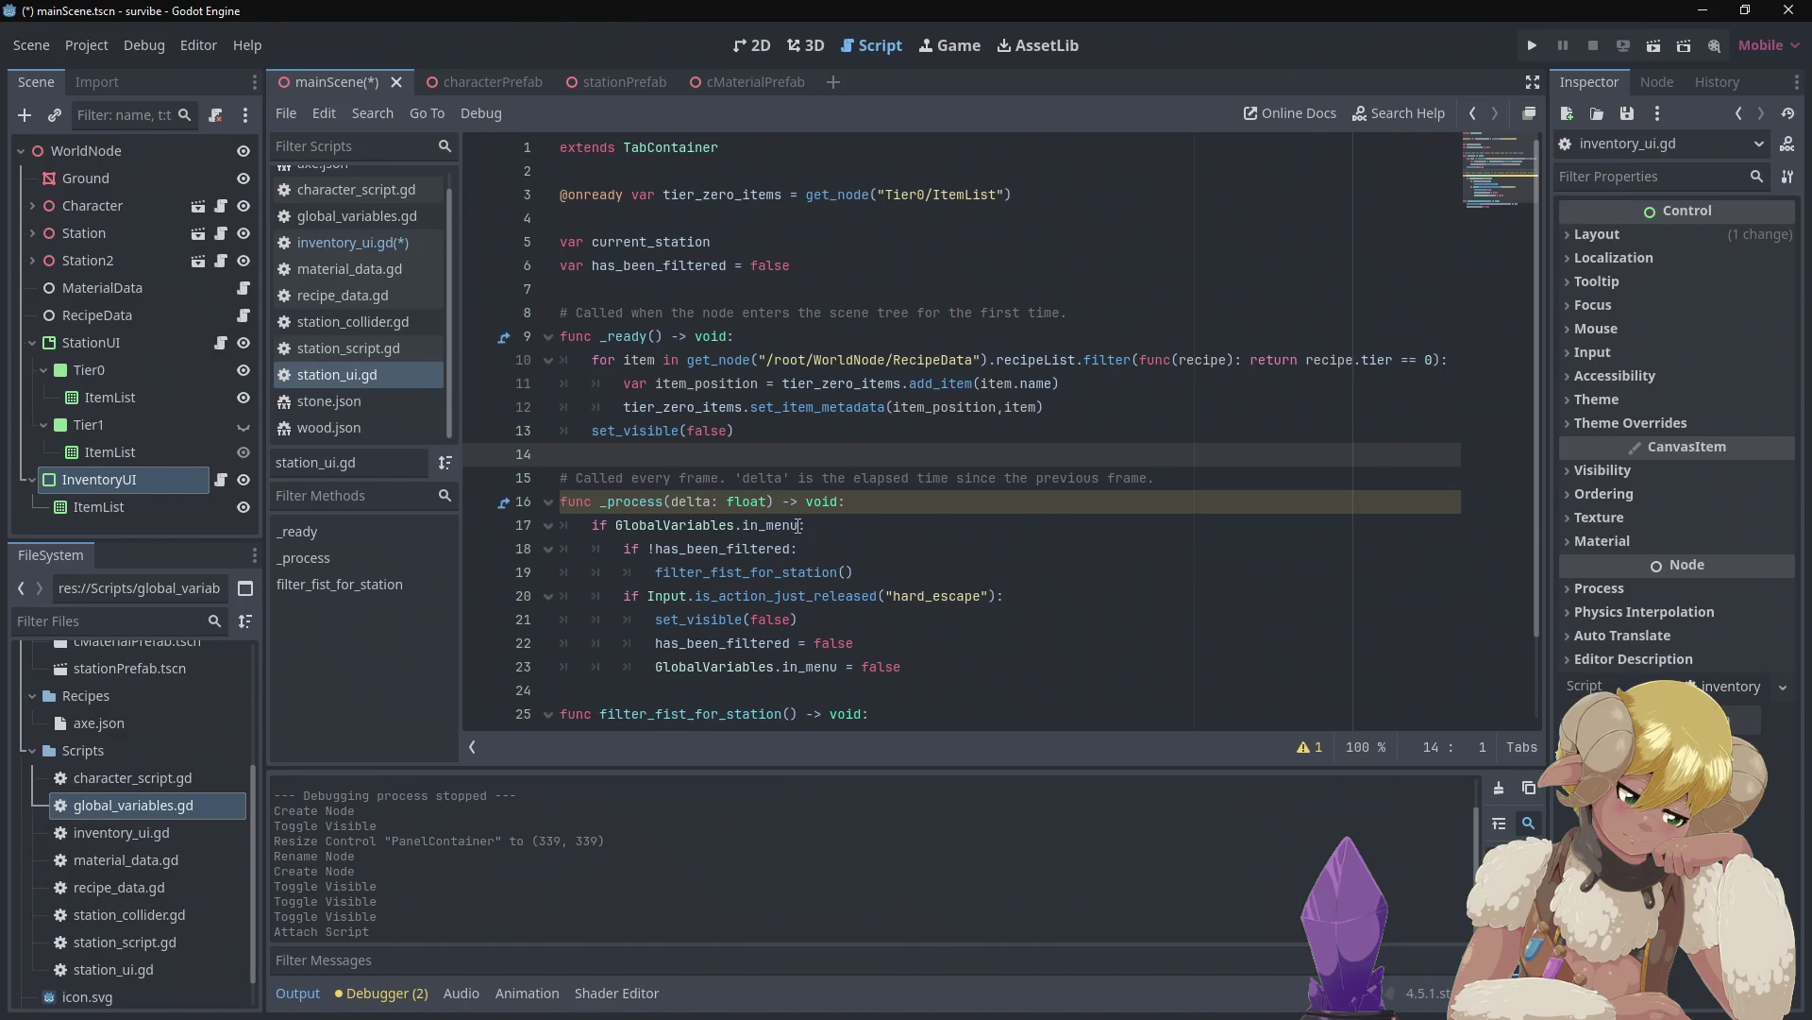
Change line 17 of station_ui.gd to check GlobalVariables.in_menu && visible, and save
drag(798, 526, 618, 526)
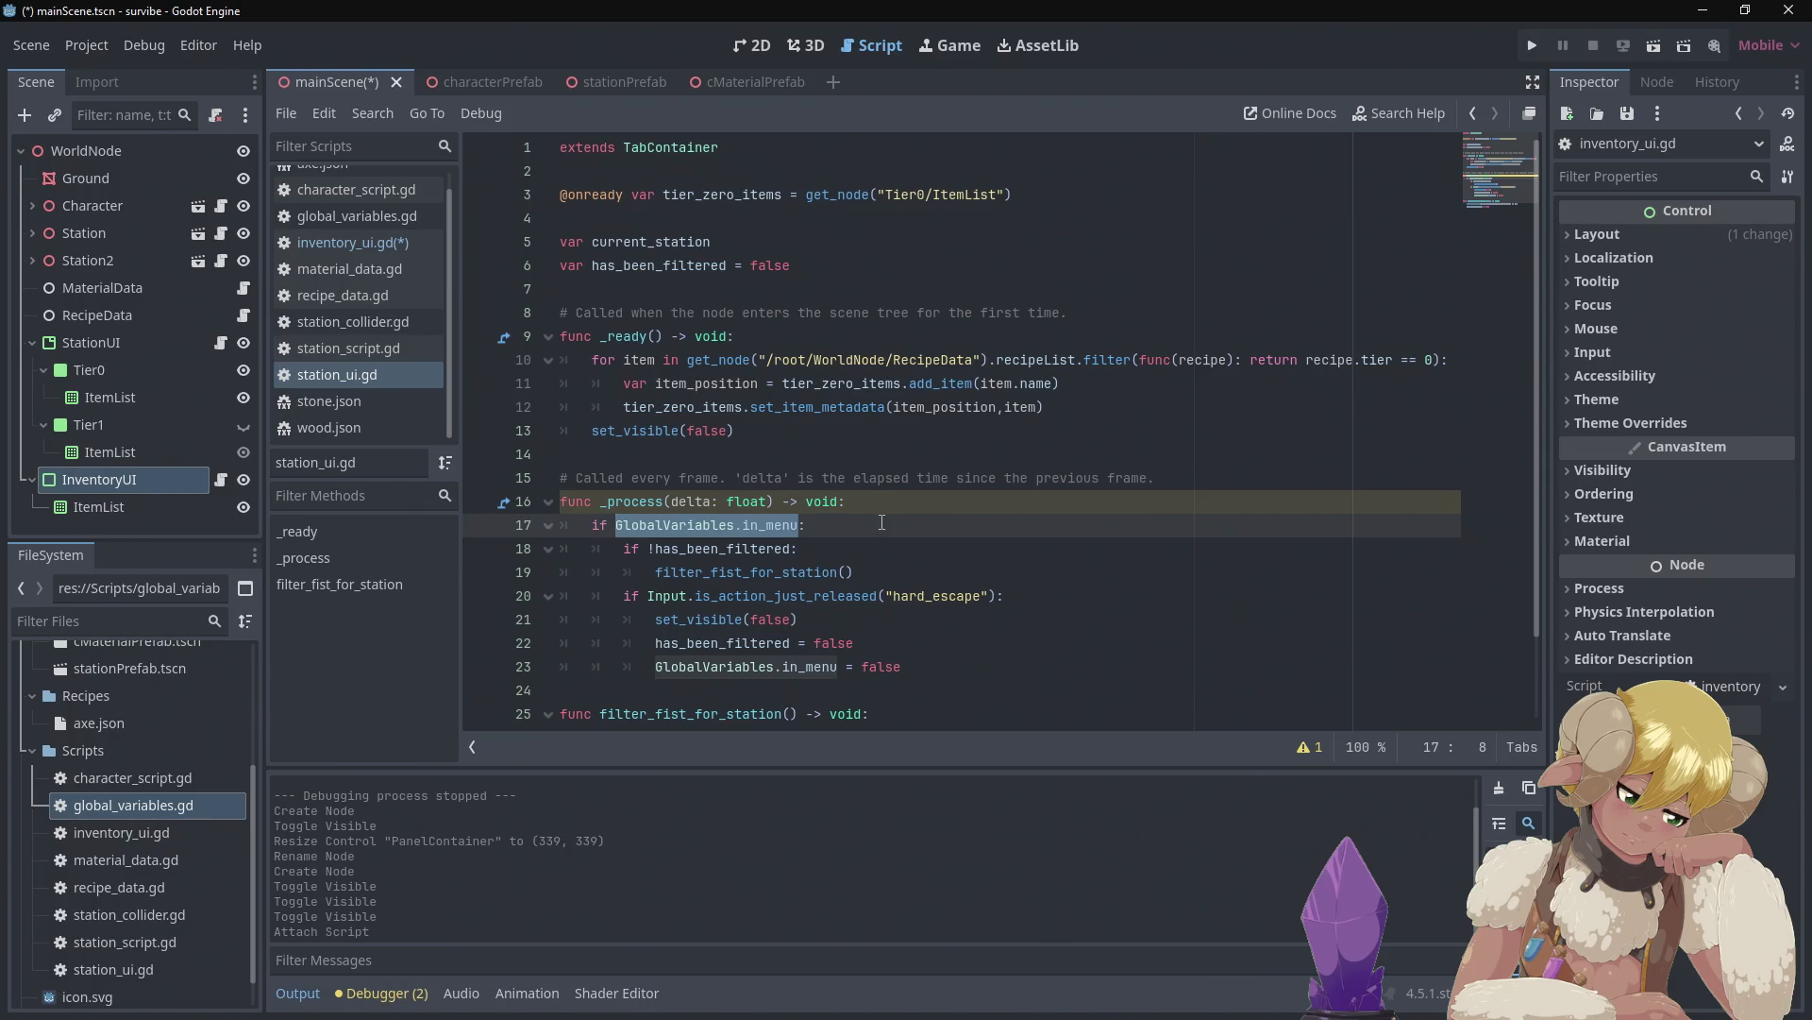
key(Right)
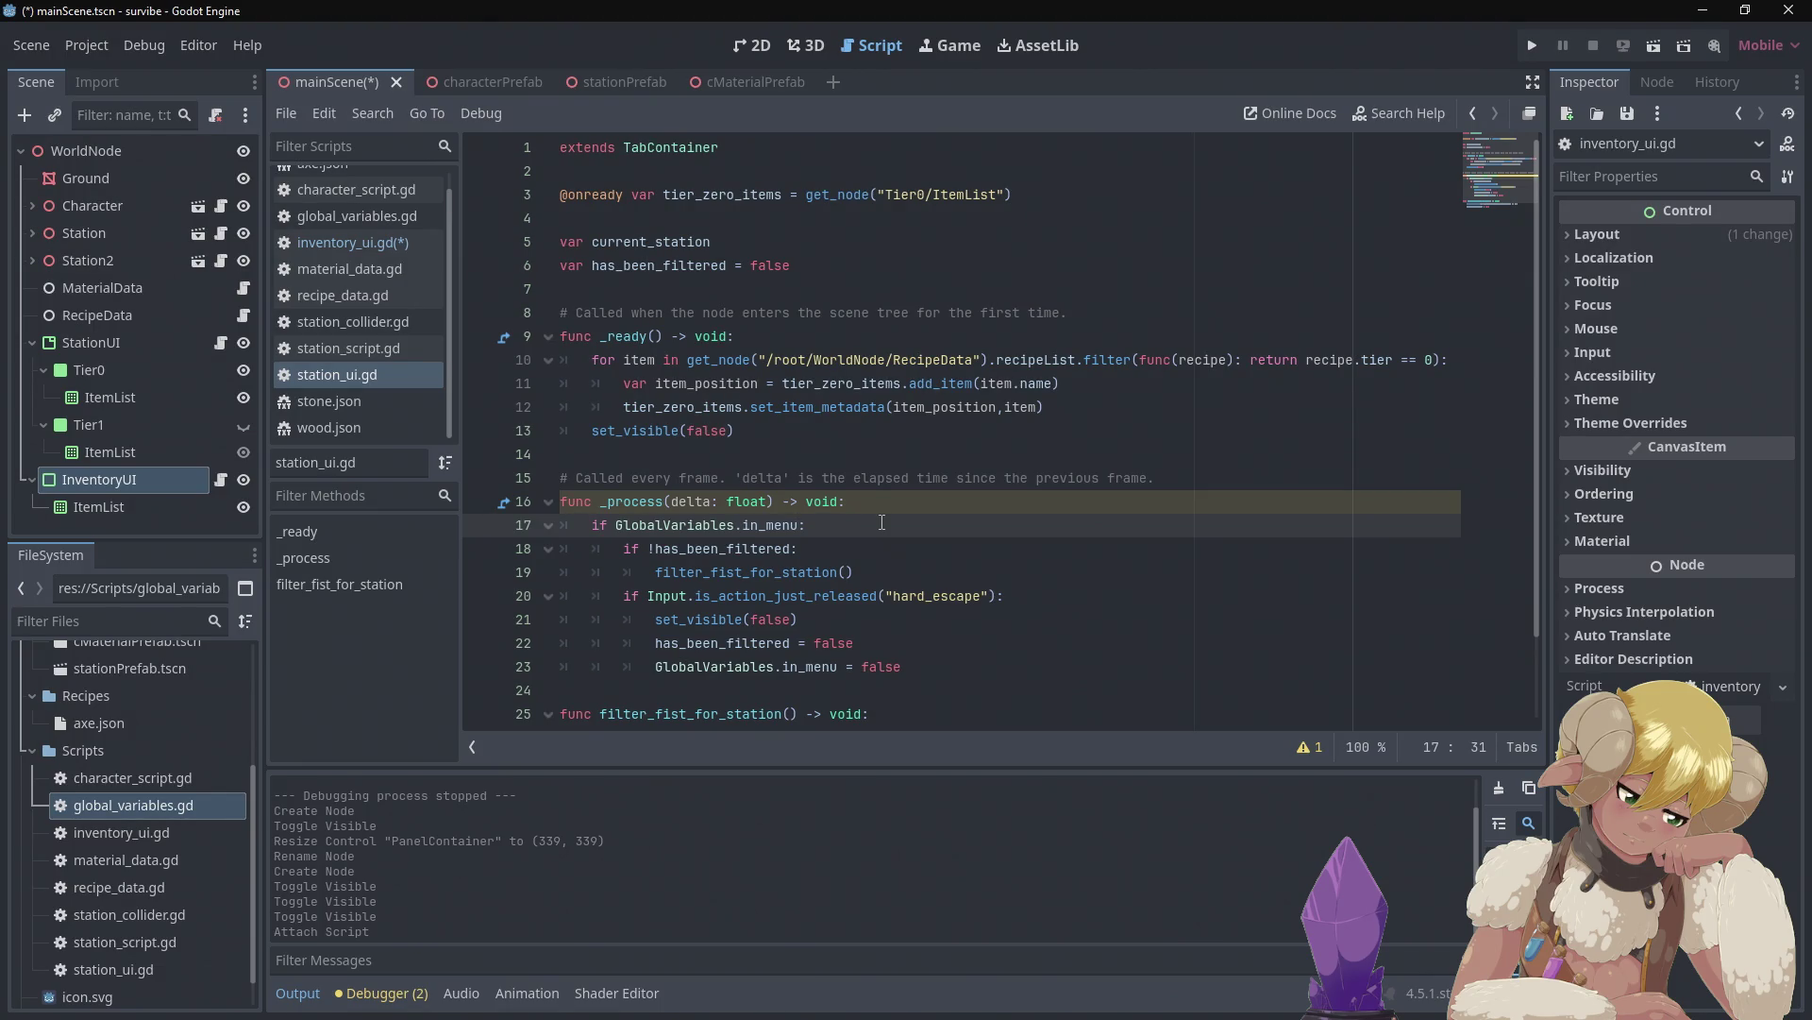
text(&&)
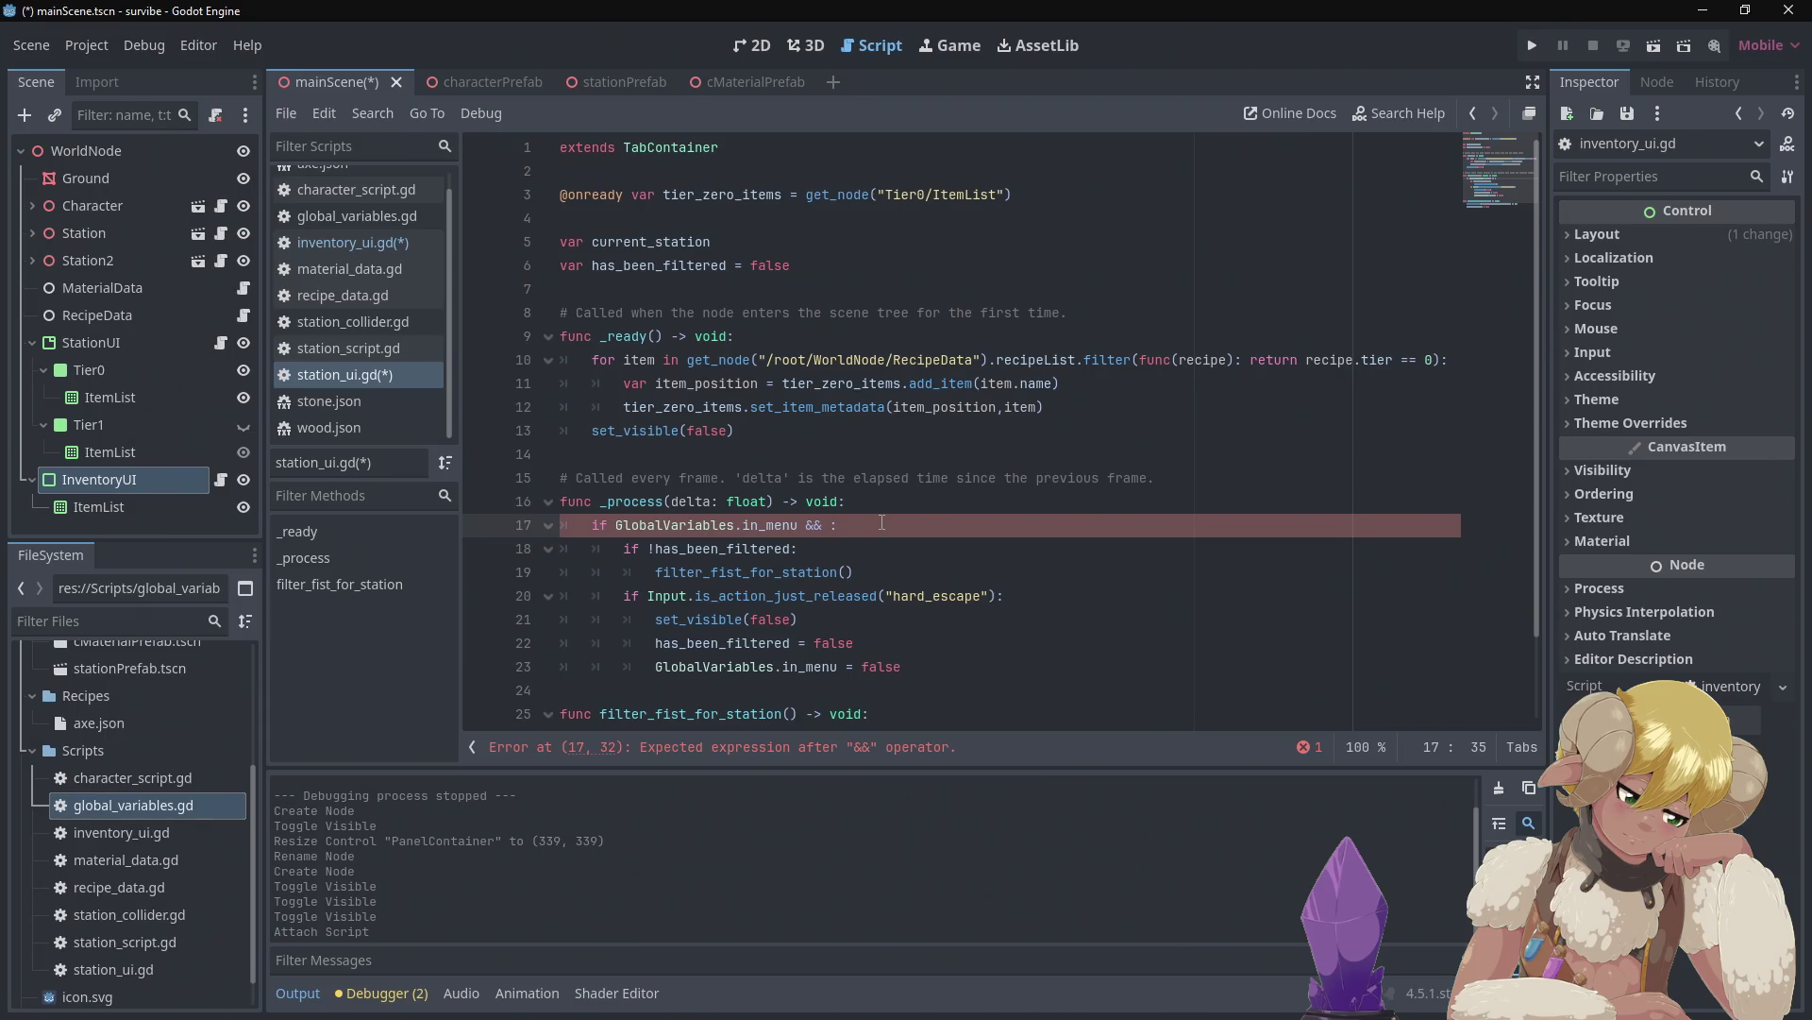
text(visible)
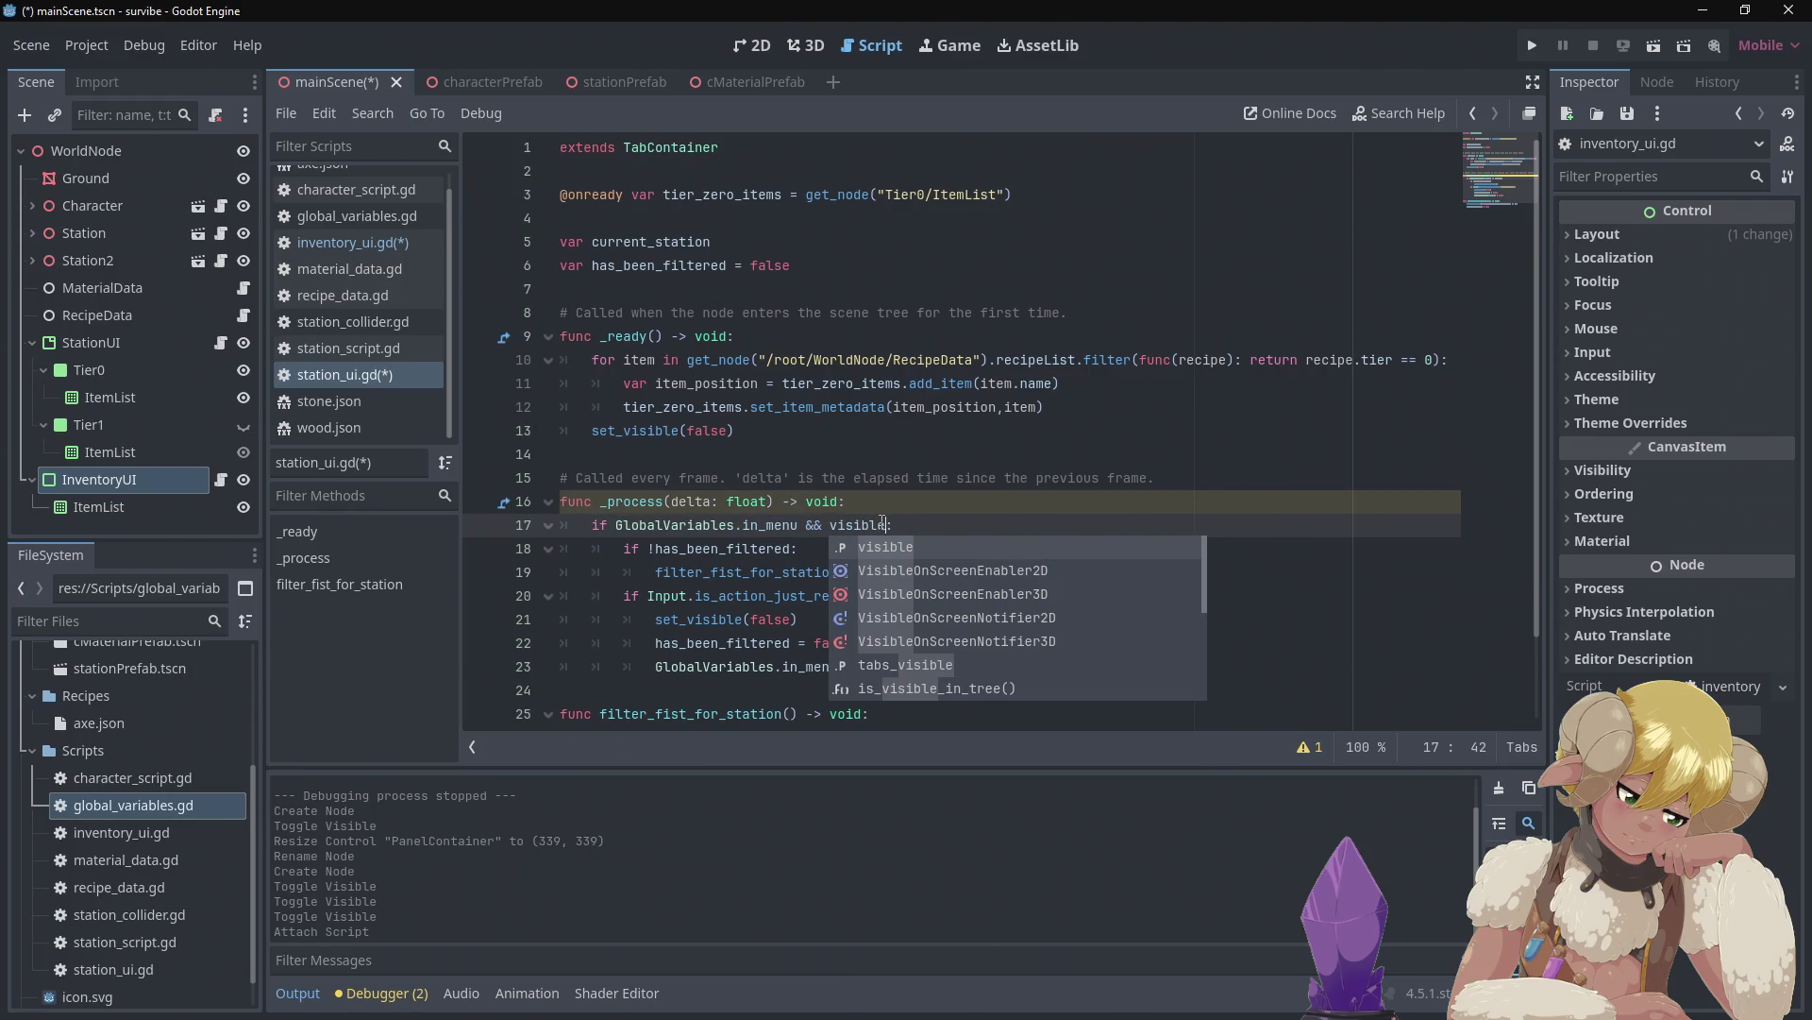
click(827, 454)
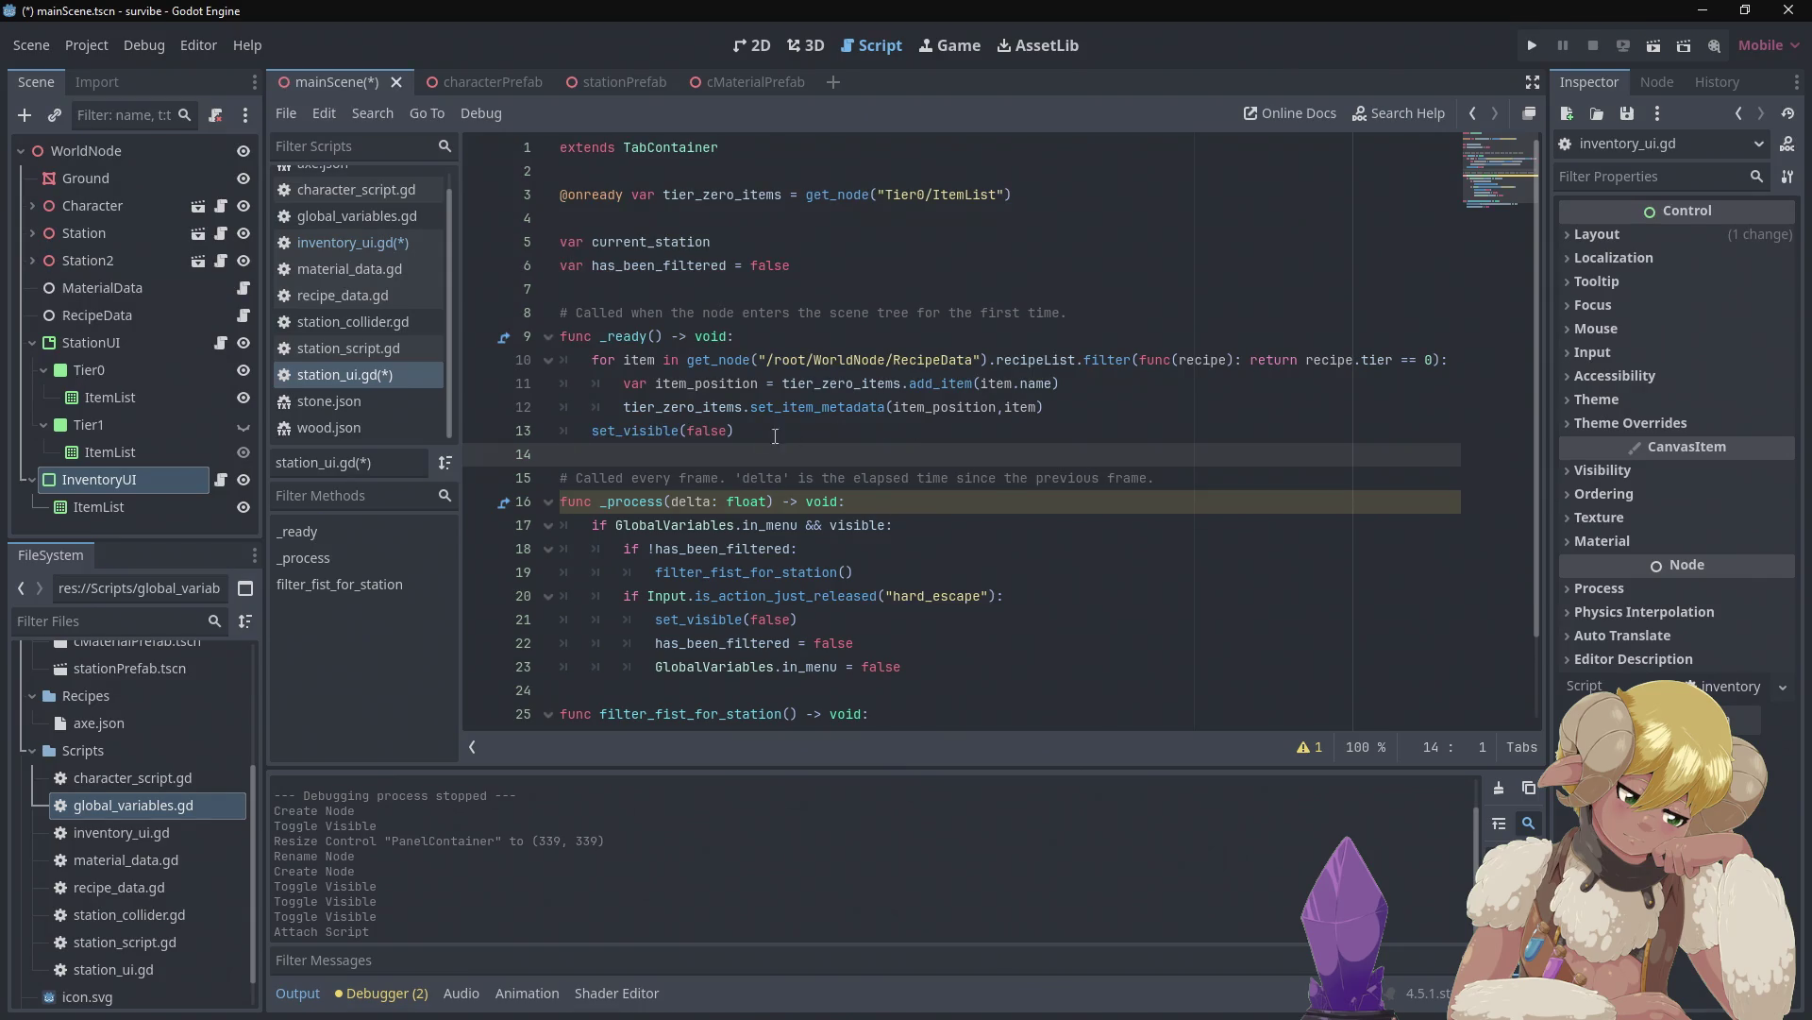
mouse_move(650, 437)
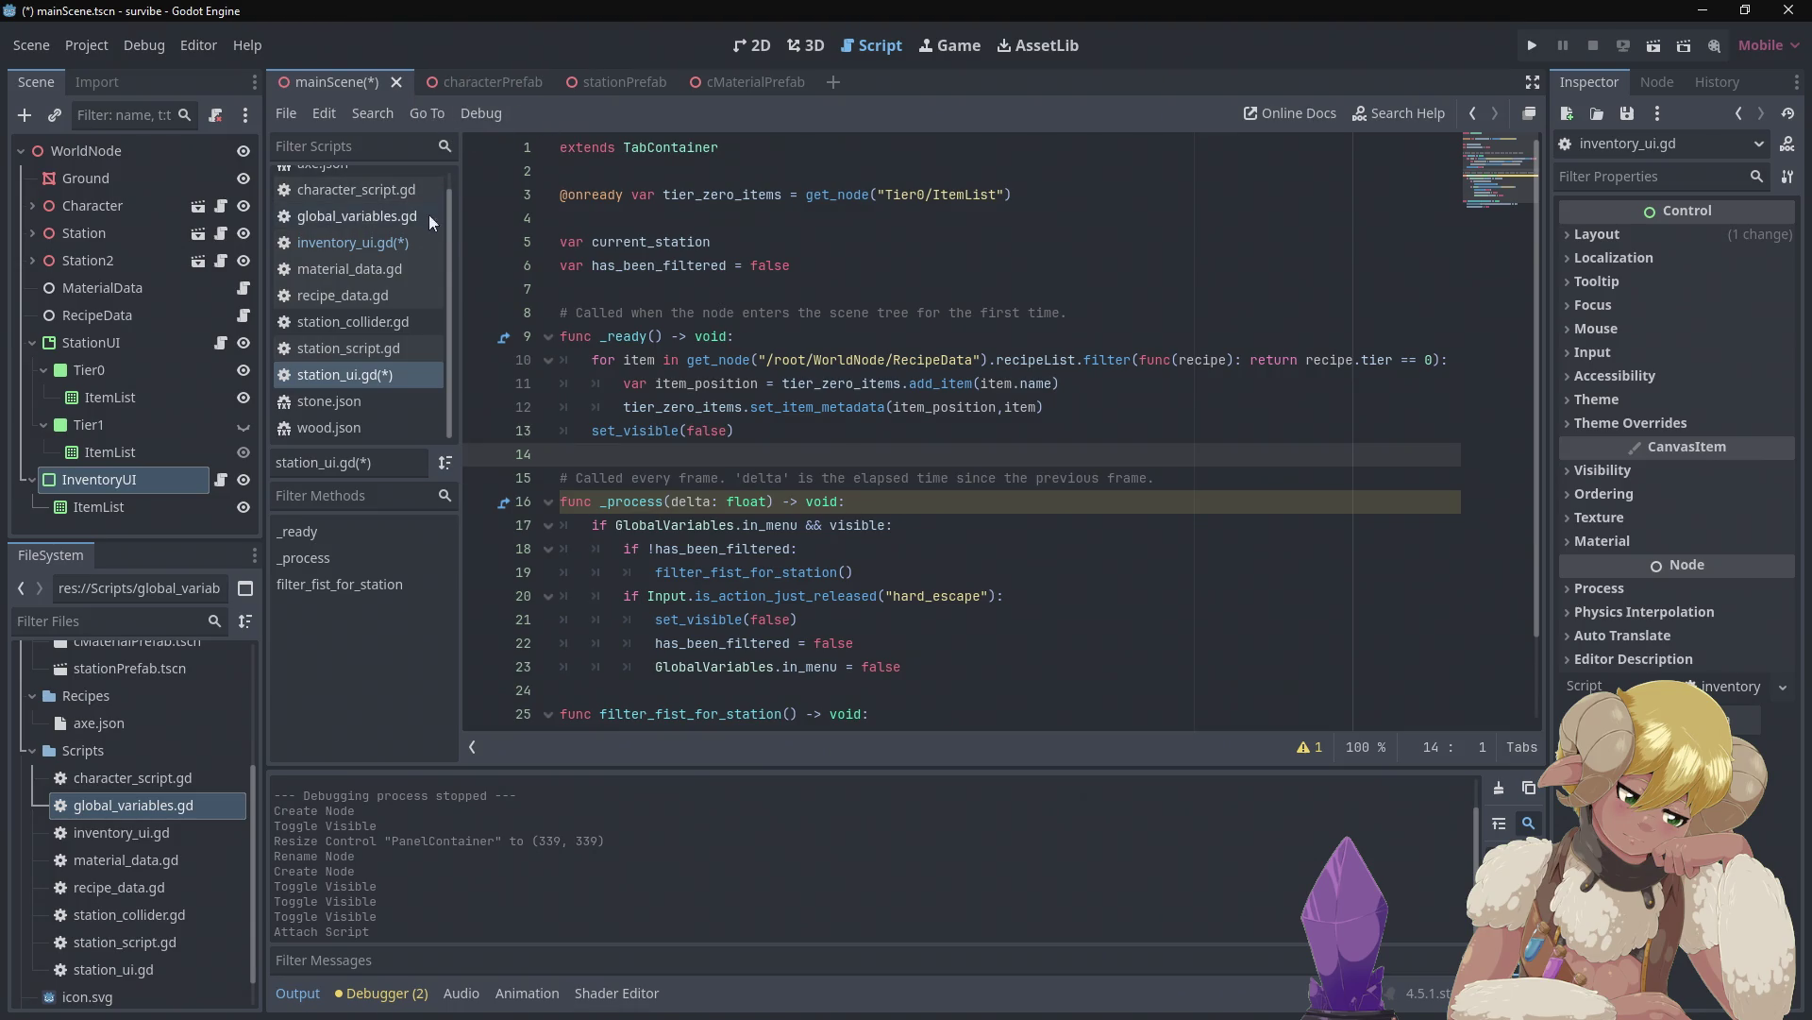
key(ctrl+s)
click(382, 241)
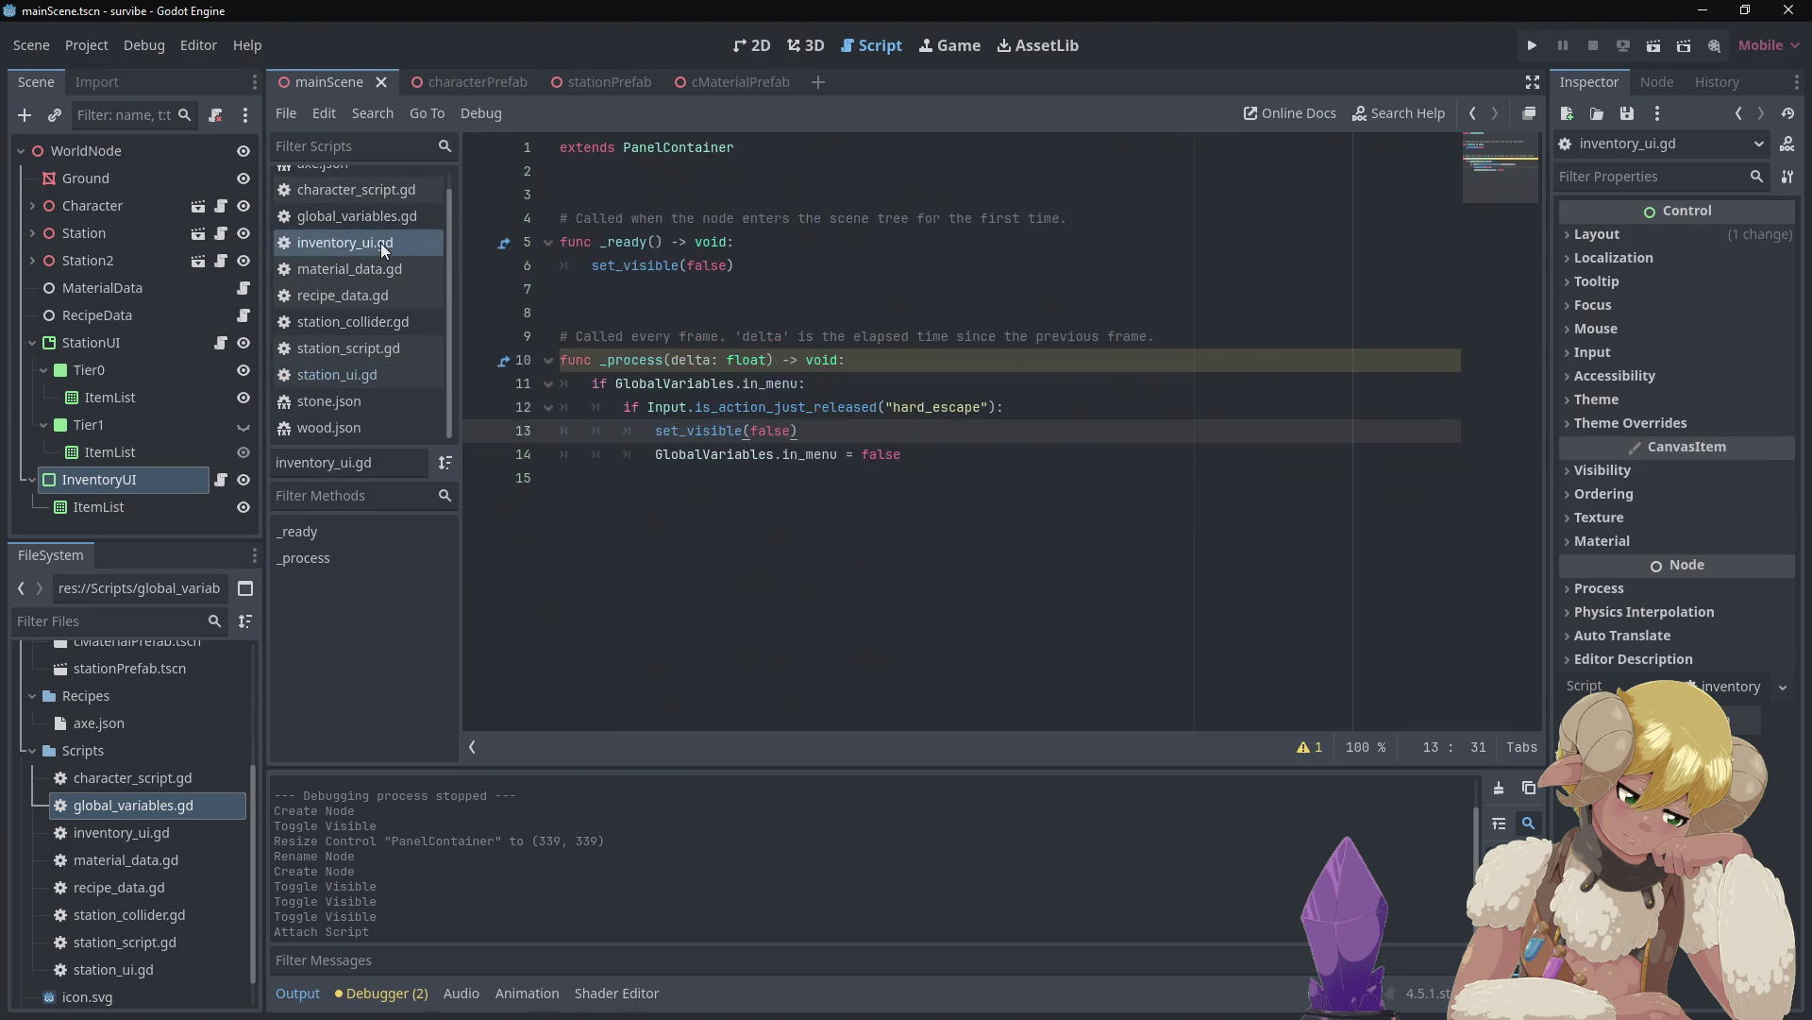
Append '& visible' to the in_menu check on line 11 of inventory_ui.gd and save
click(809, 382)
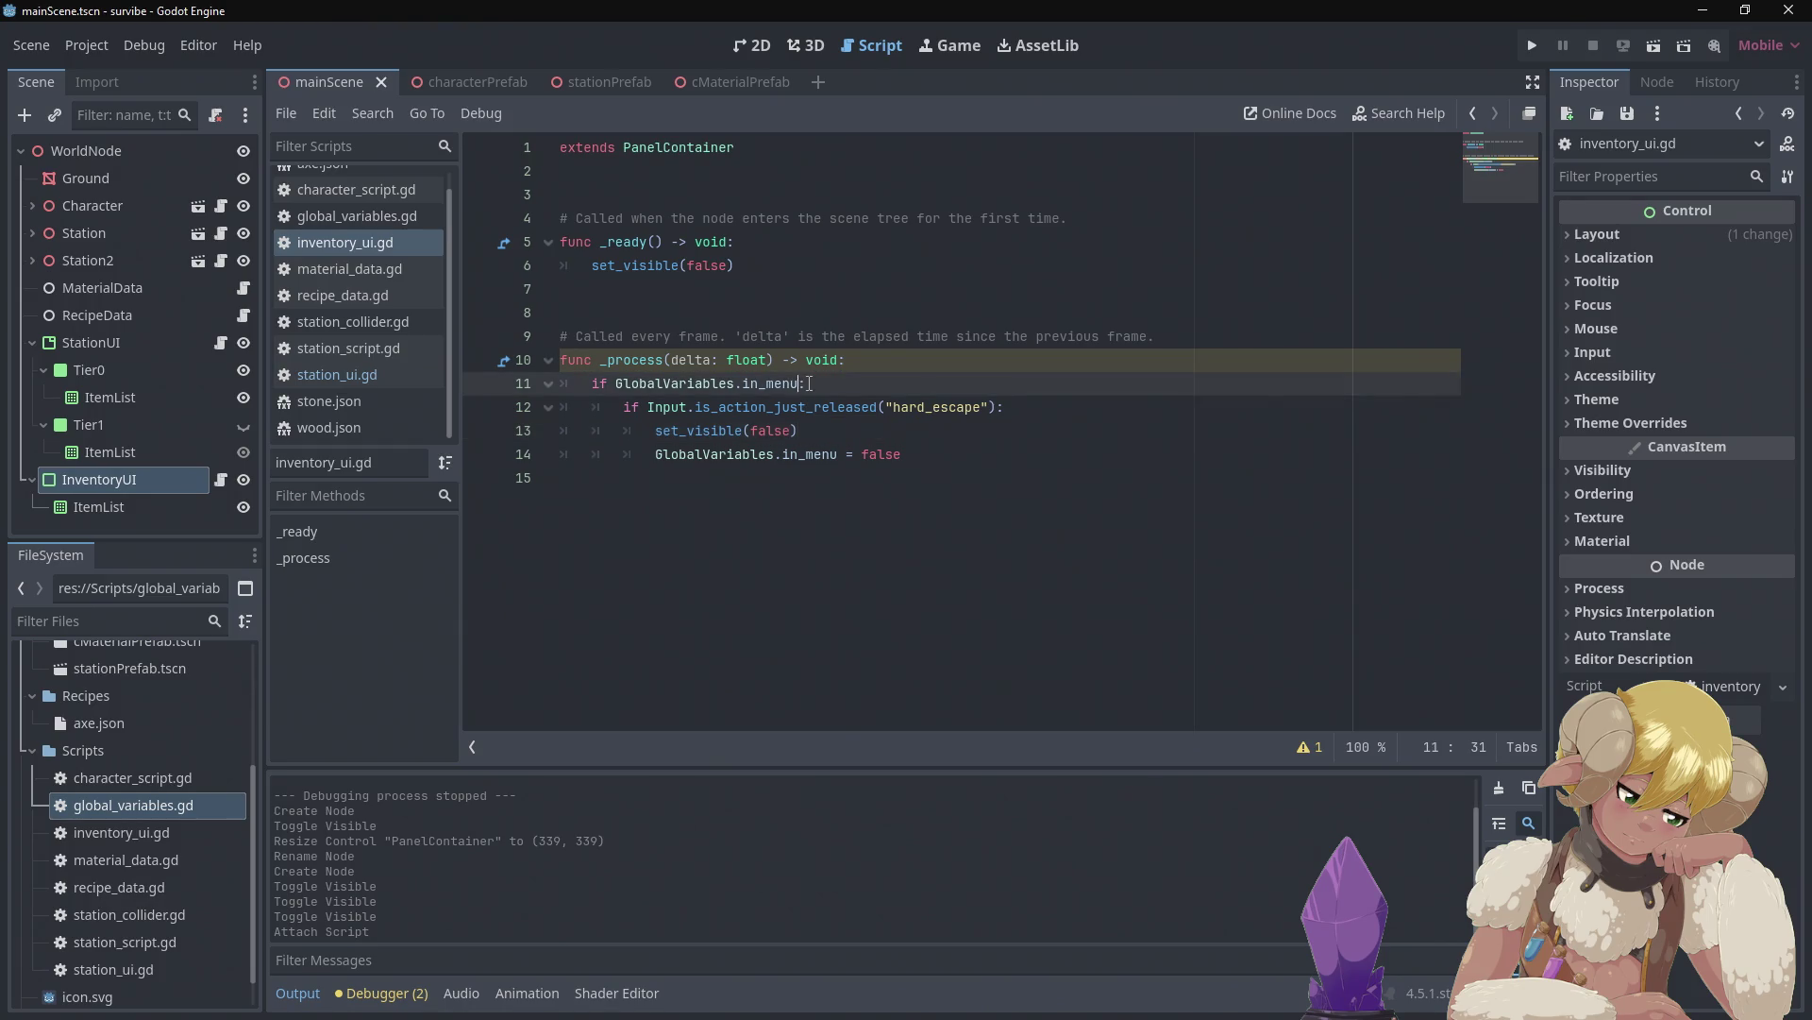
text(& visible)
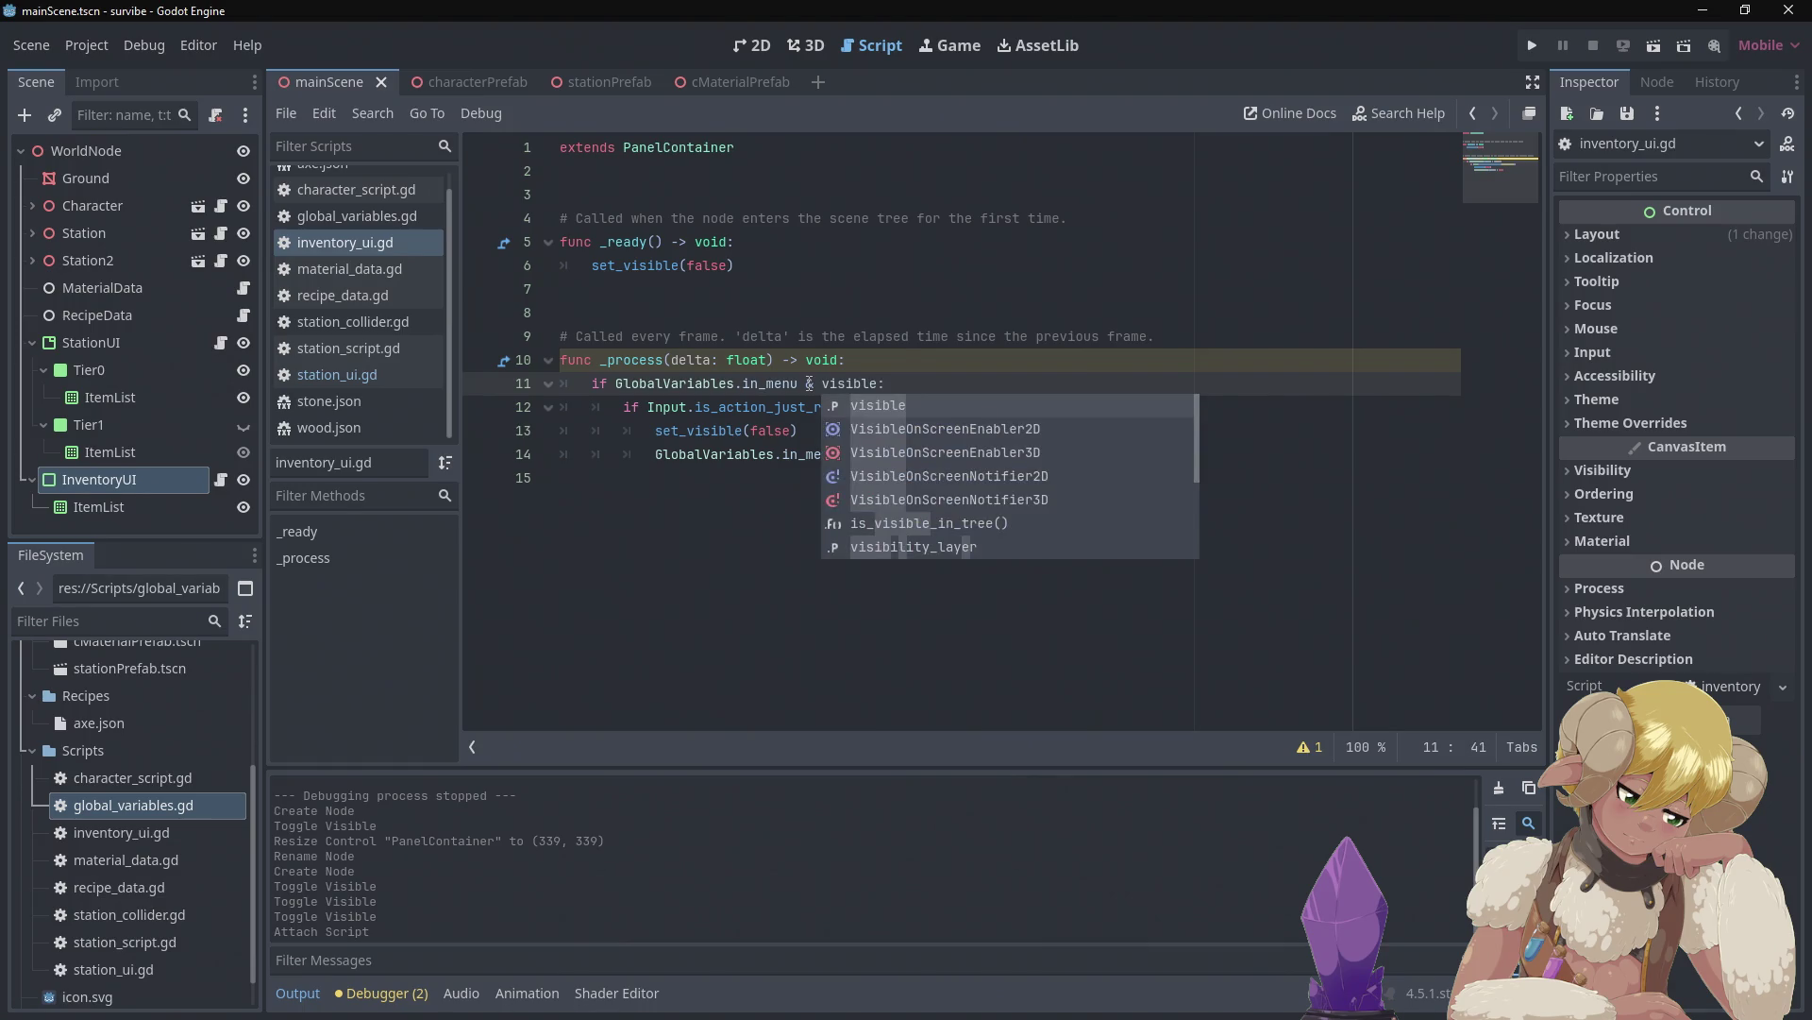
click(910, 299)
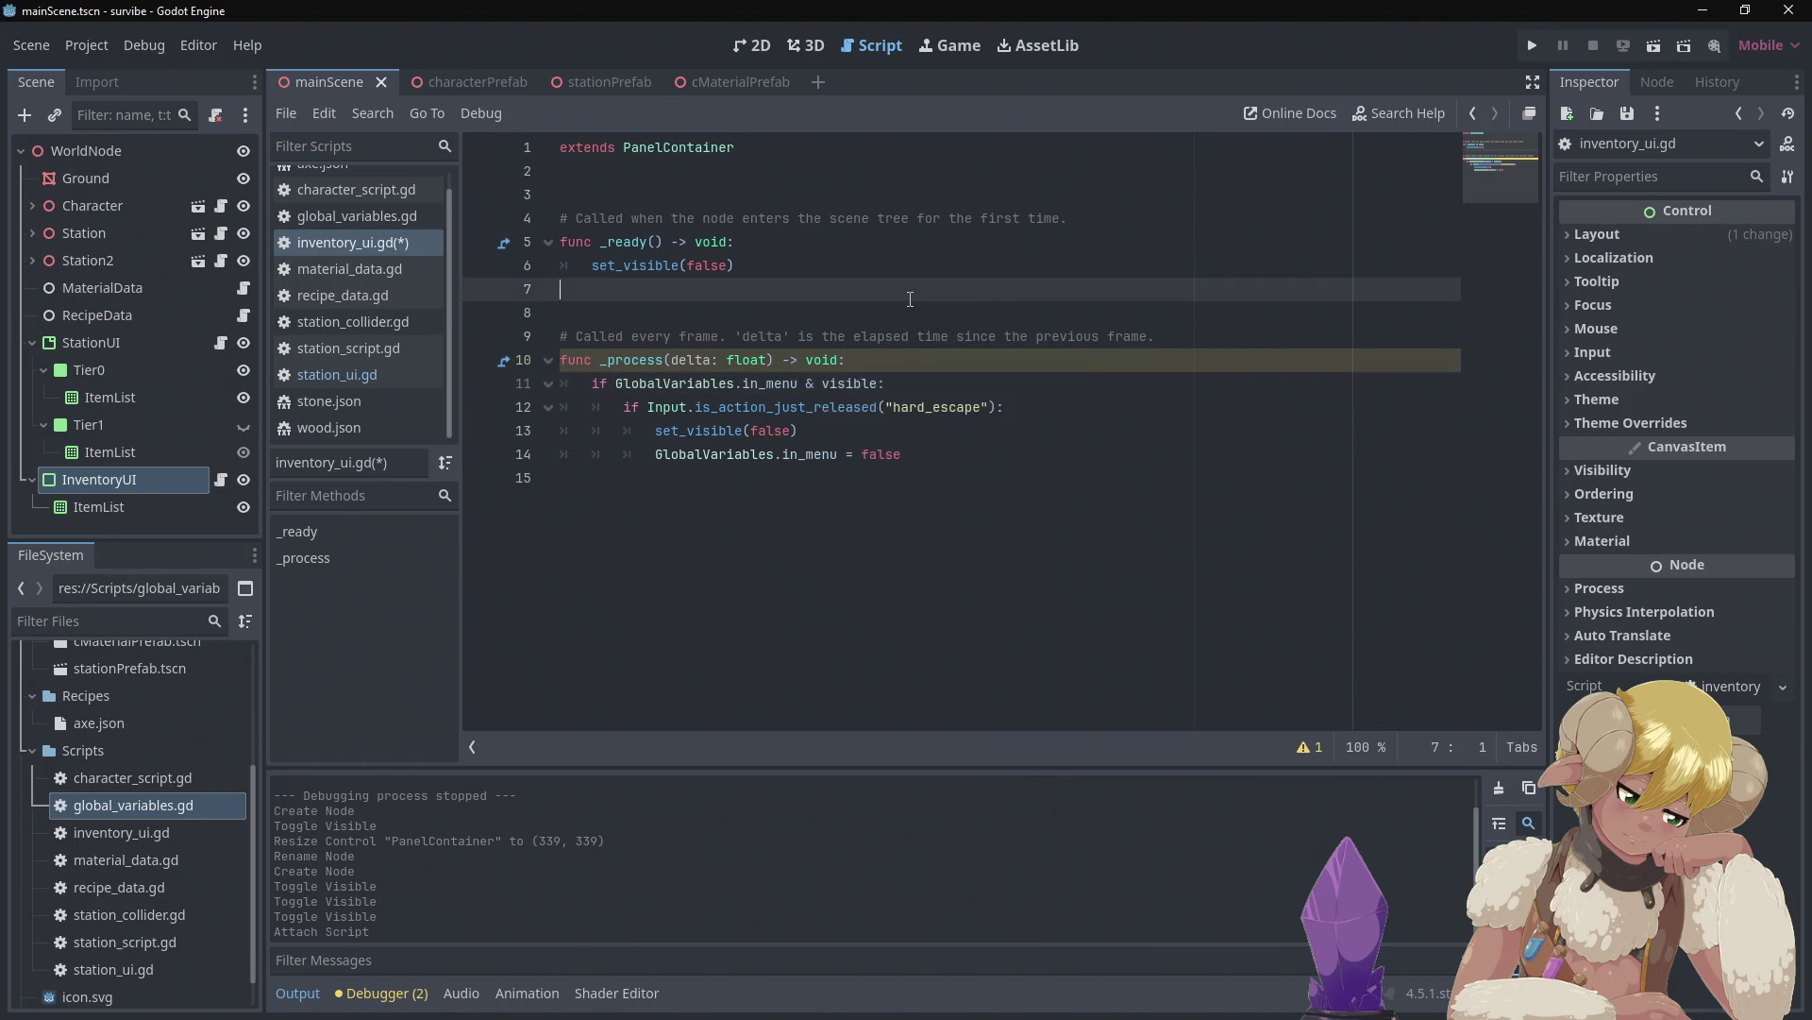
key(ctrl+s)
scroll(321, 295, up, 1)
Review how character_script.gd uses in_menu, then move on to station_script.gd
click(395, 210)
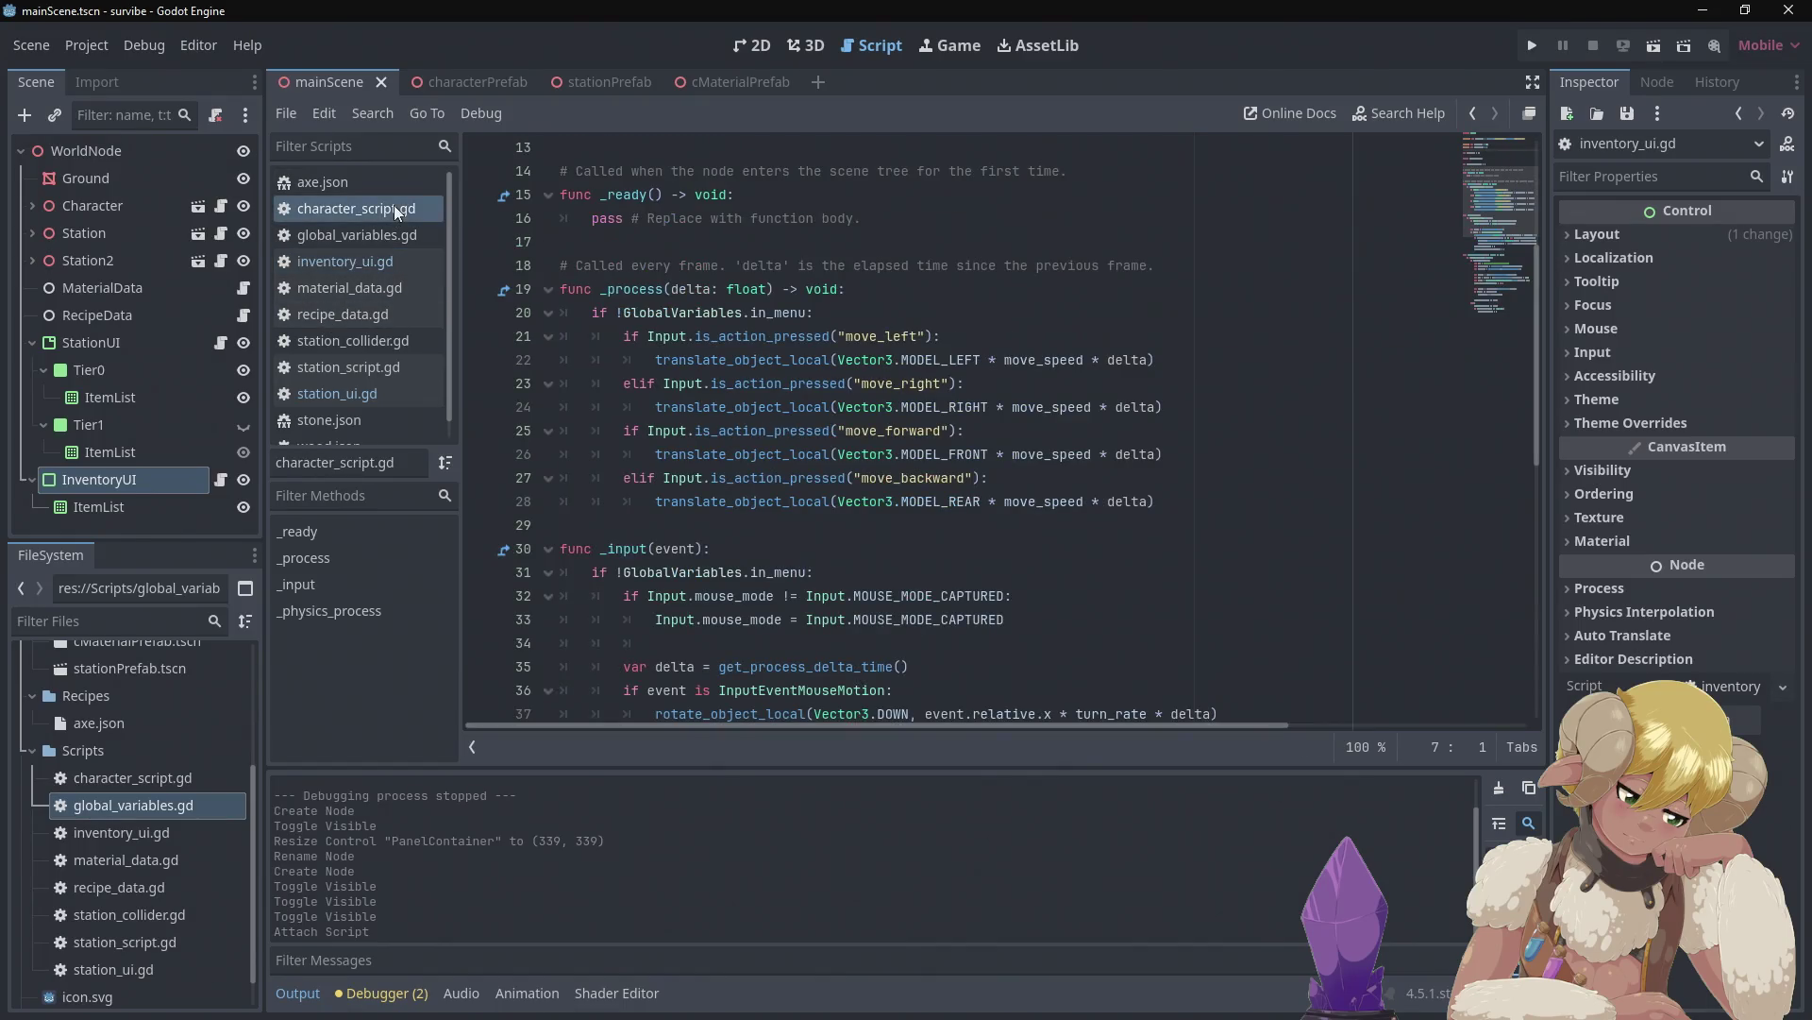
scroll(735, 272, down, 2)
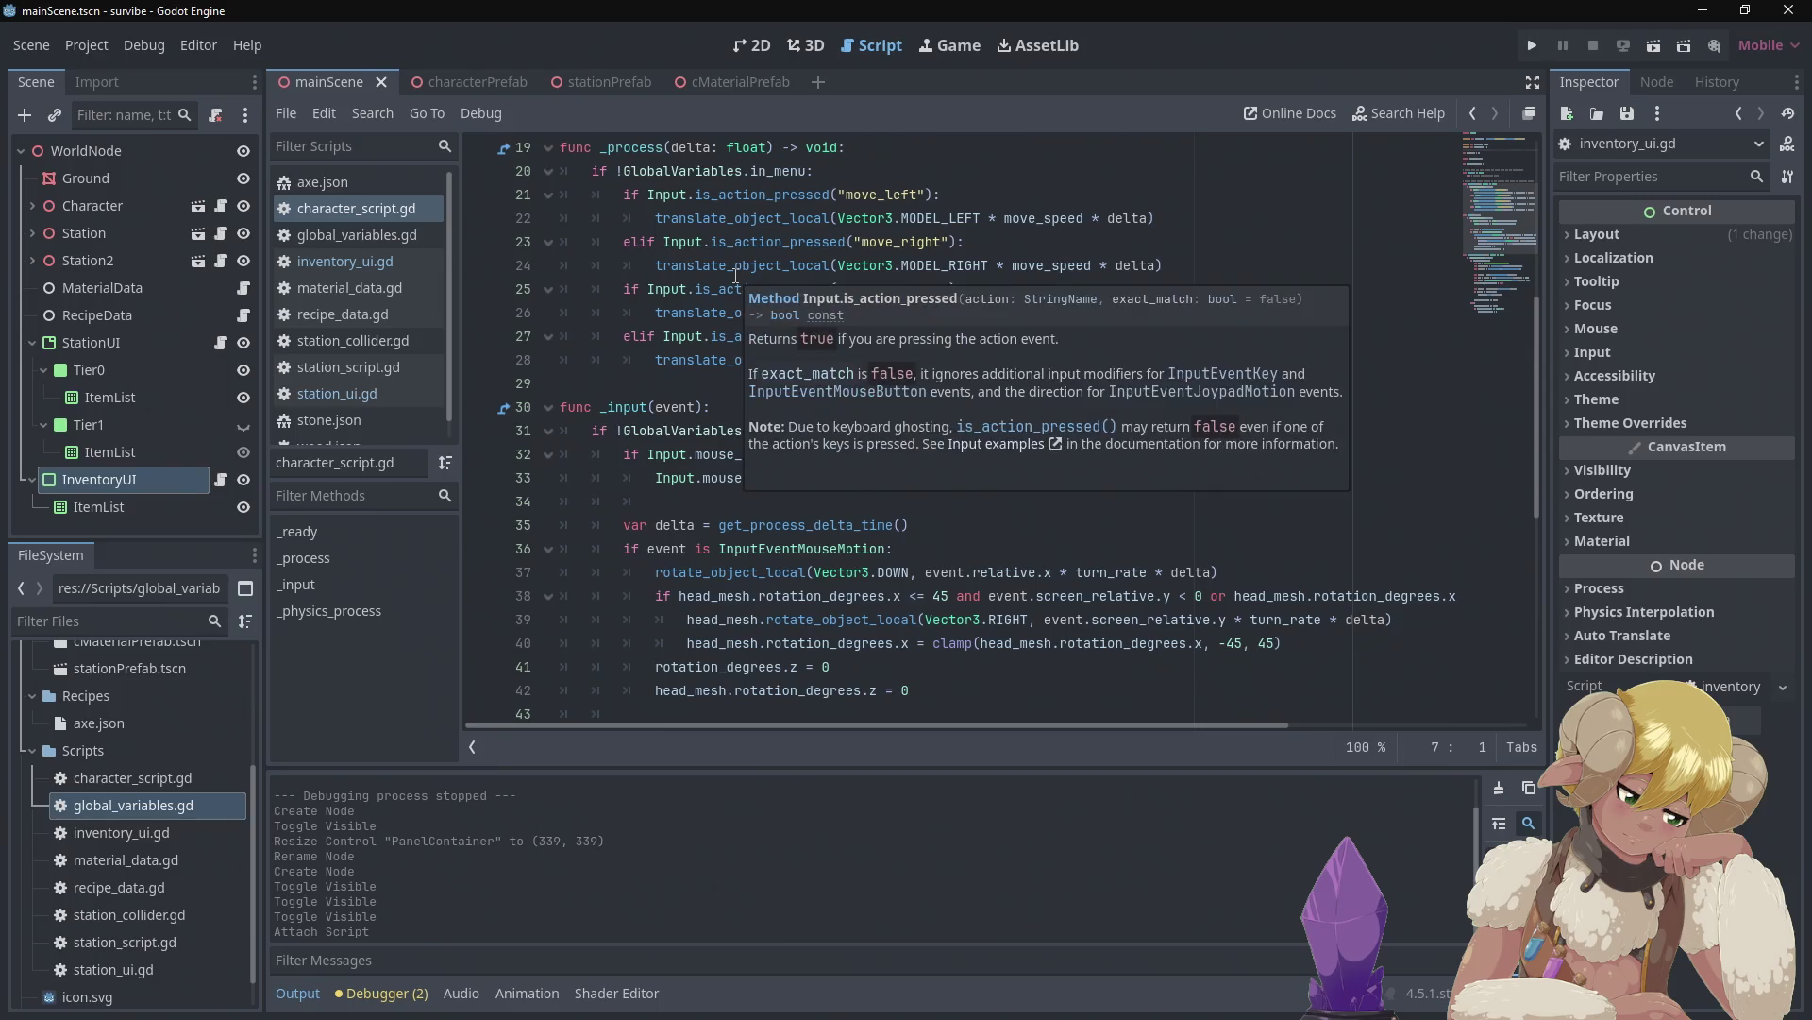
scroll(738, 278, down, 2)
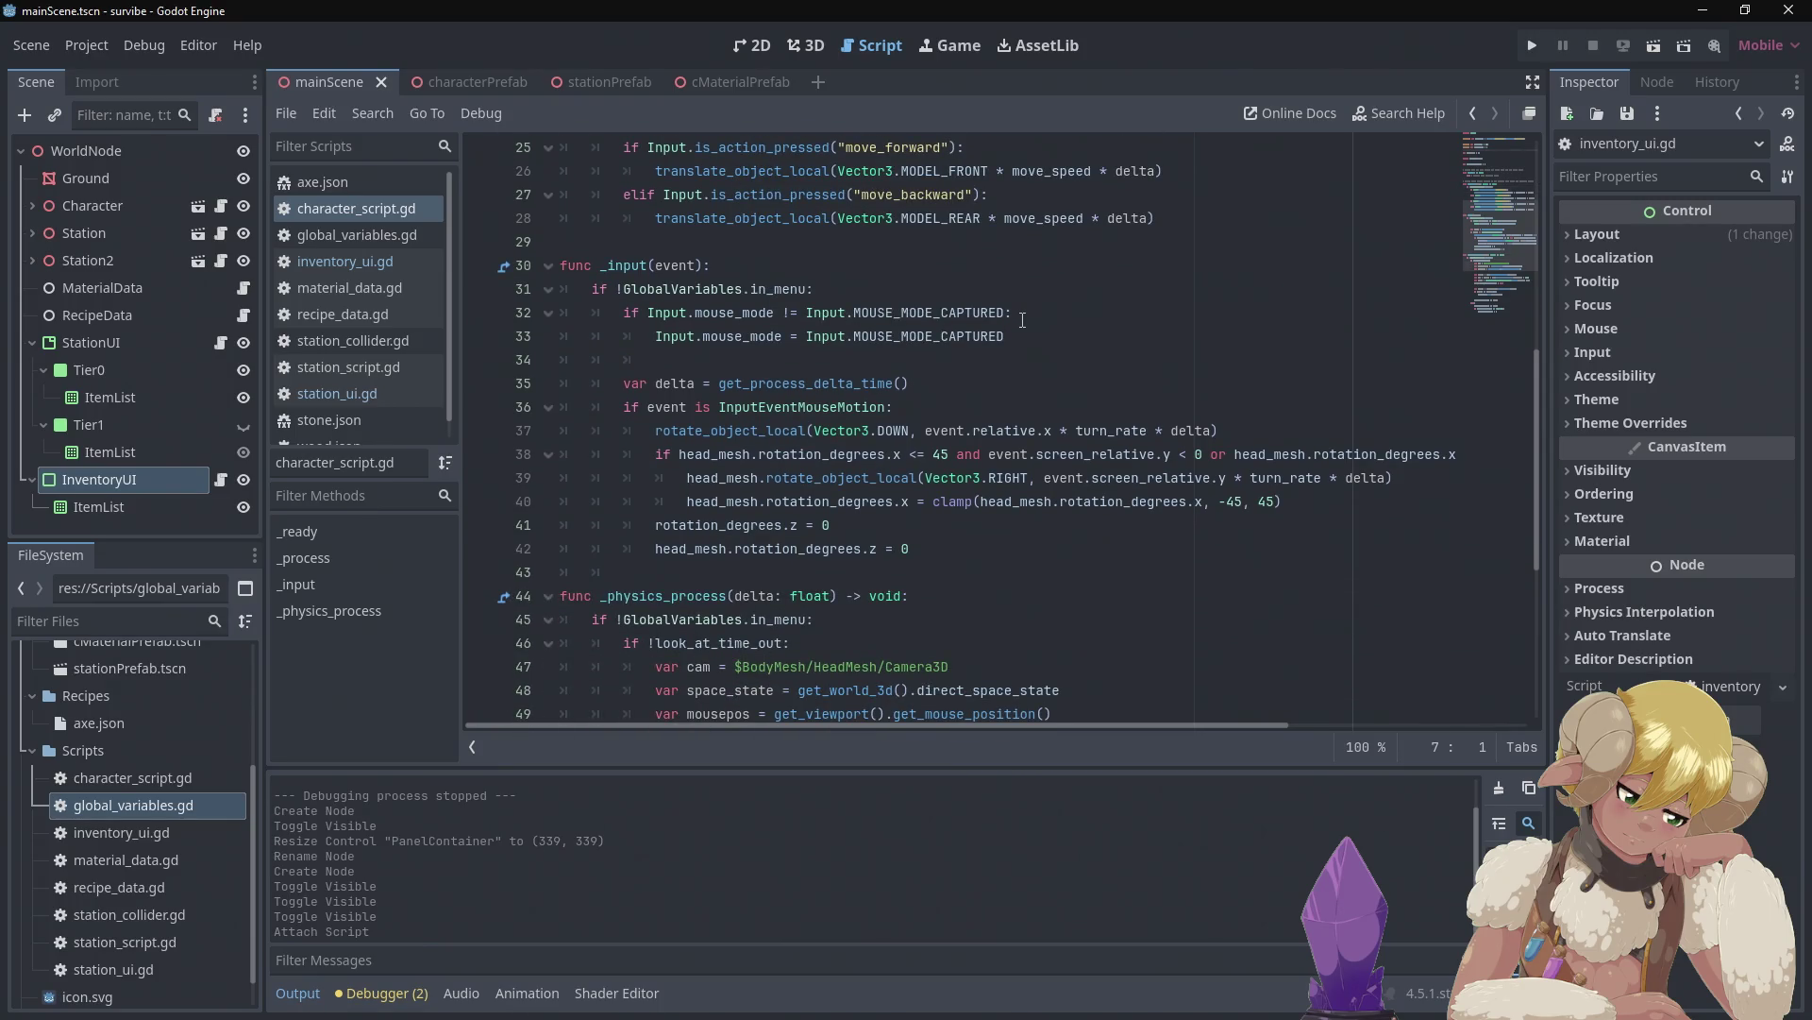
scroll(1024, 320, down, 1)
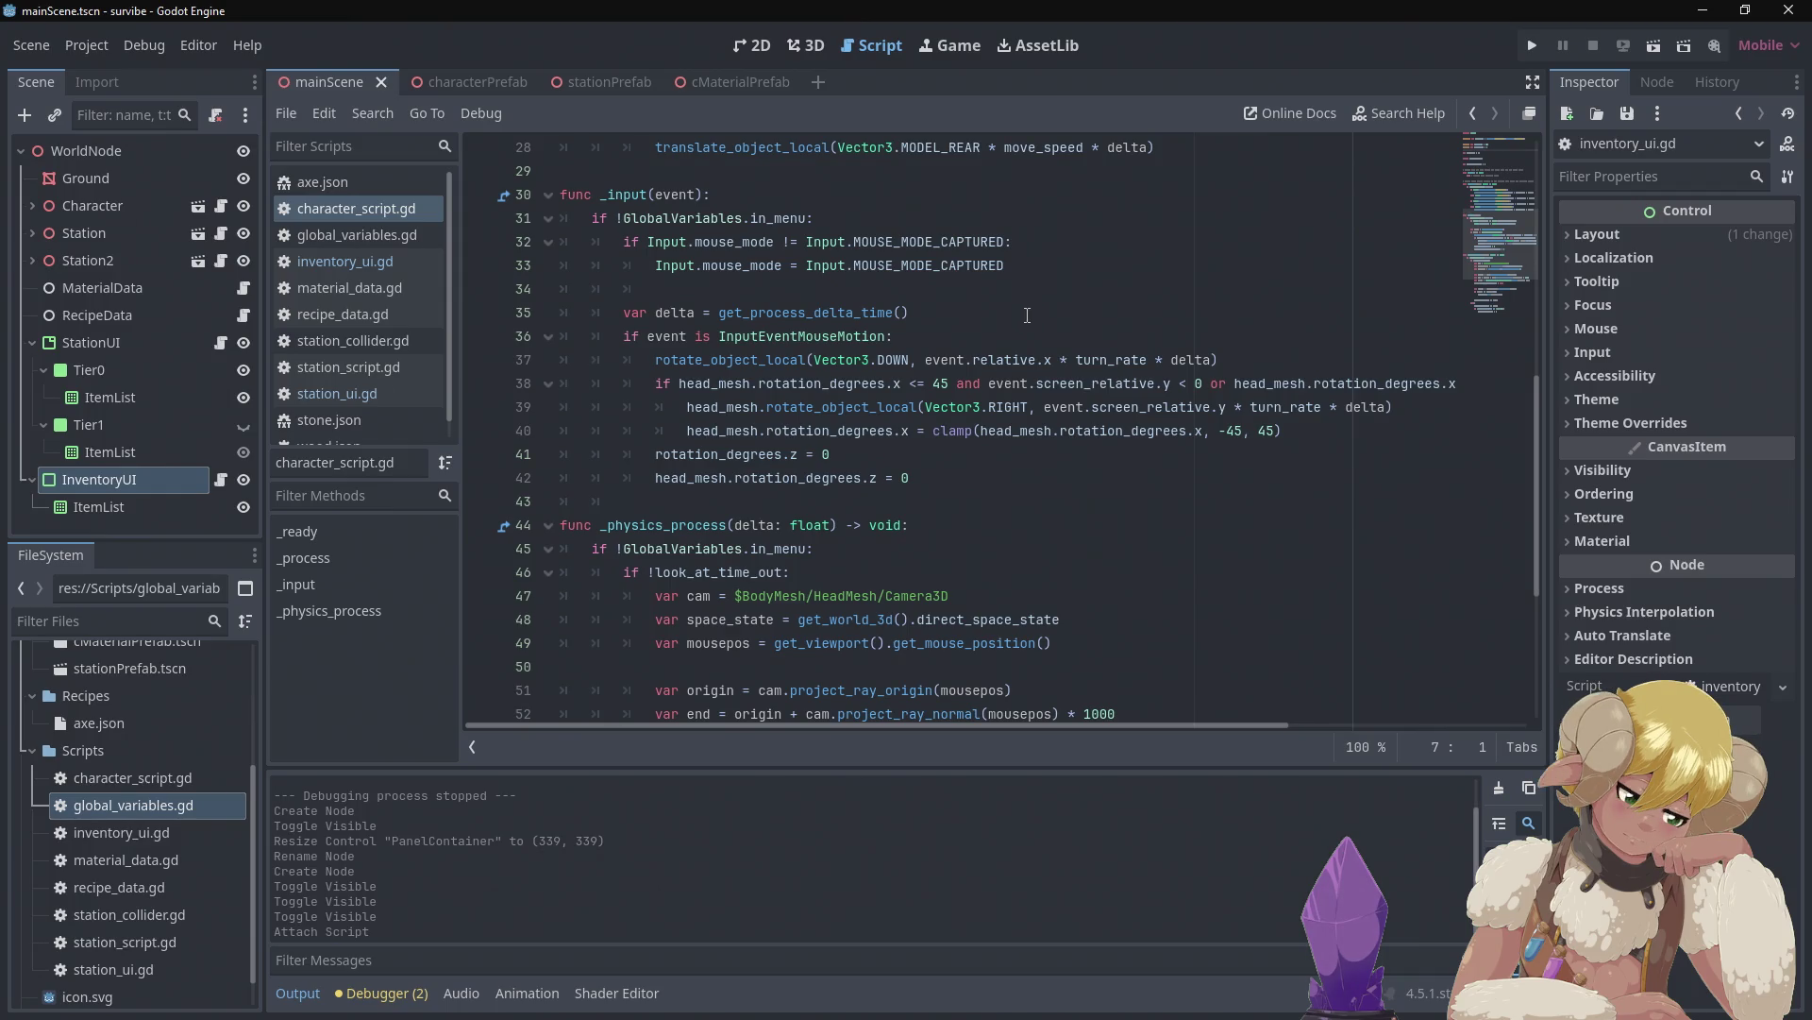
scroll(1030, 310, down, 3)
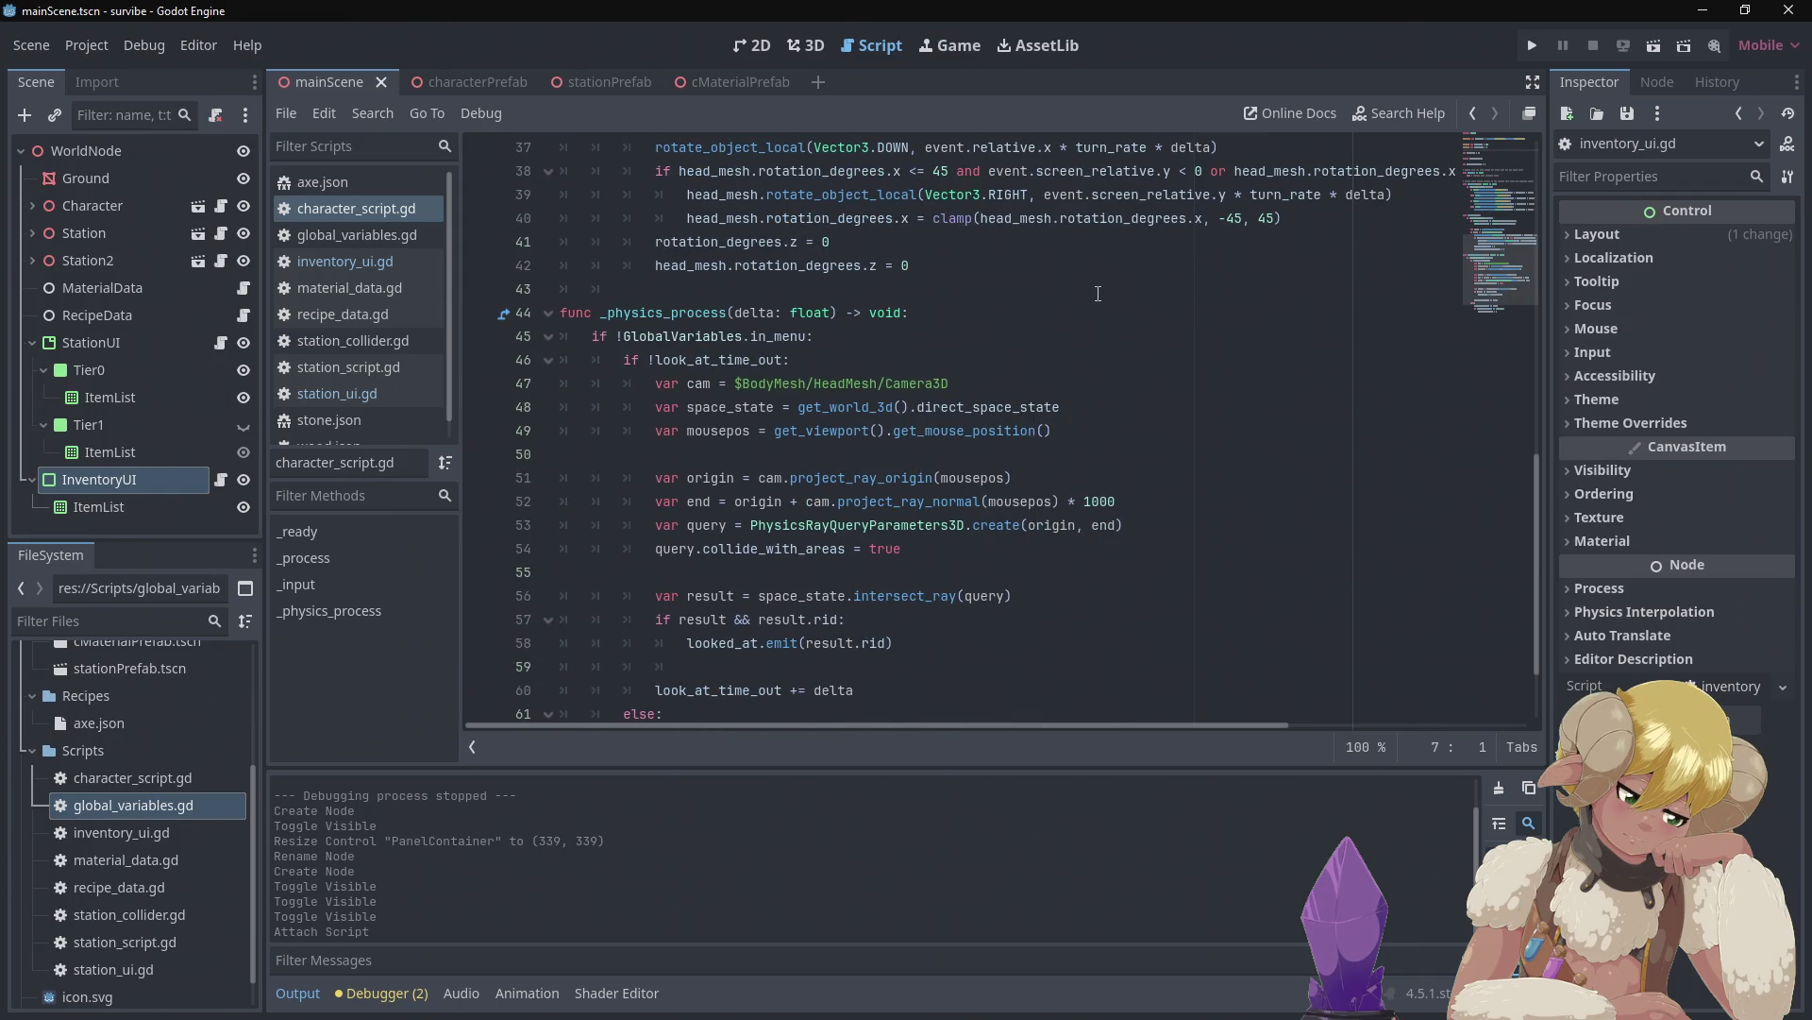
scroll(1098, 293, down, 2)
scroll(1099, 288, up, 2)
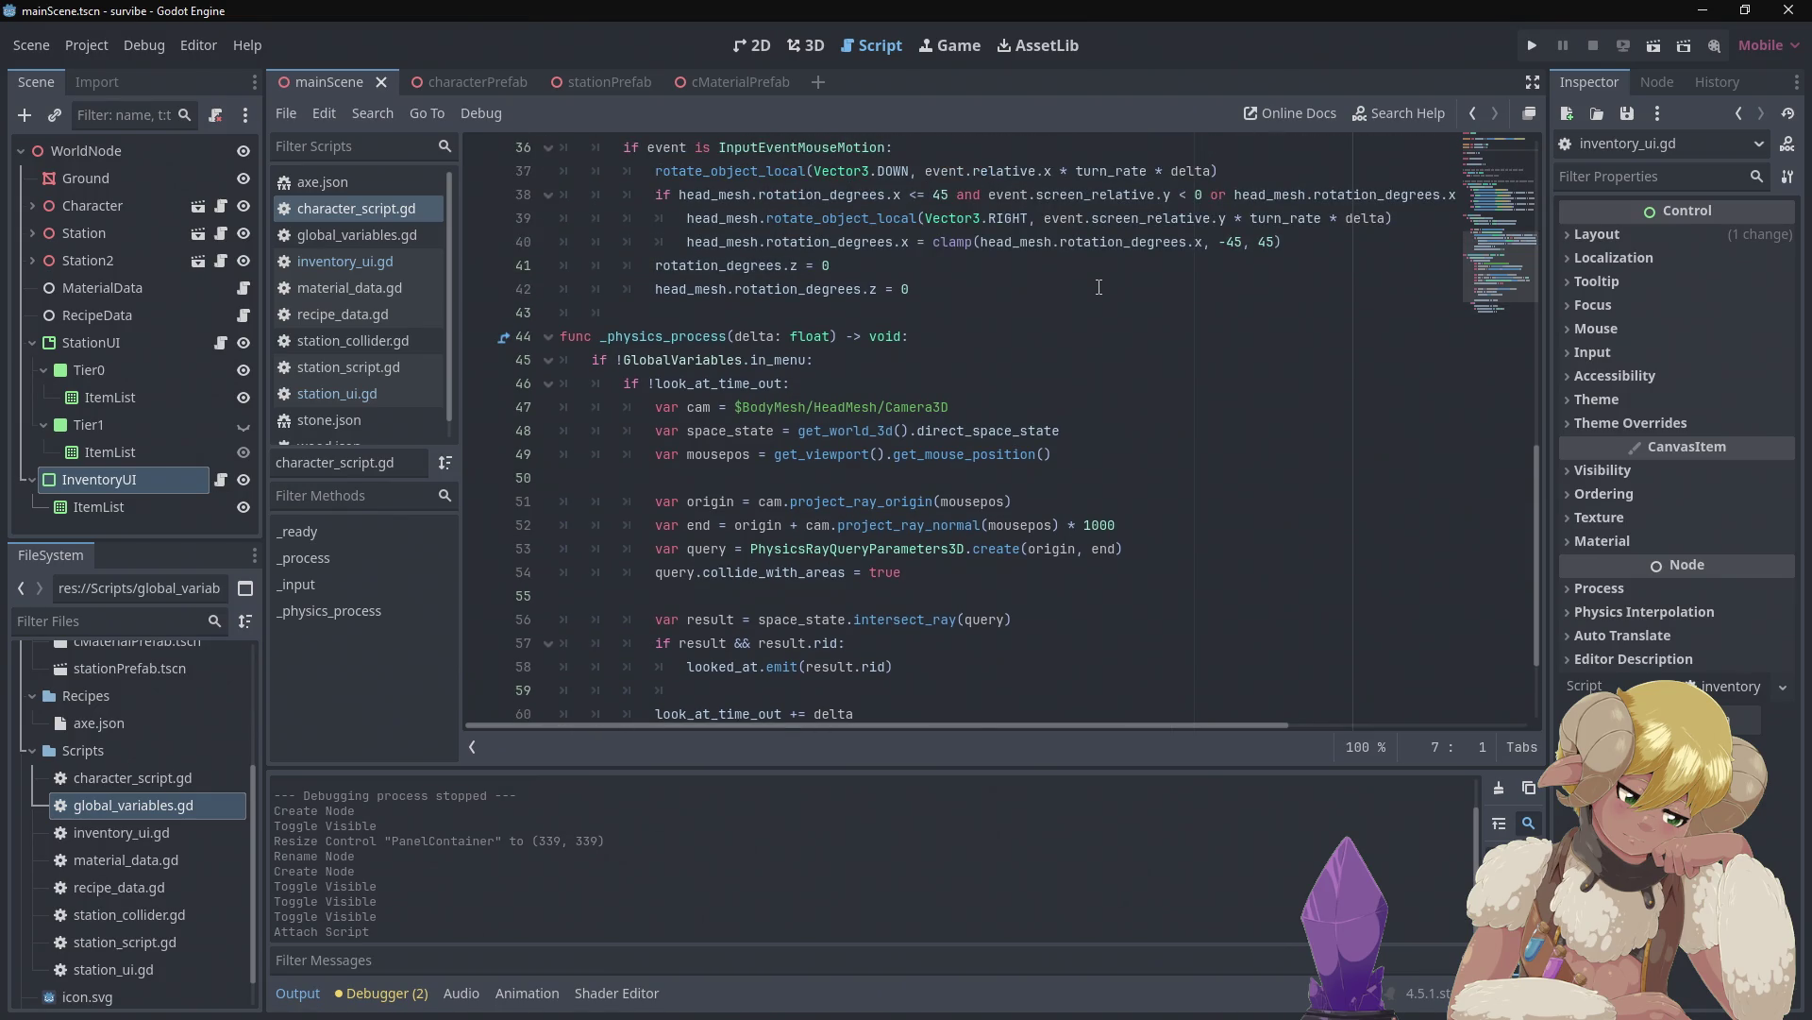
scroll(1098, 288, down, 2)
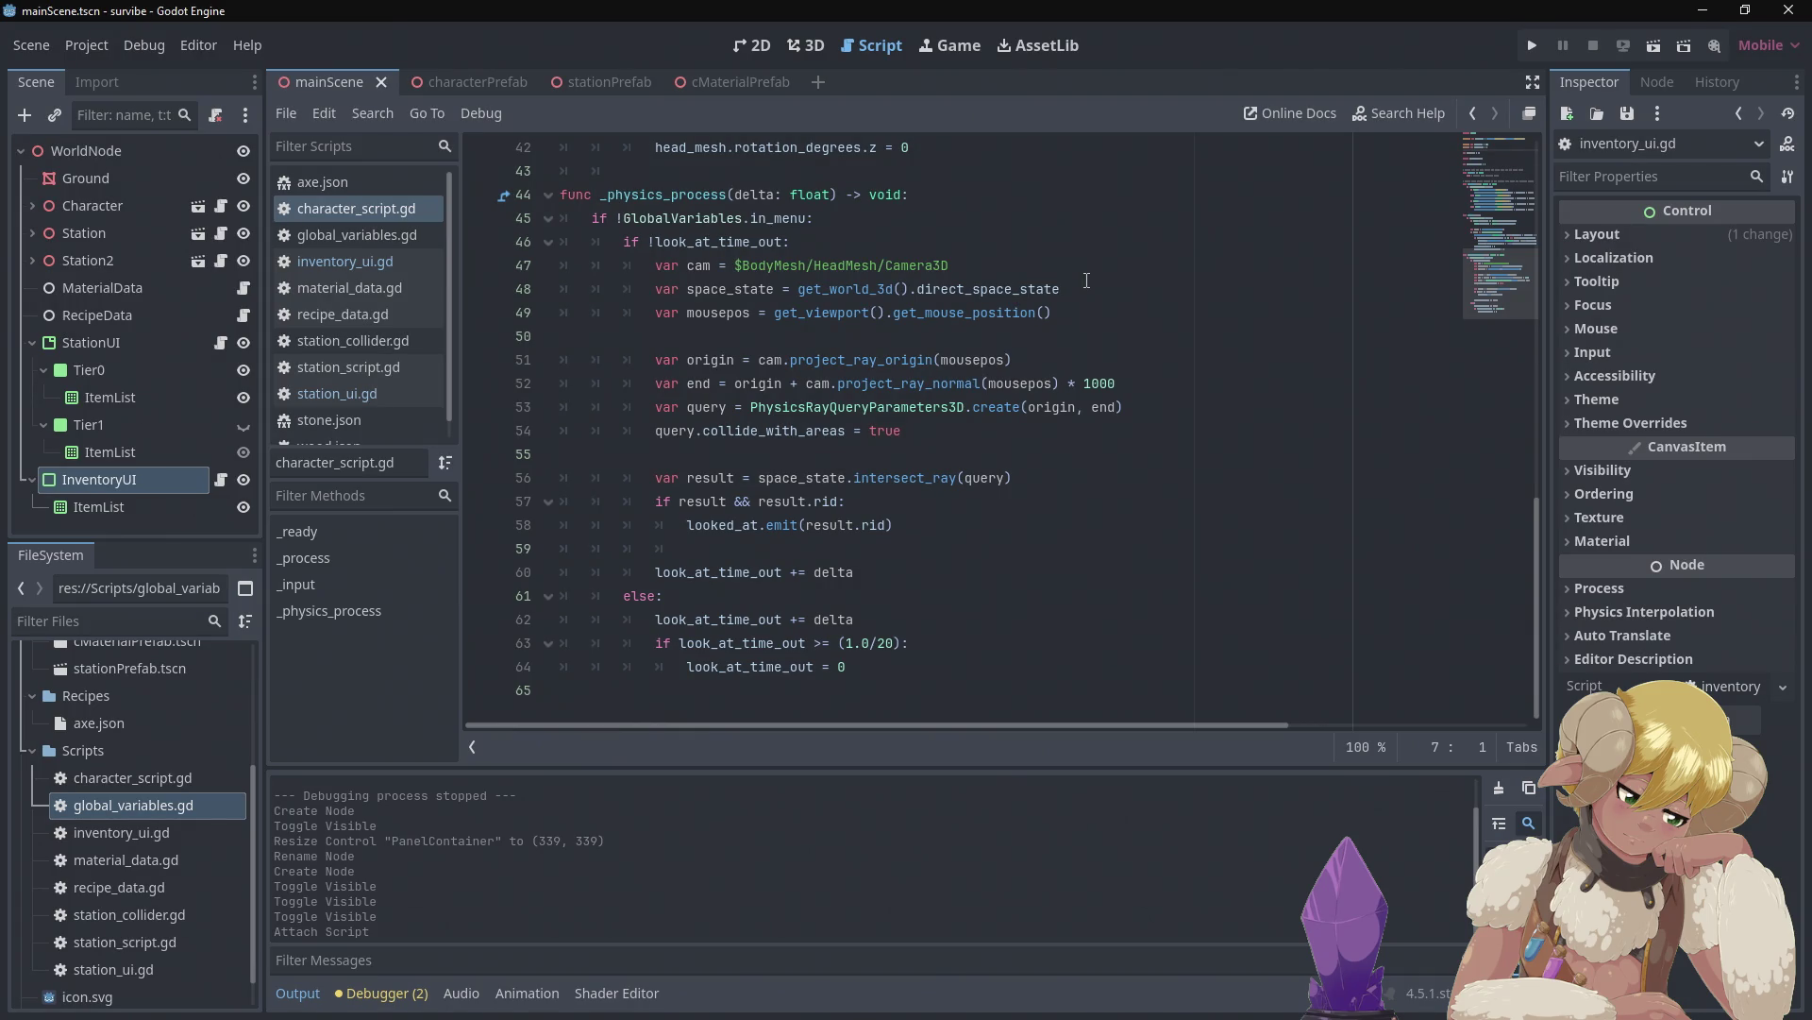
scroll(1086, 280, up, 6)
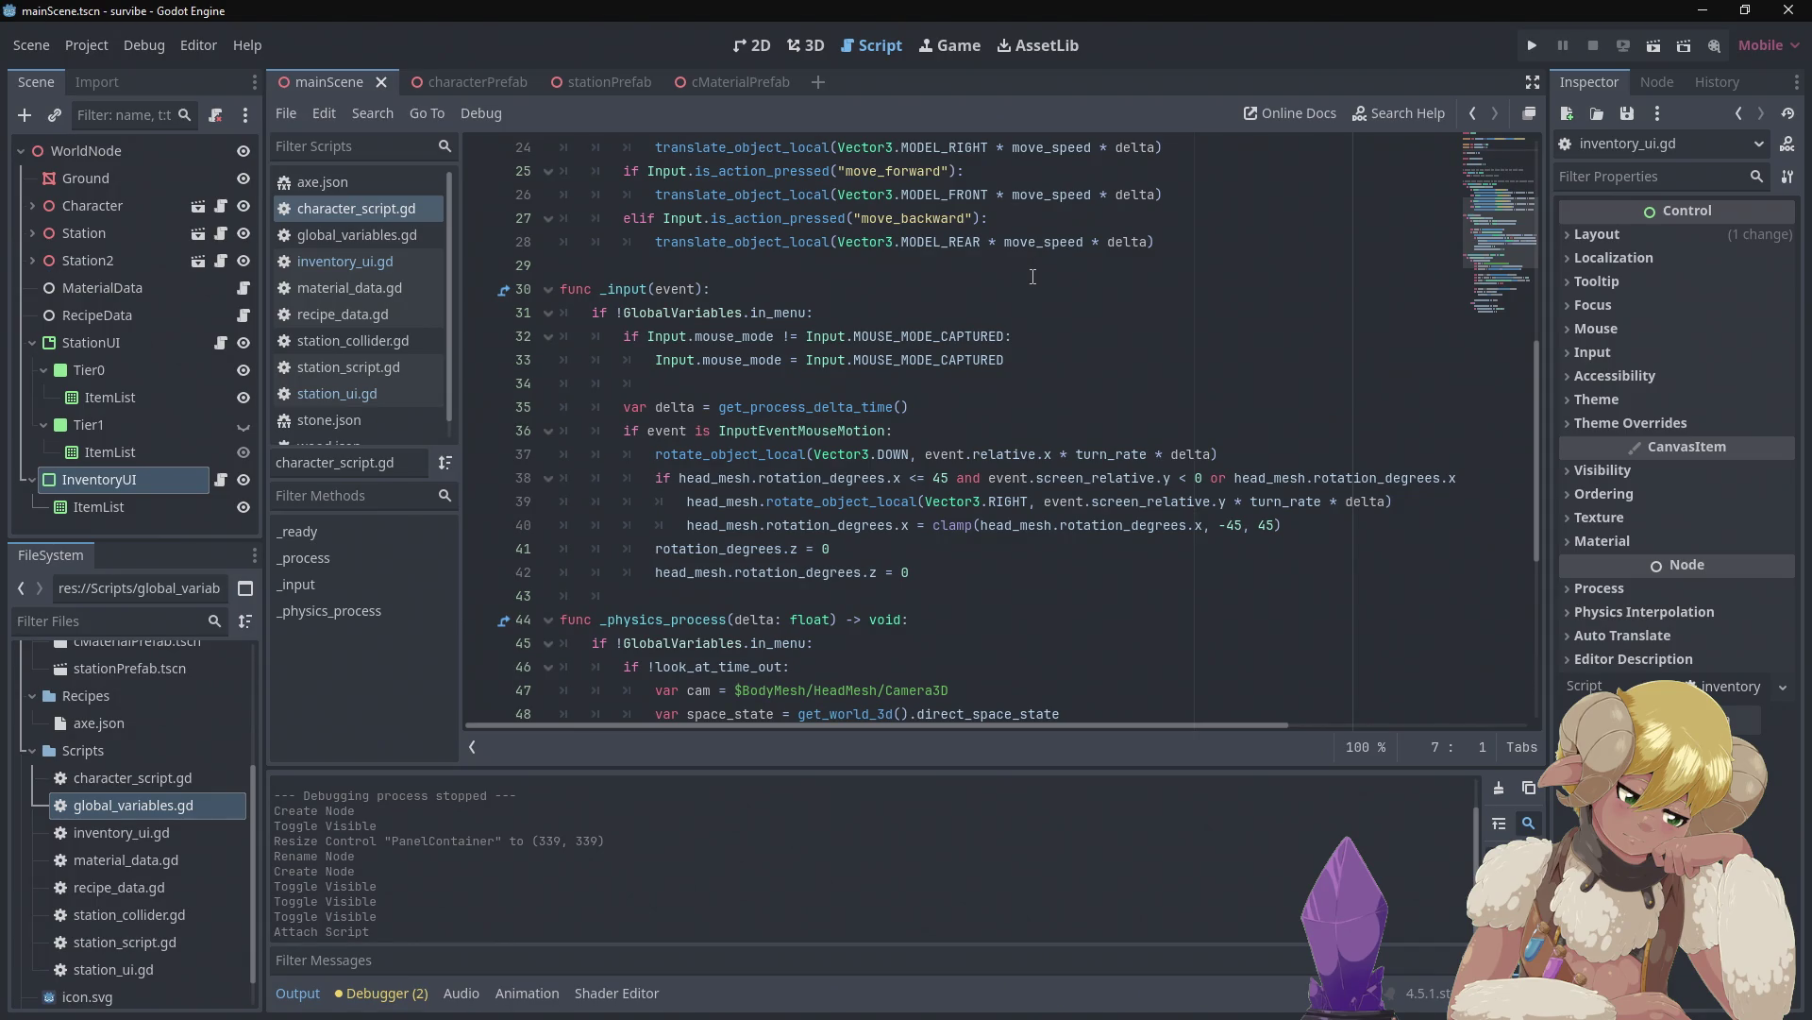
scroll(1005, 285, up, 3)
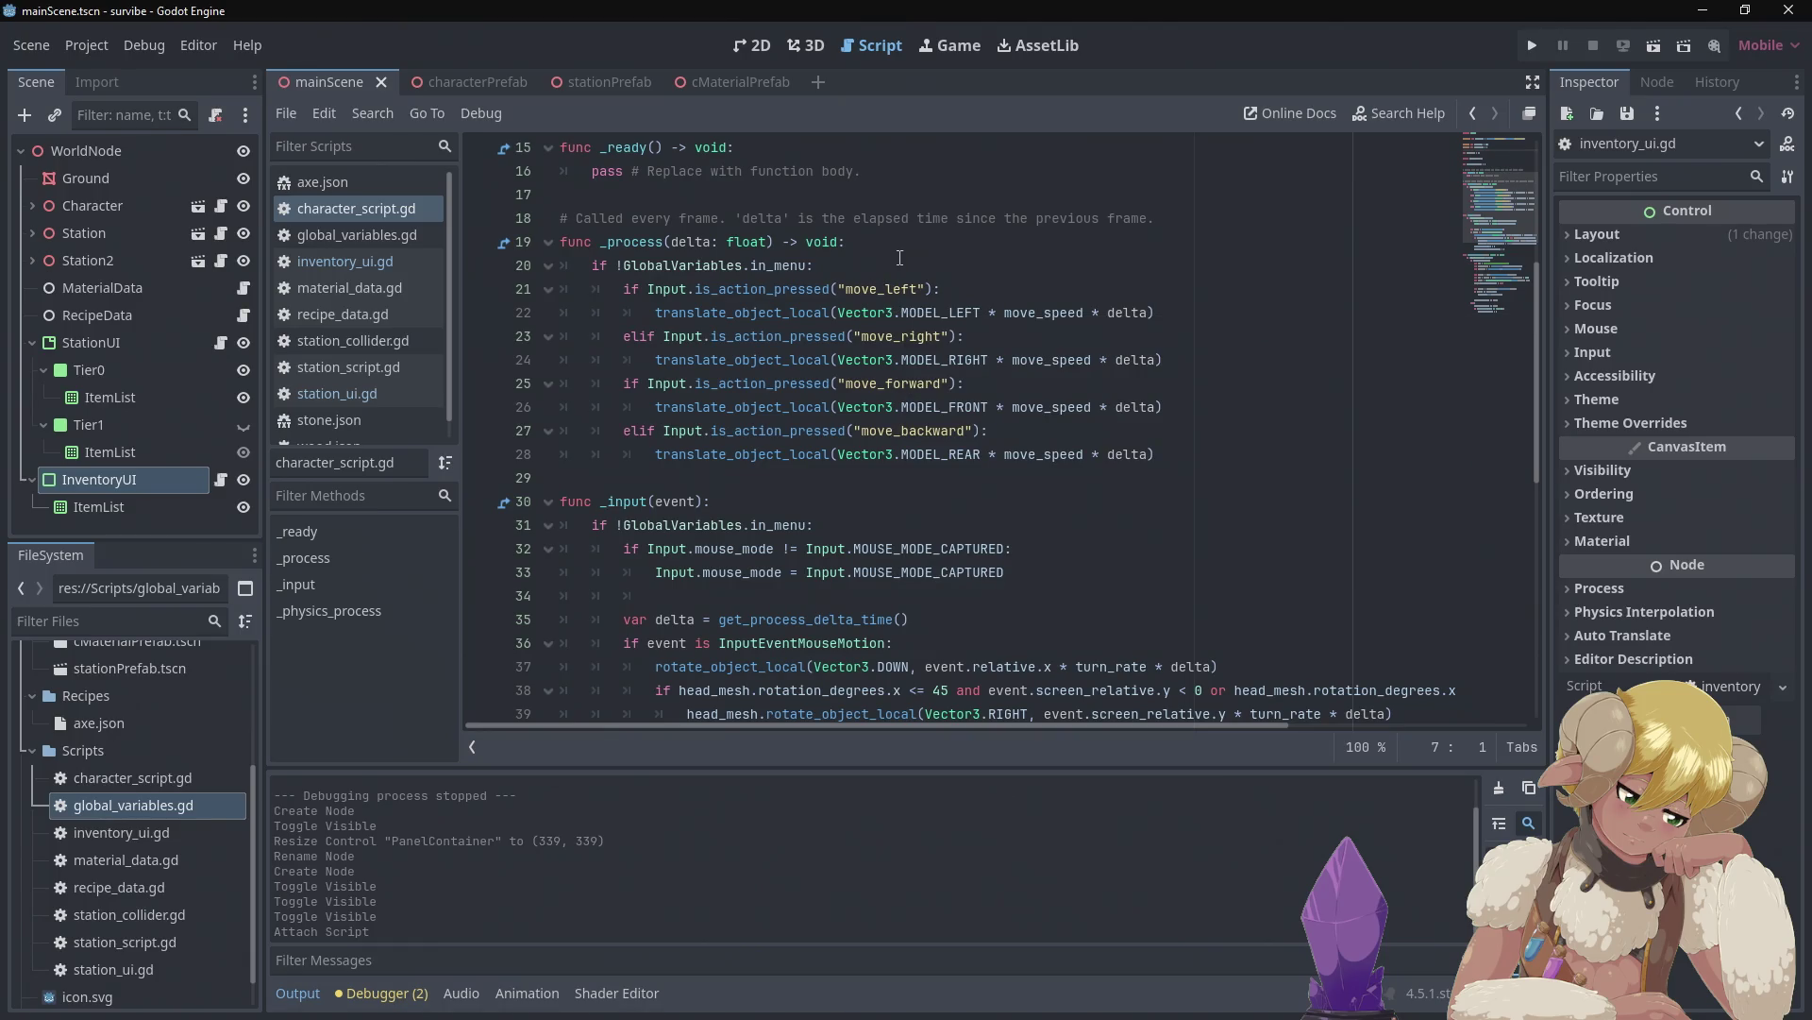
scroll(885, 255, up, 3)
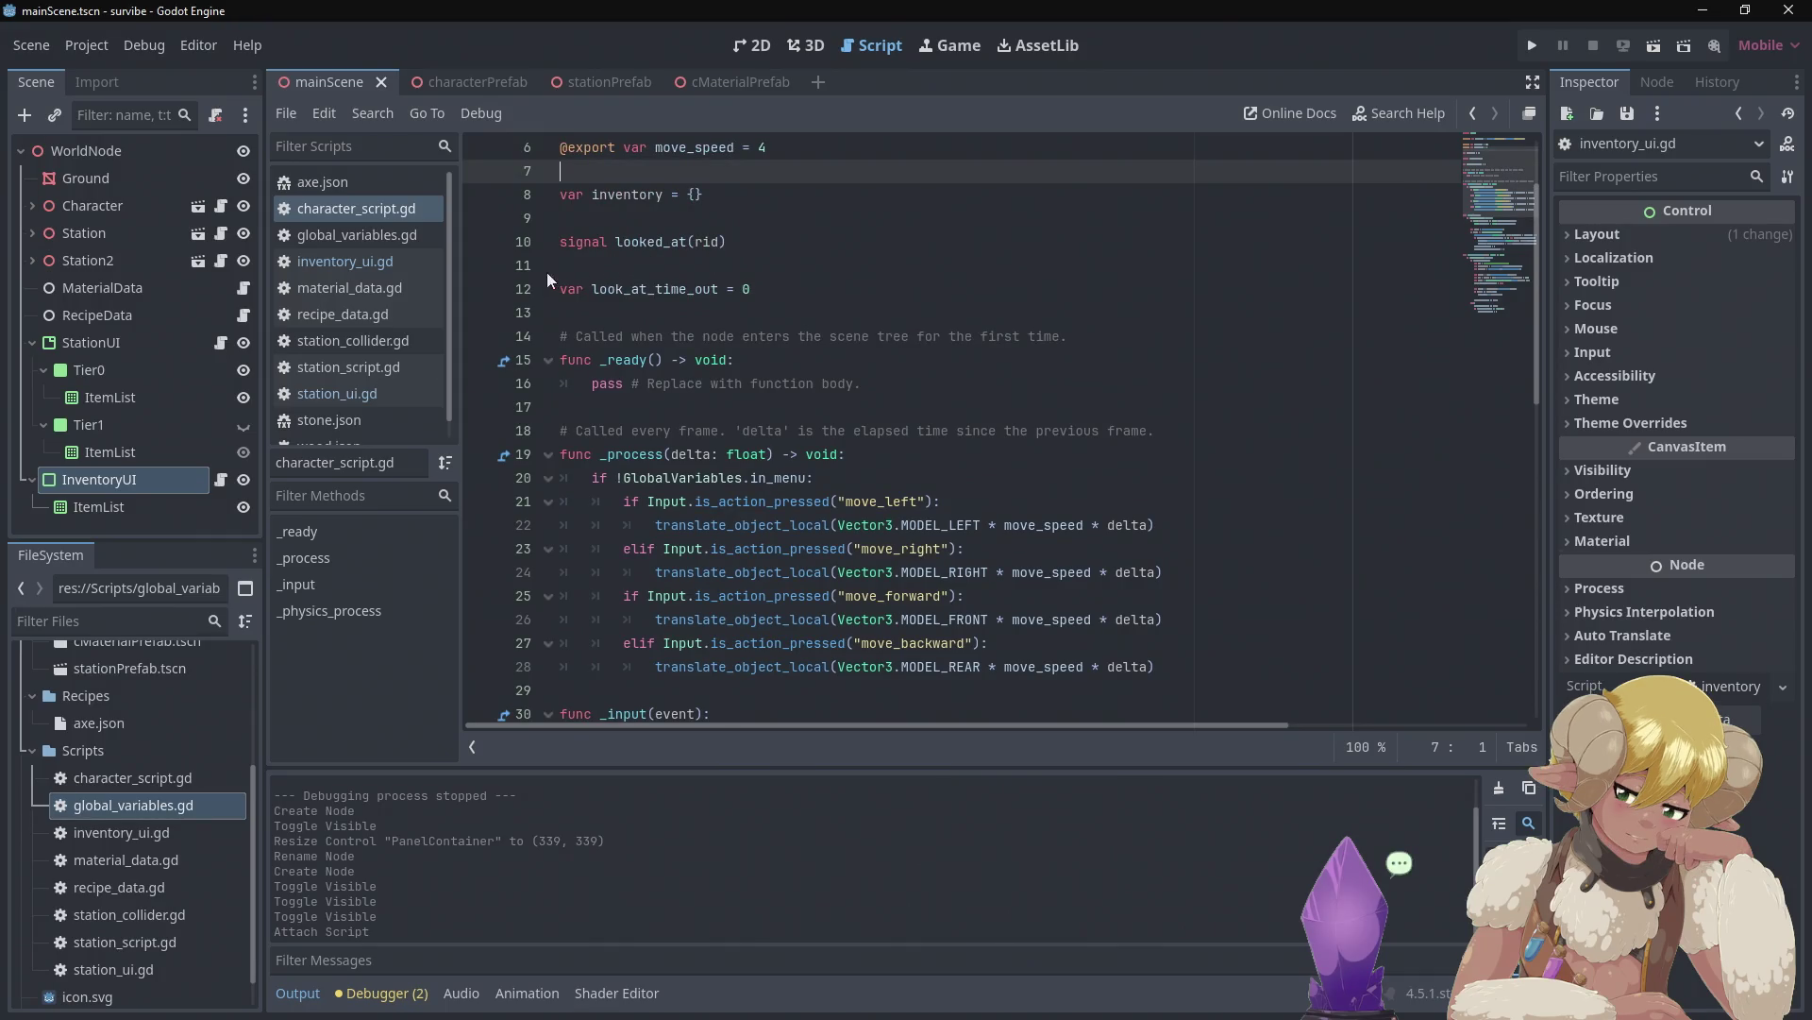
click(355, 371)
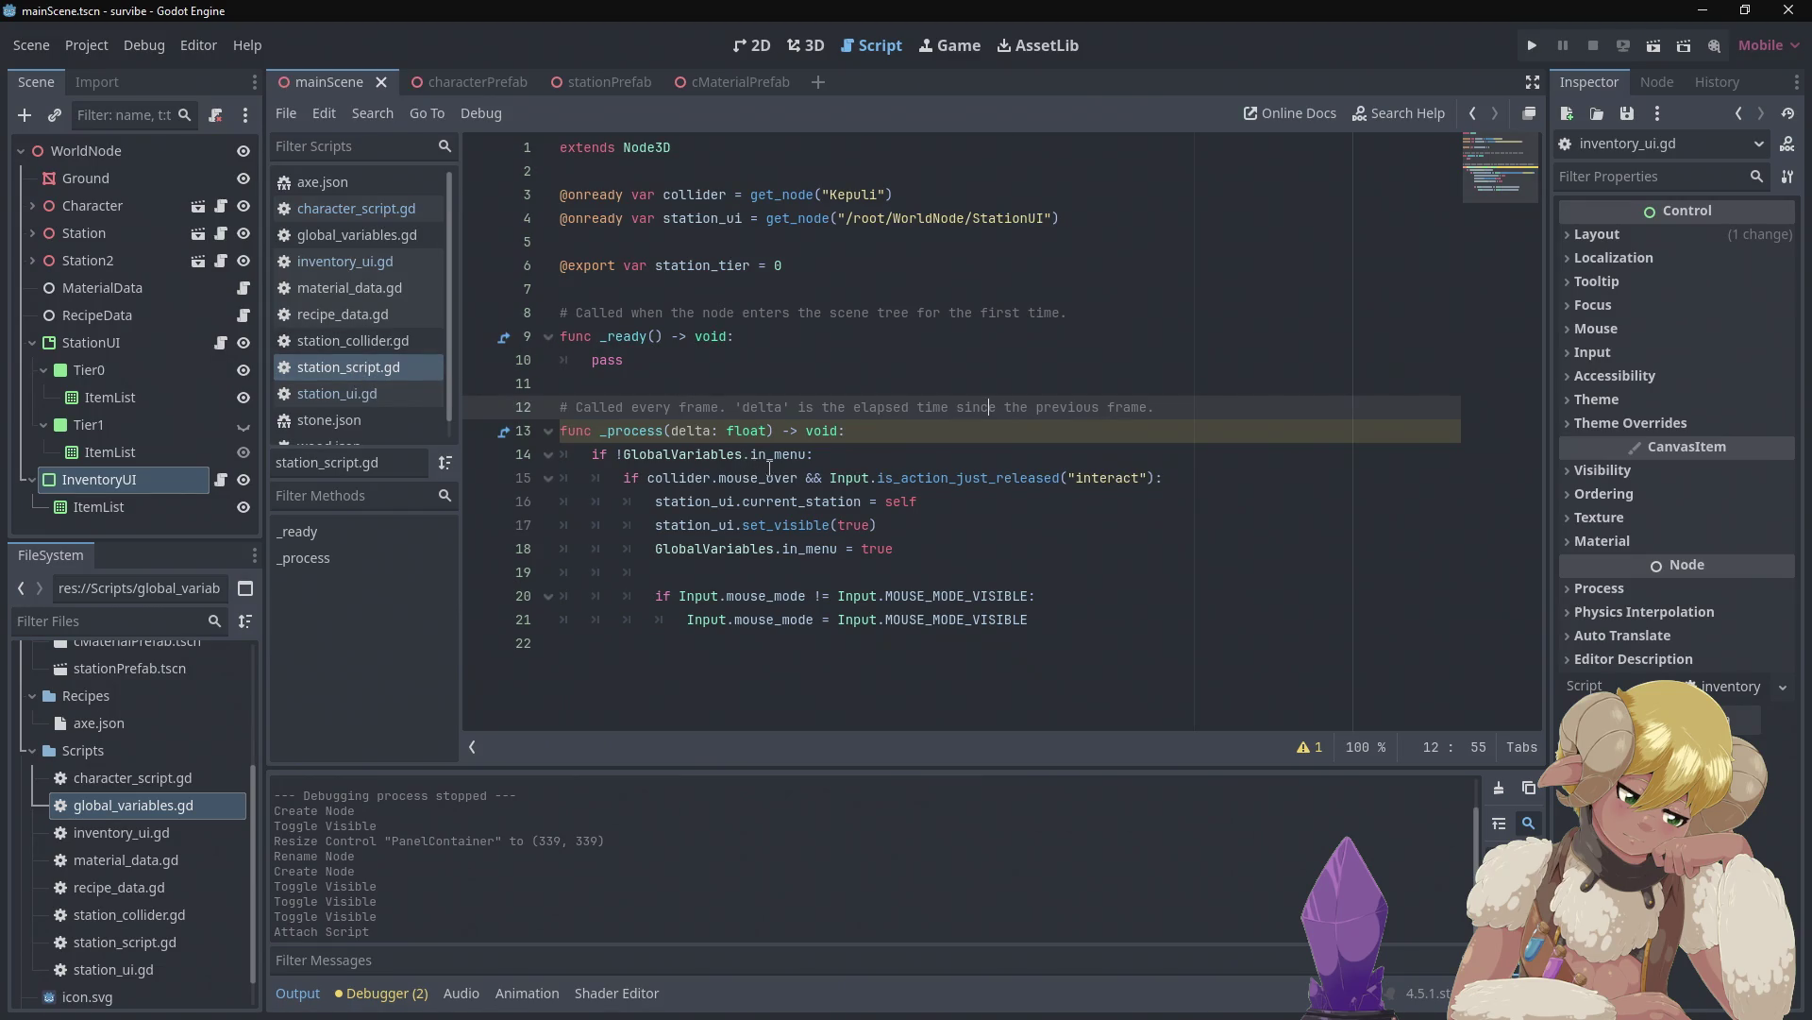
Return from station_script.gd to inventory_ui.gd after checking in_menu's type
mouse_move(782, 467)
click(365, 256)
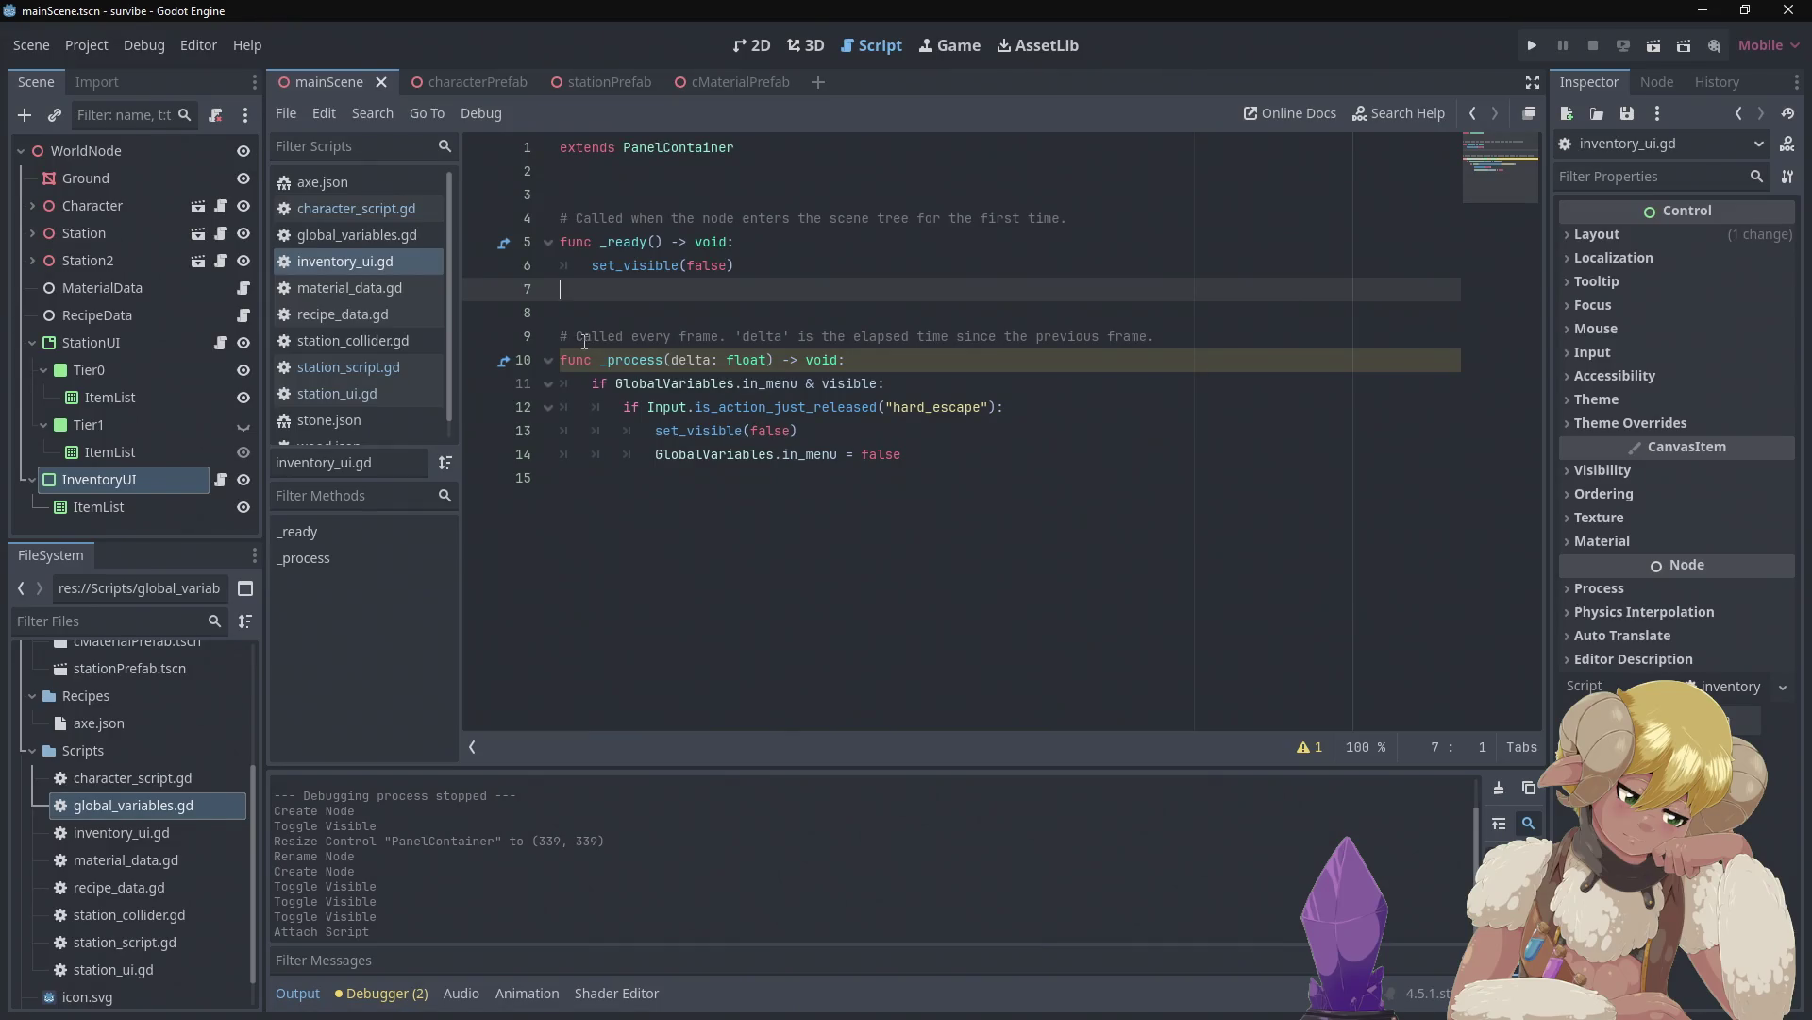
Make line 11's condition use '&&' and delete the extra blank line 8 in inventory_ui.gd
click(803, 380)
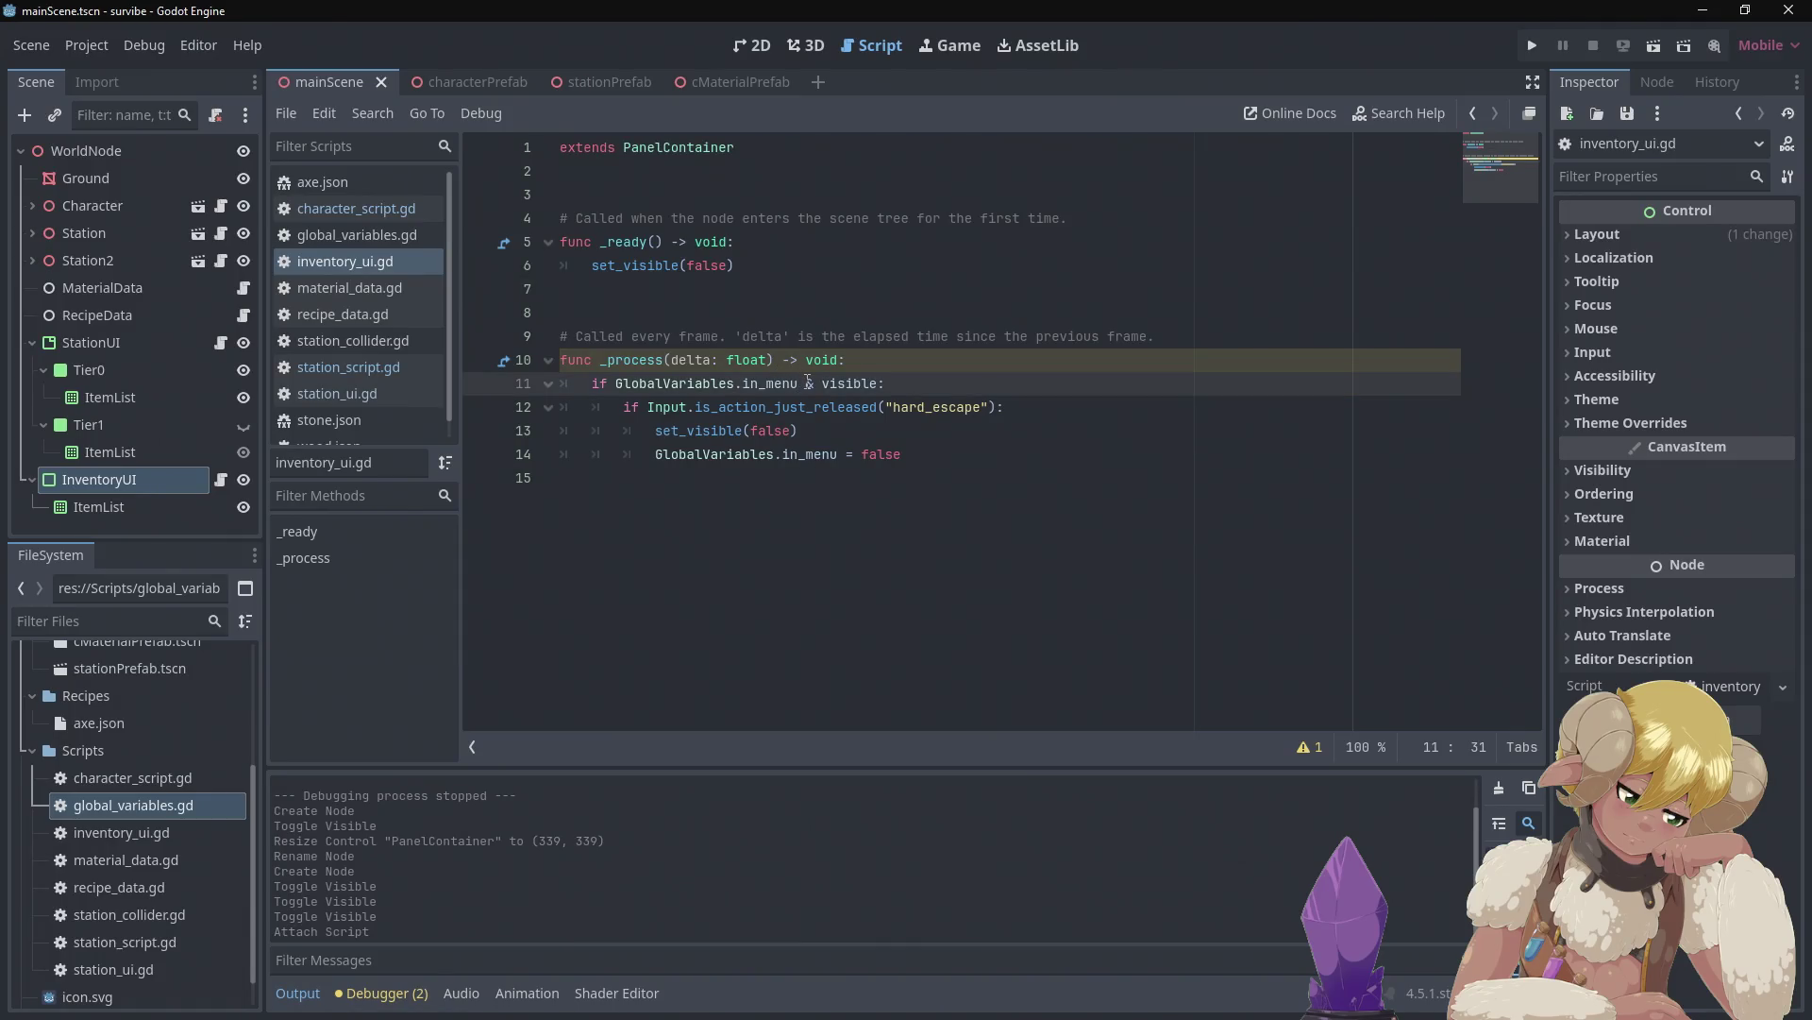
text(&)
key(BackSpace)
text(&)
click(927, 361)
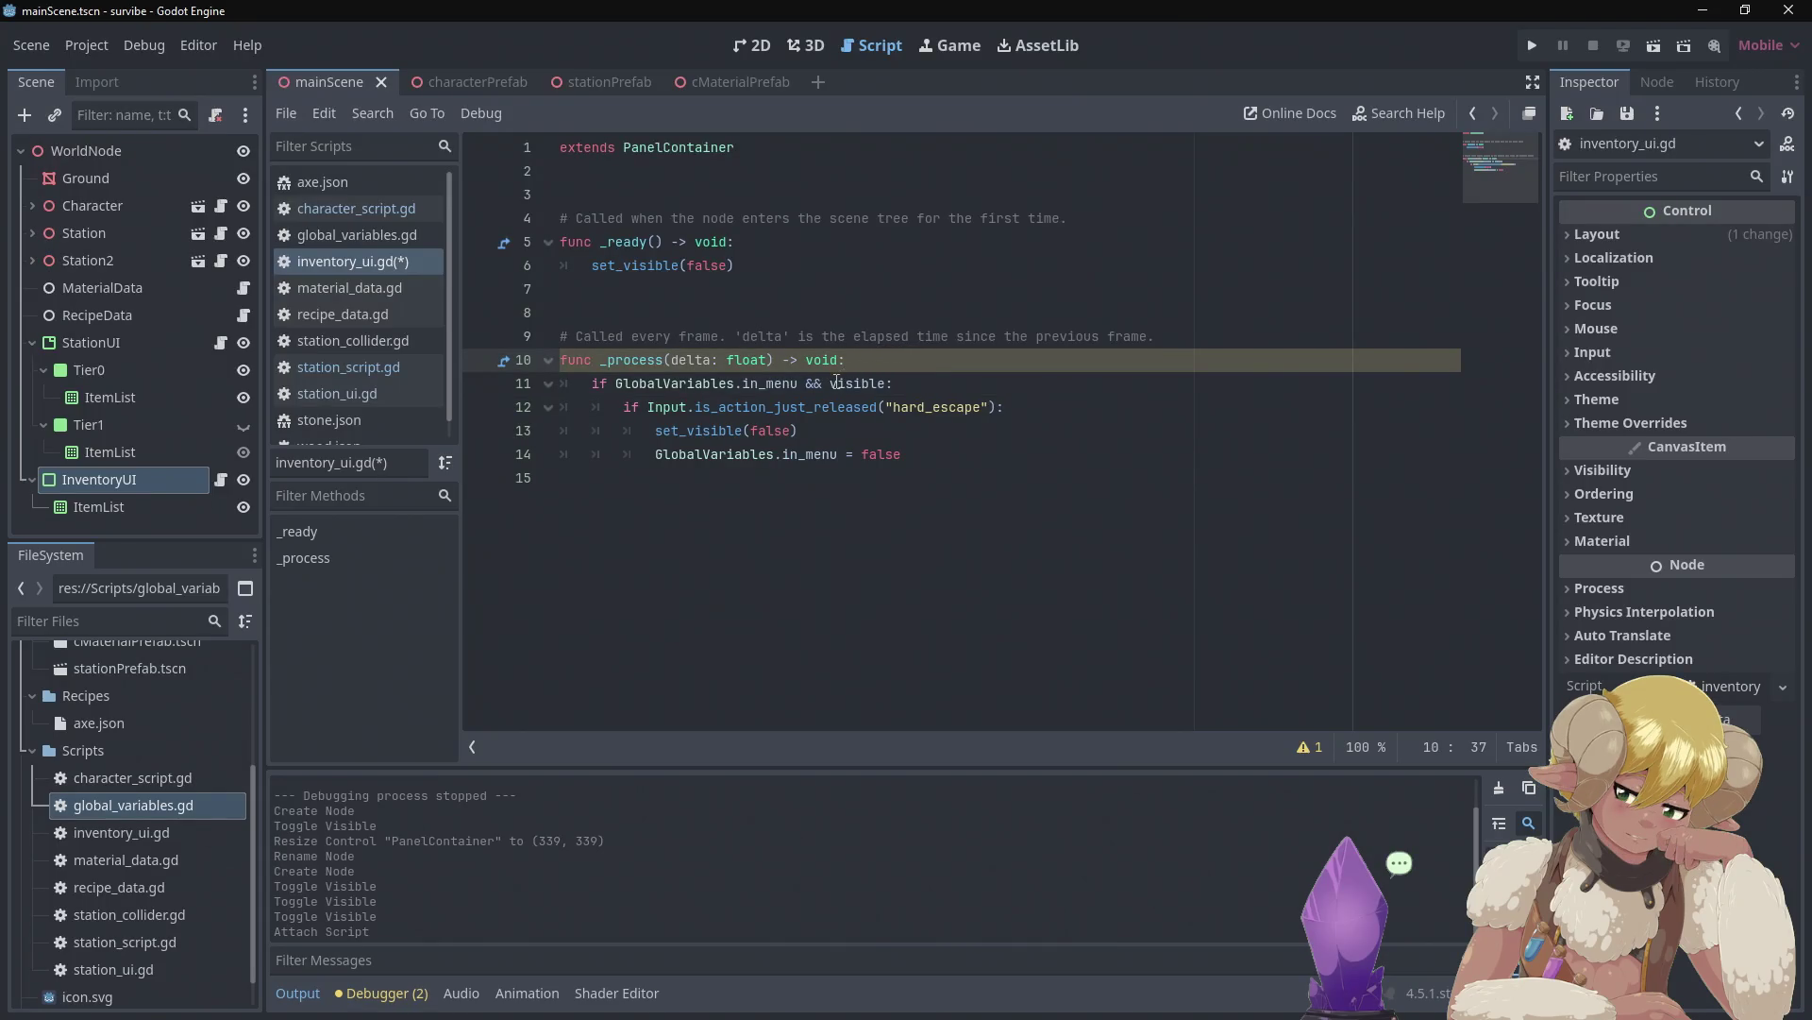
mouse_move(841, 378)
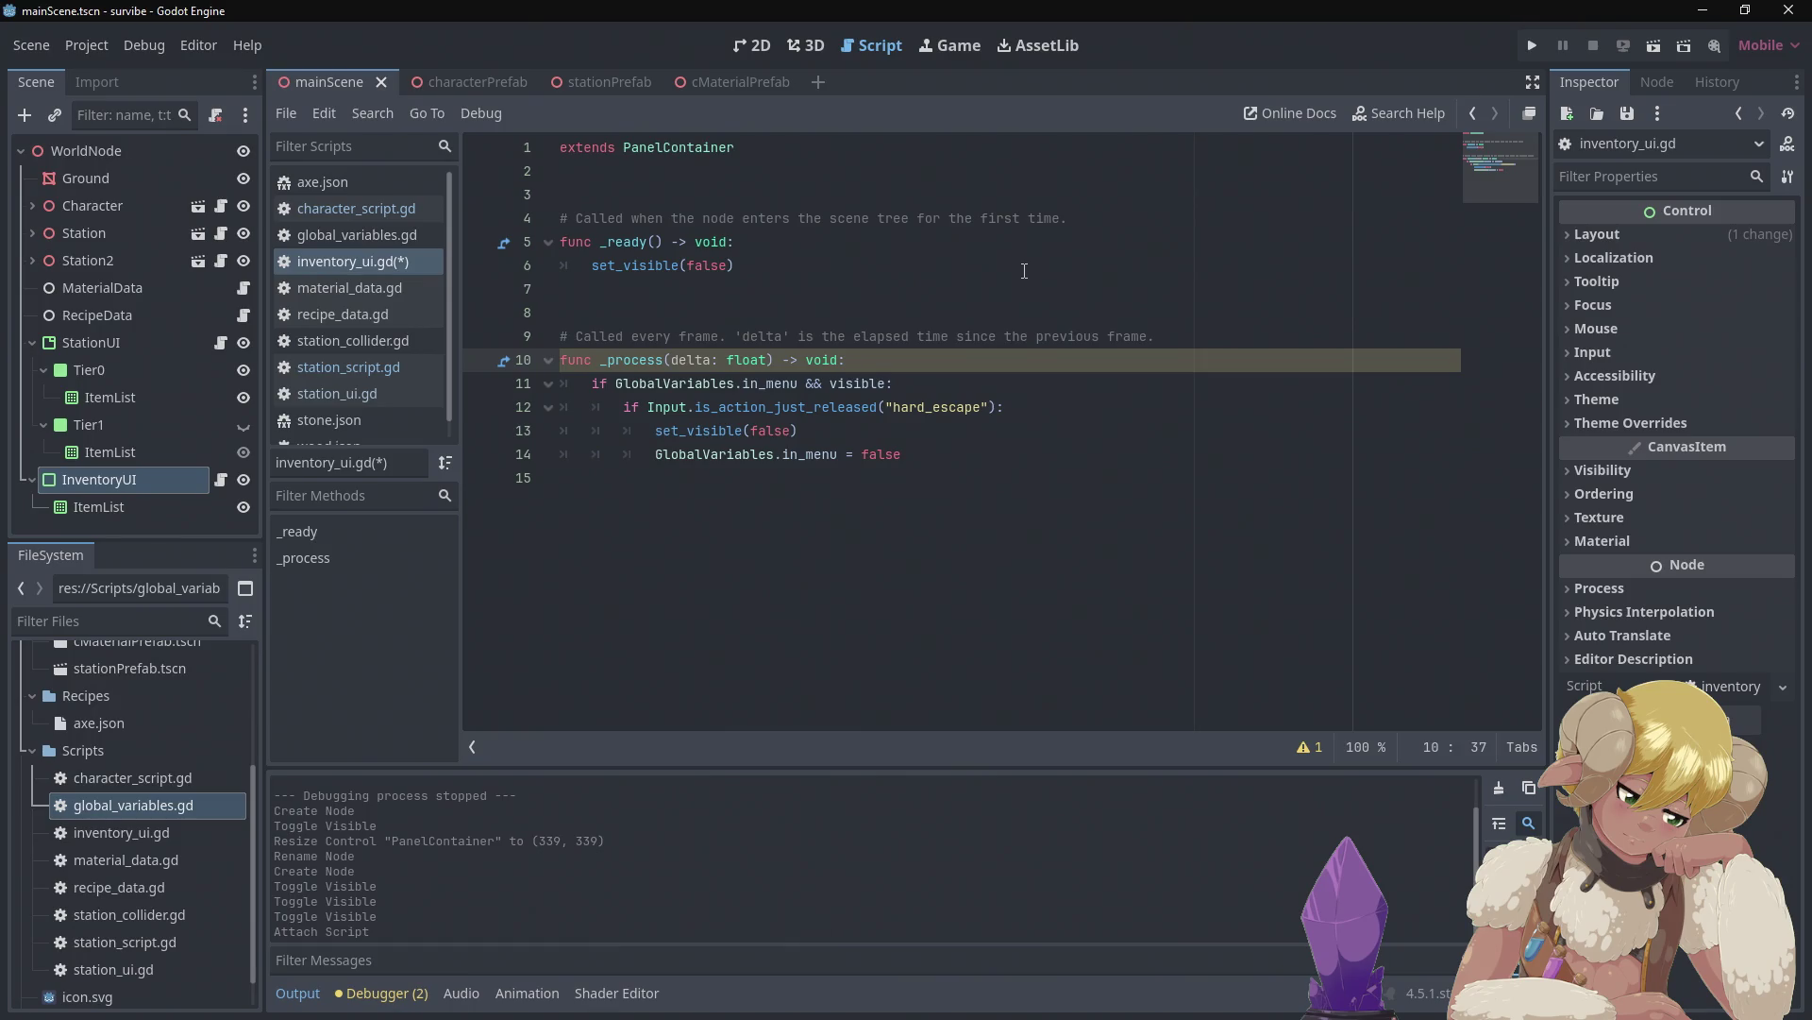
click(925, 308)
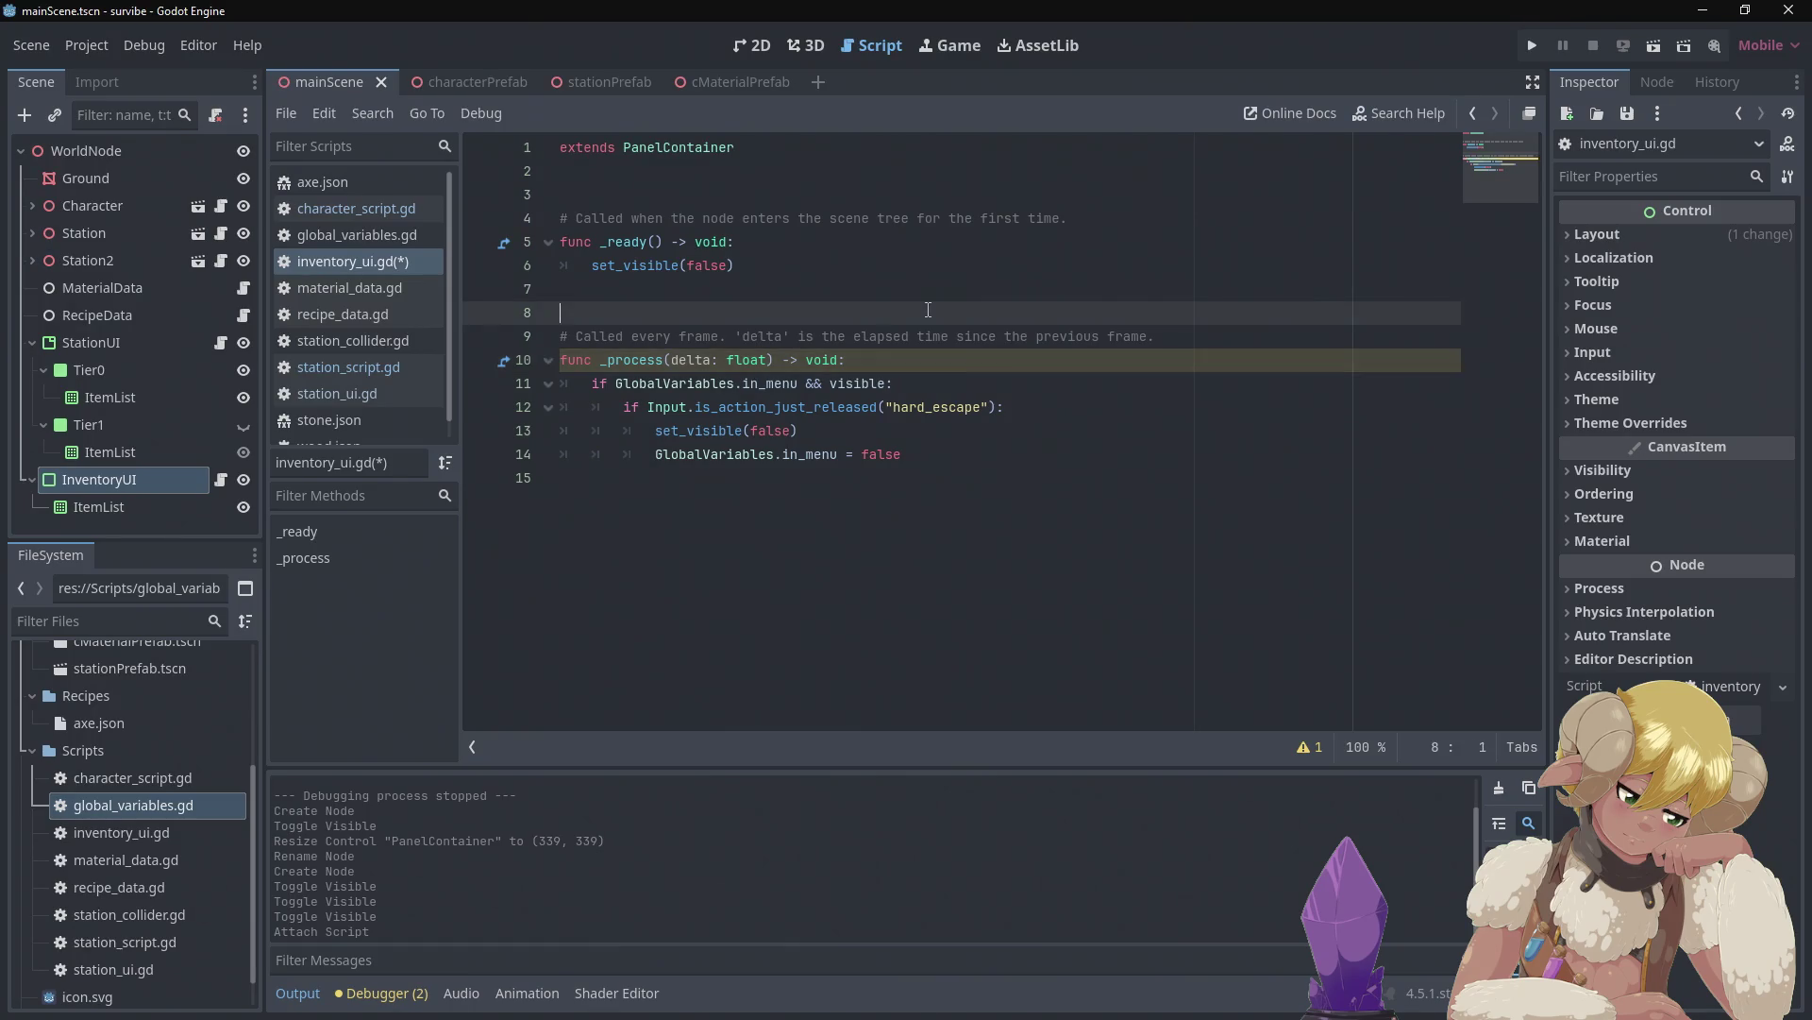
key(BackSpace)
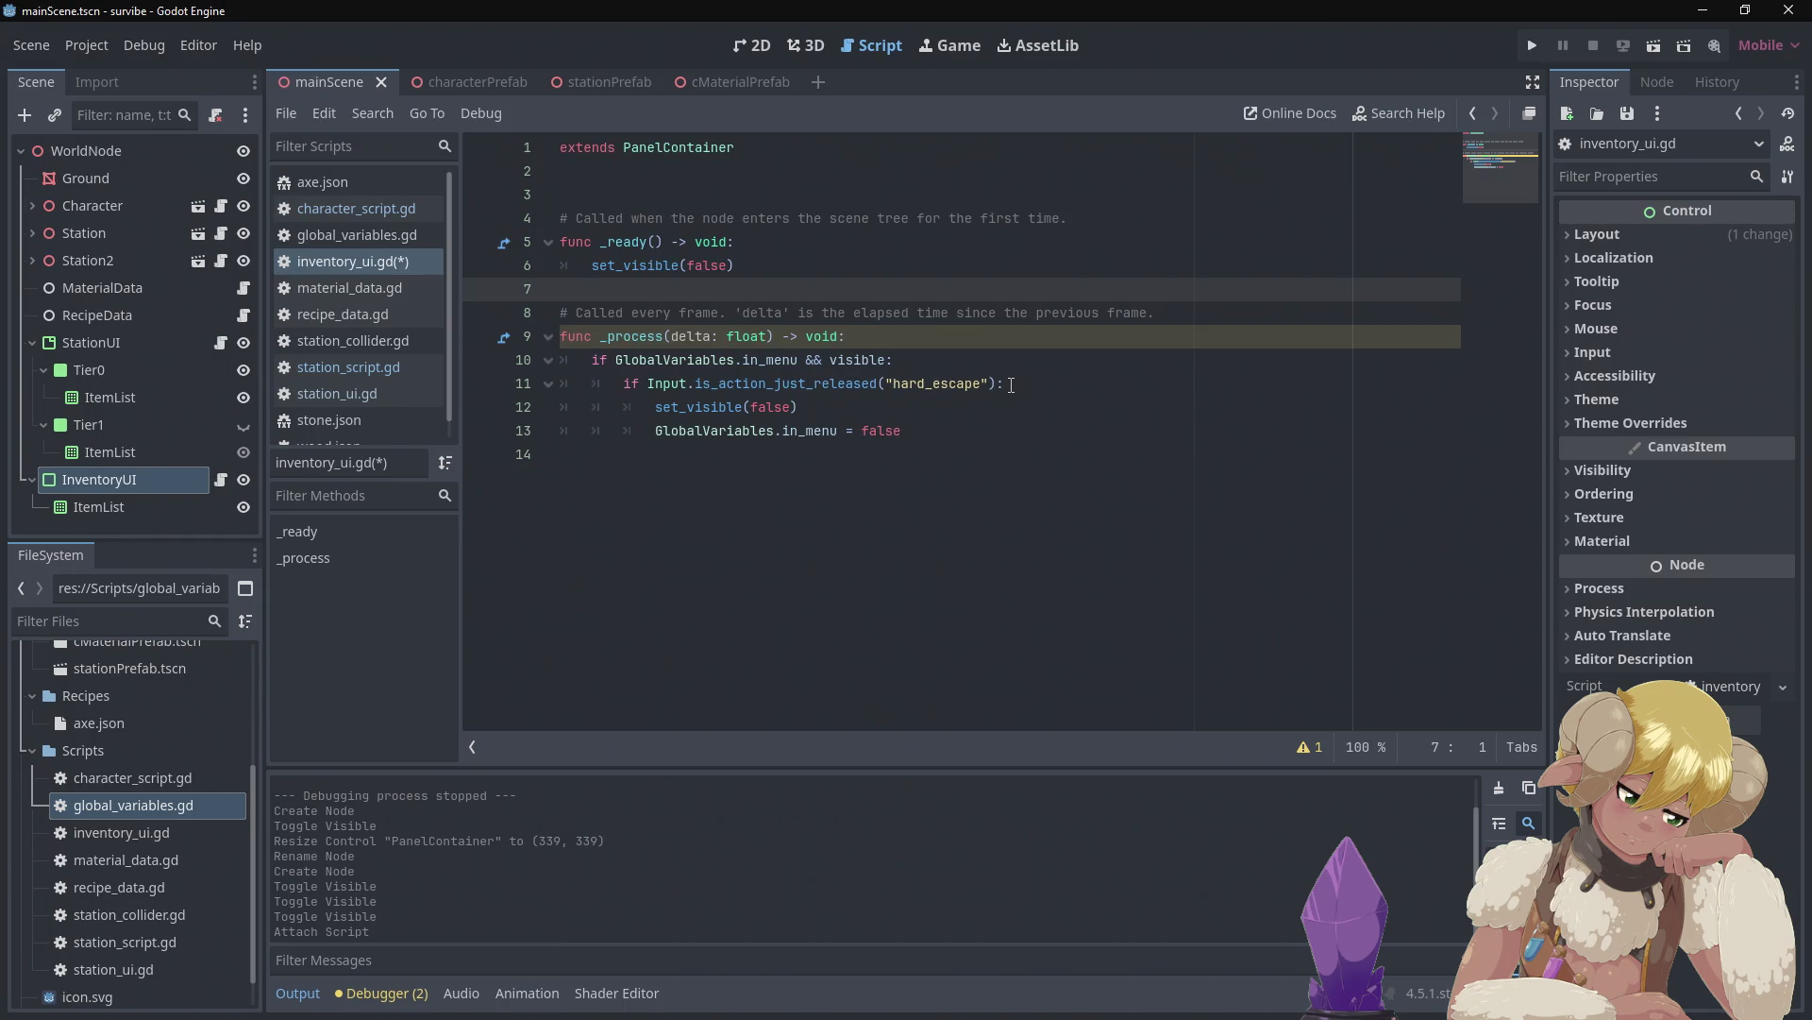
click(943, 424)
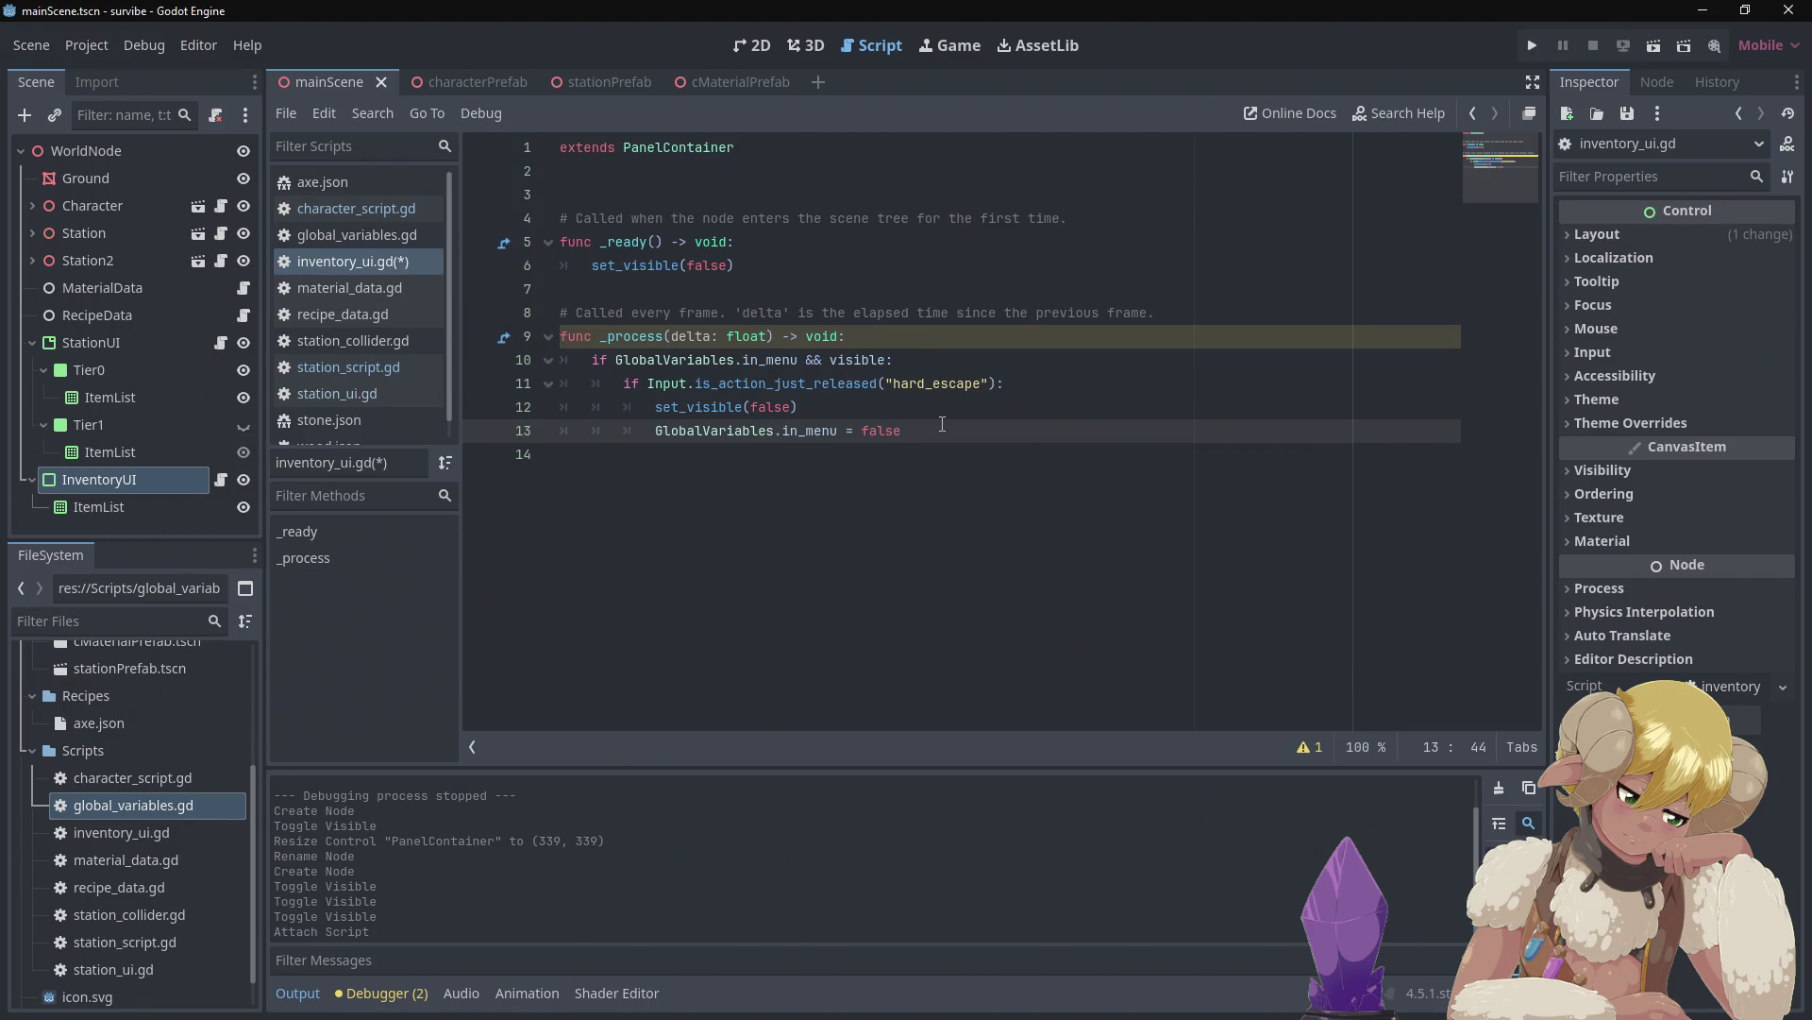
Add line 14 'elif !GlobalVariables.in_menu &&' and select line 11's hard_escape release check
key(Return)
key(BackSpace)
key(BackSpace)
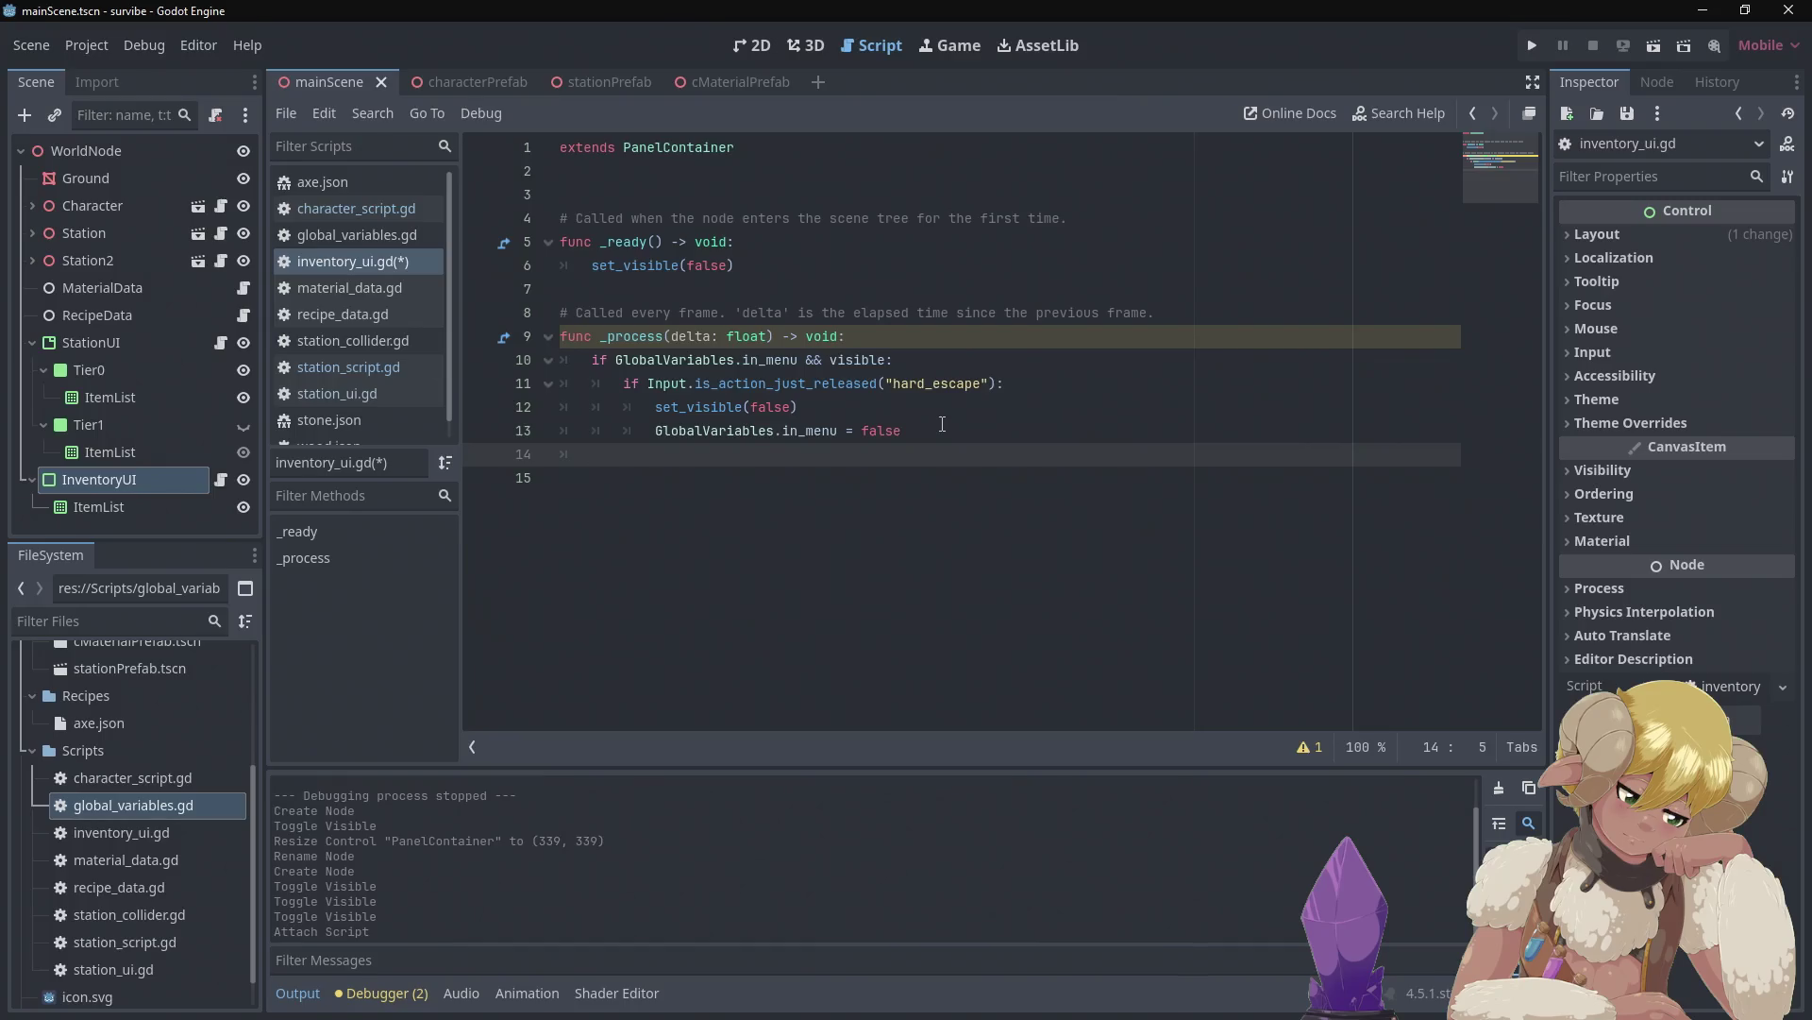
text(els)
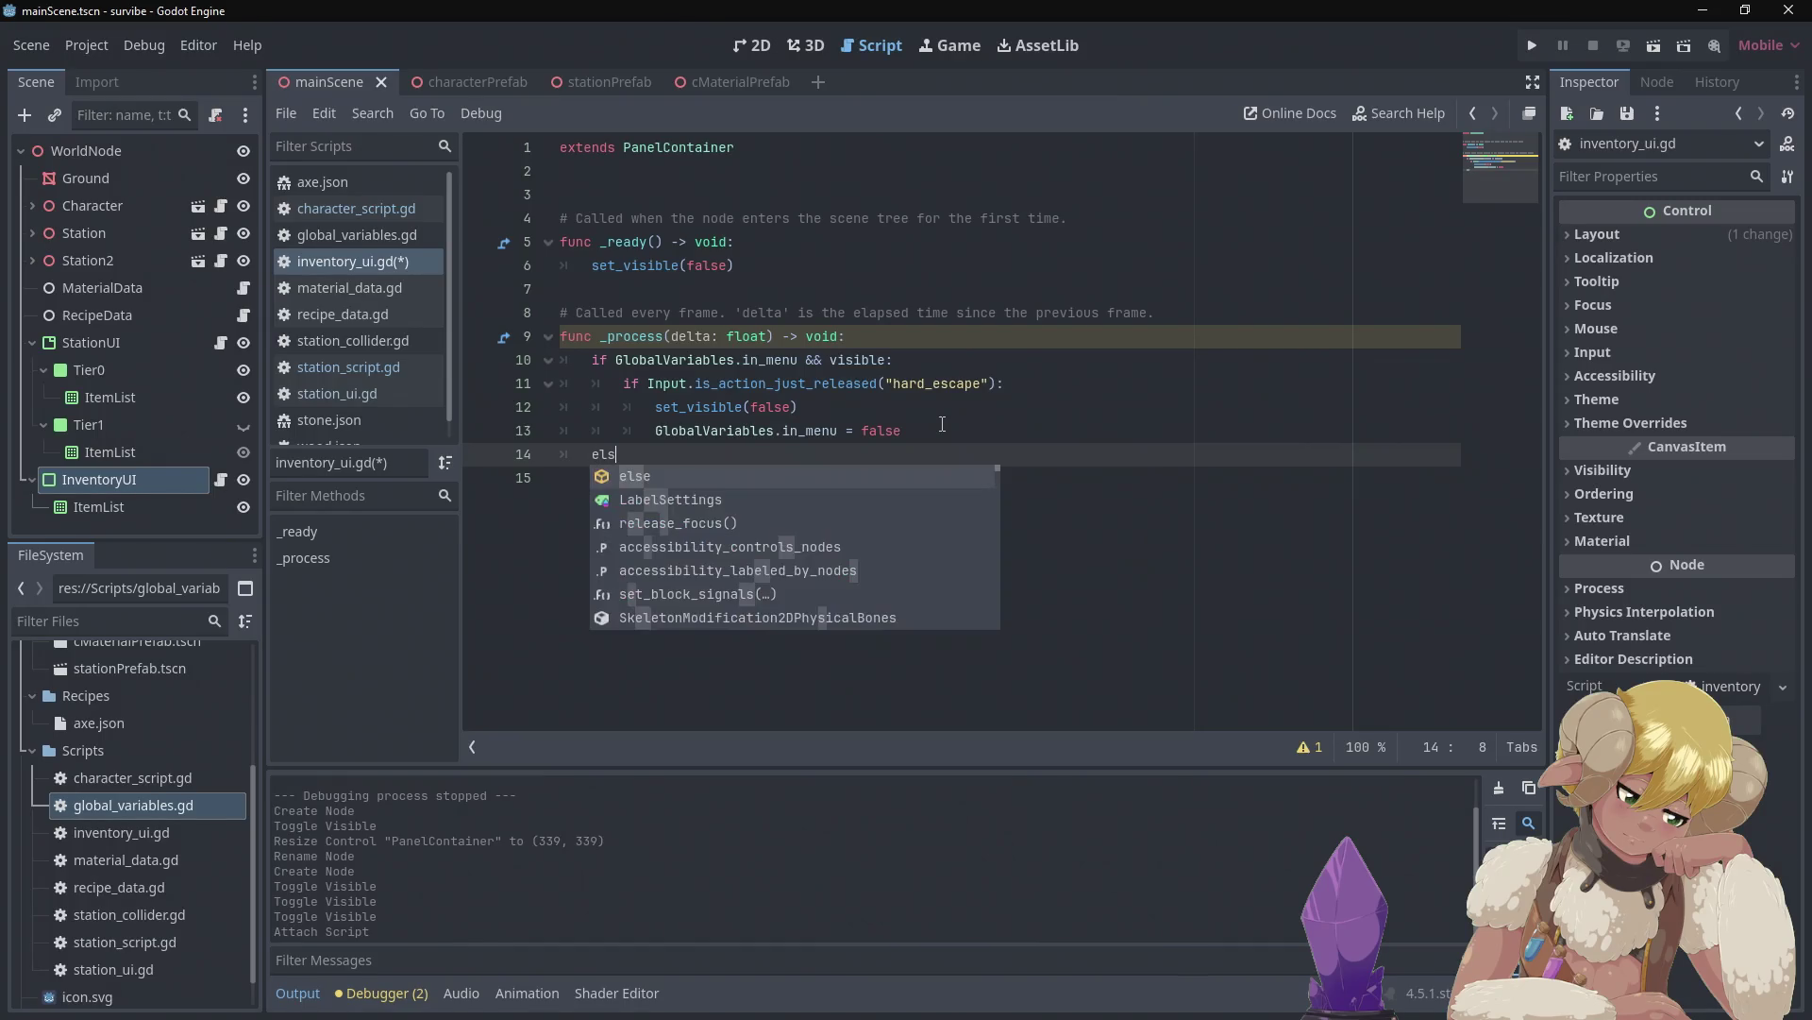
key(BackSpace)
text(if)
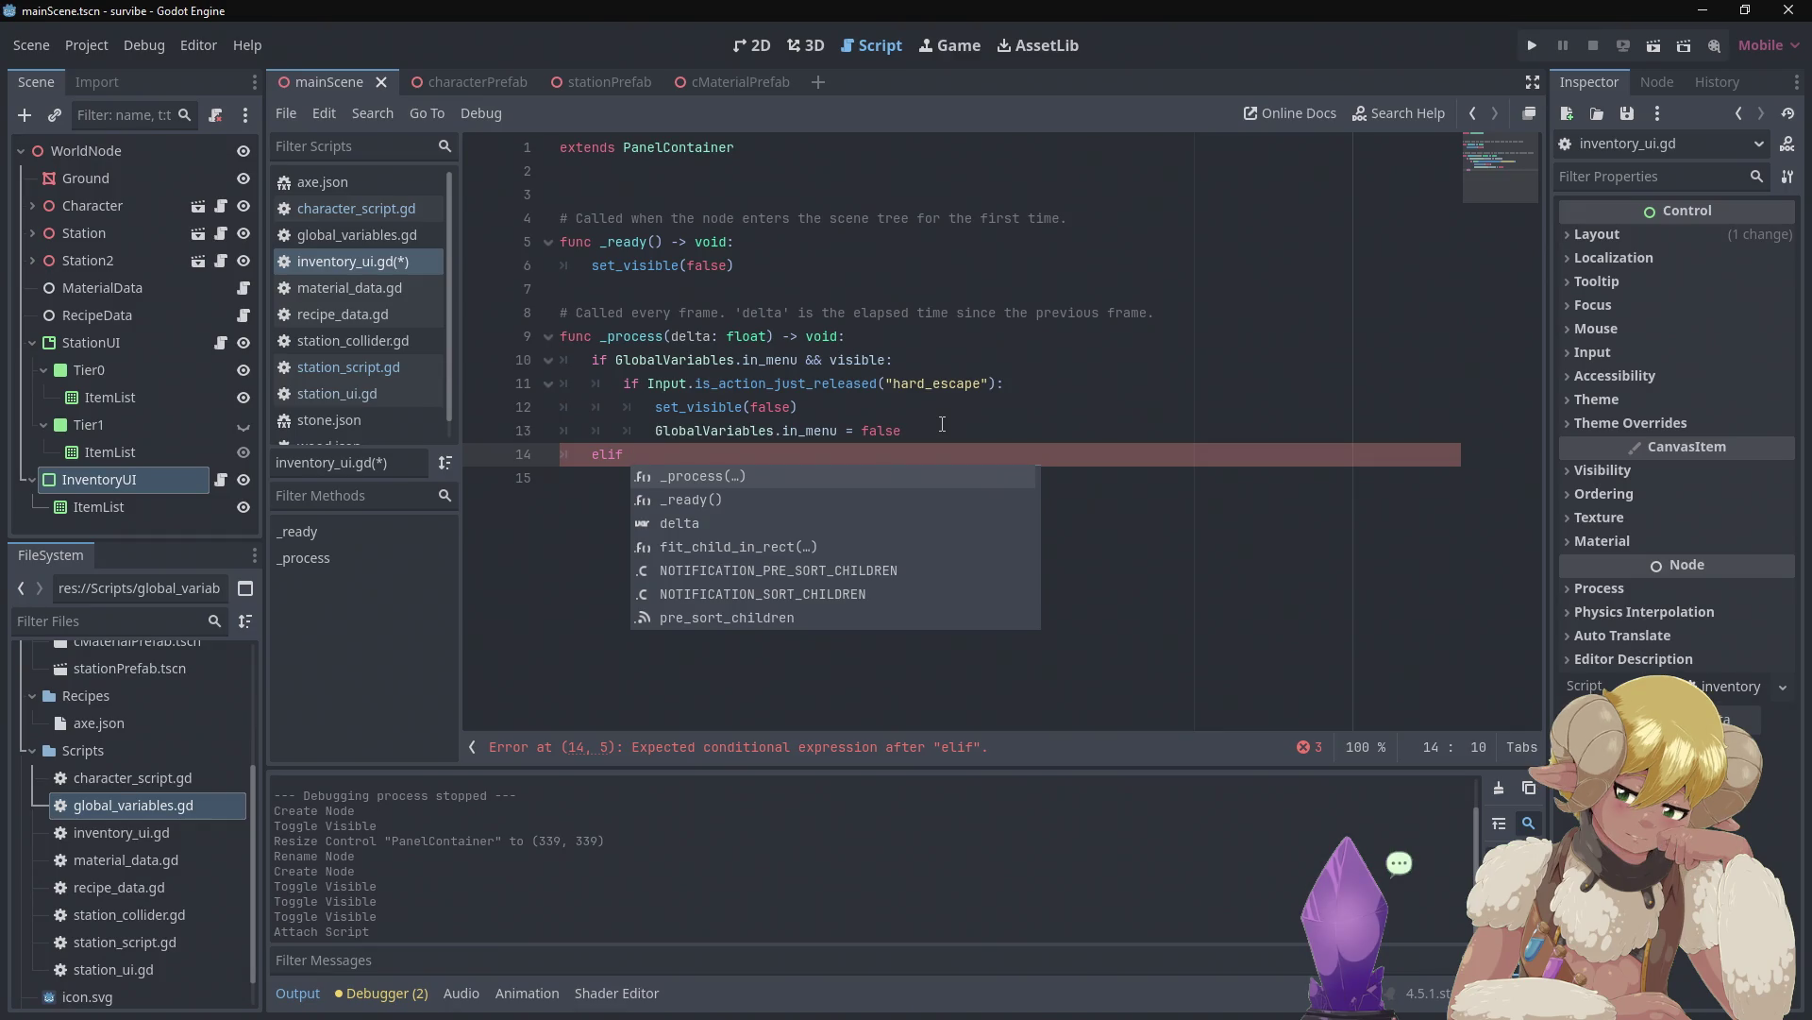
text(!)
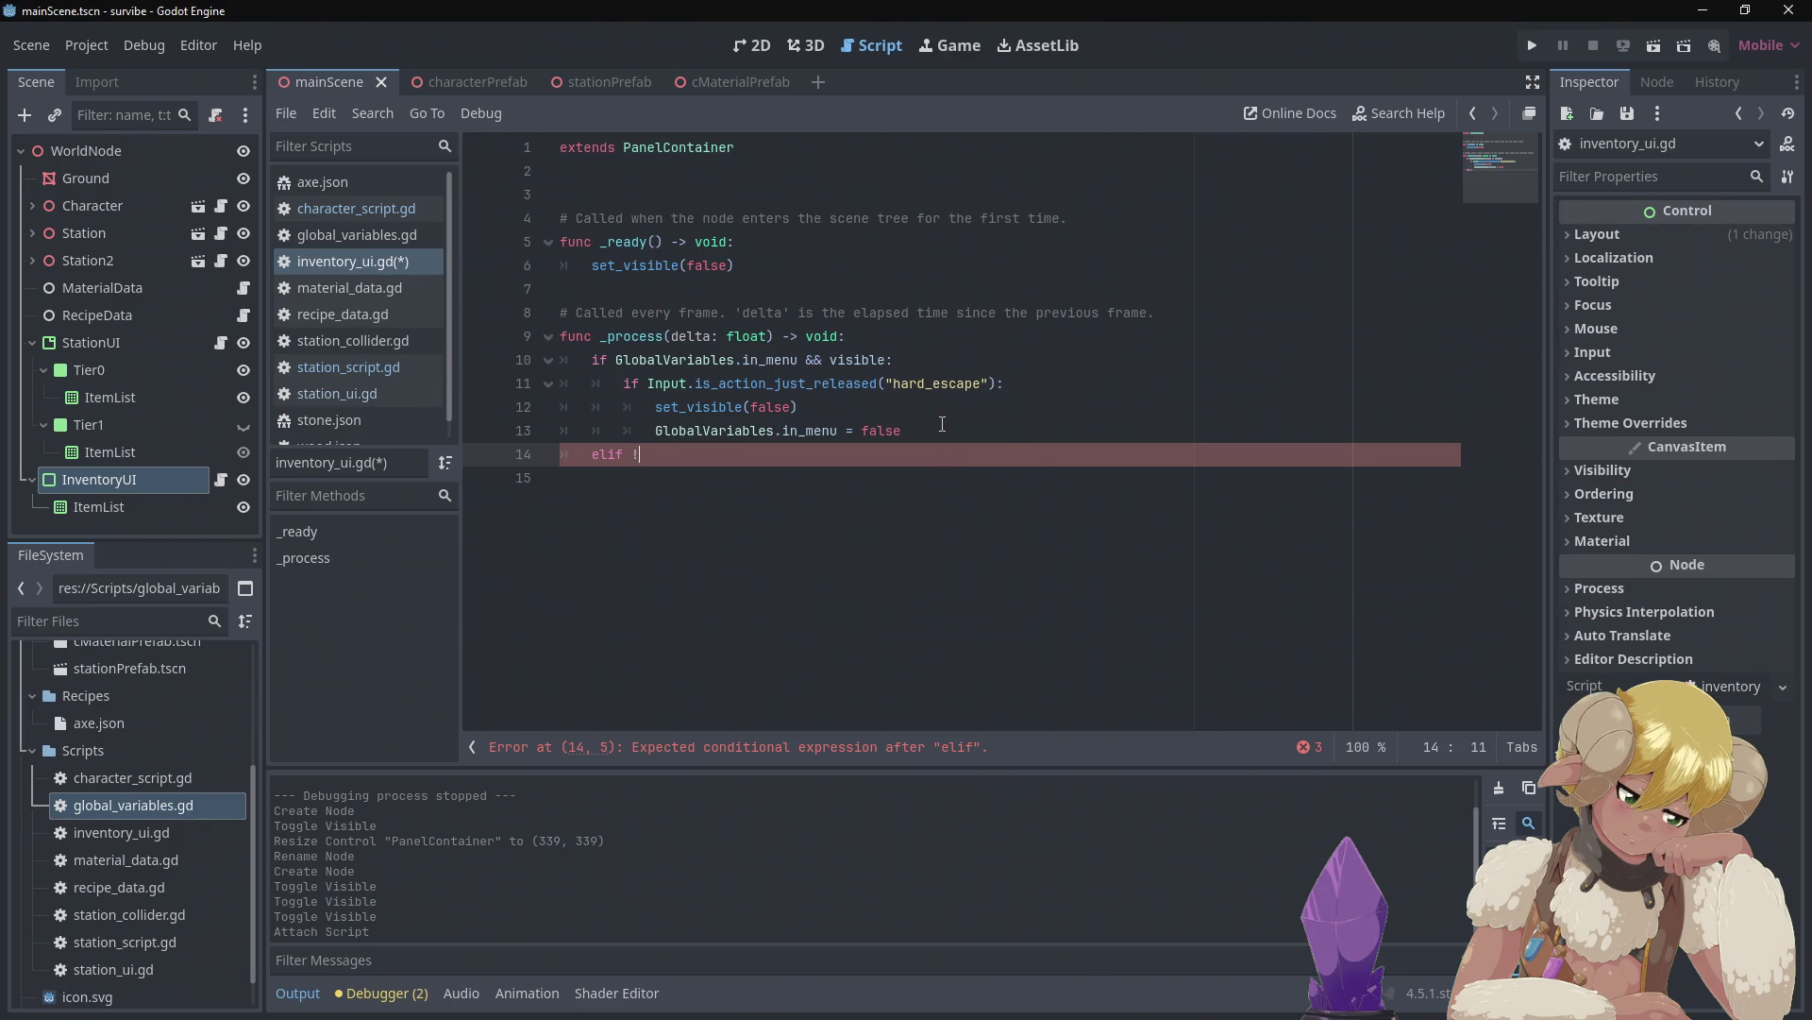
text(global)
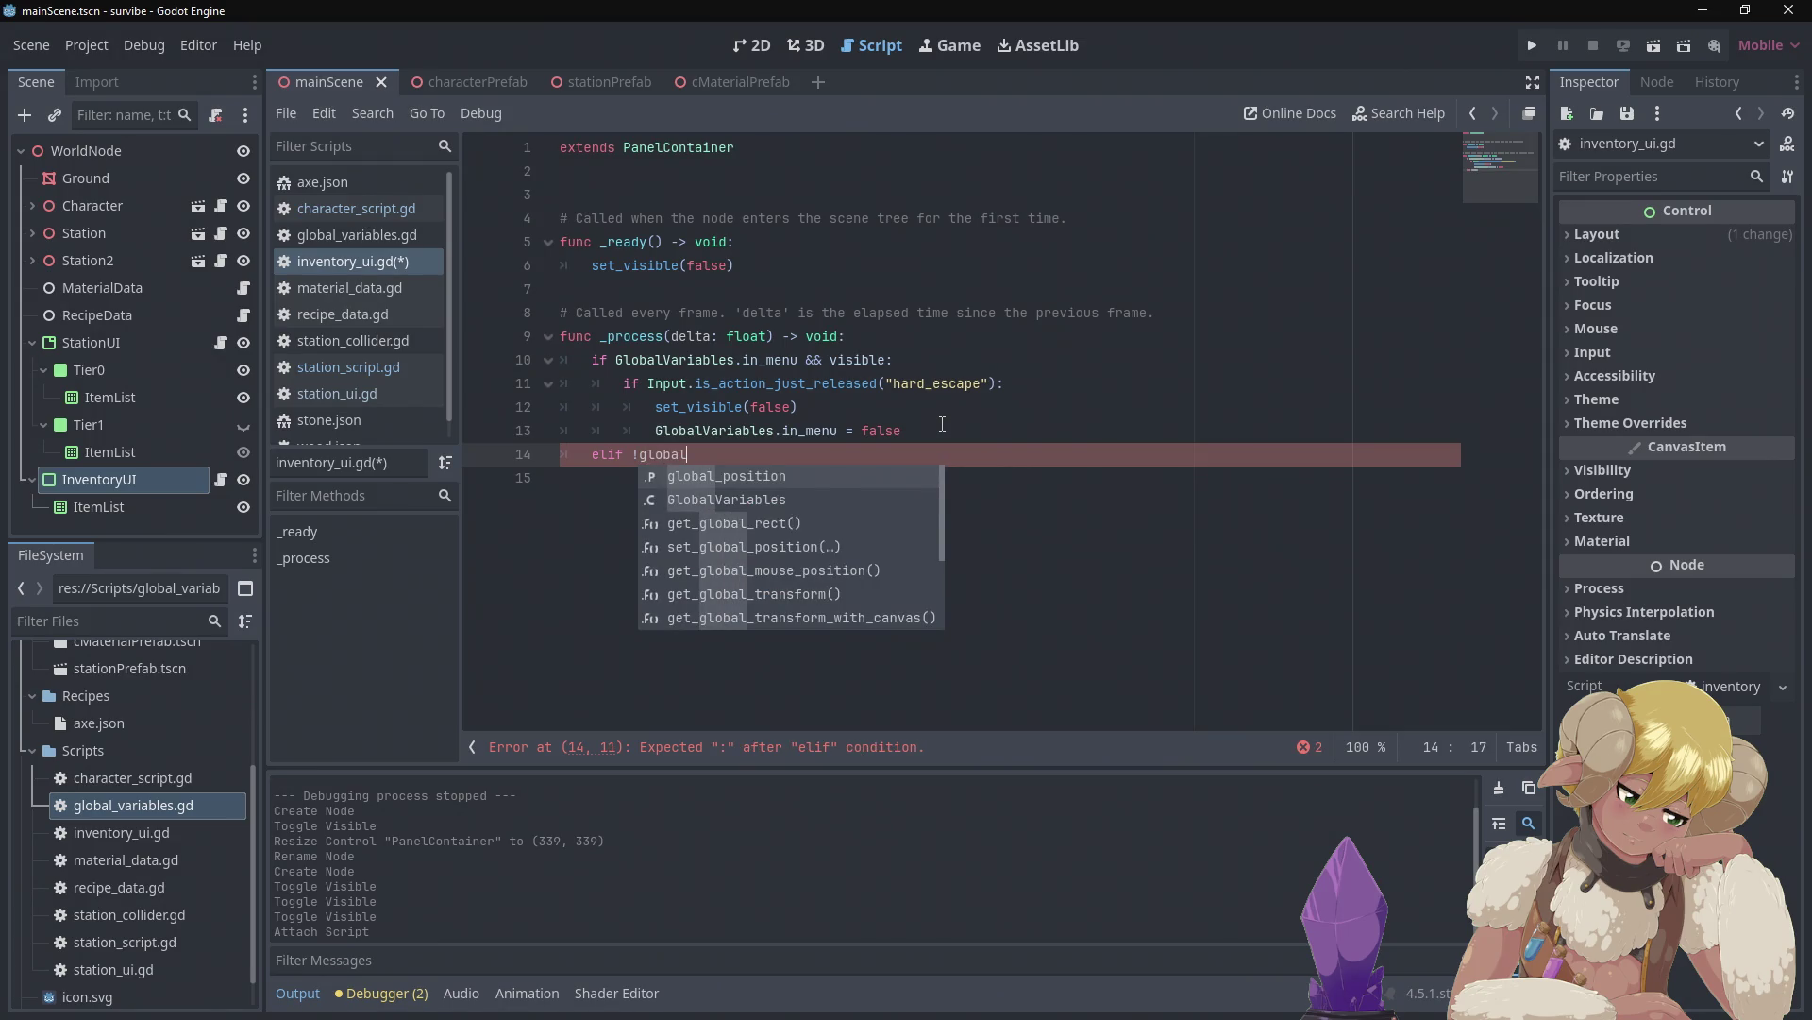
key(Down)
key(Return)
text(.)
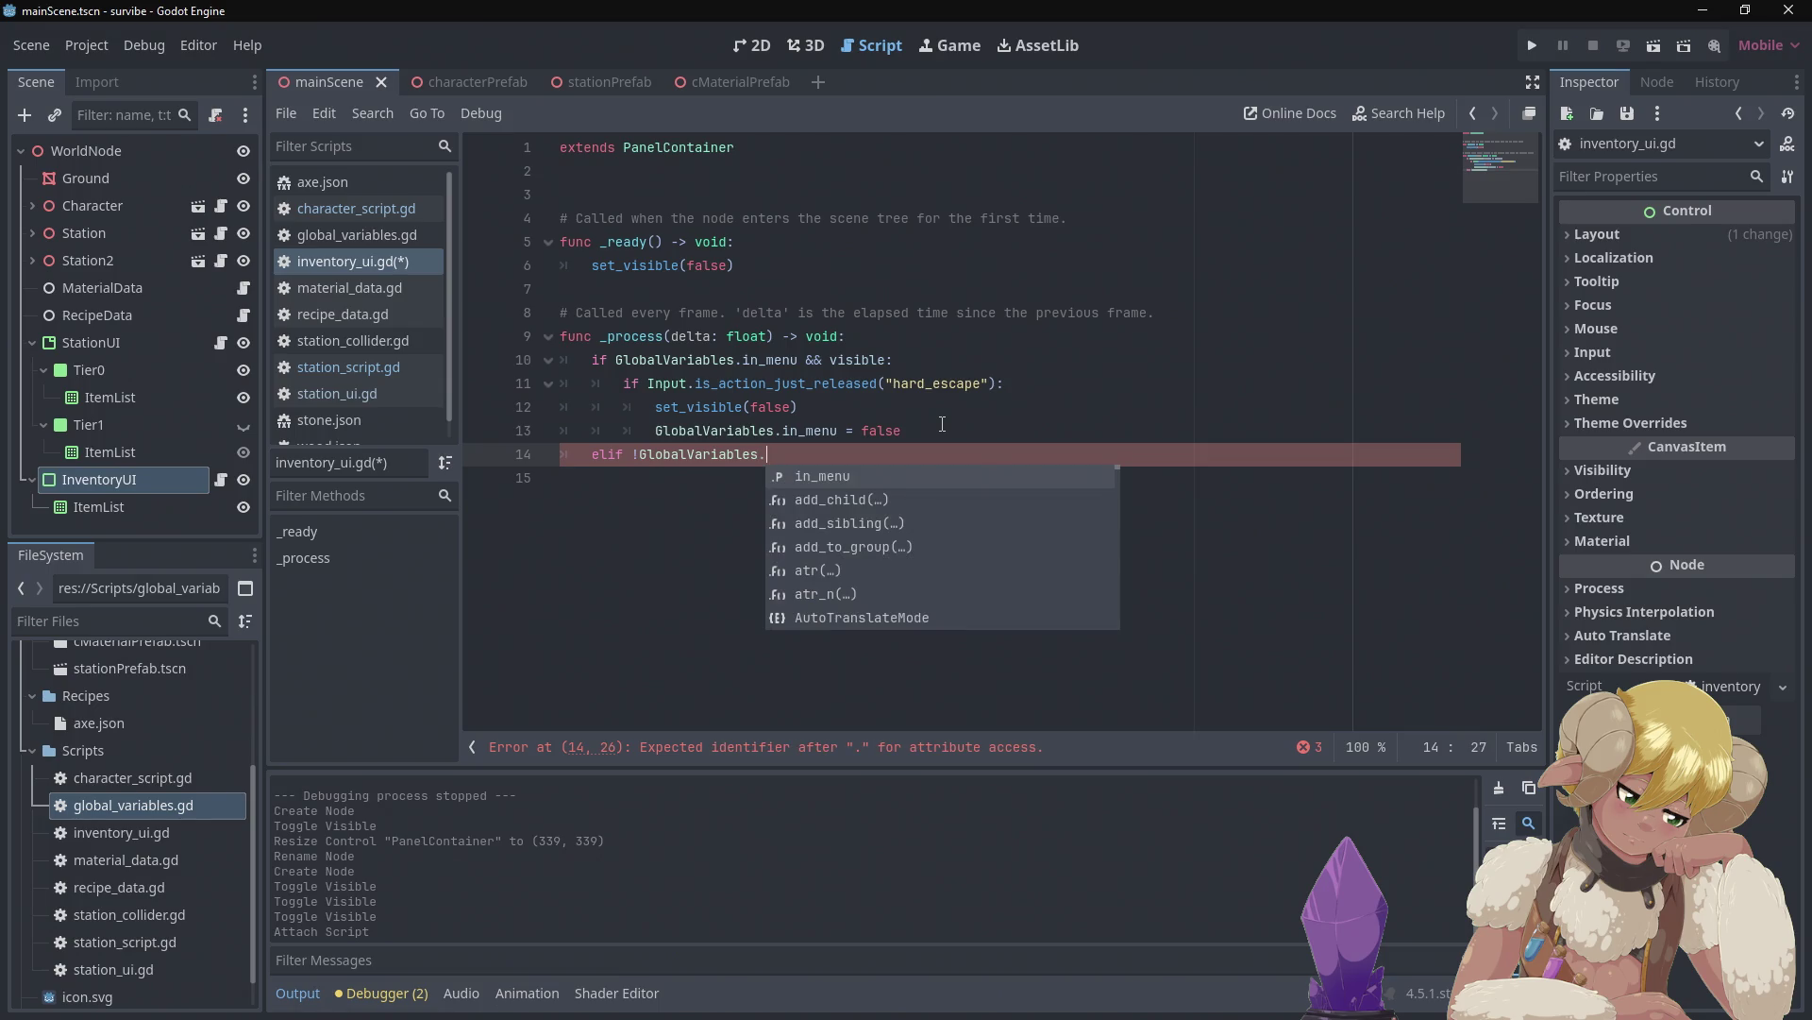
key(Return)
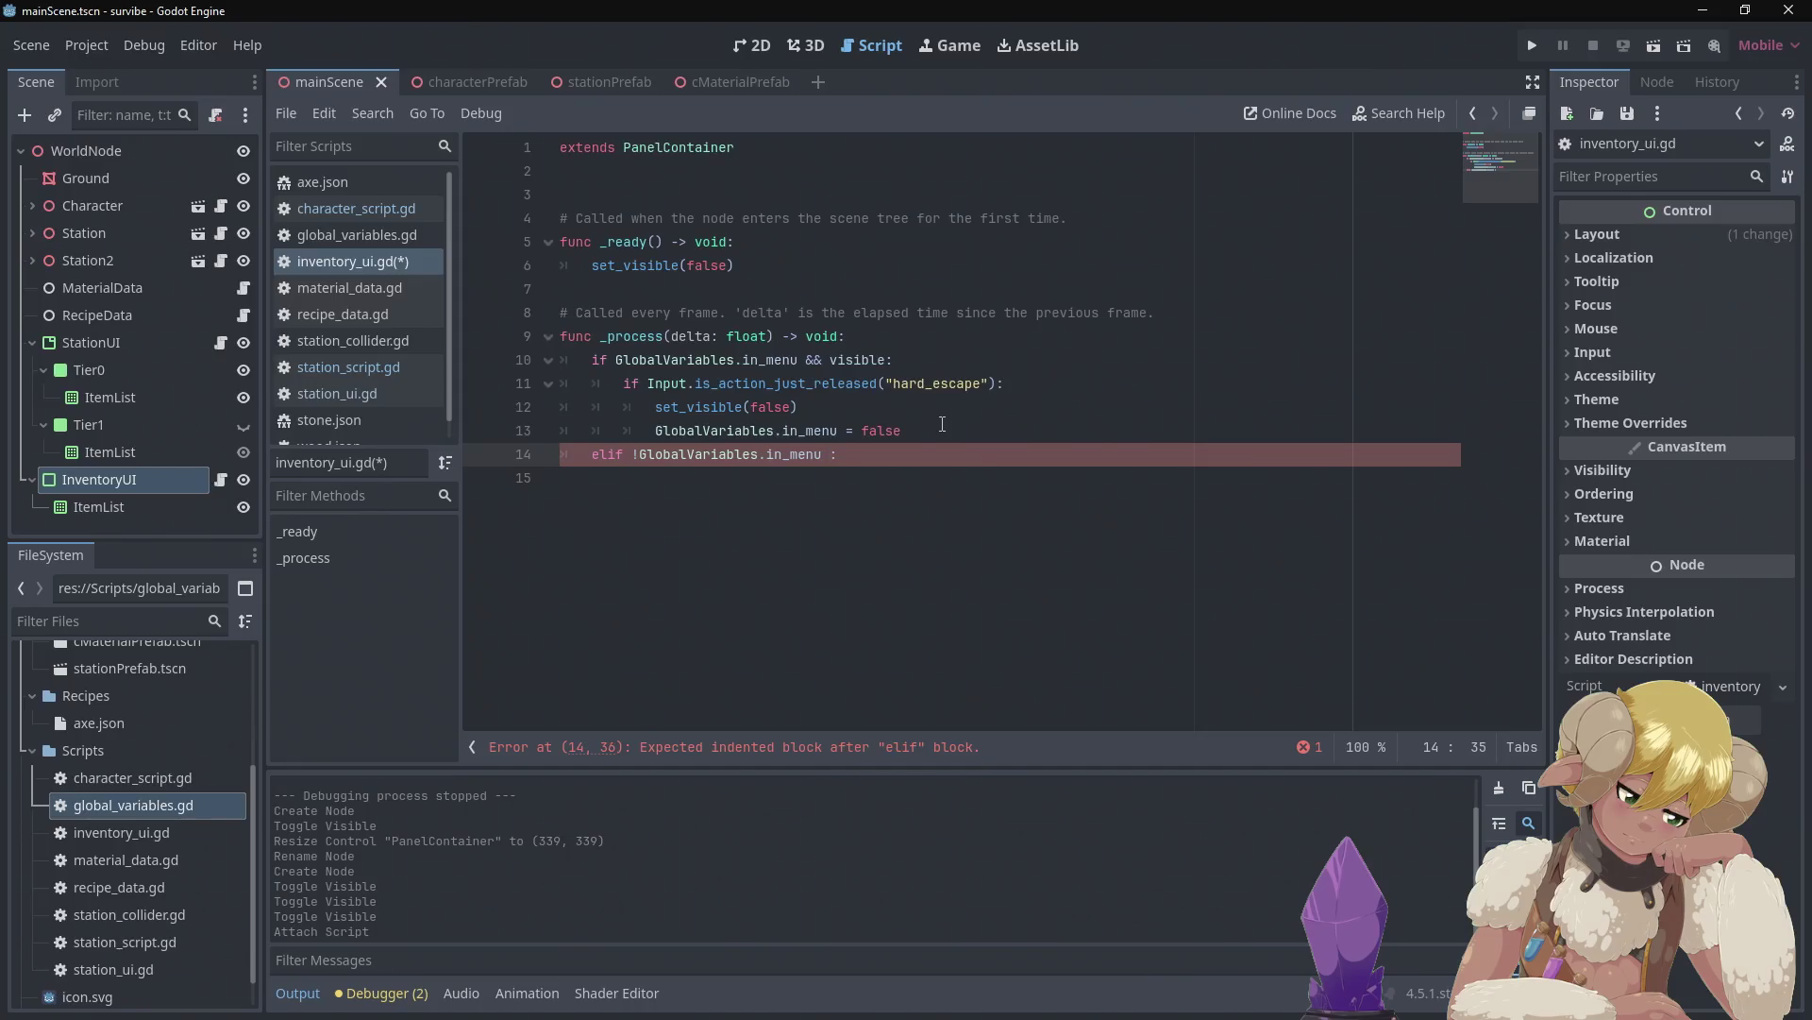
text(&&)
mouse_move(996, 382)
mouse_down()
mouse_move(895, 359)
mouse_move(685, 359)
mouse_move(650, 383)
mouse_up()
key(ctrl+c)
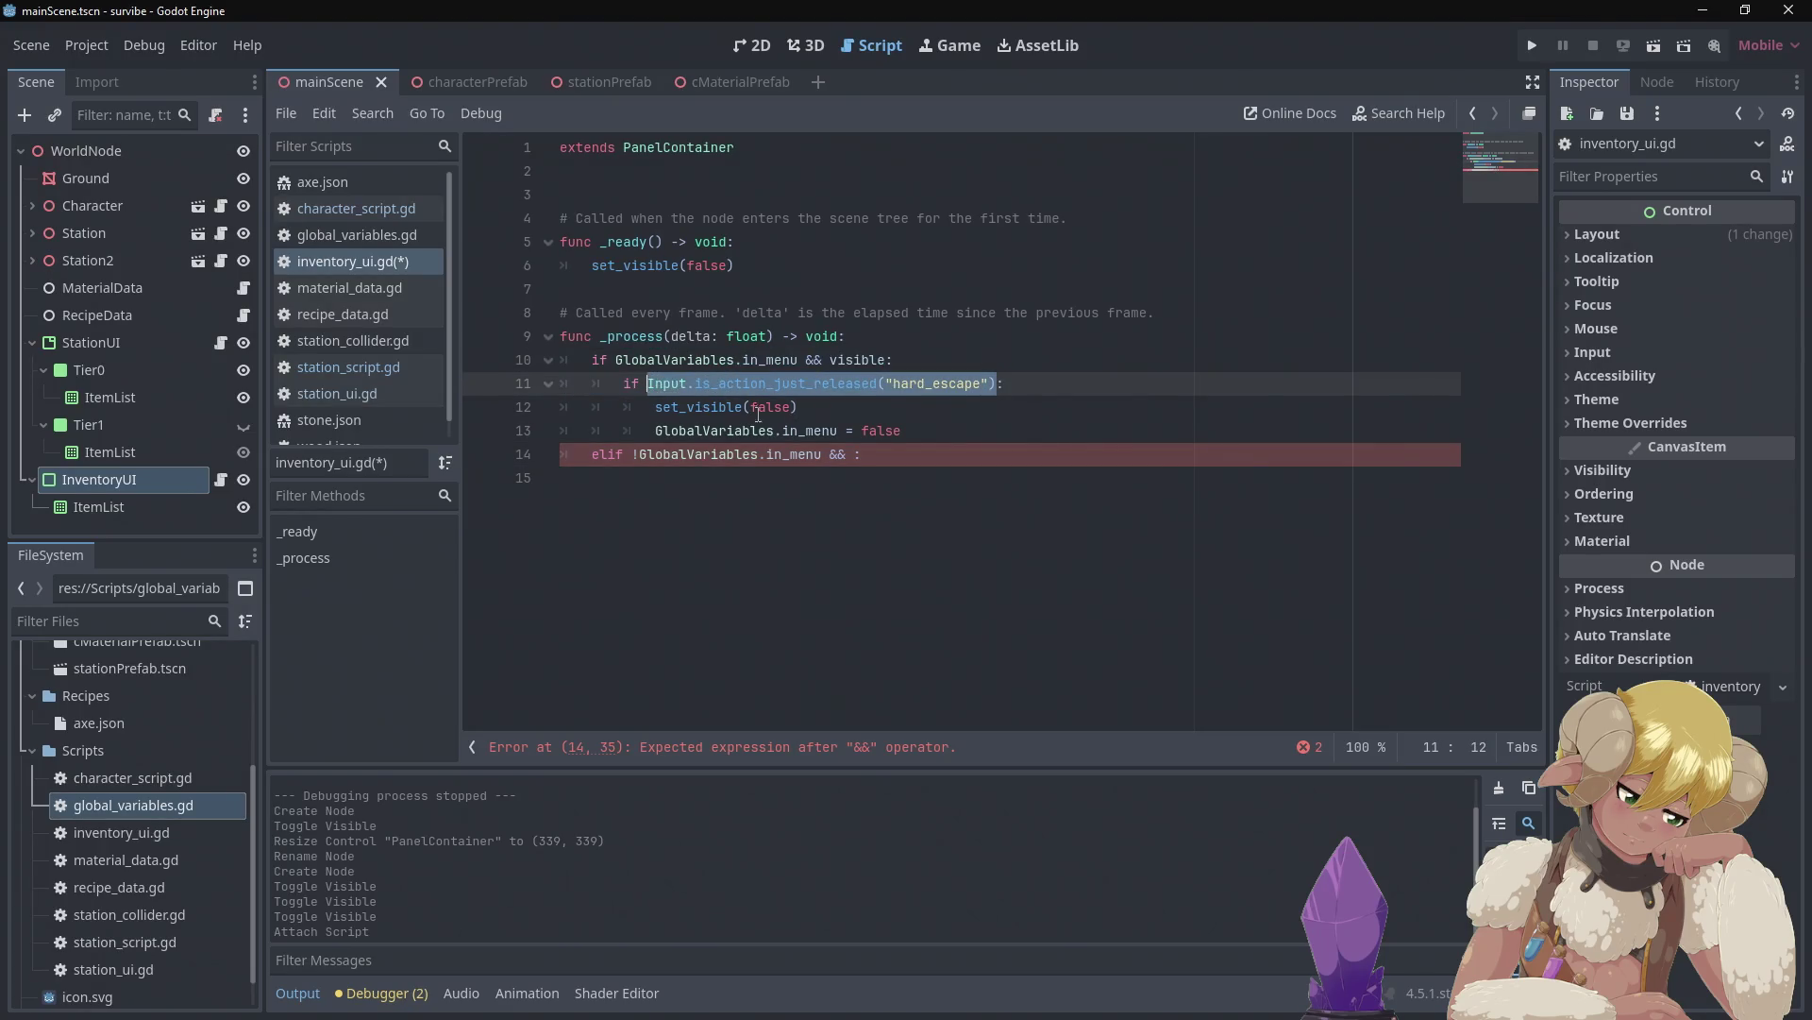
Complete the elif condition with the release check, using open_inventory instead of hard_escape
click(856, 454)
key(ctrl+v)
text(:)
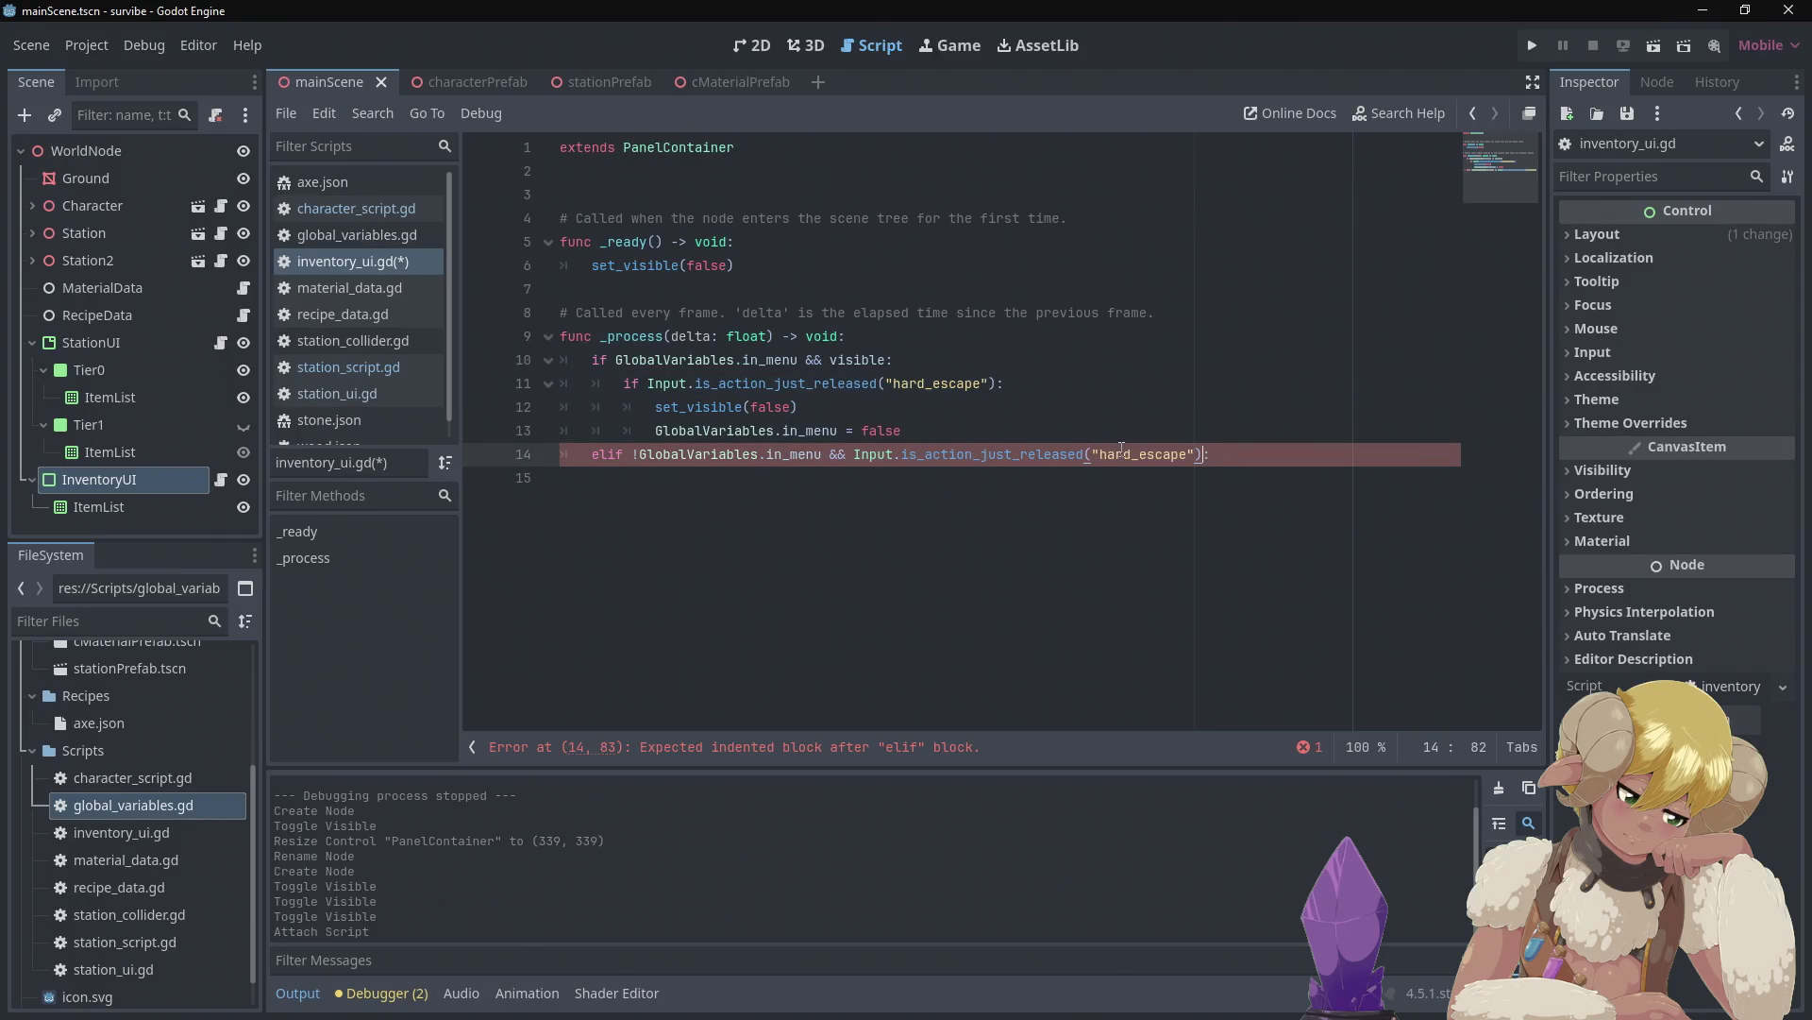
double_click(1121, 454)
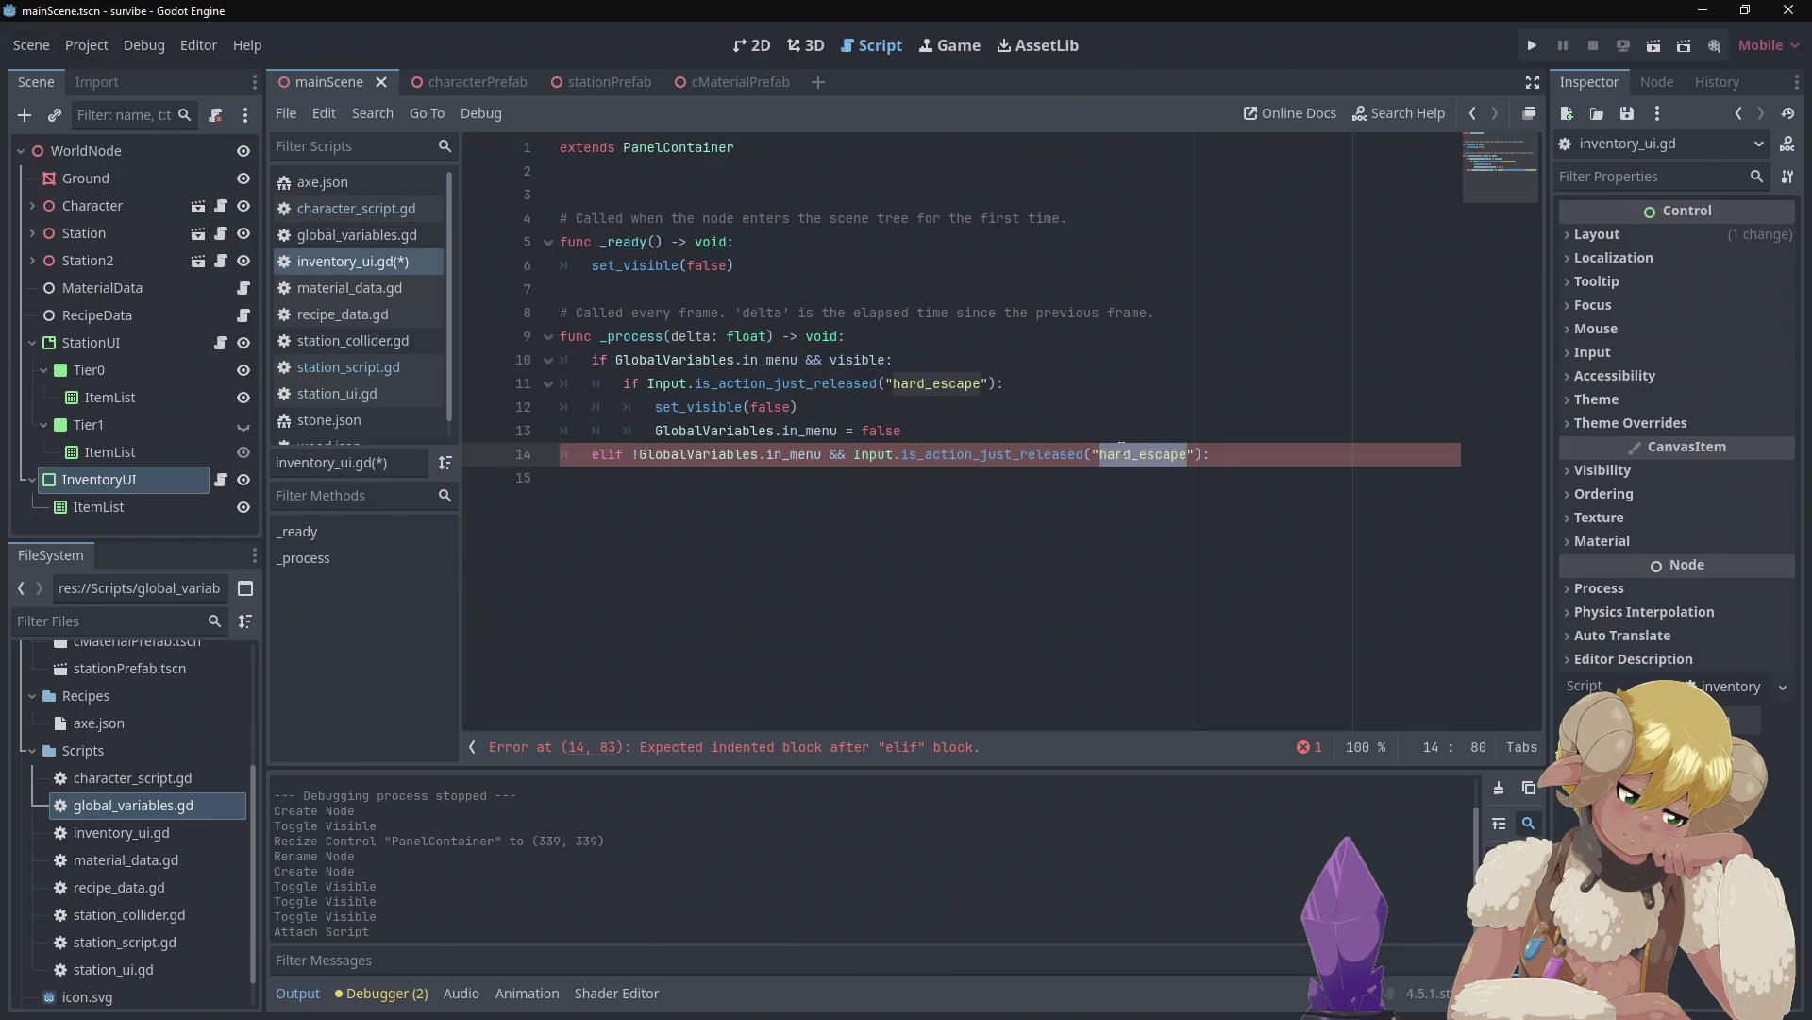
text(open_)
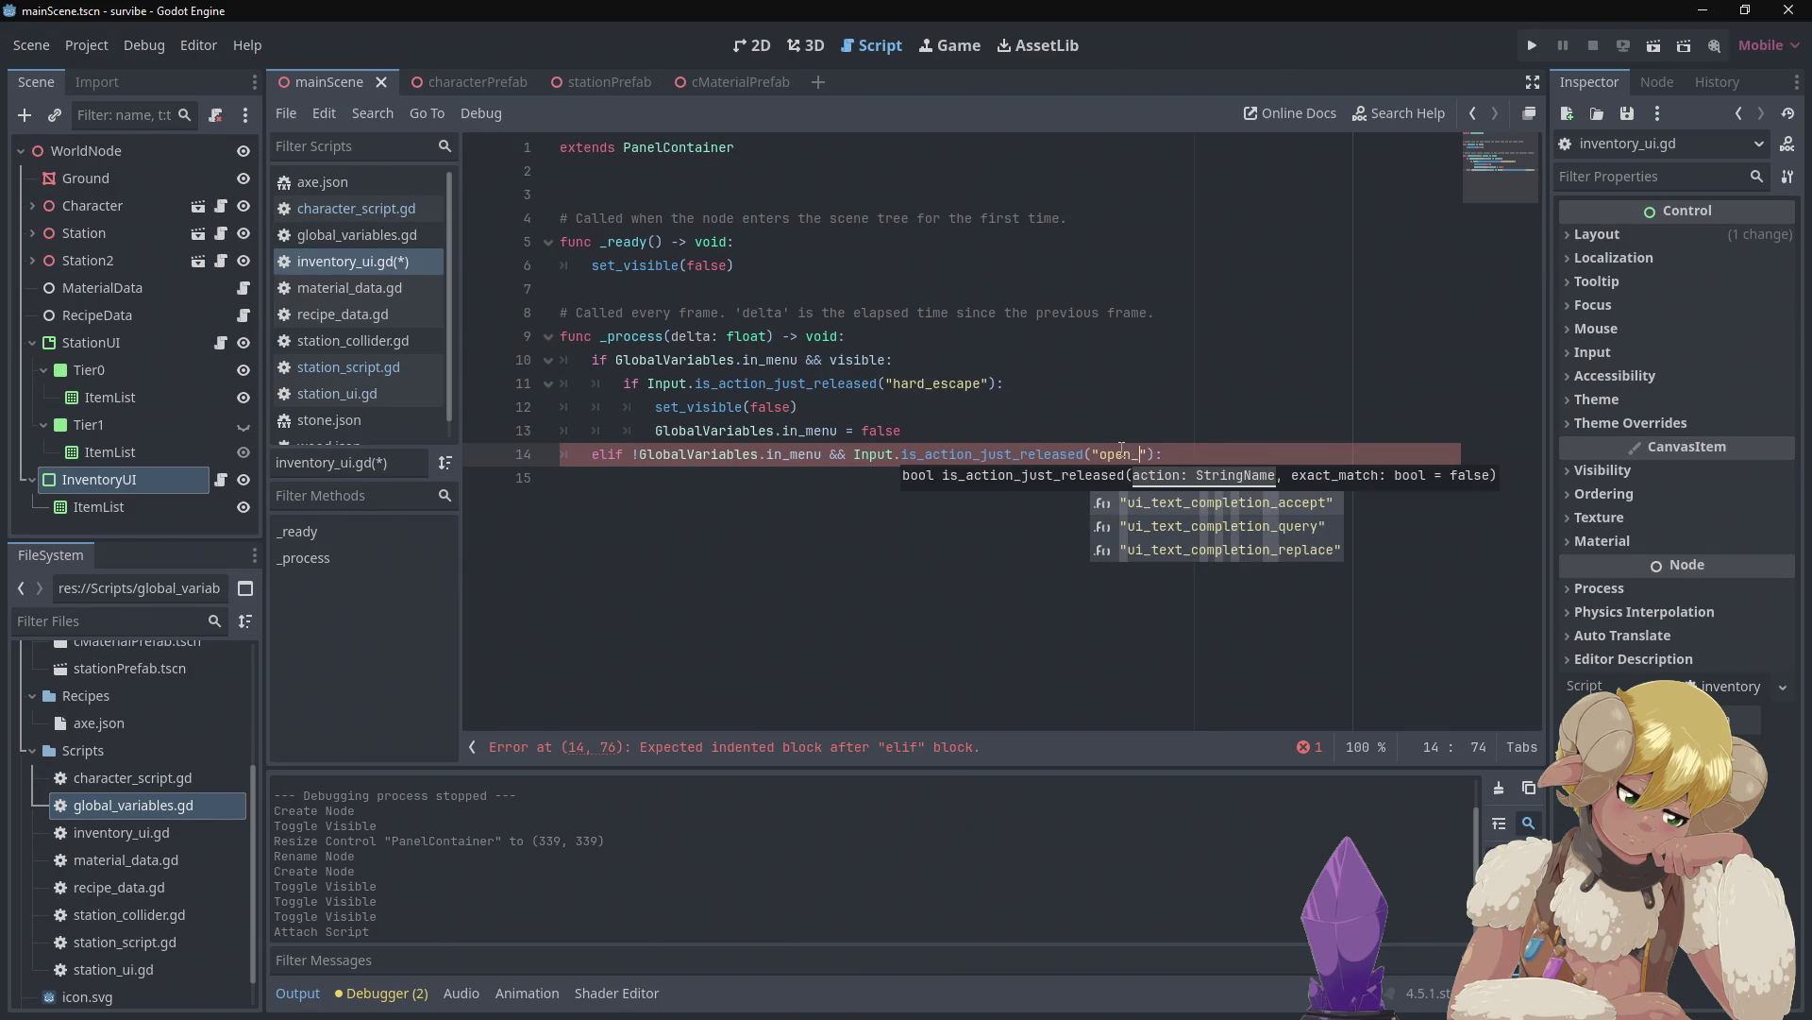
text(inventory)
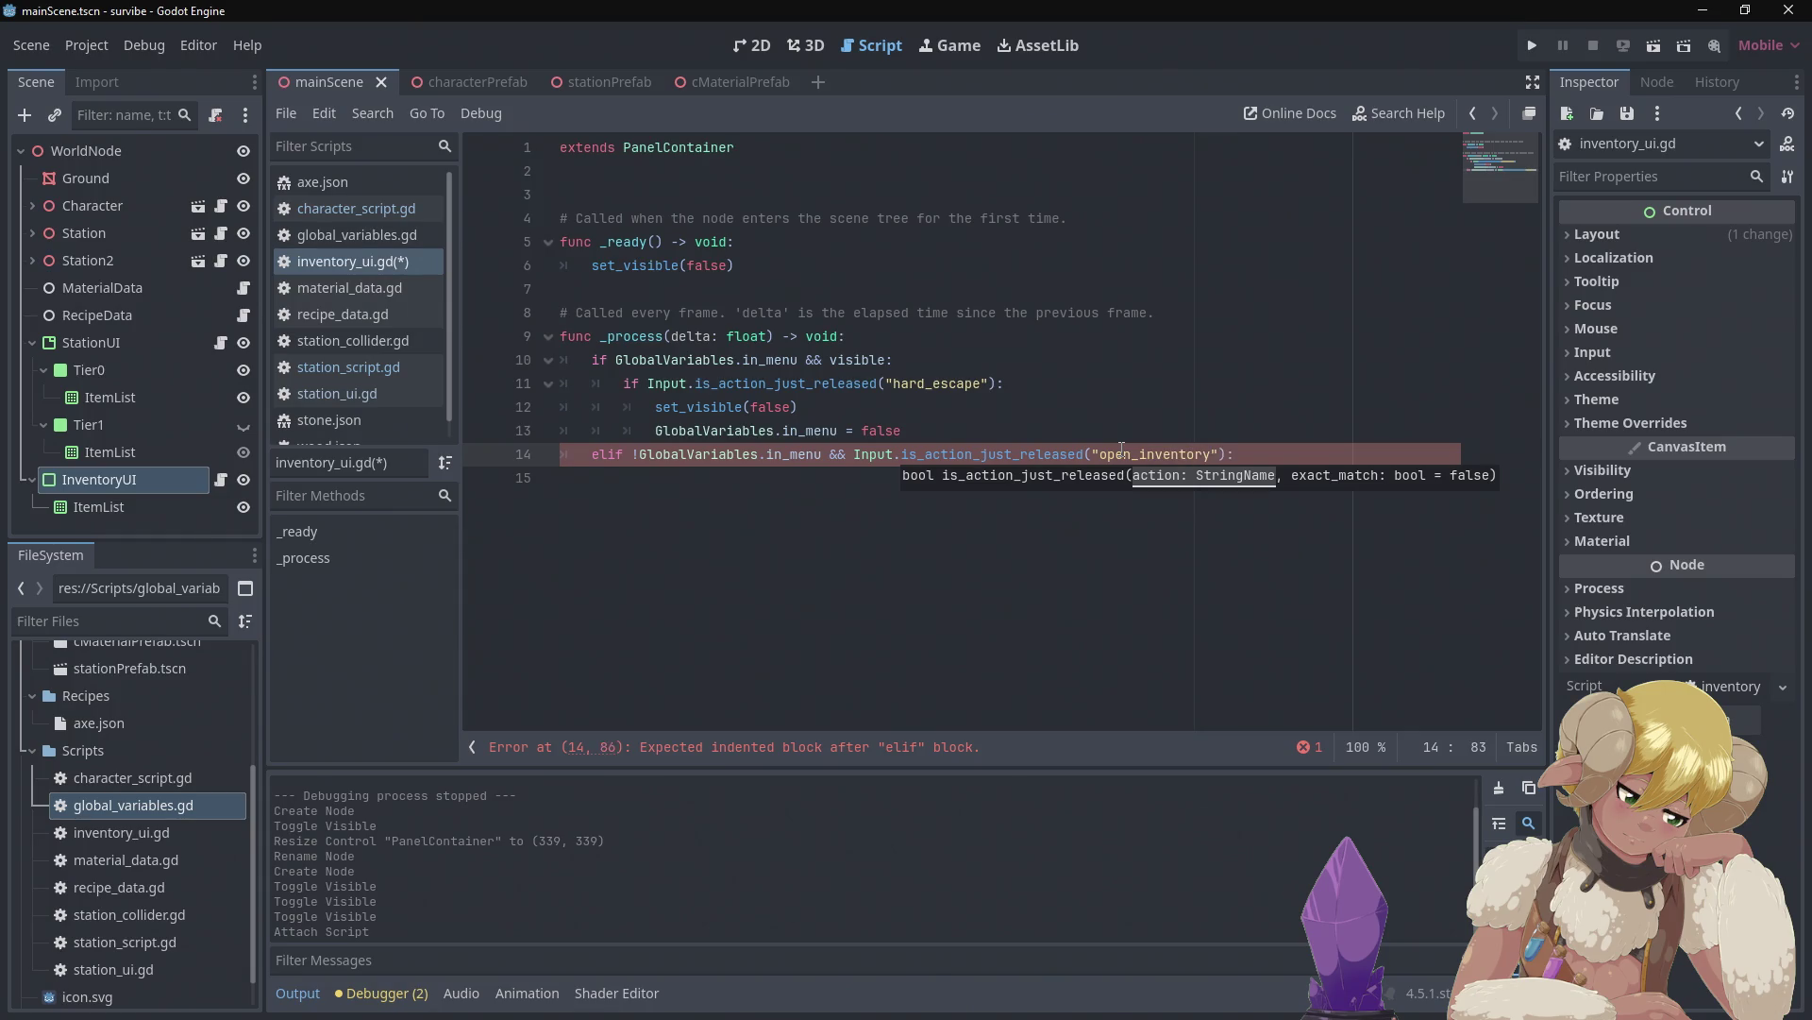
key(Right)
key(Right)
Add set_visible(true) inside the elif branch and save inventory_ui.gd
key(Return)
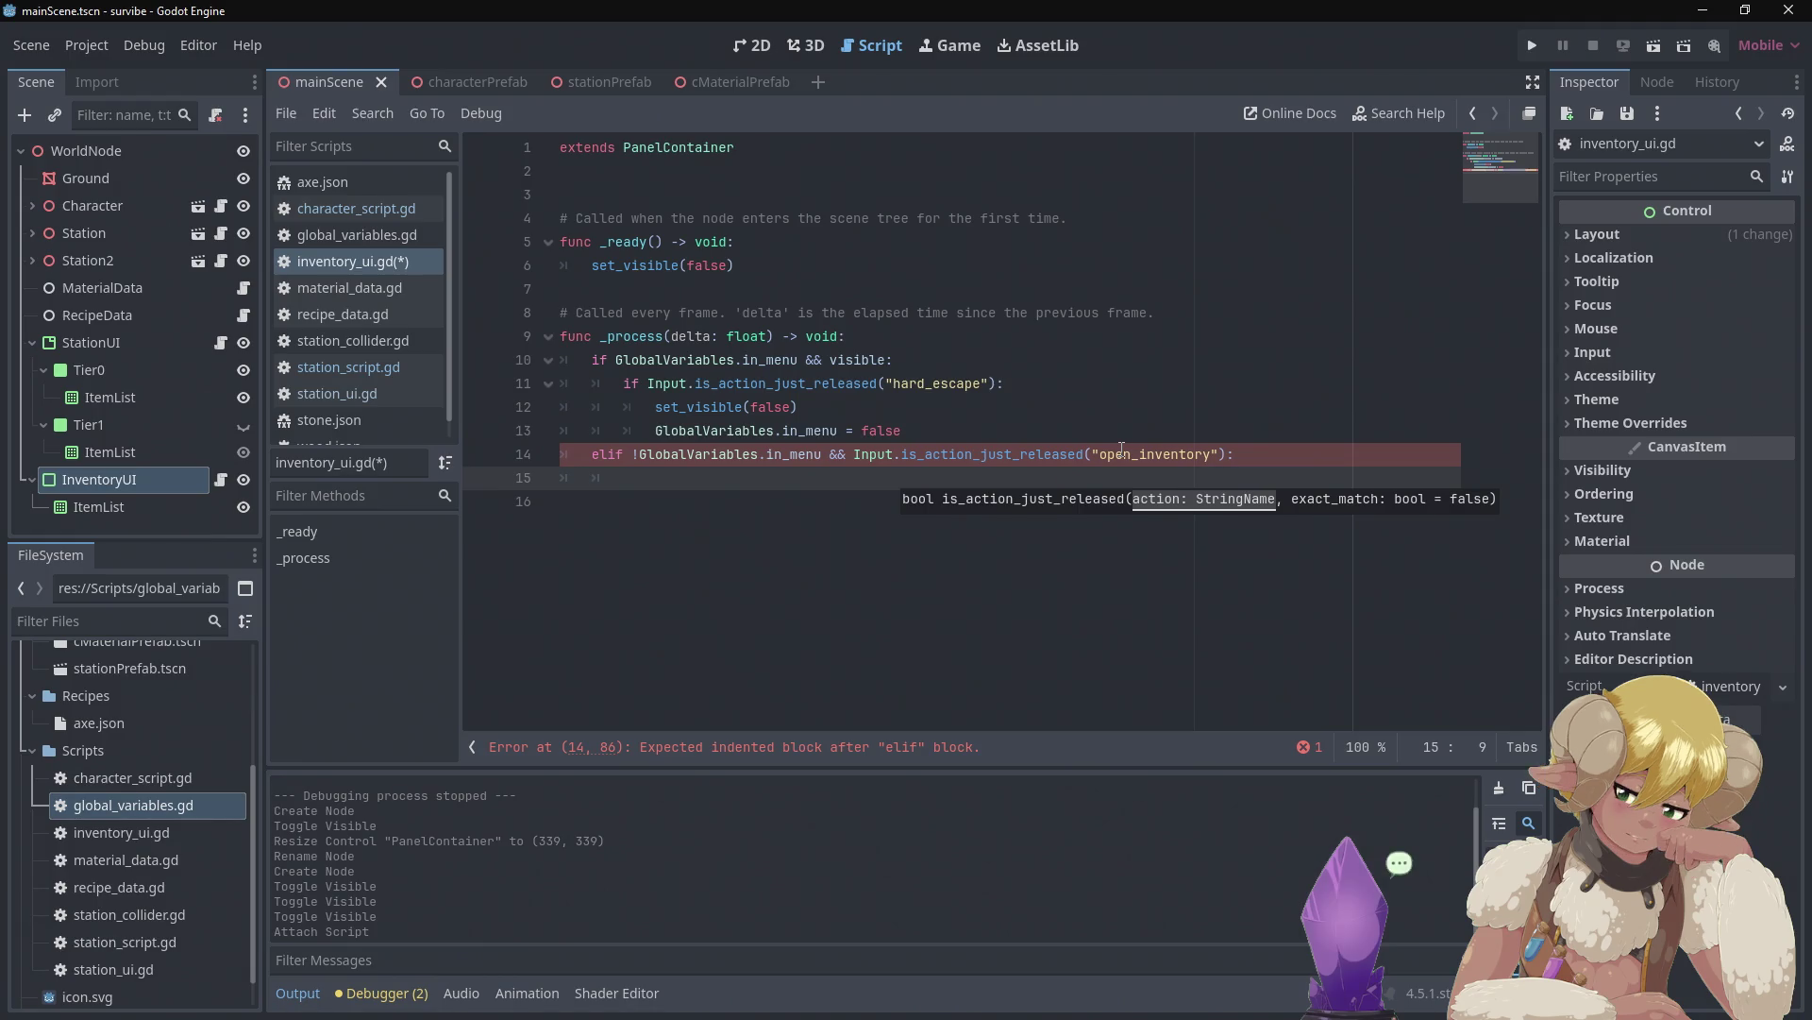
text(set)
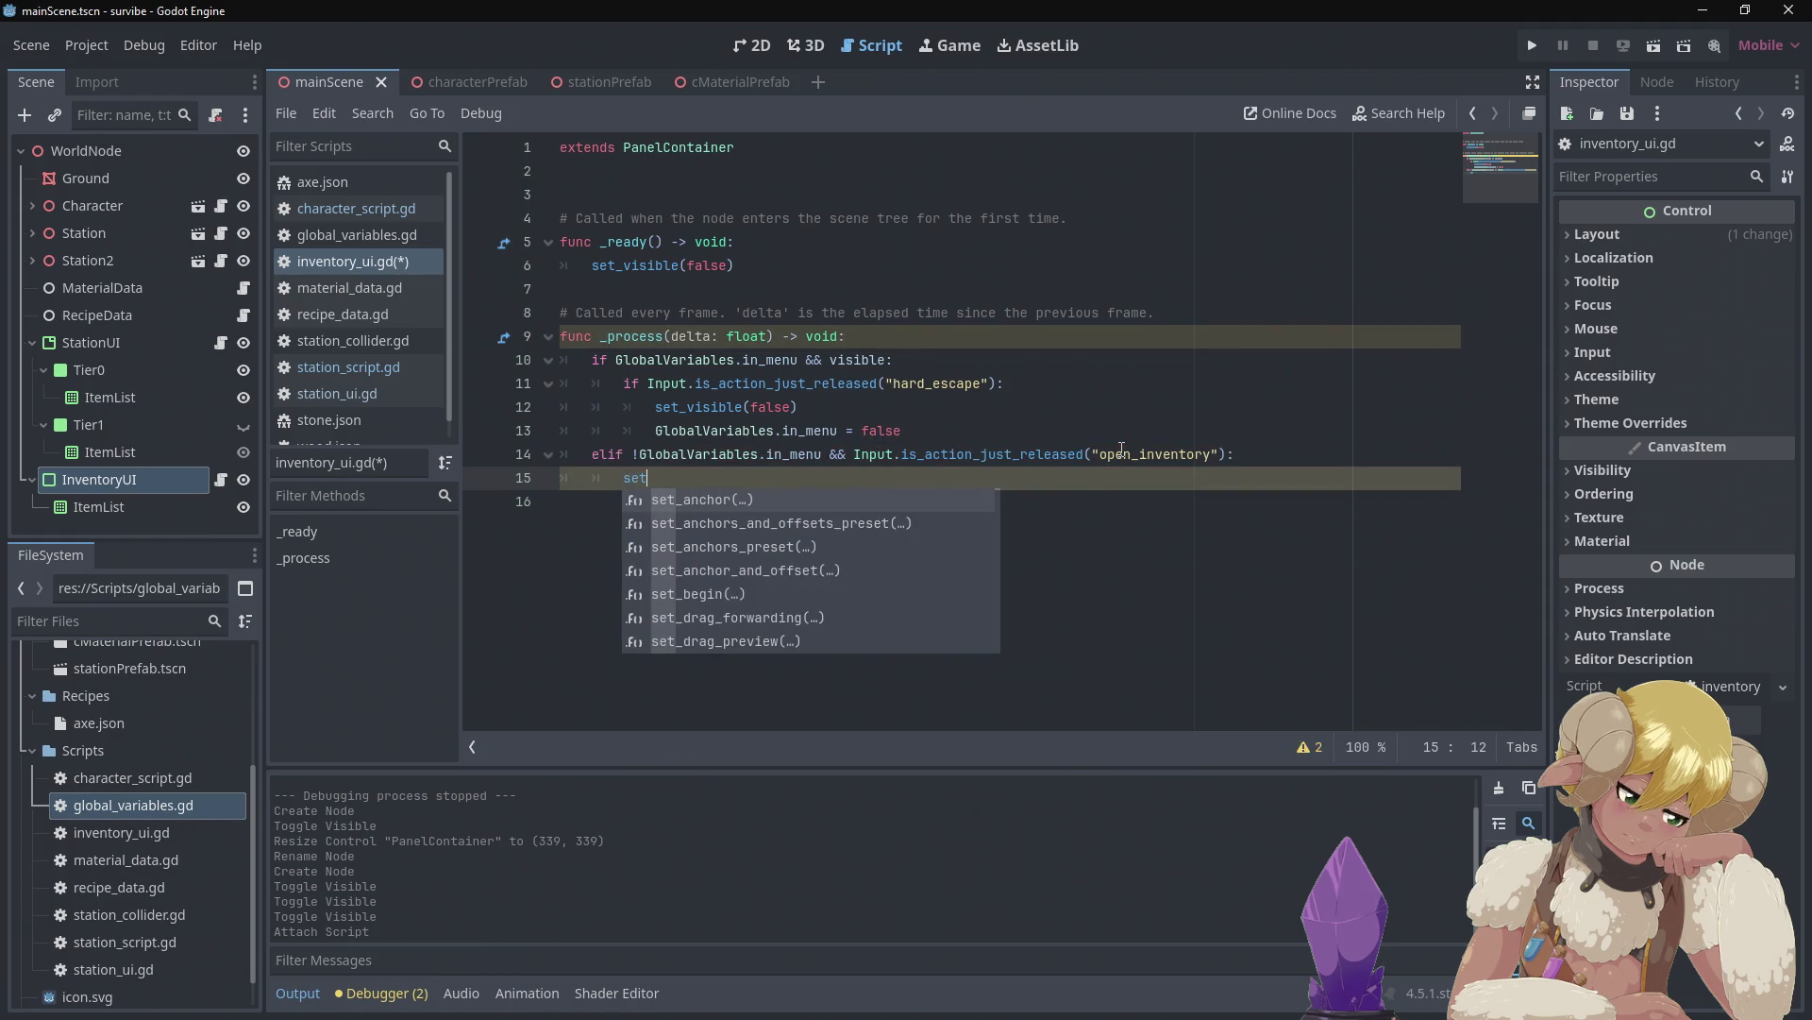
text(_)
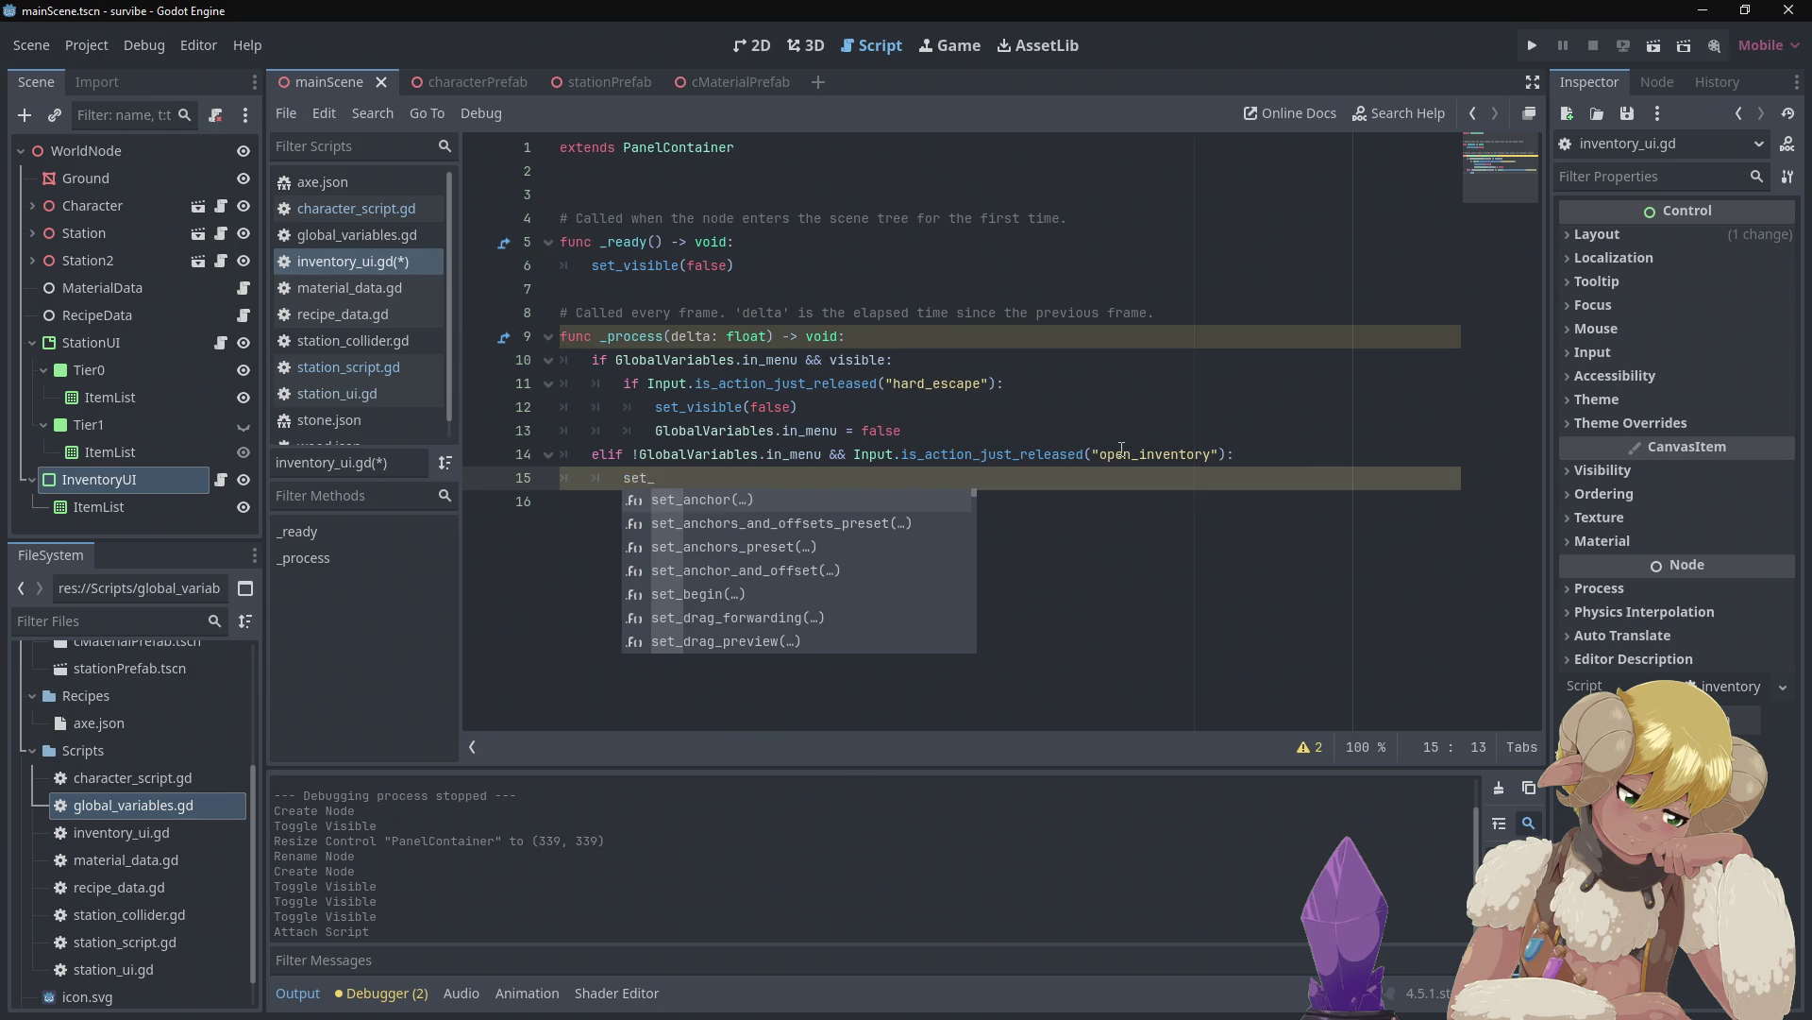
text(visible)
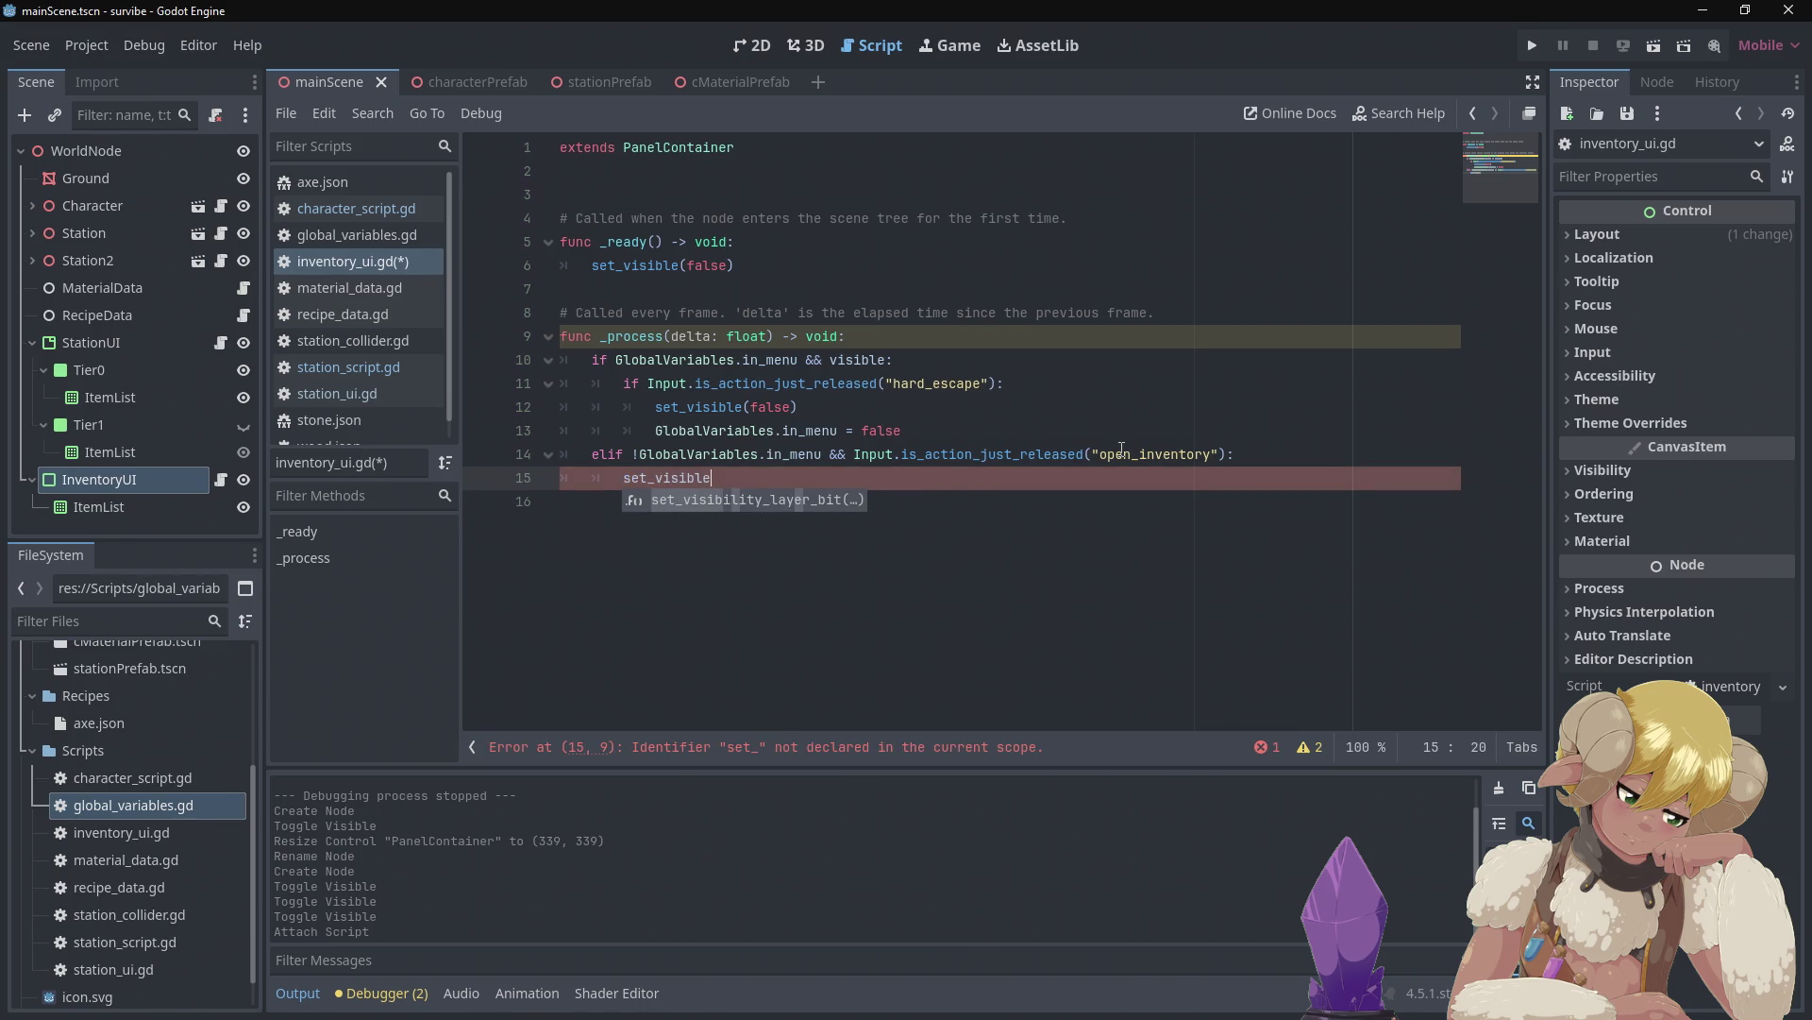
text((true)
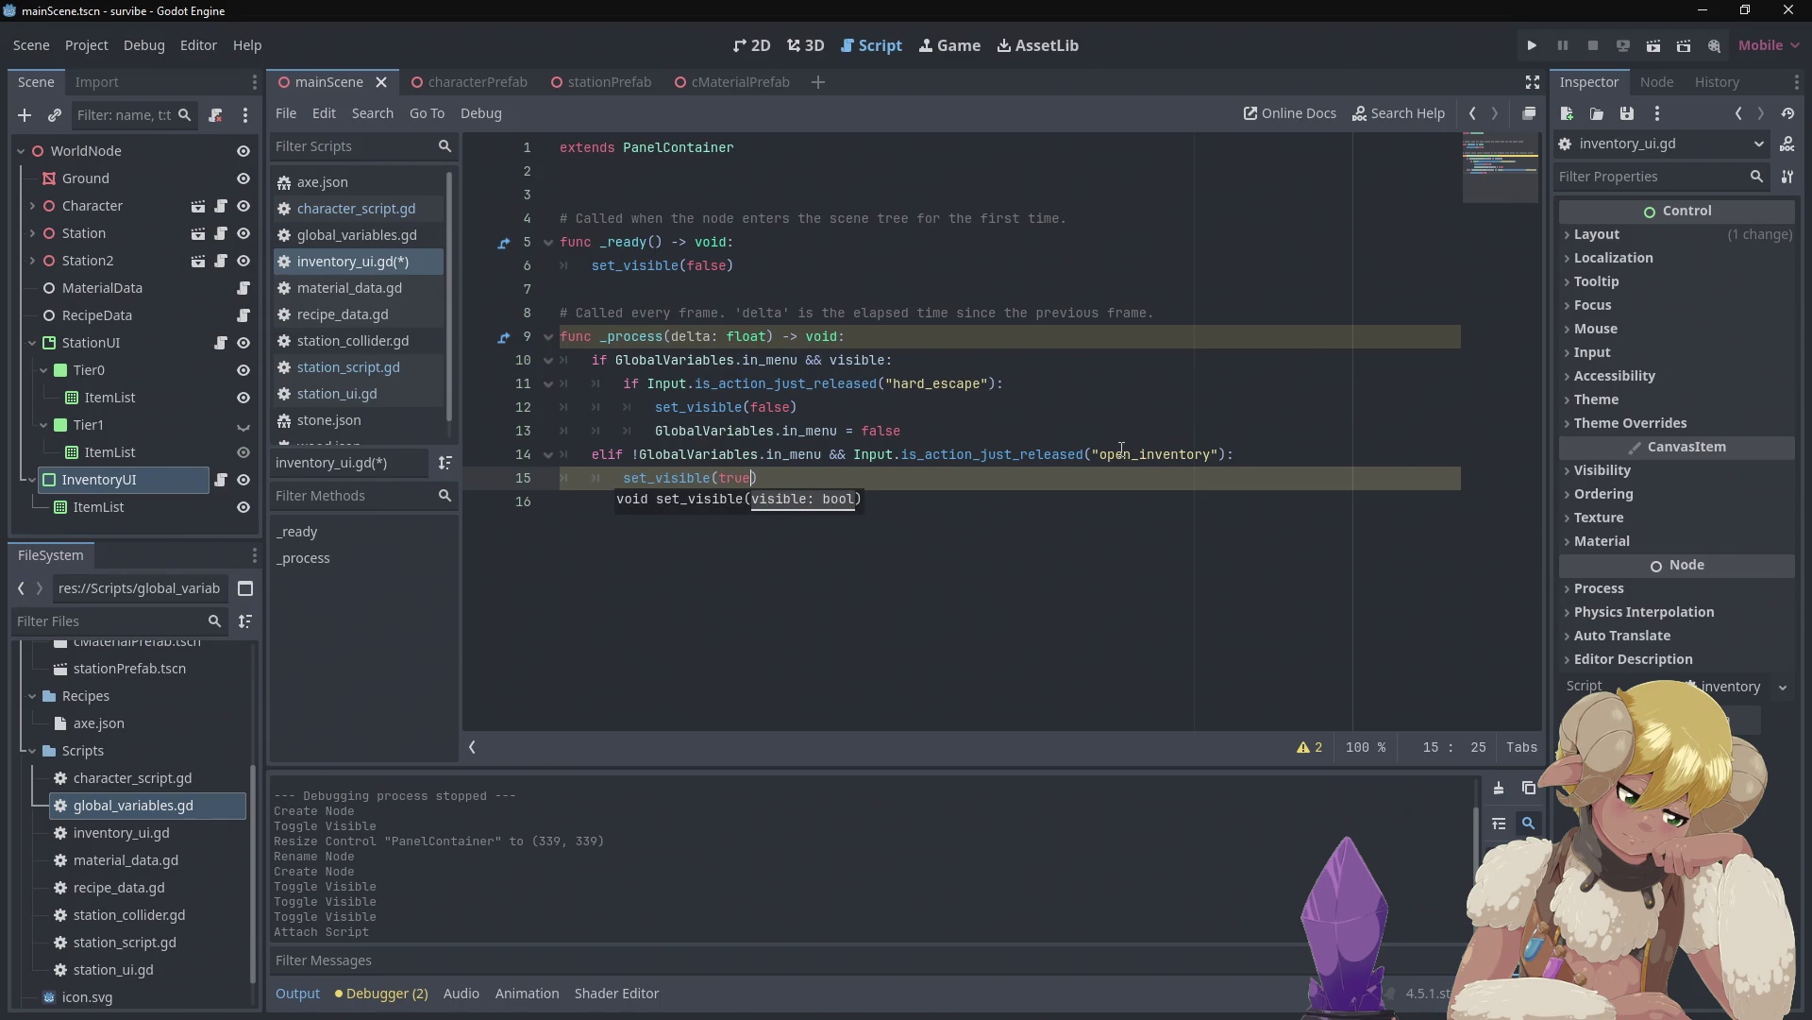
click(1083, 415)
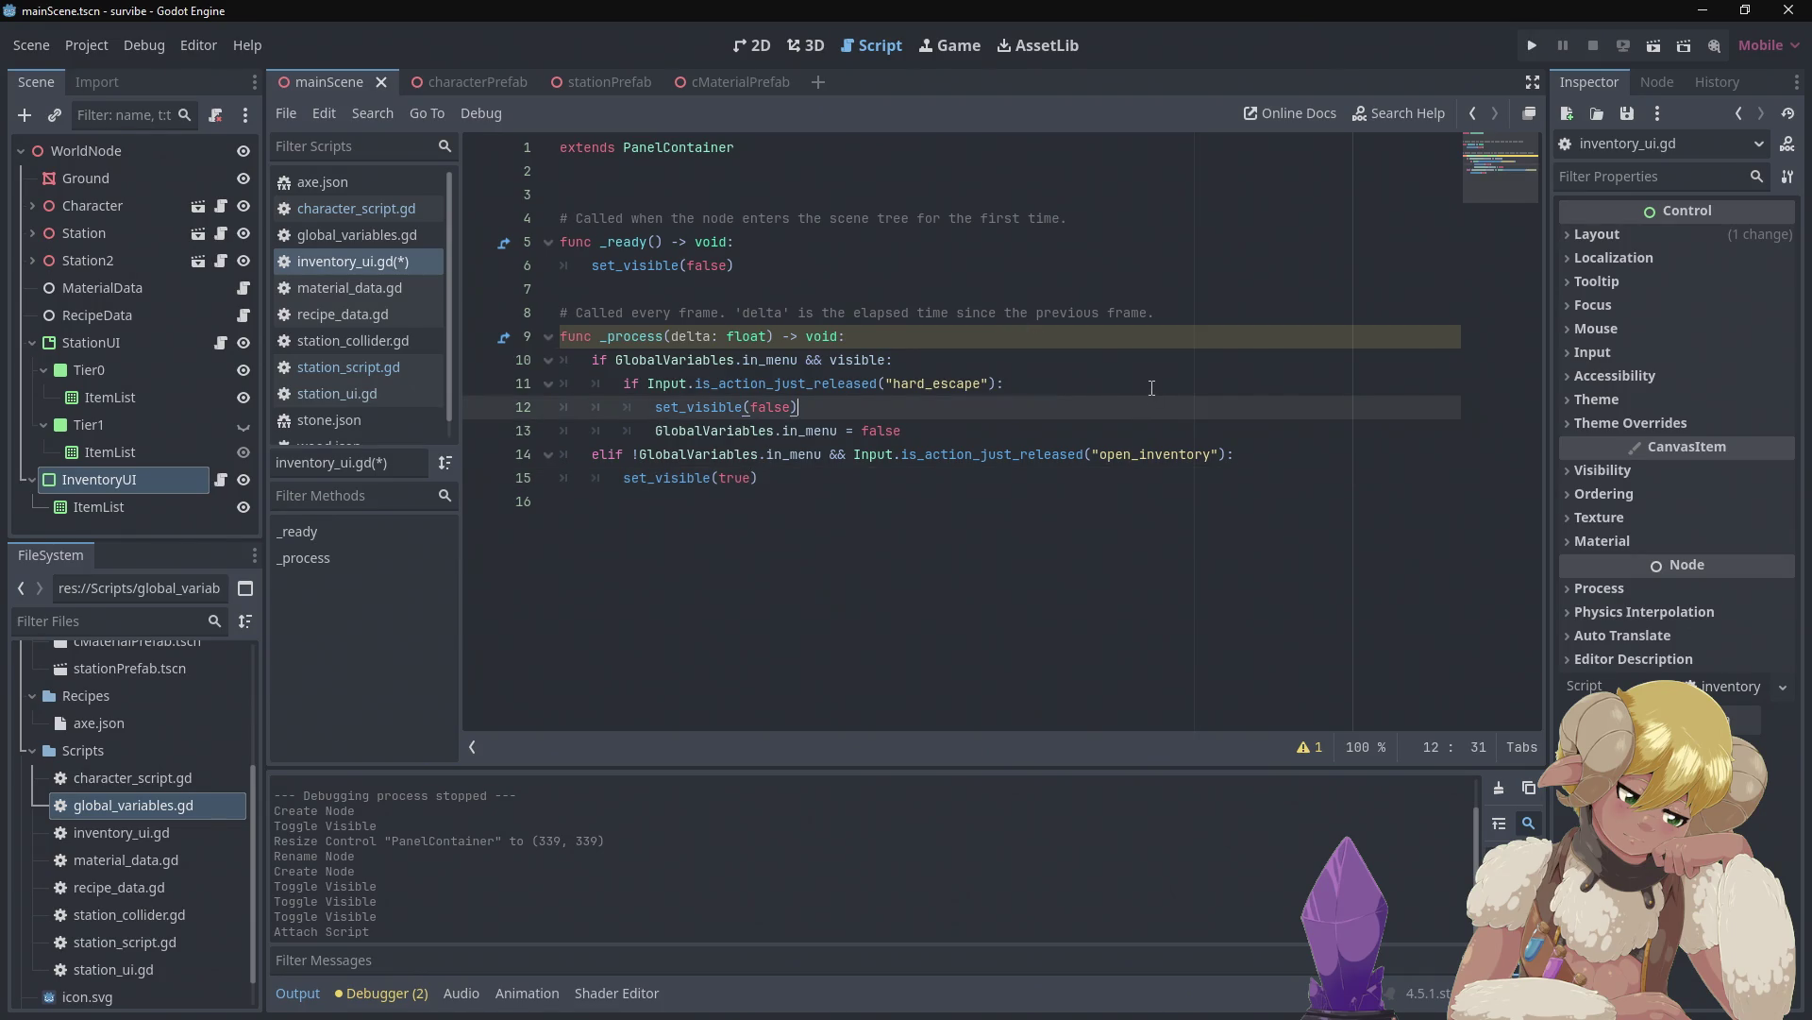
key(ctrl+s)
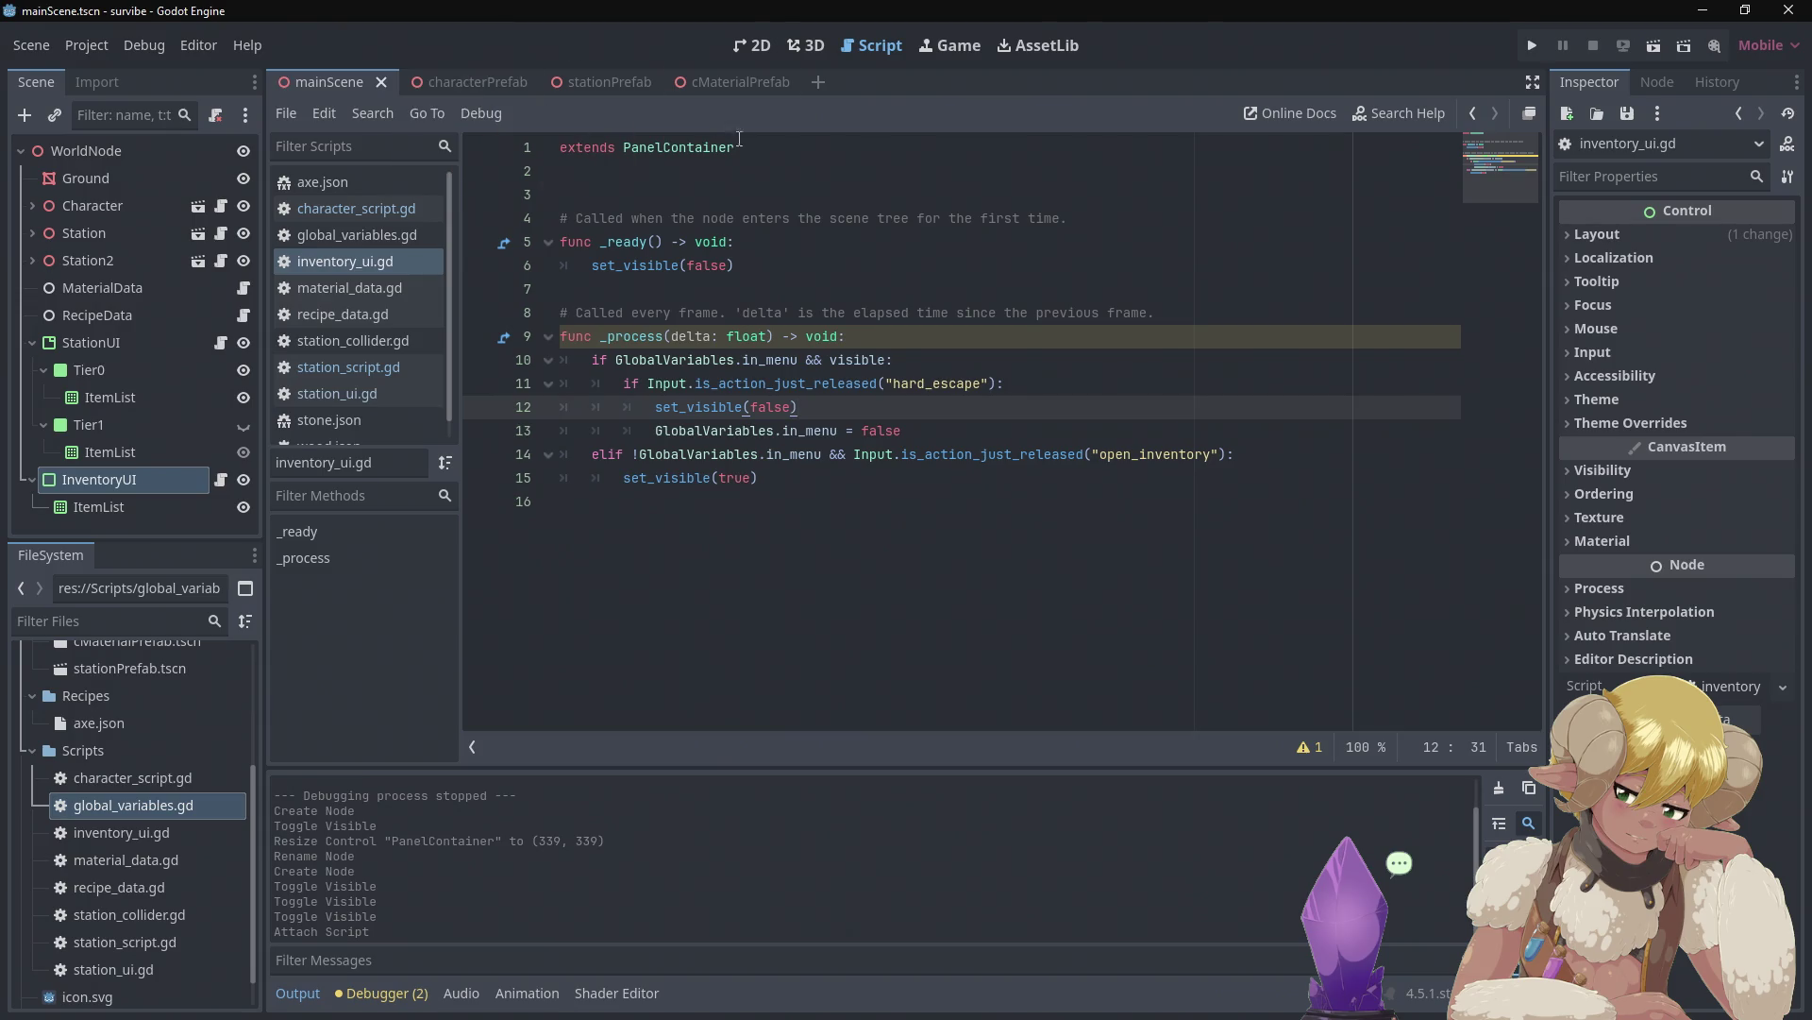
Switch to the 3D view and open the Input Map in Project Settings
click(814, 43)
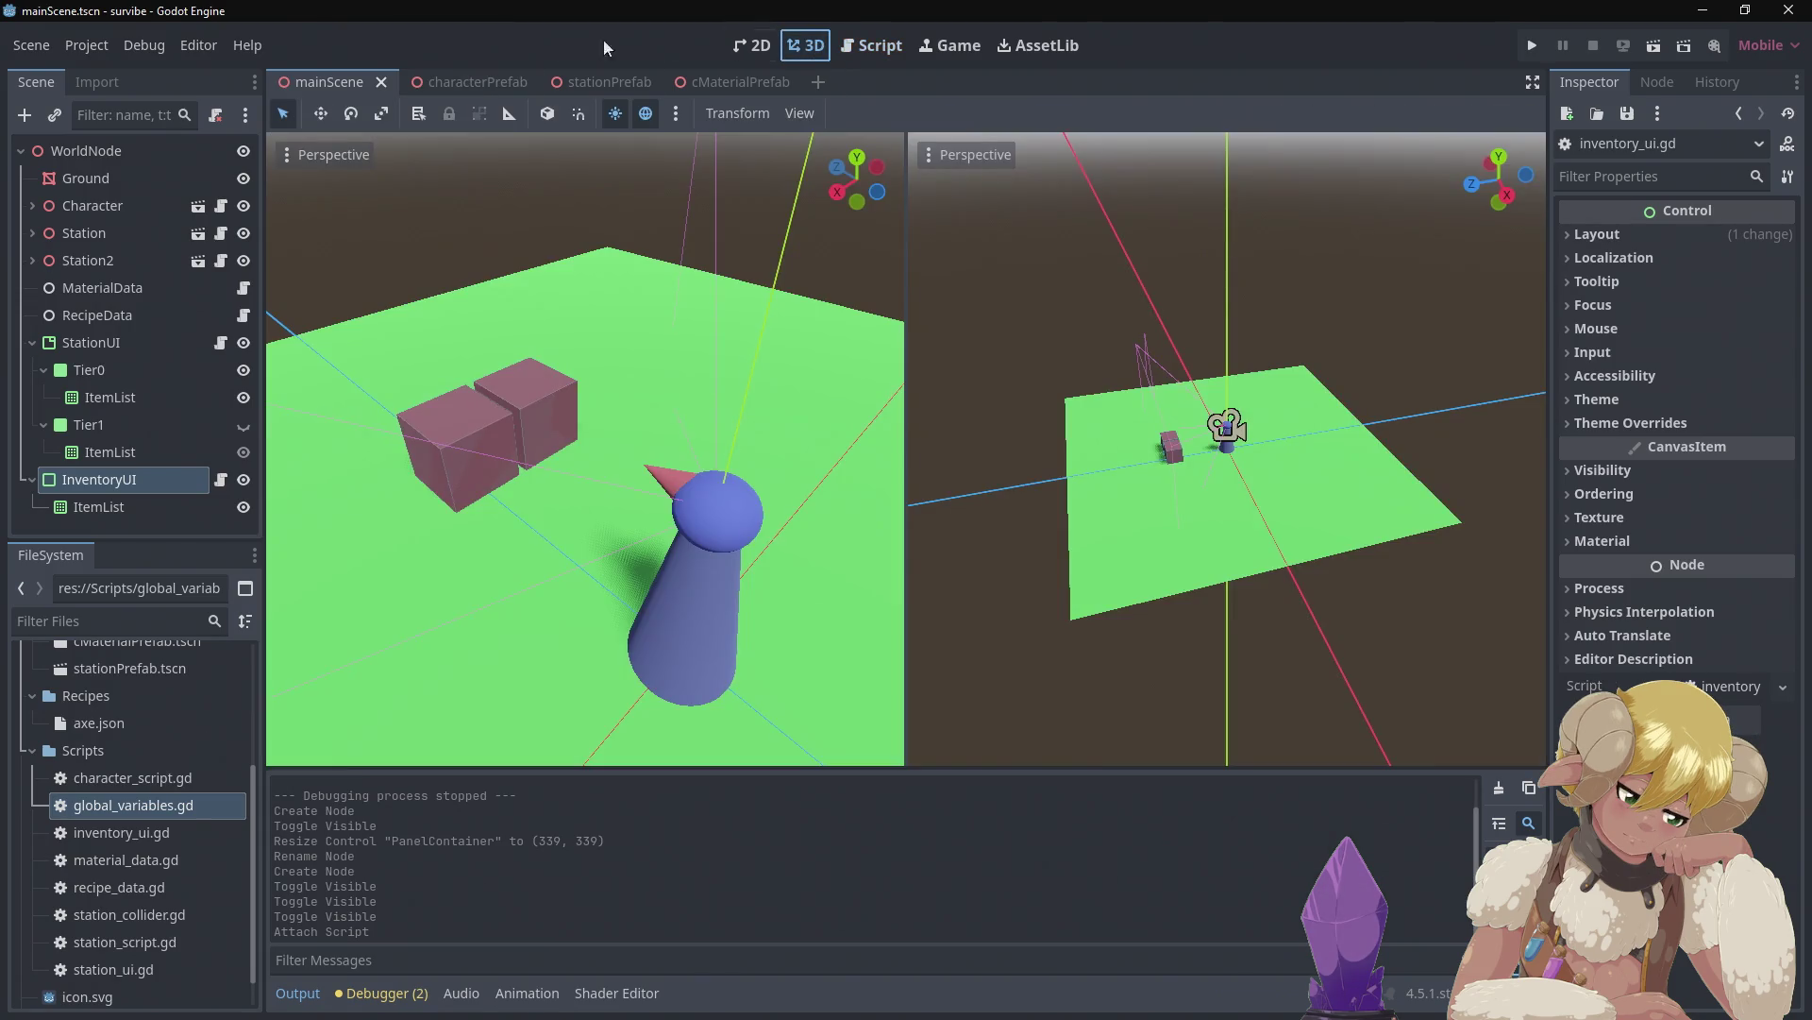
click(87, 47)
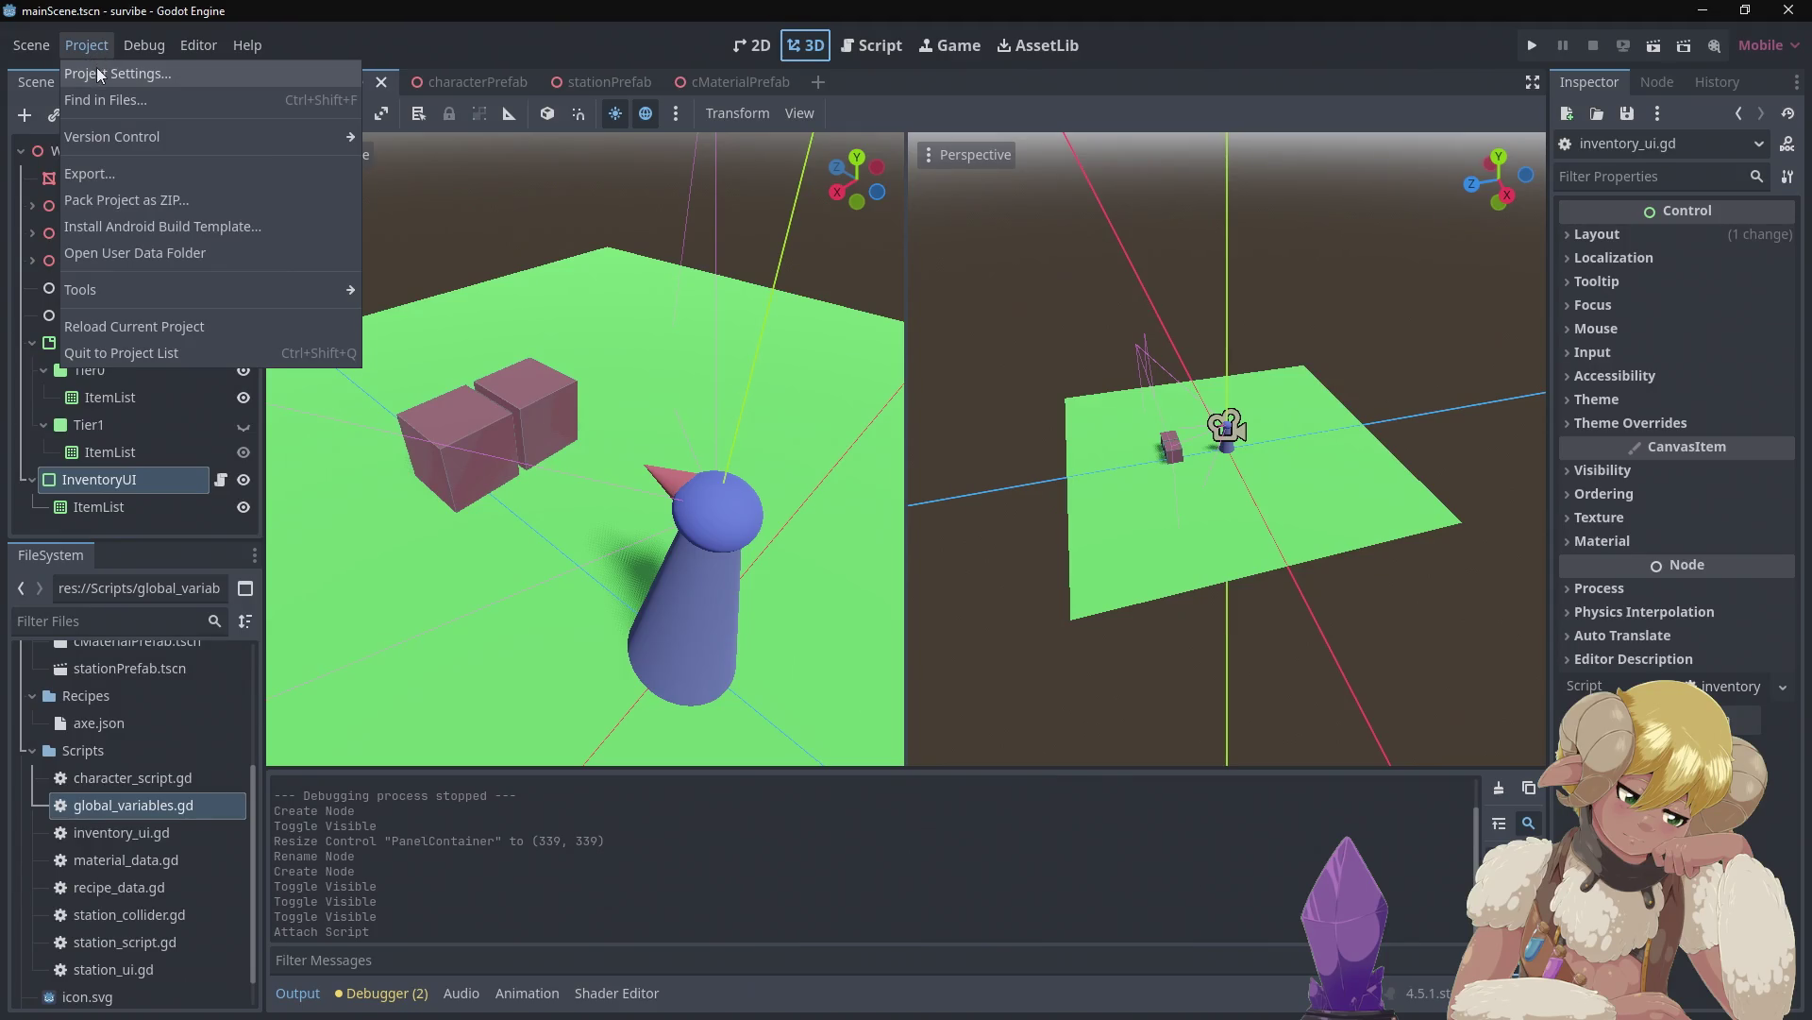
click(95, 72)
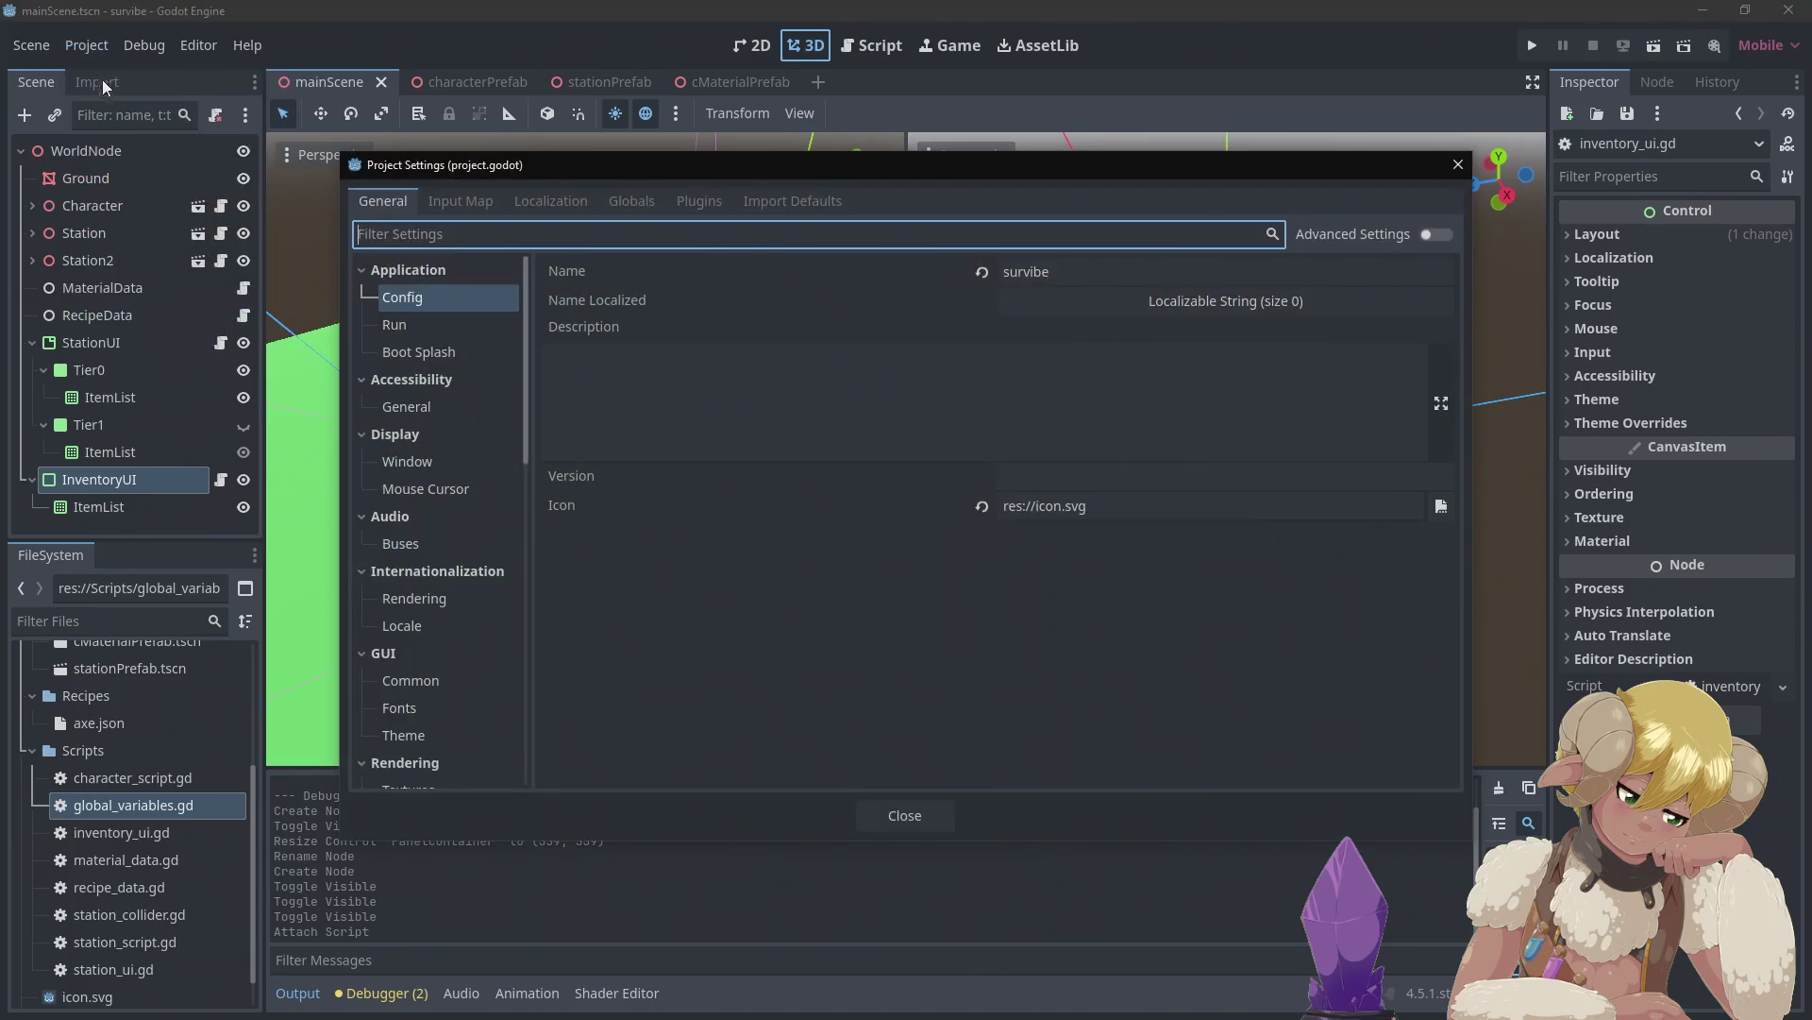
click(460, 201)
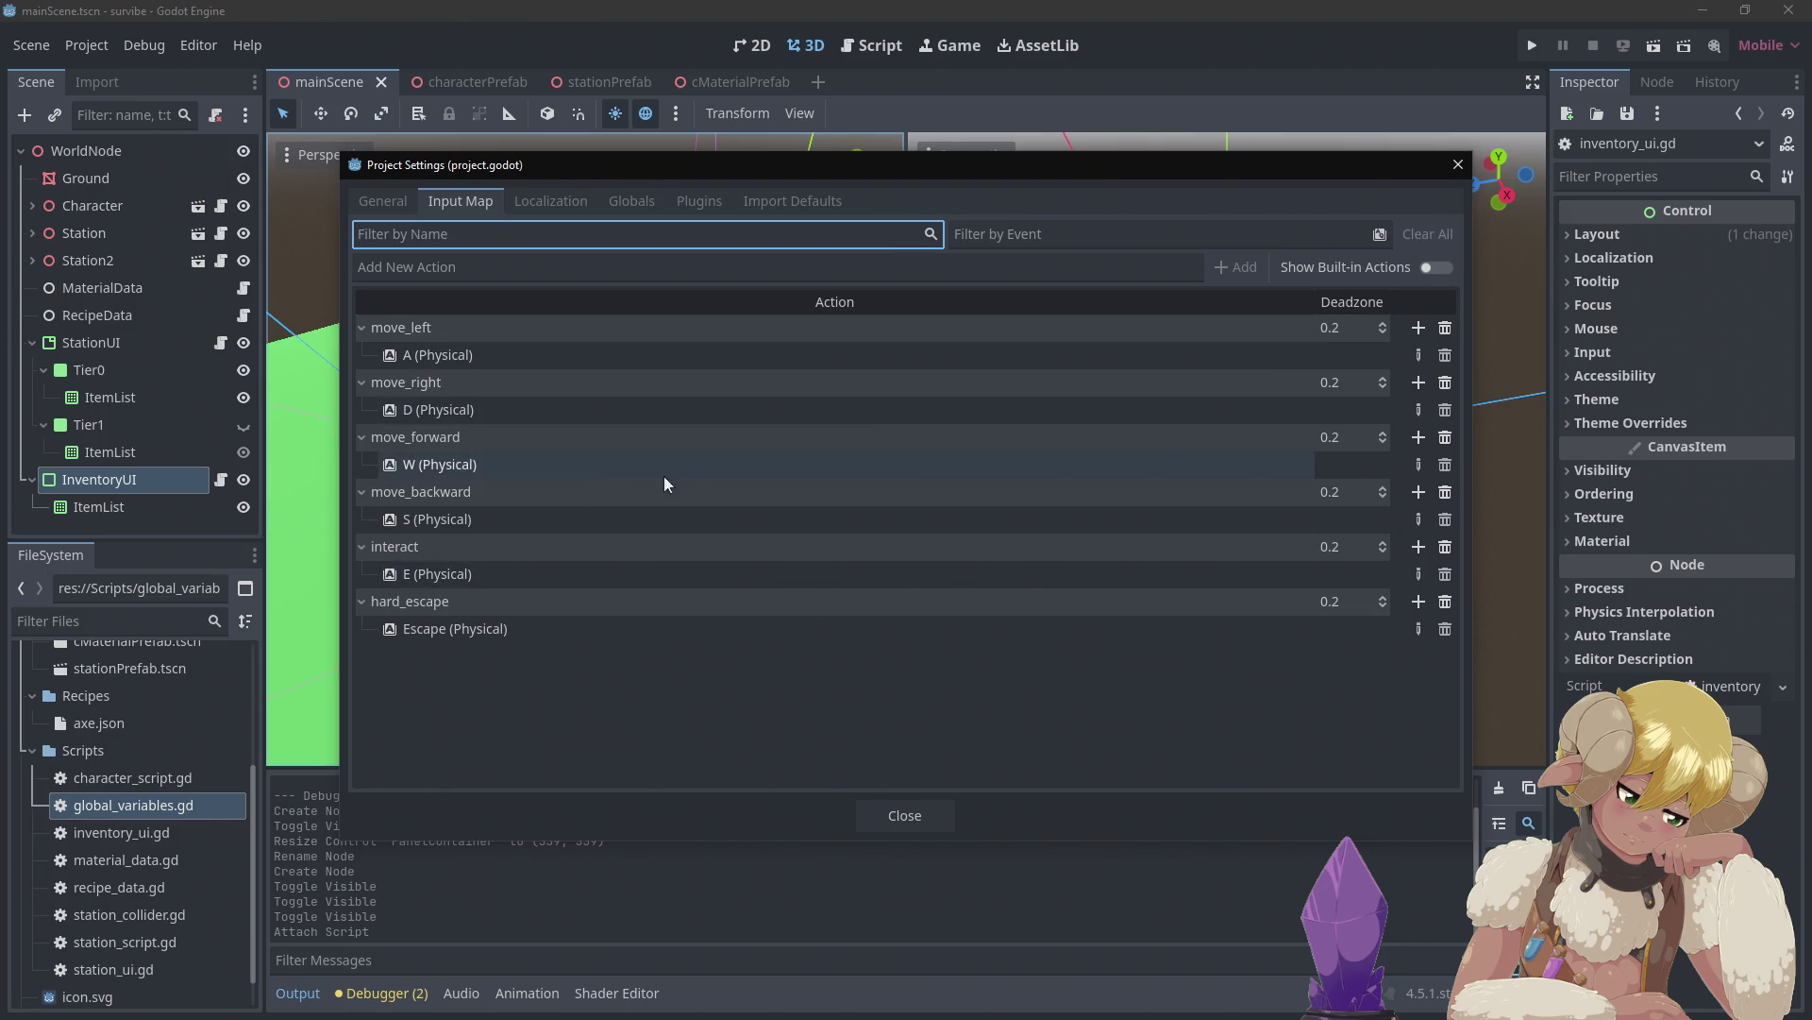
Add a new open_inventory input action and begin assigning its input event
click(545, 268)
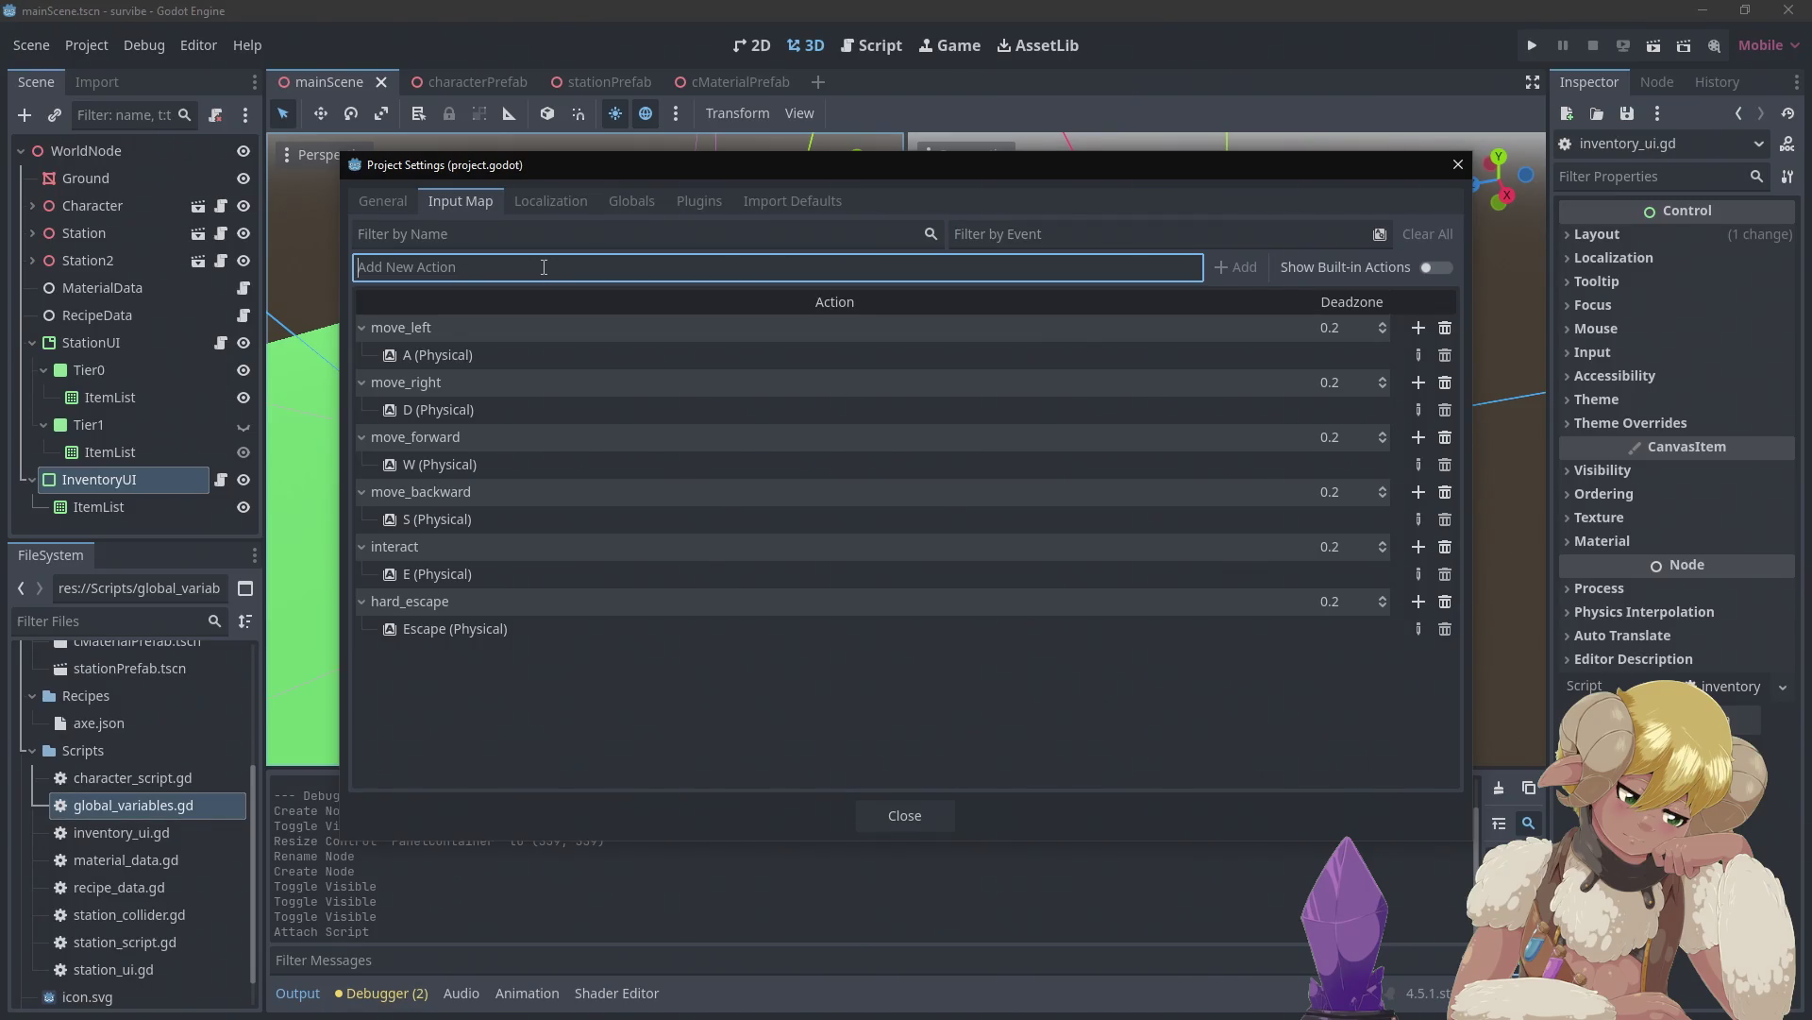
text(open)
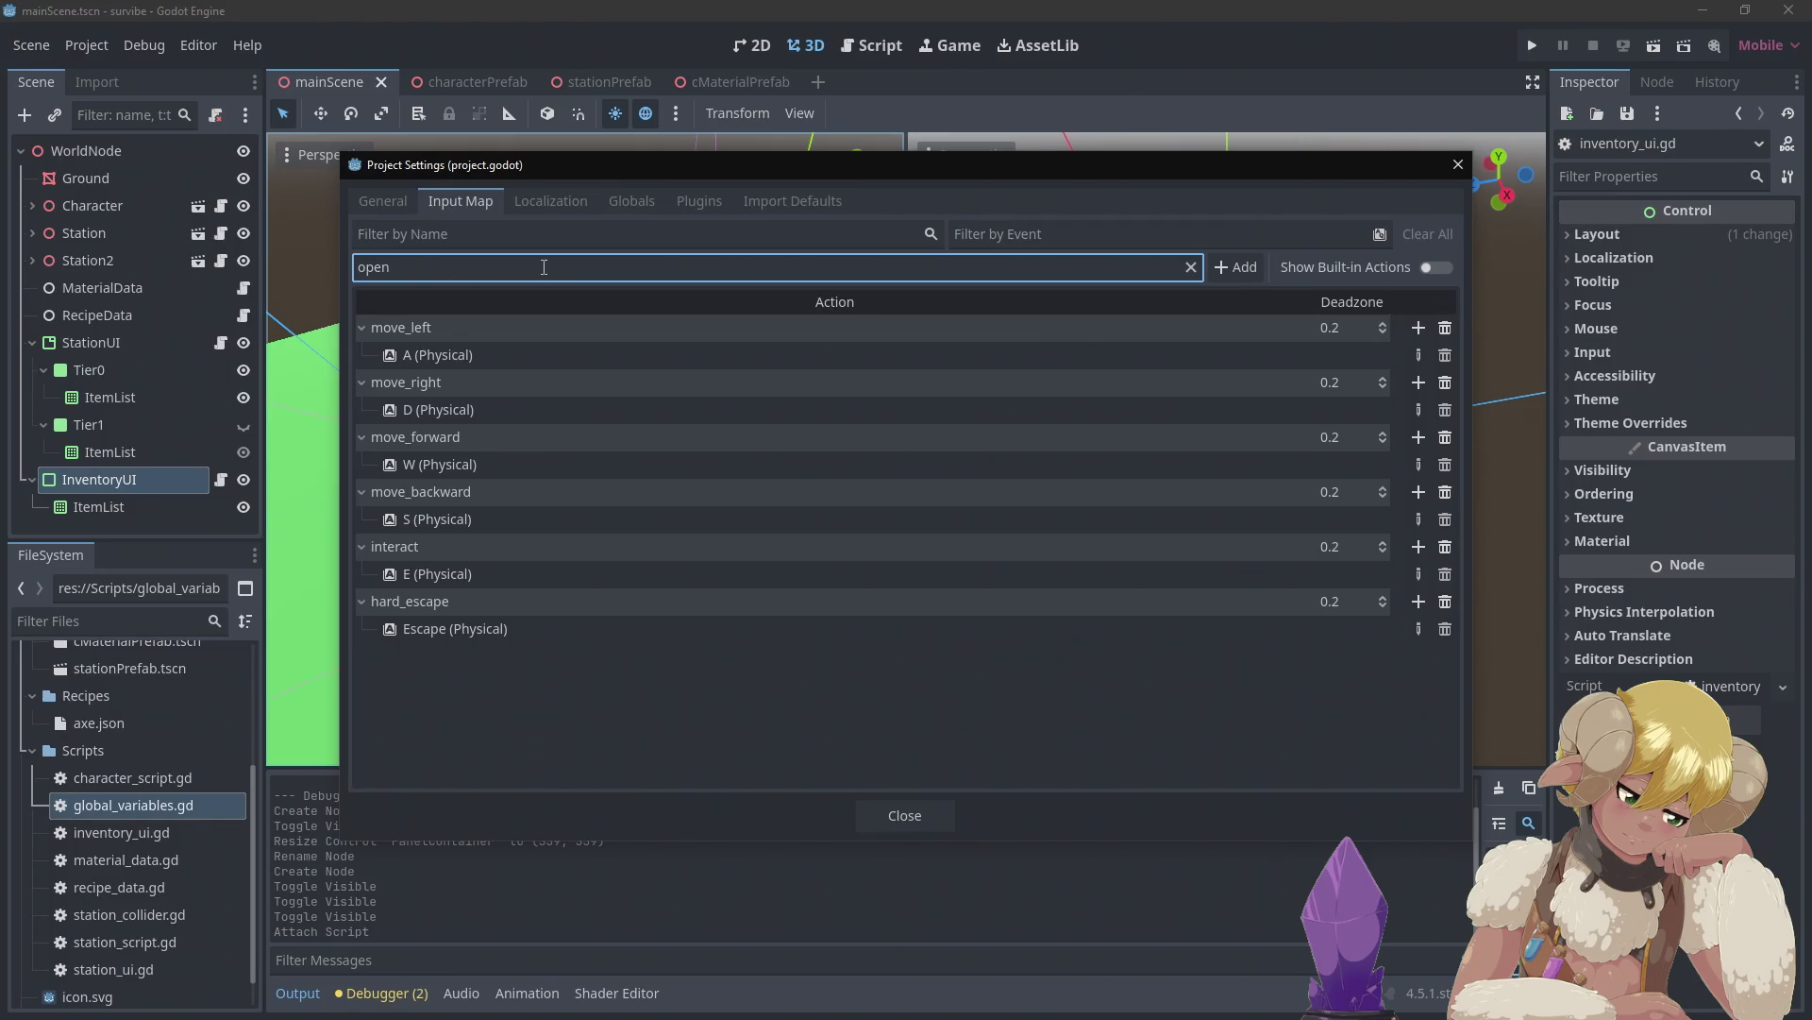
text(_inventory)
key(Return)
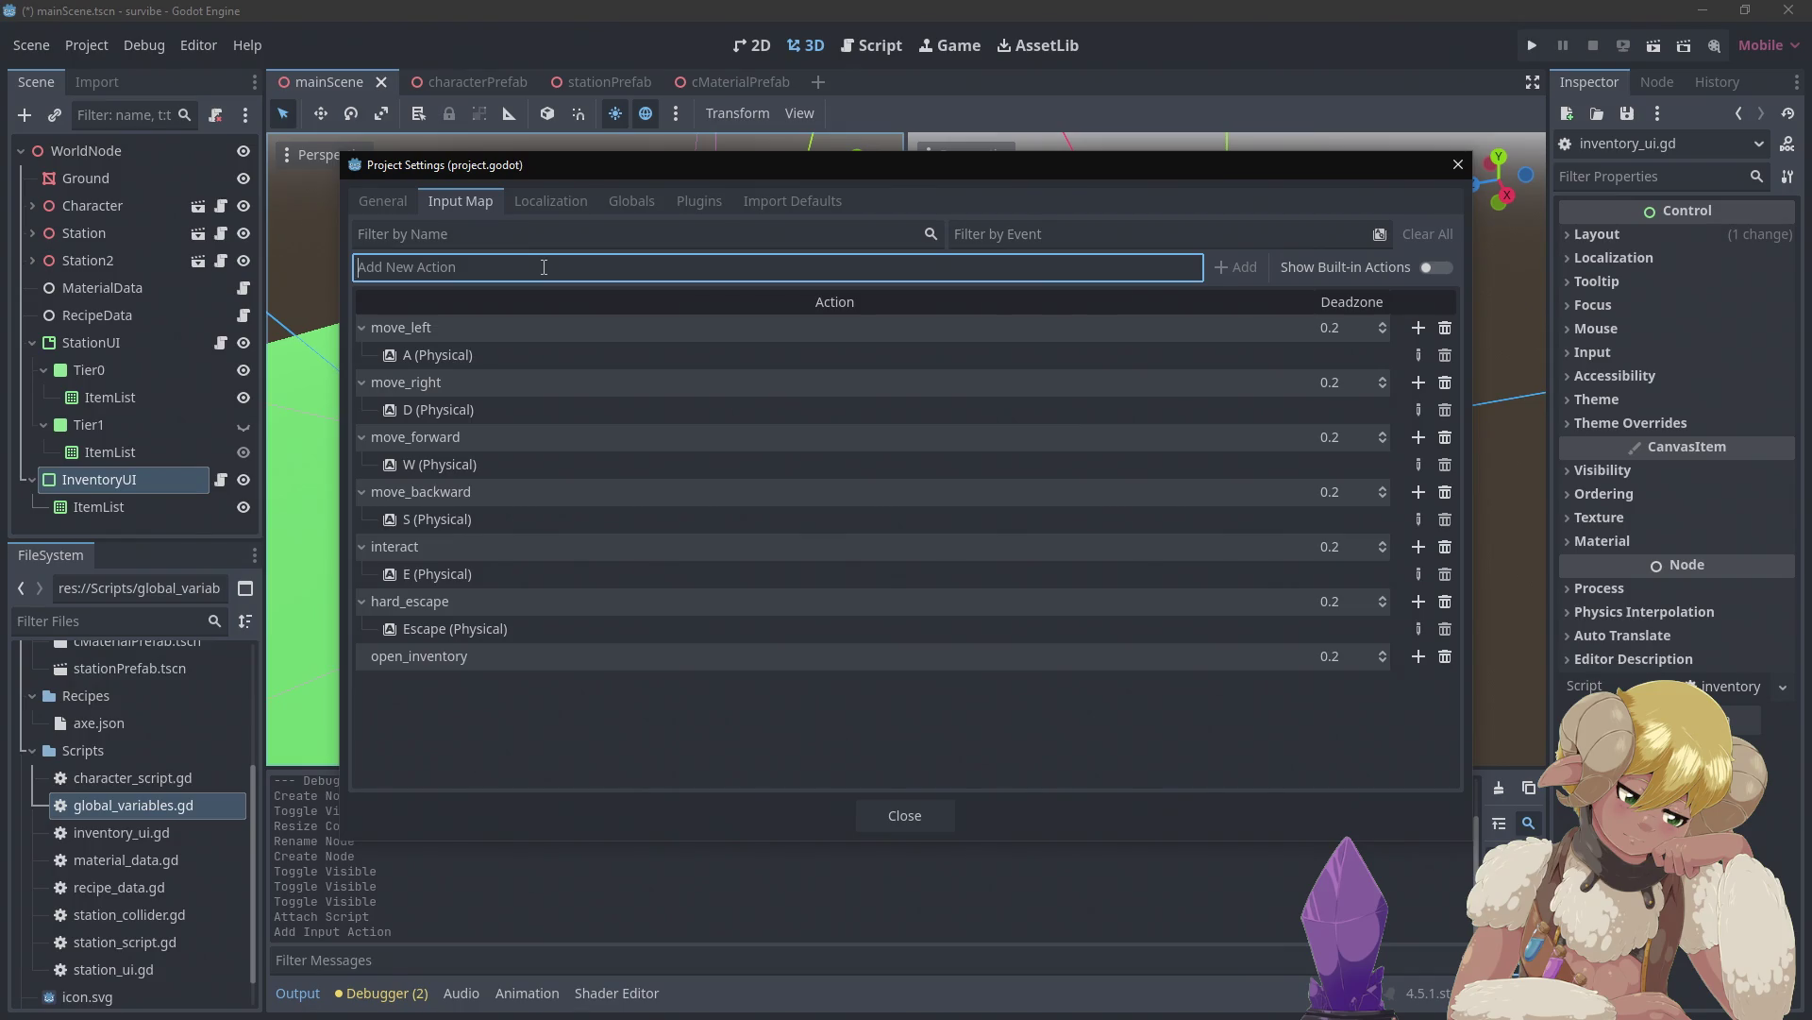
click(1418, 656)
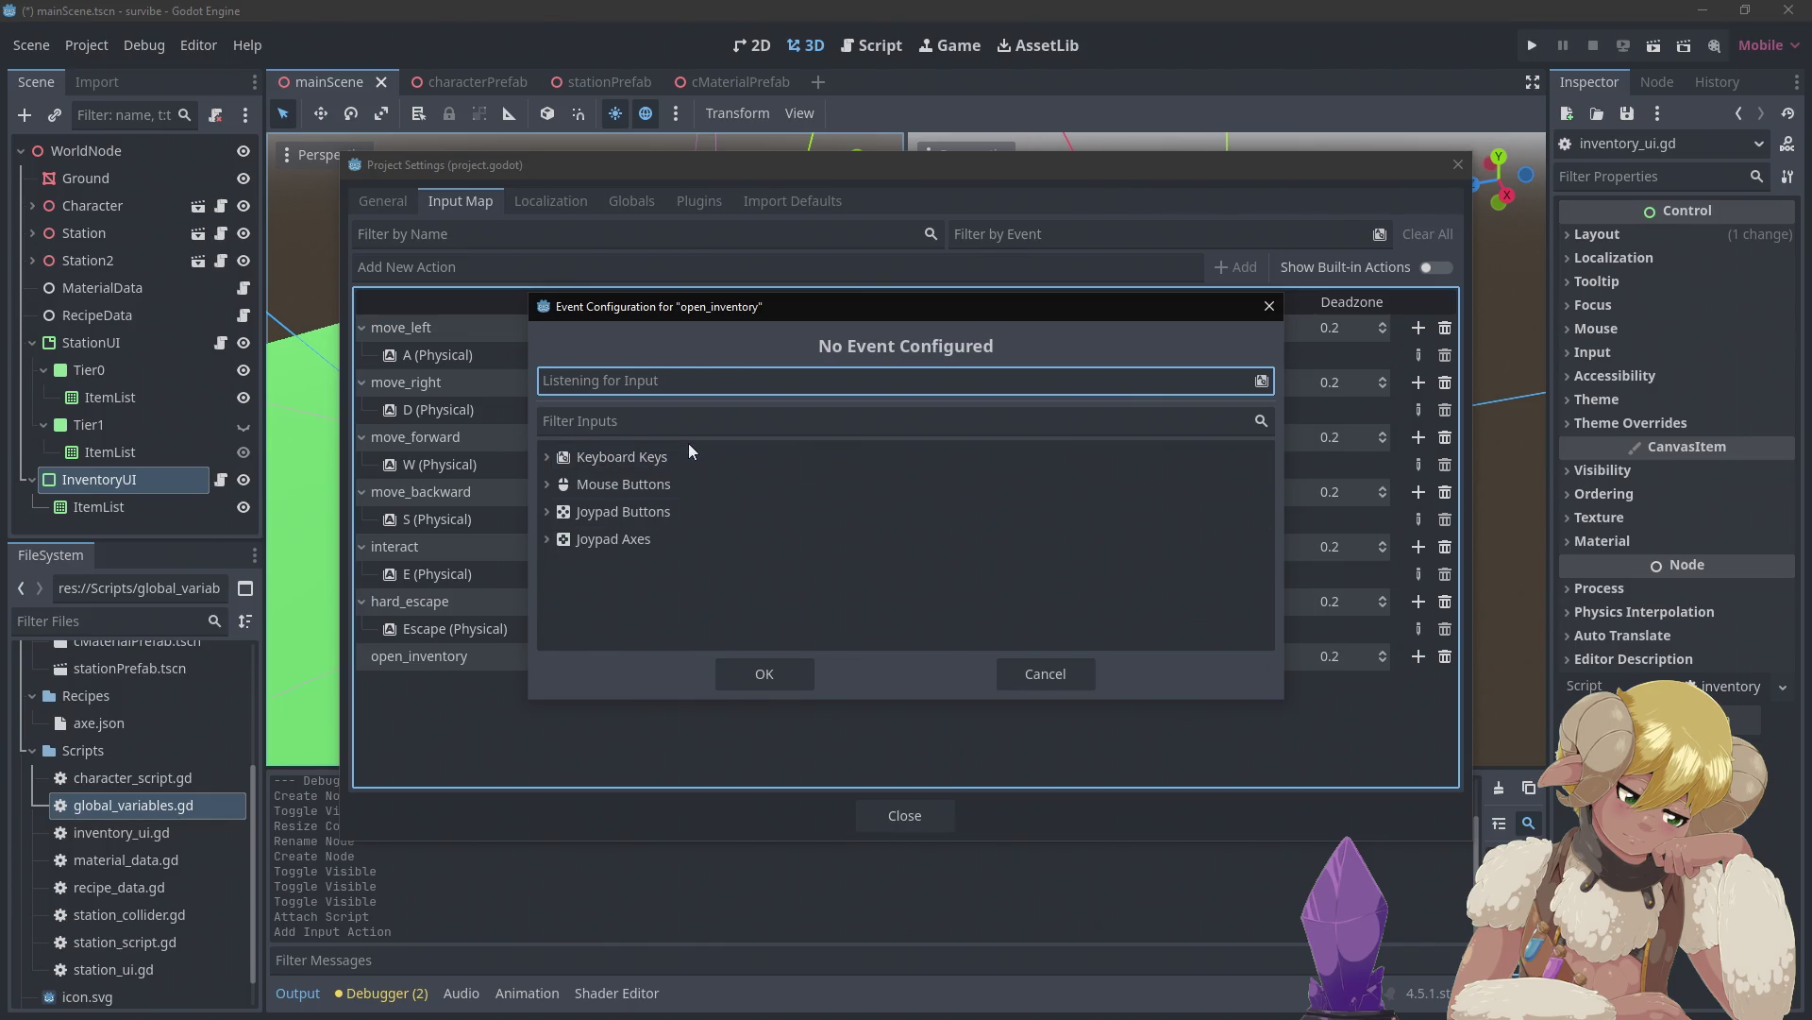
Bind the physical Tab key to open_inventory, then close Project Settings
key(b)
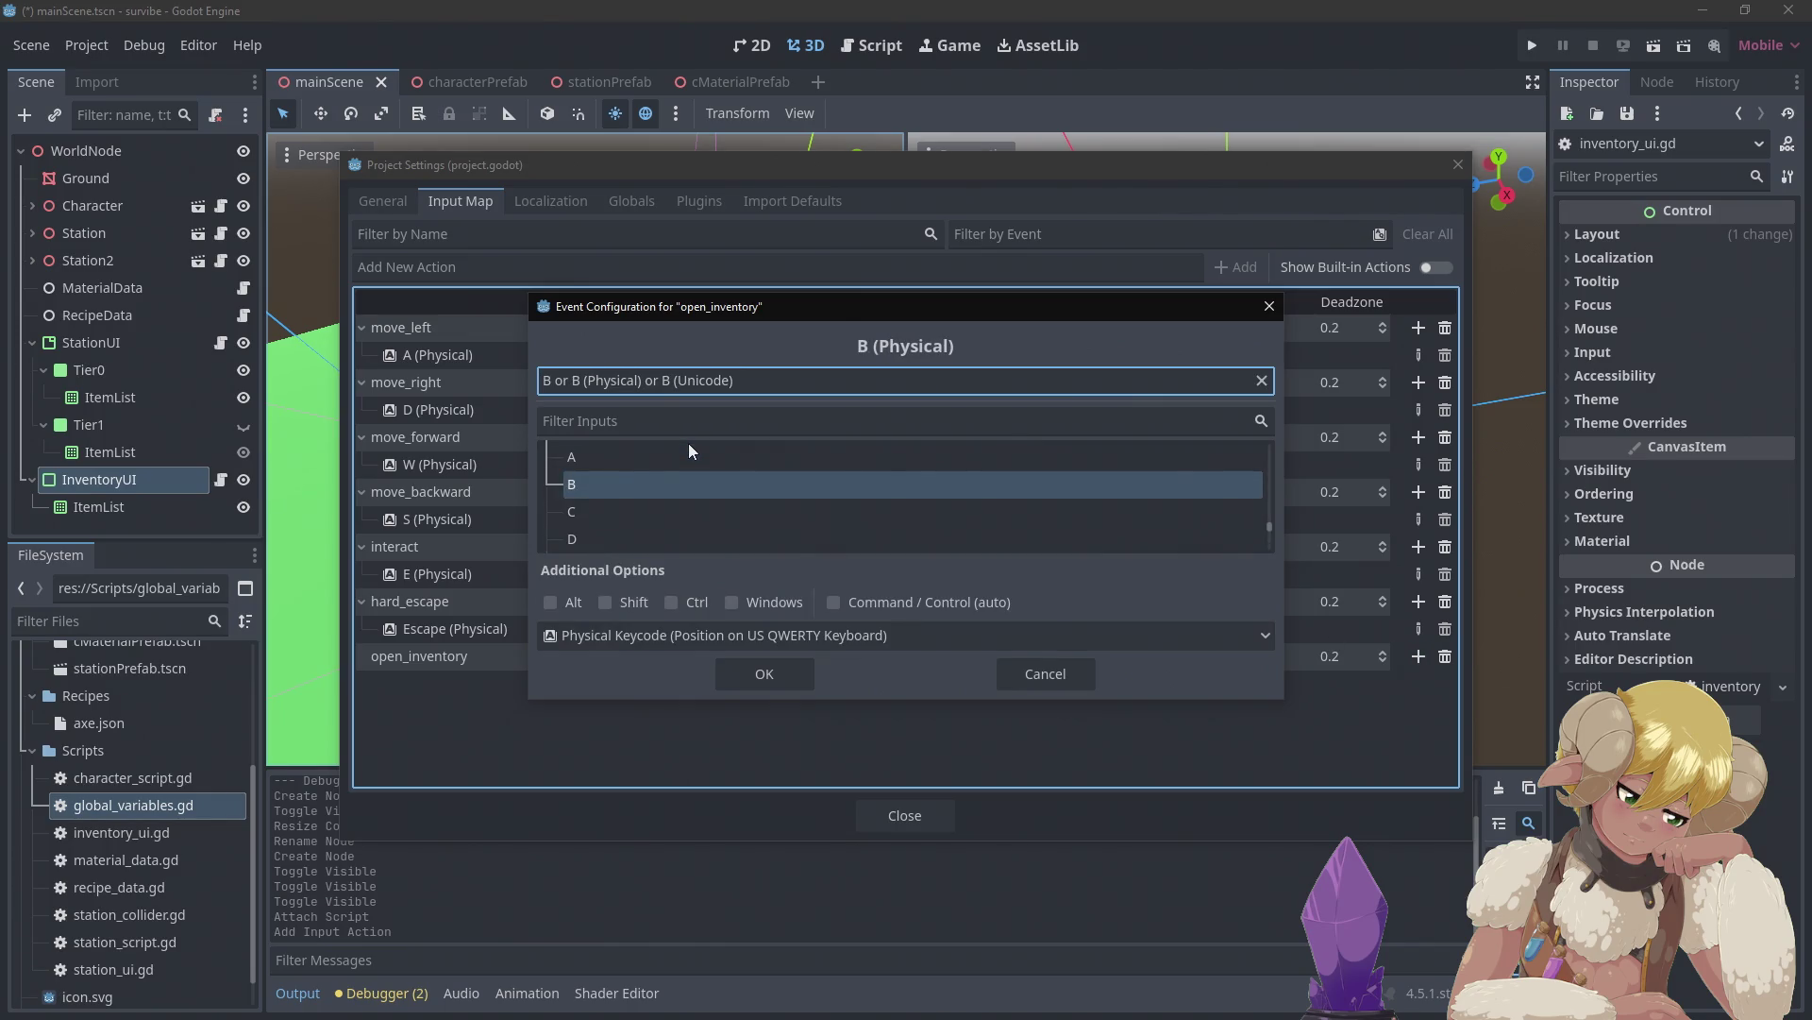
click(622, 423)
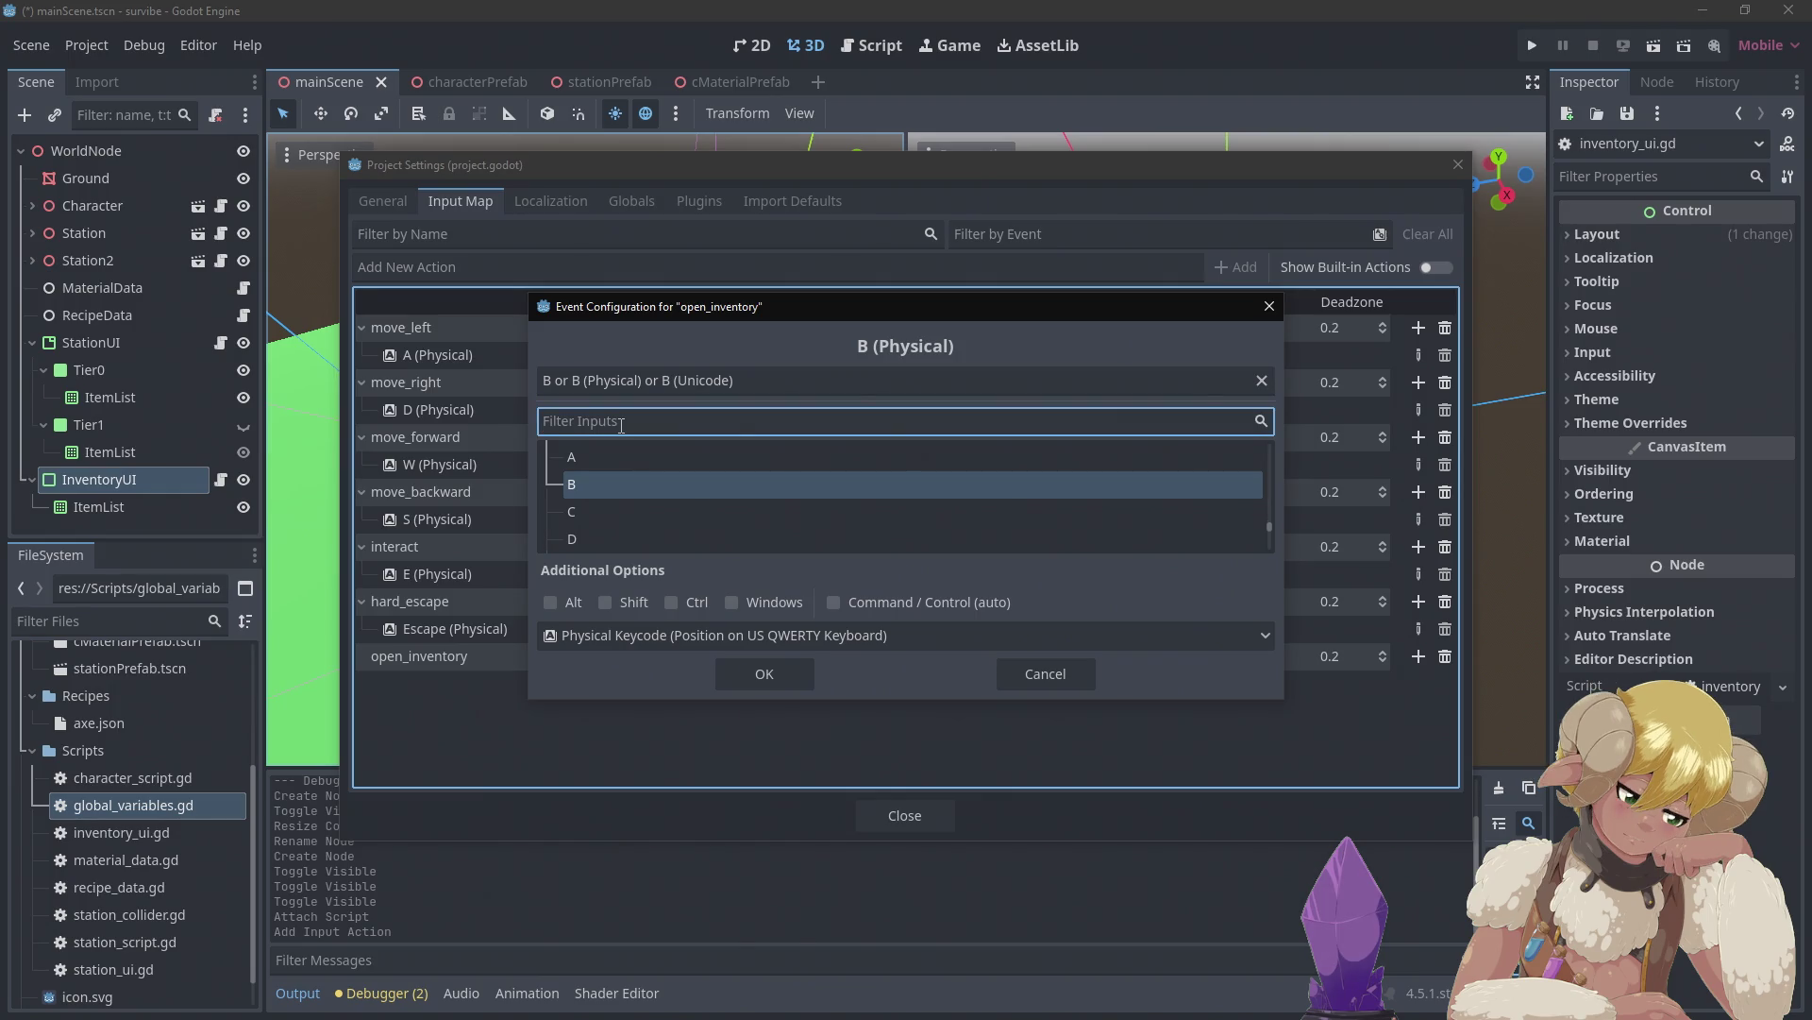
text(tab)
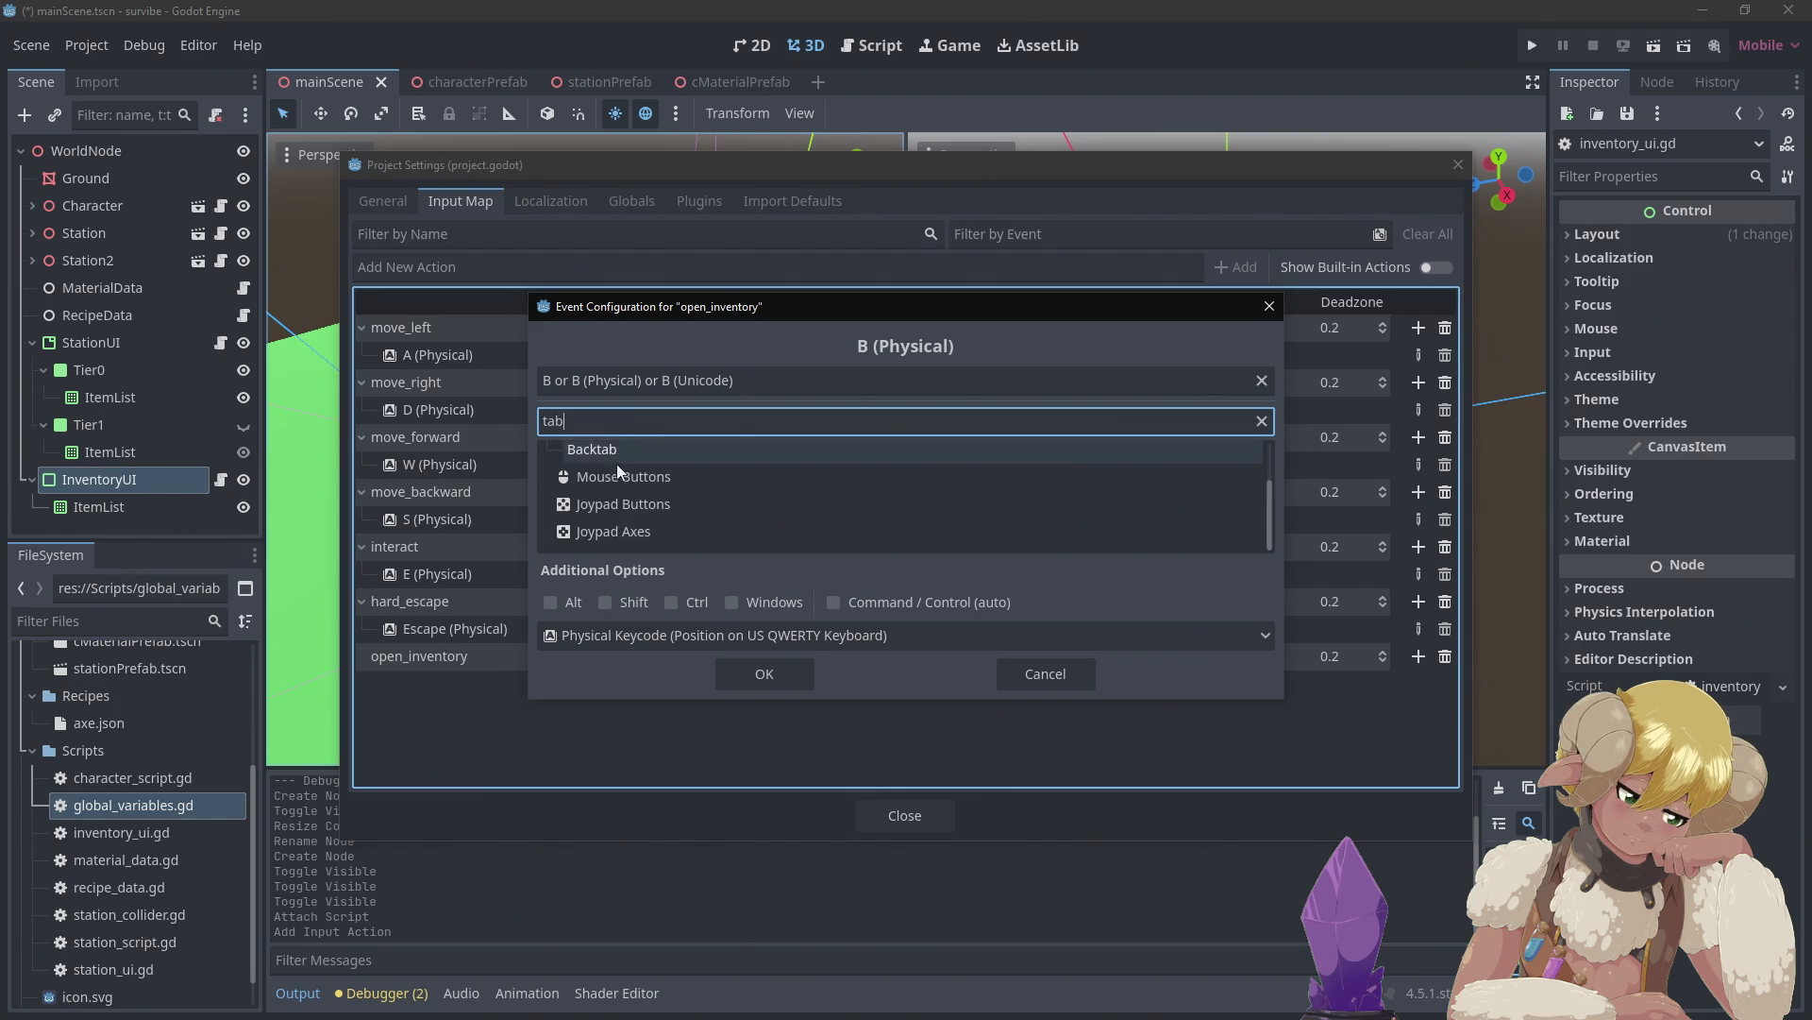
scroll(633, 467, up, 2)
click(667, 489)
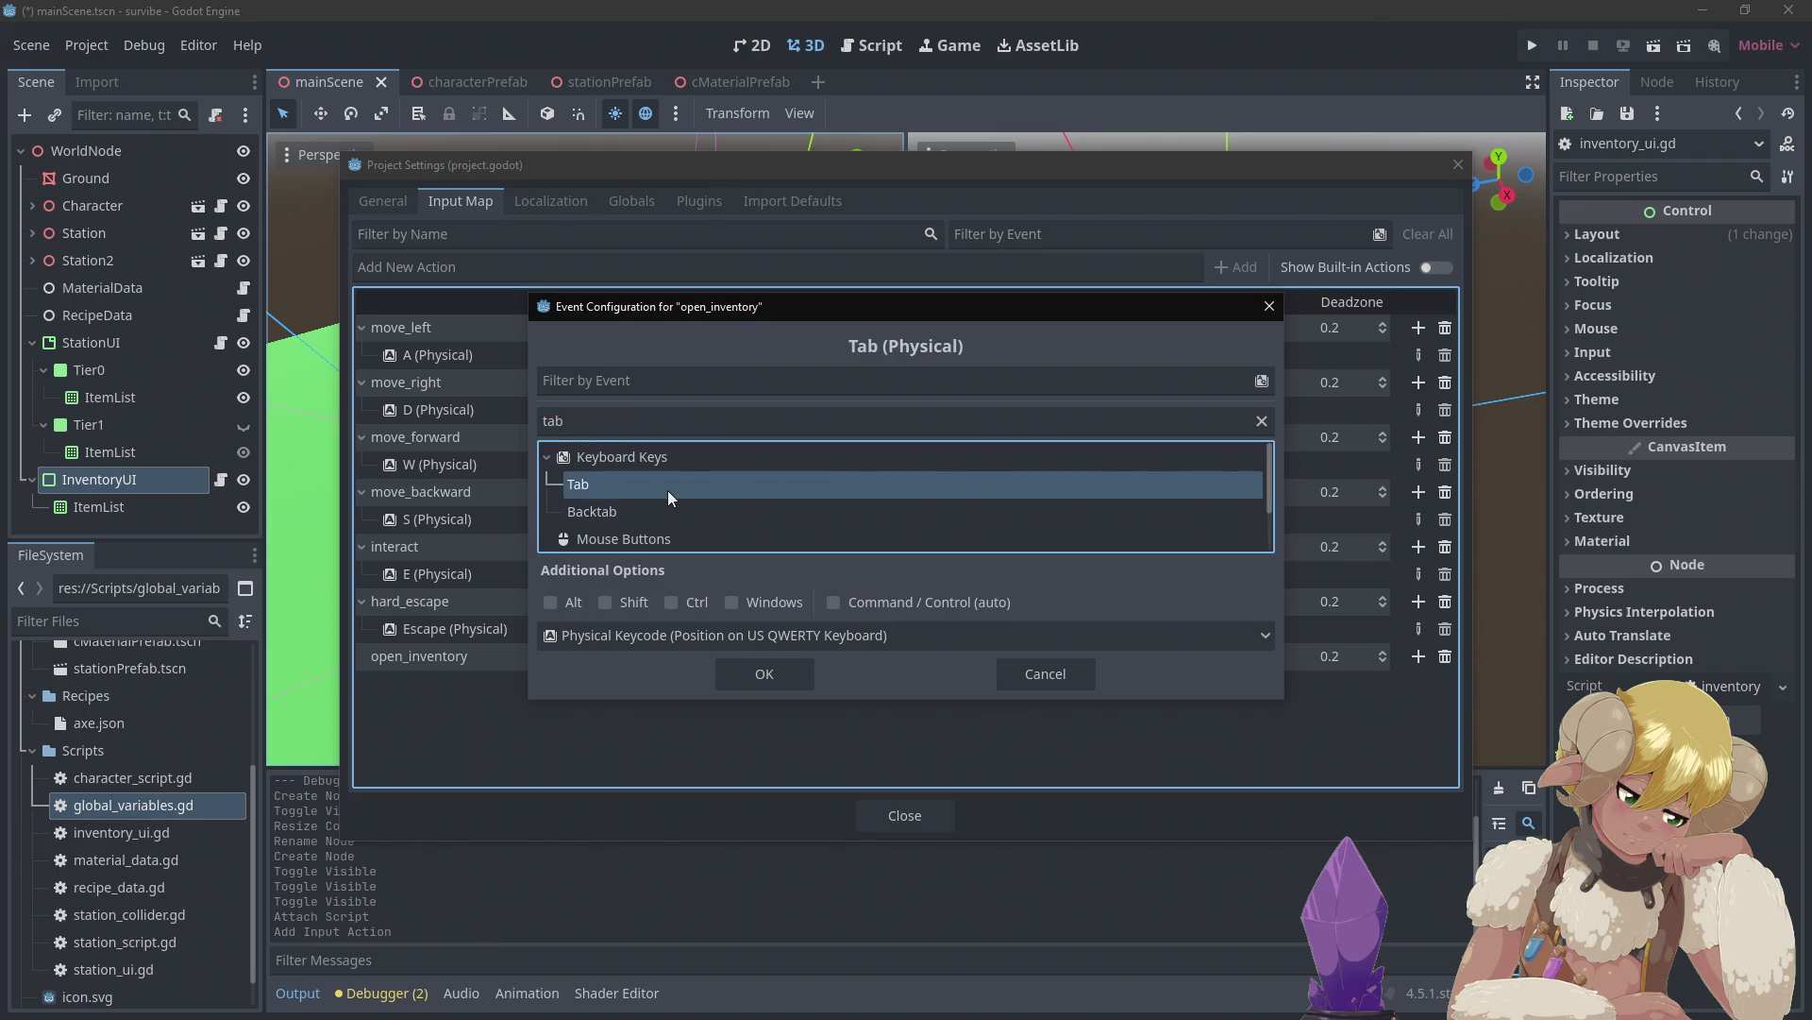
click(760, 678)
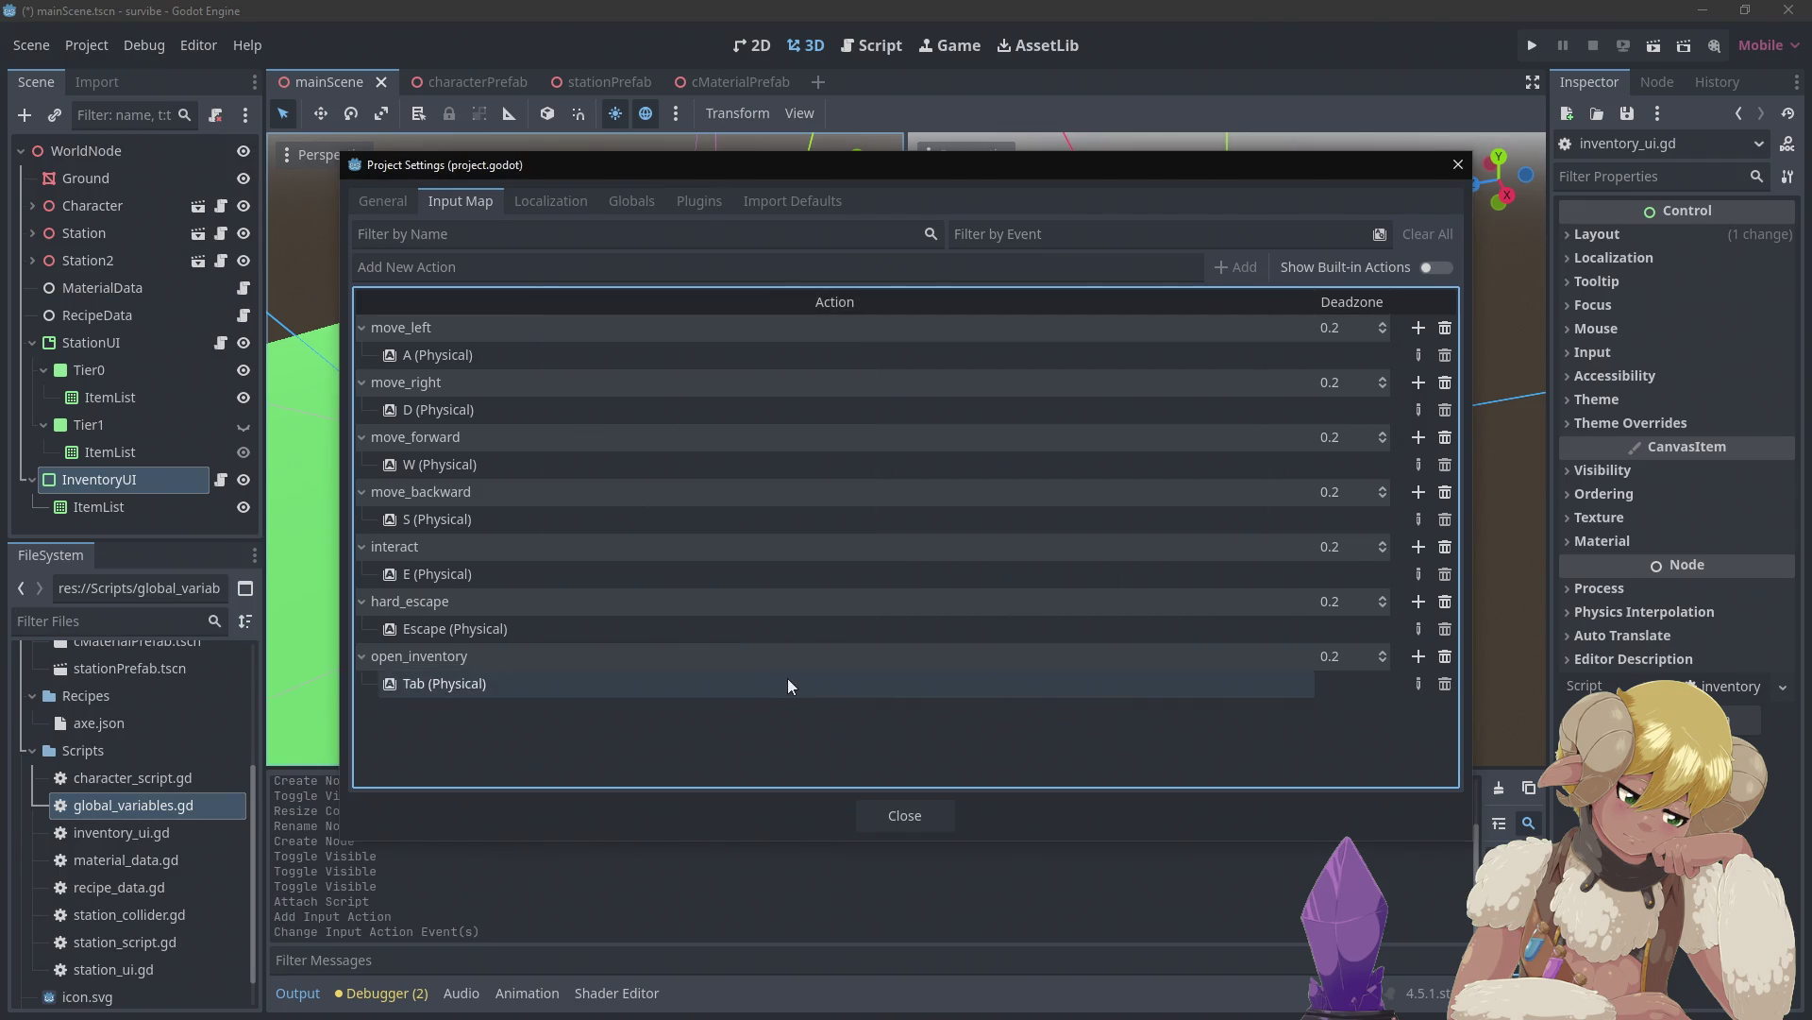
click(922, 816)
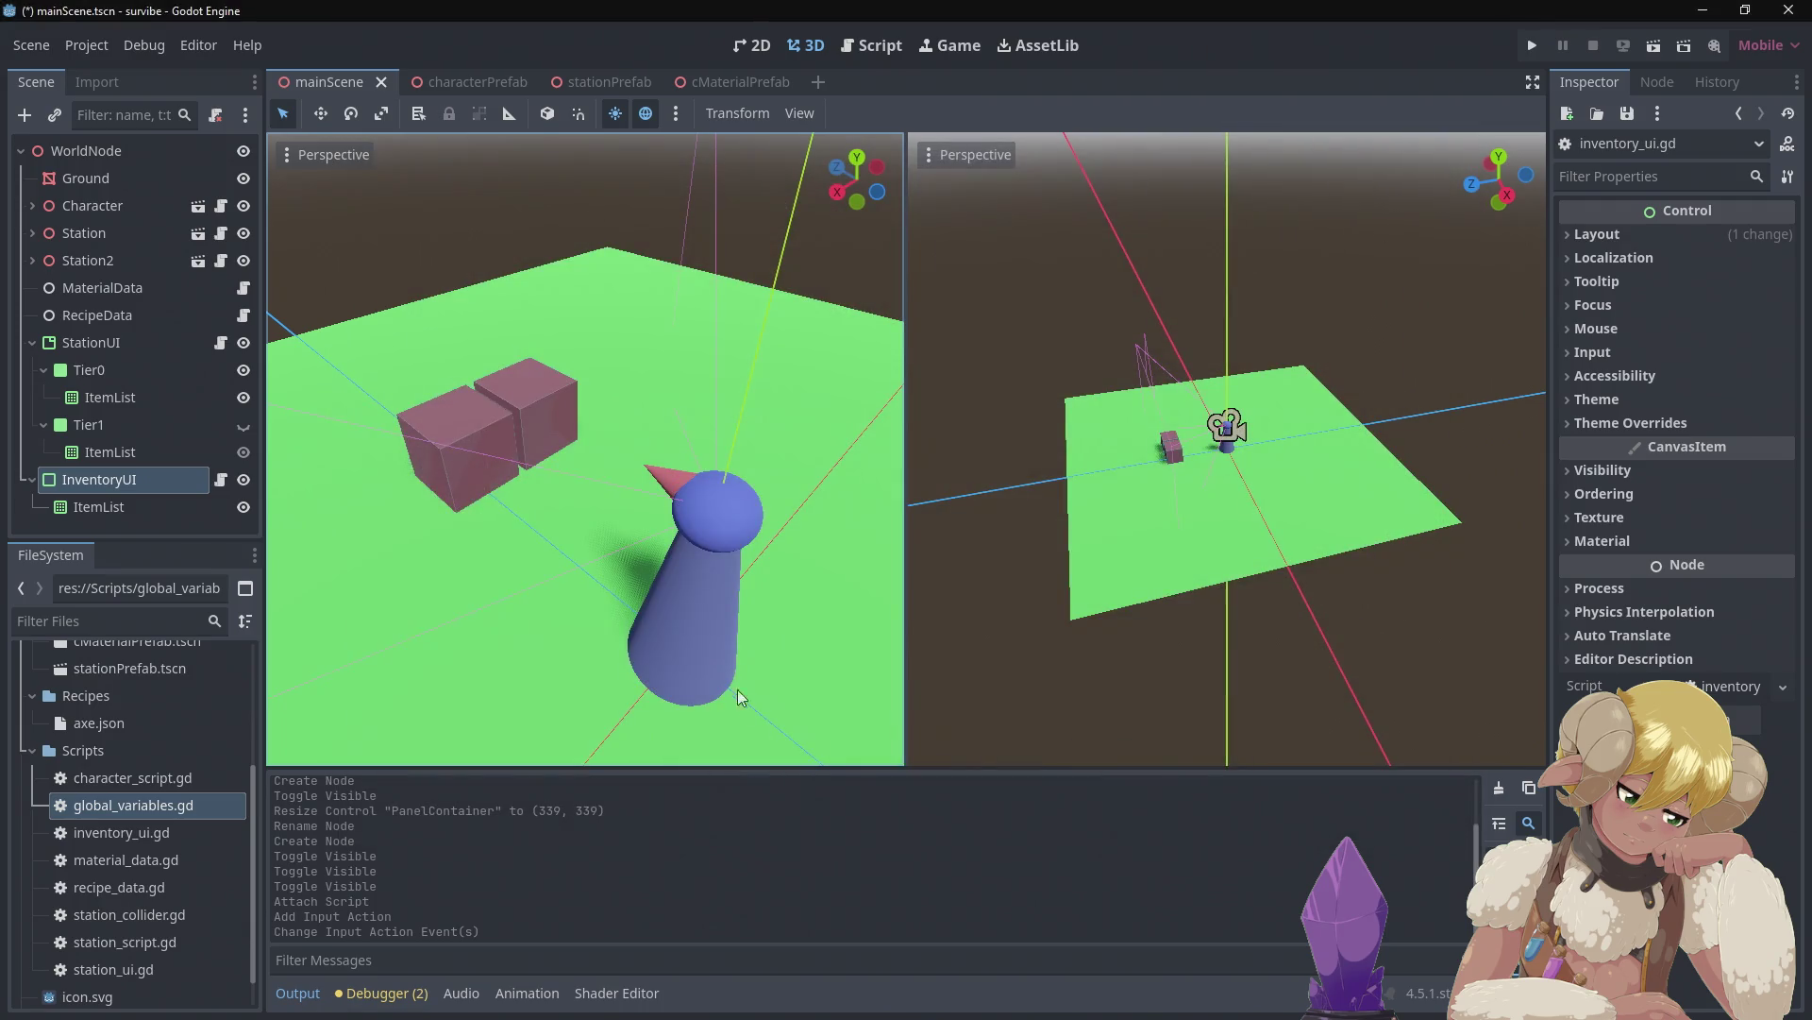
Save and test-run the game, stop it with F8, and return to inventory_ui.gd
click(1532, 48)
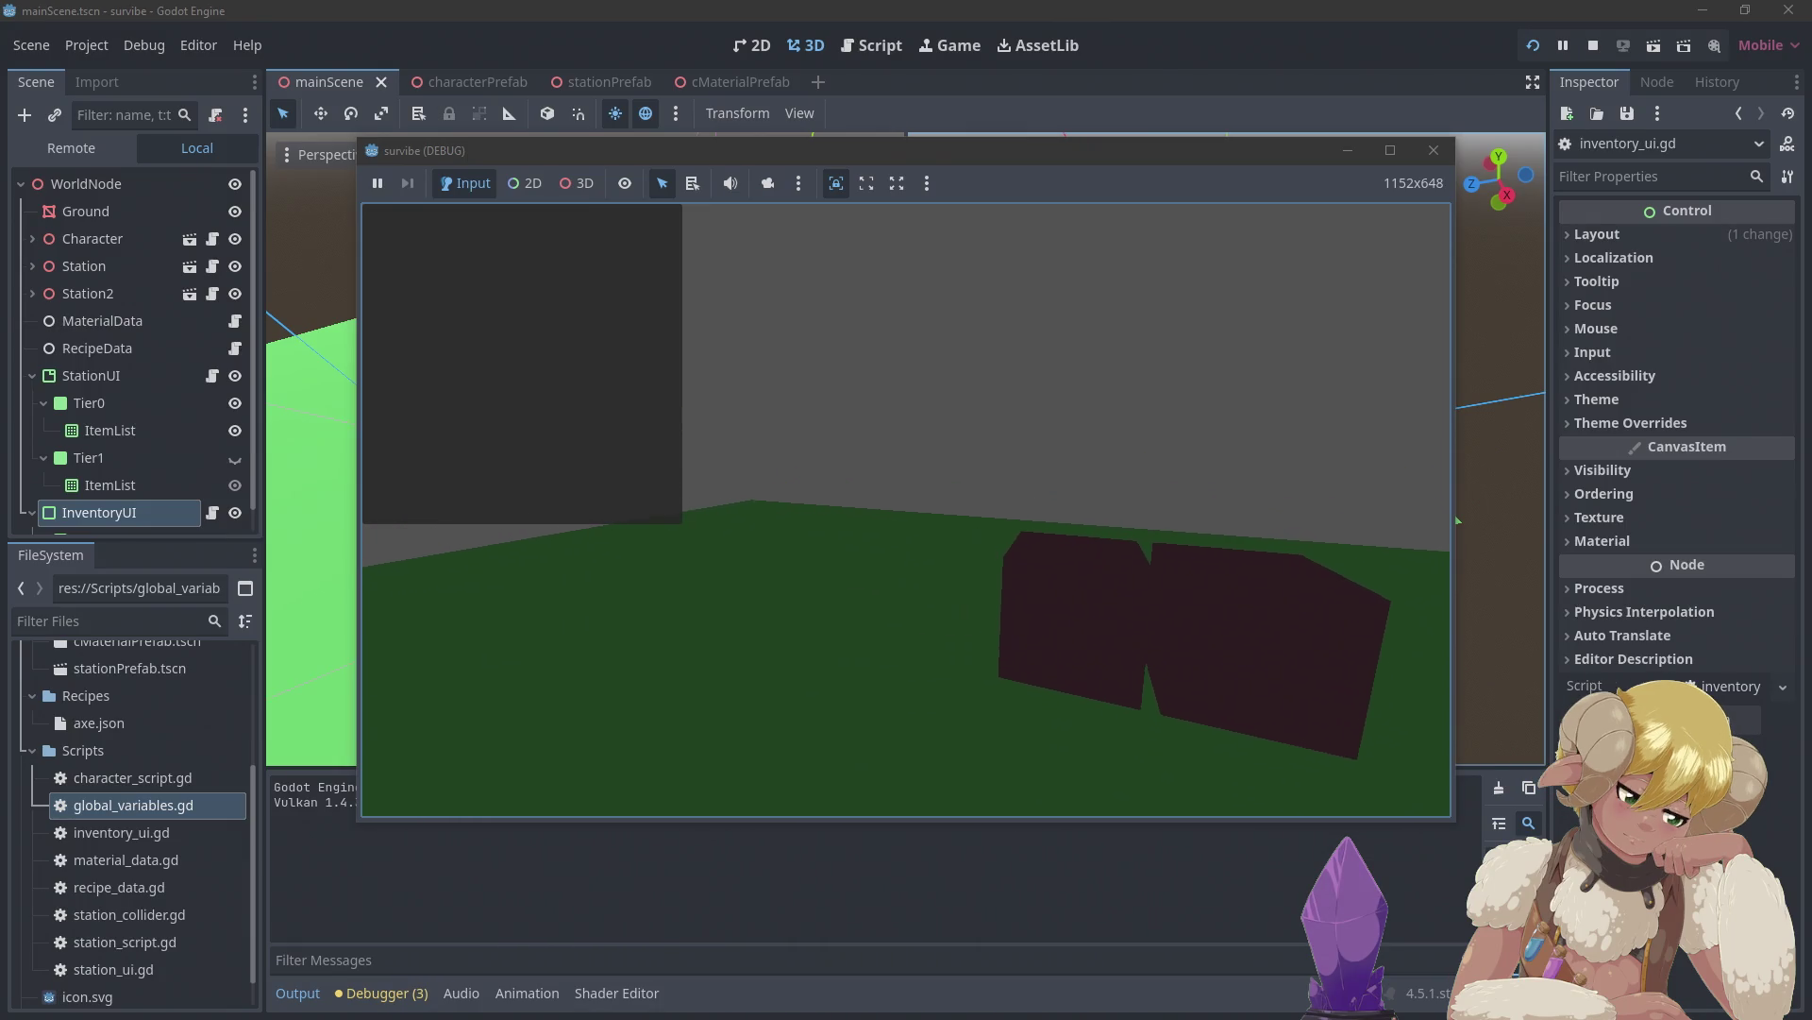
key(F8)
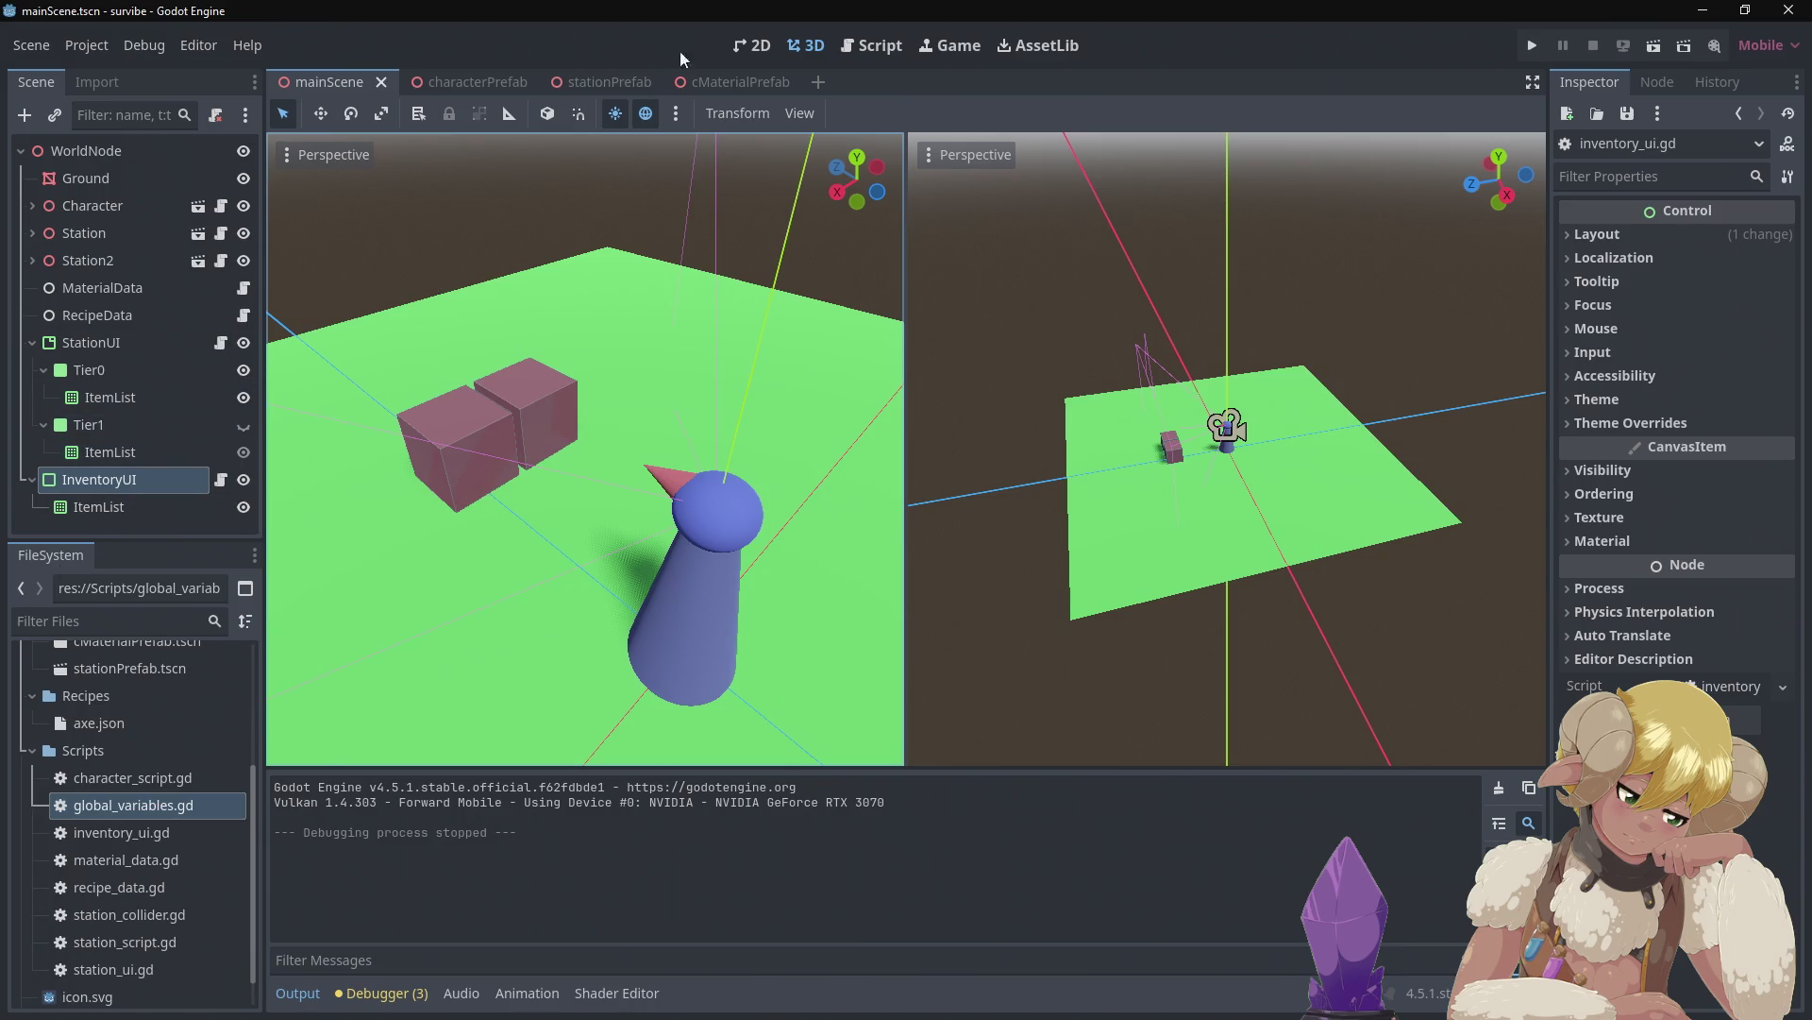
click(861, 48)
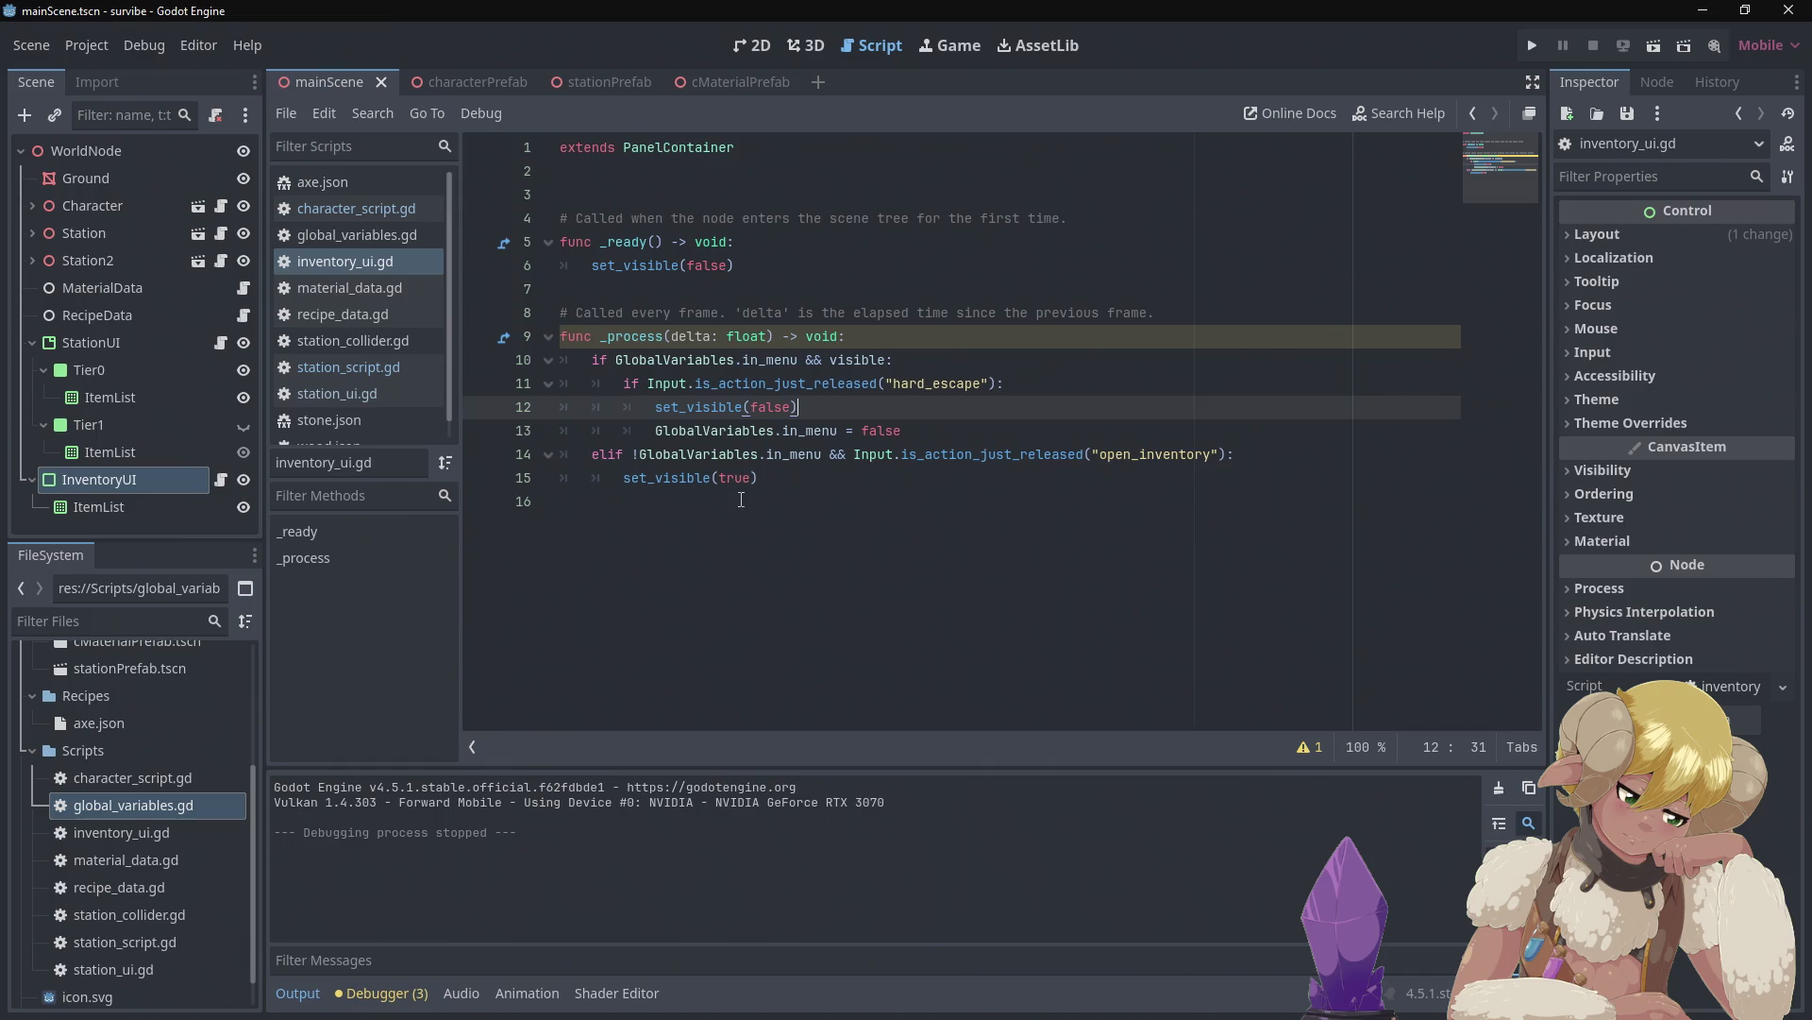
Add GlobalVariables.in_menu = true below set_visible(true) on line 16, then run the game
click(783, 484)
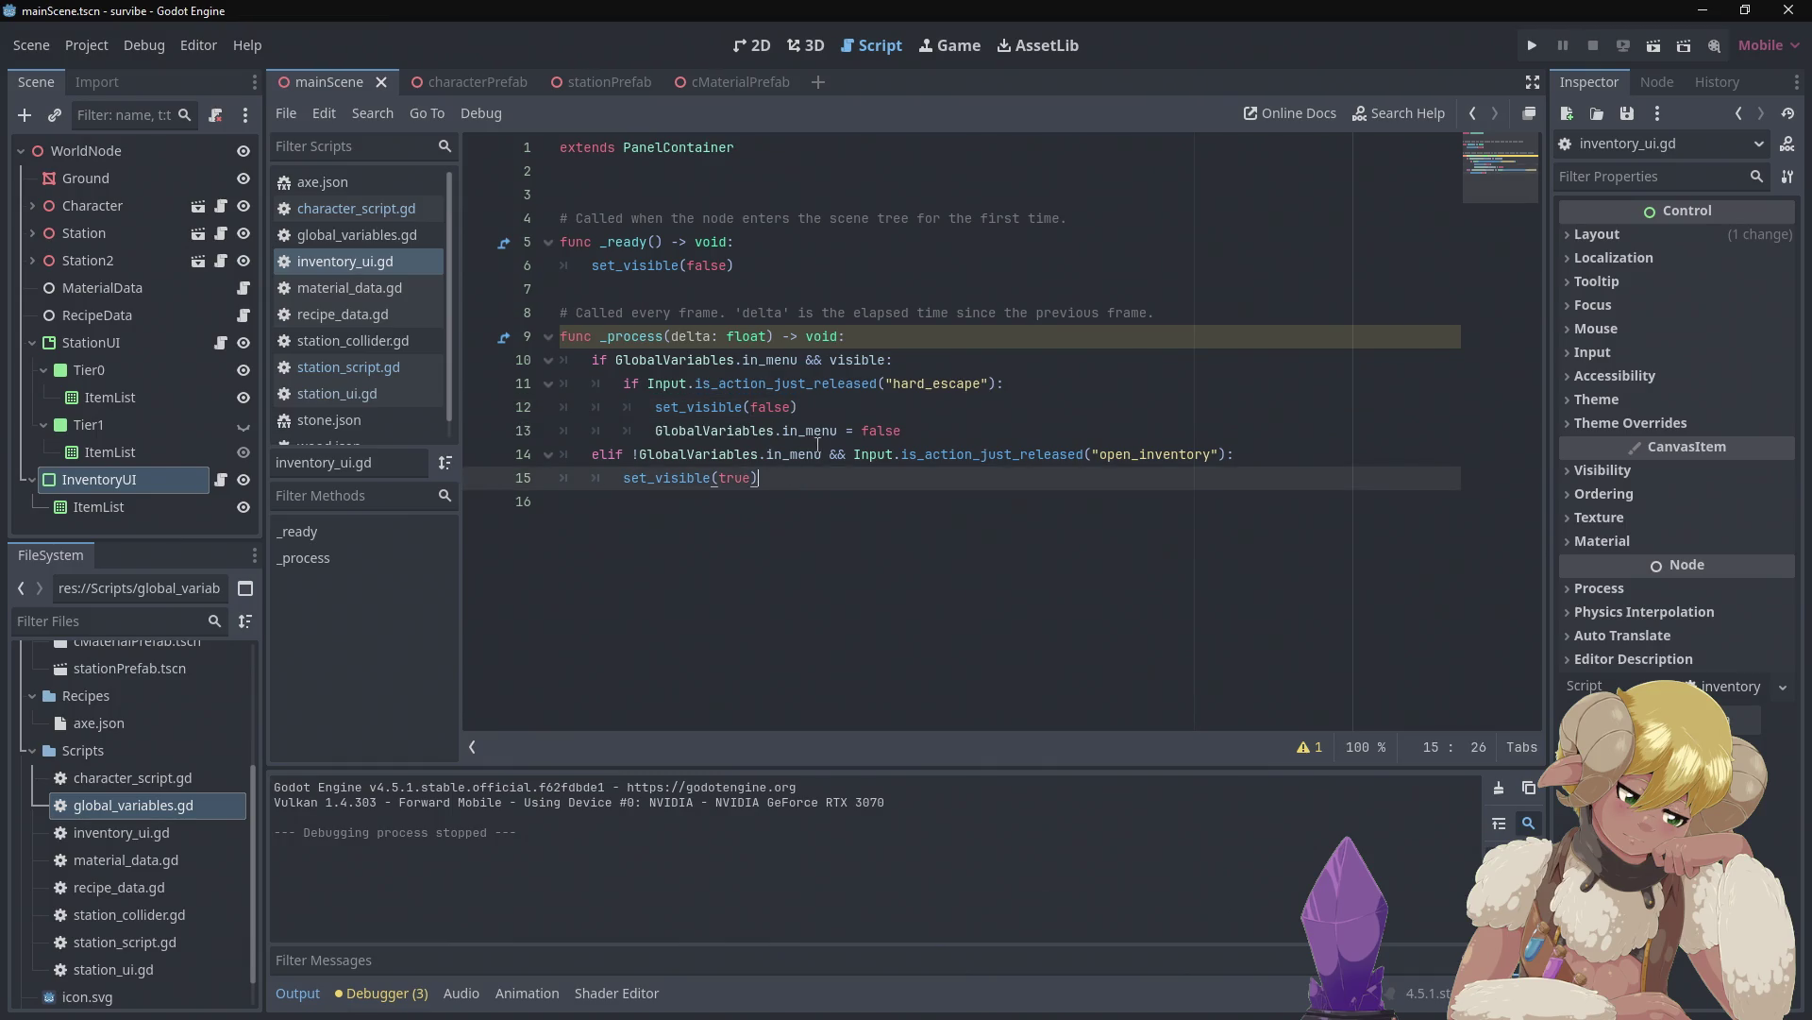
drag(939, 431, 657, 431)
key(ctrl+c)
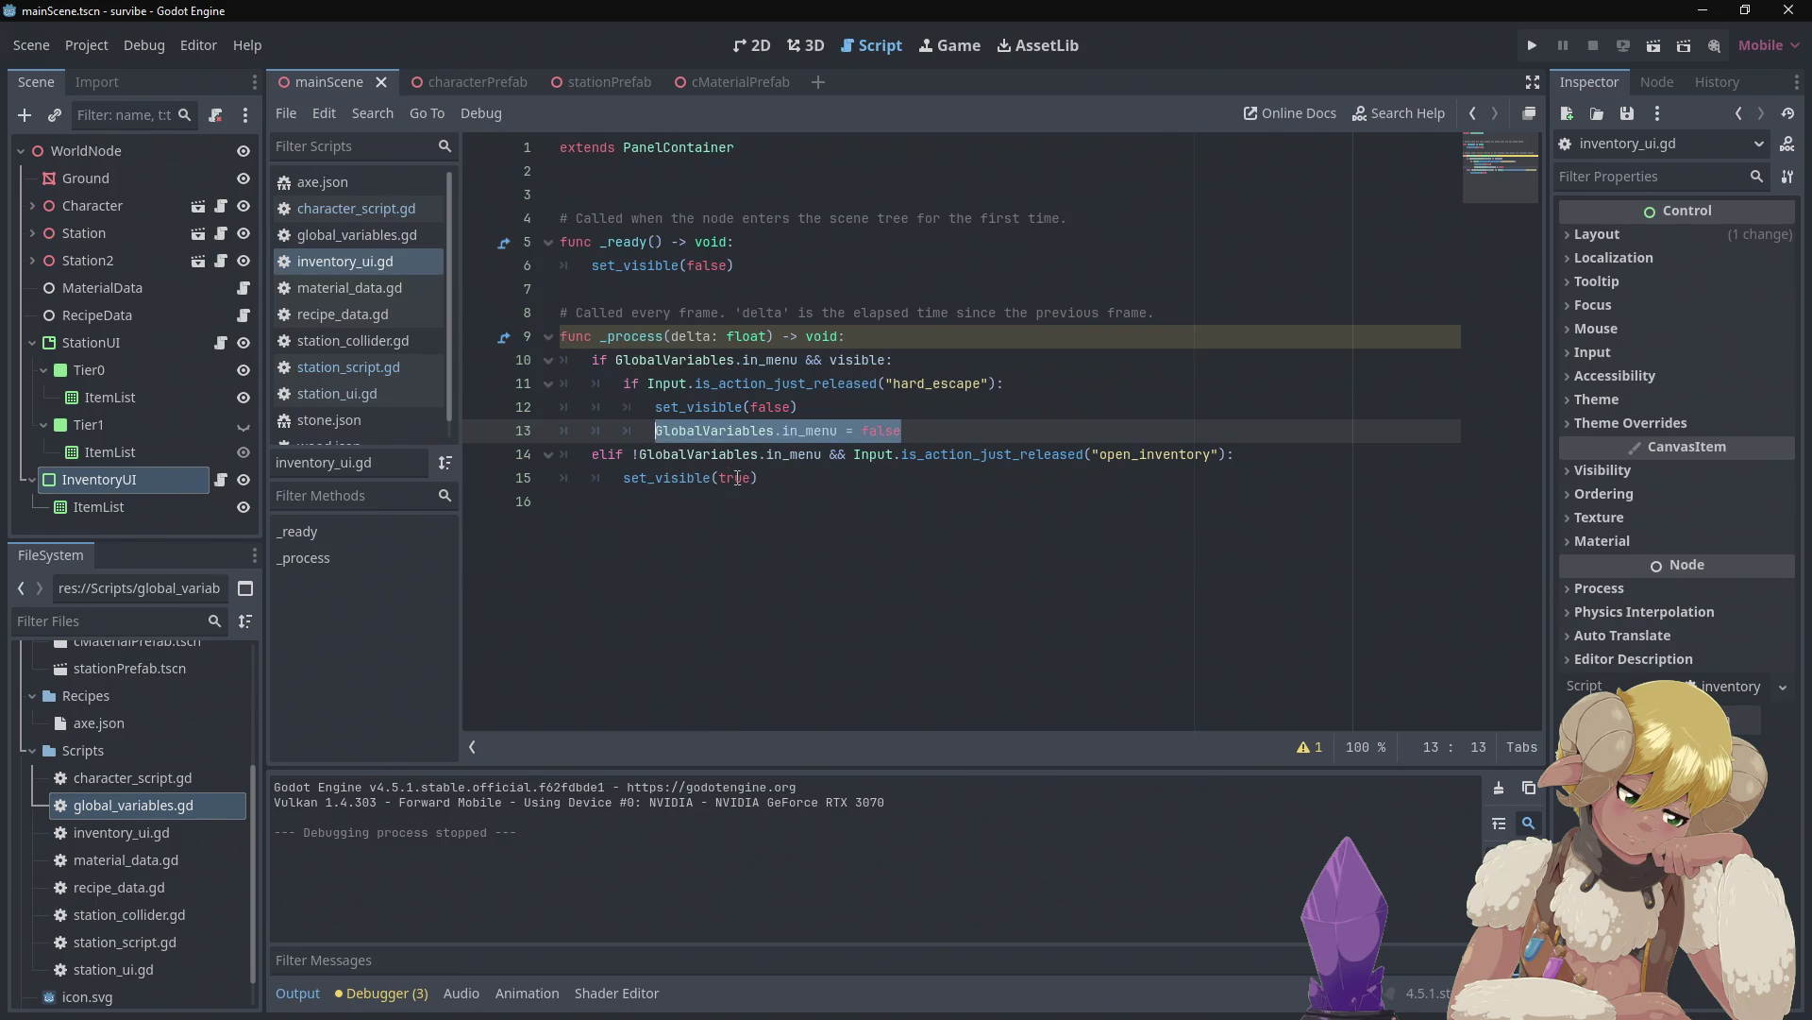
click(761, 478)
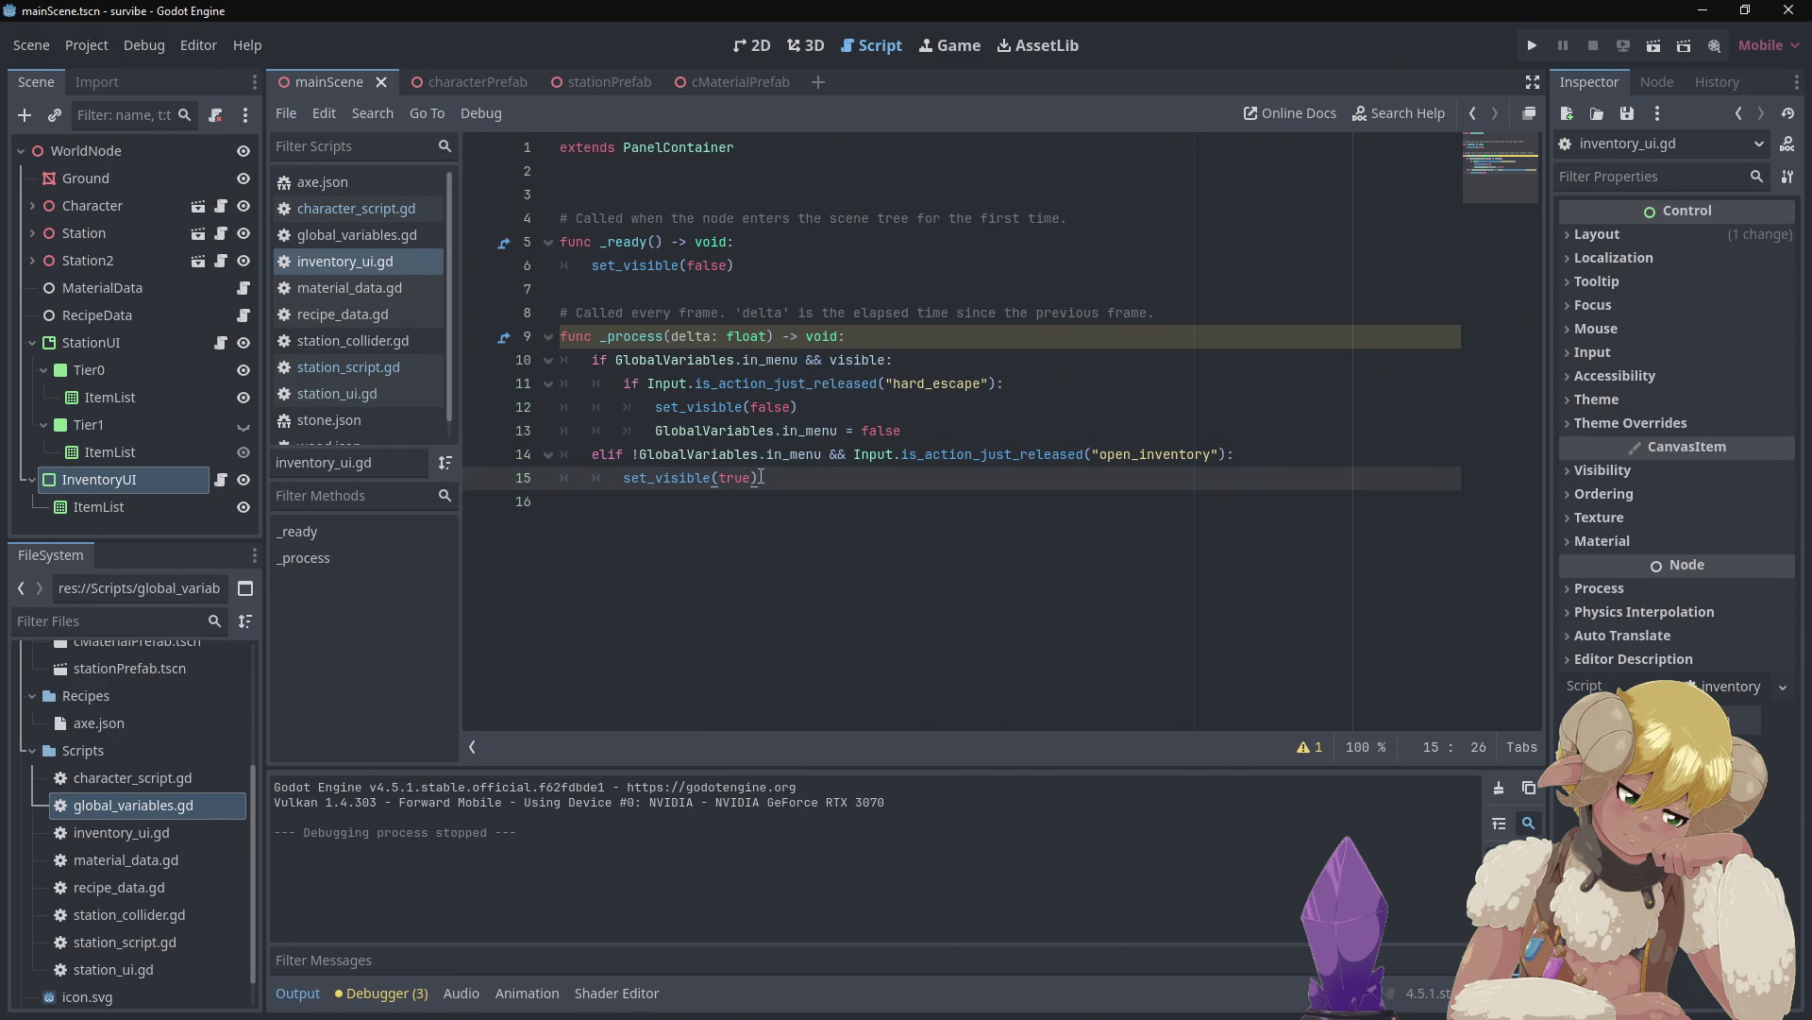
key(Return)
key(ctrl+v)
key(BackSpace)
key(BackSpace)
key(BackSpace)
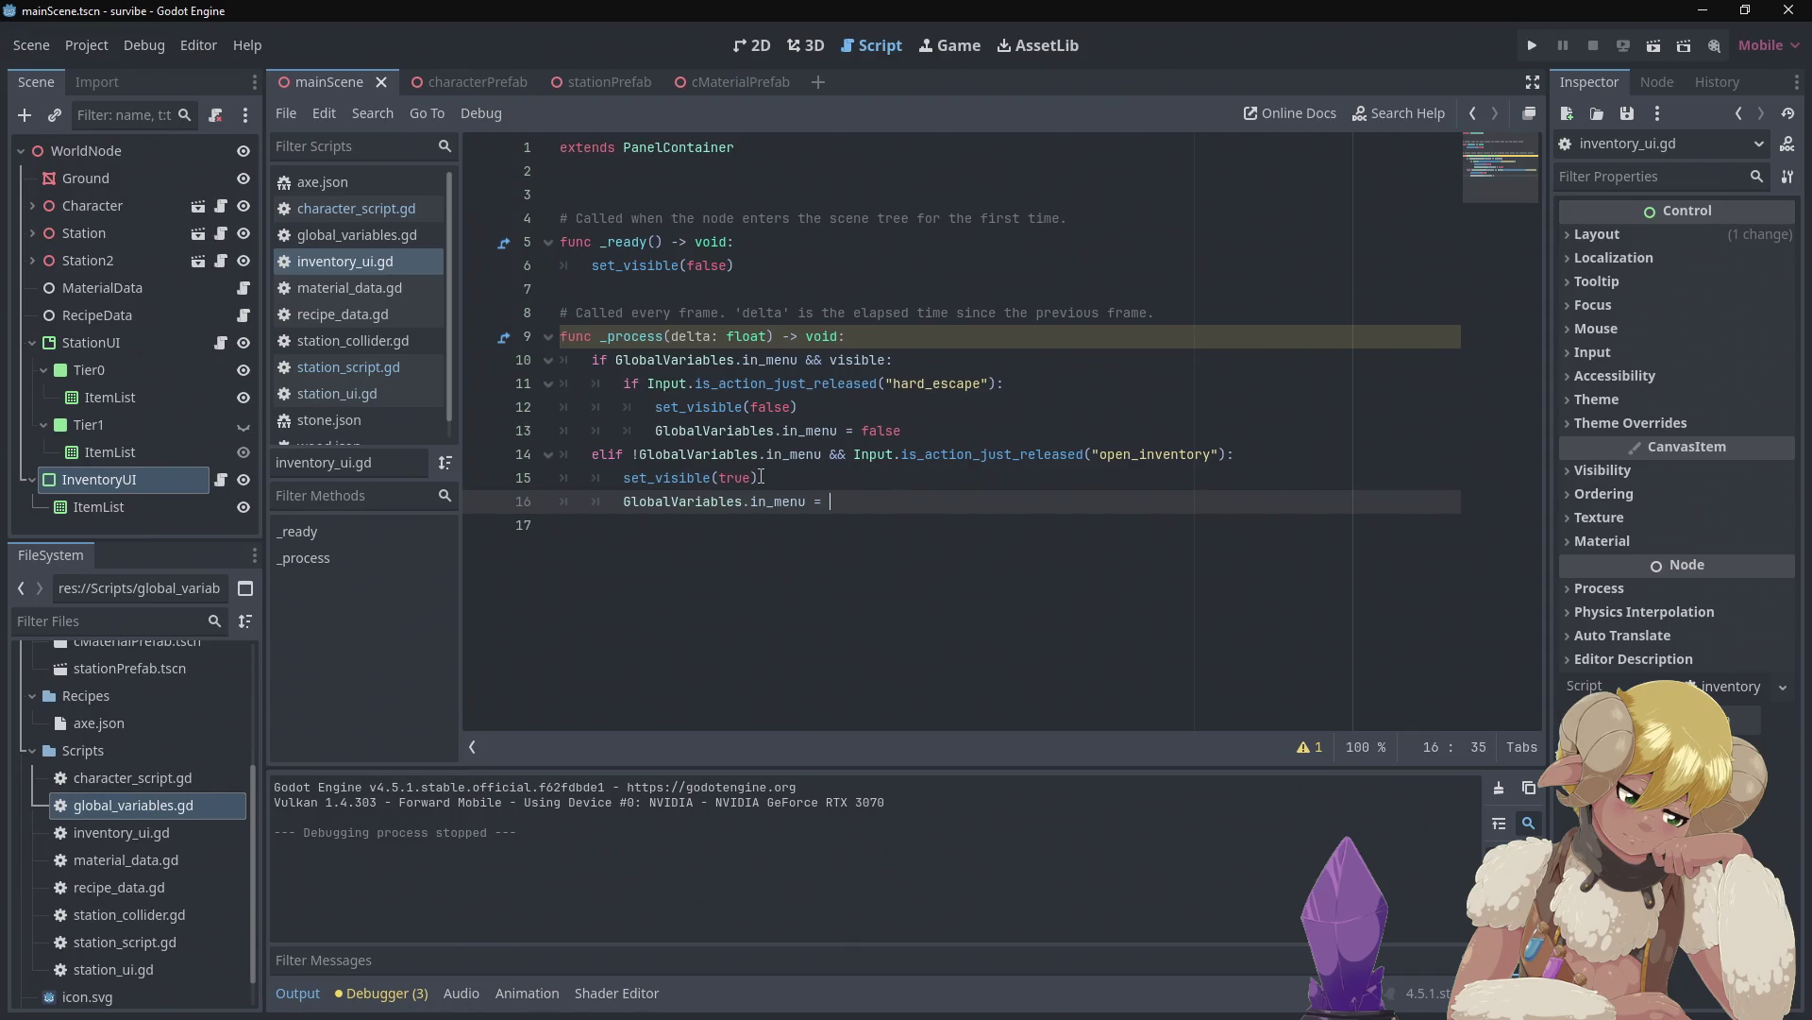
text(true)
click(1539, 43)
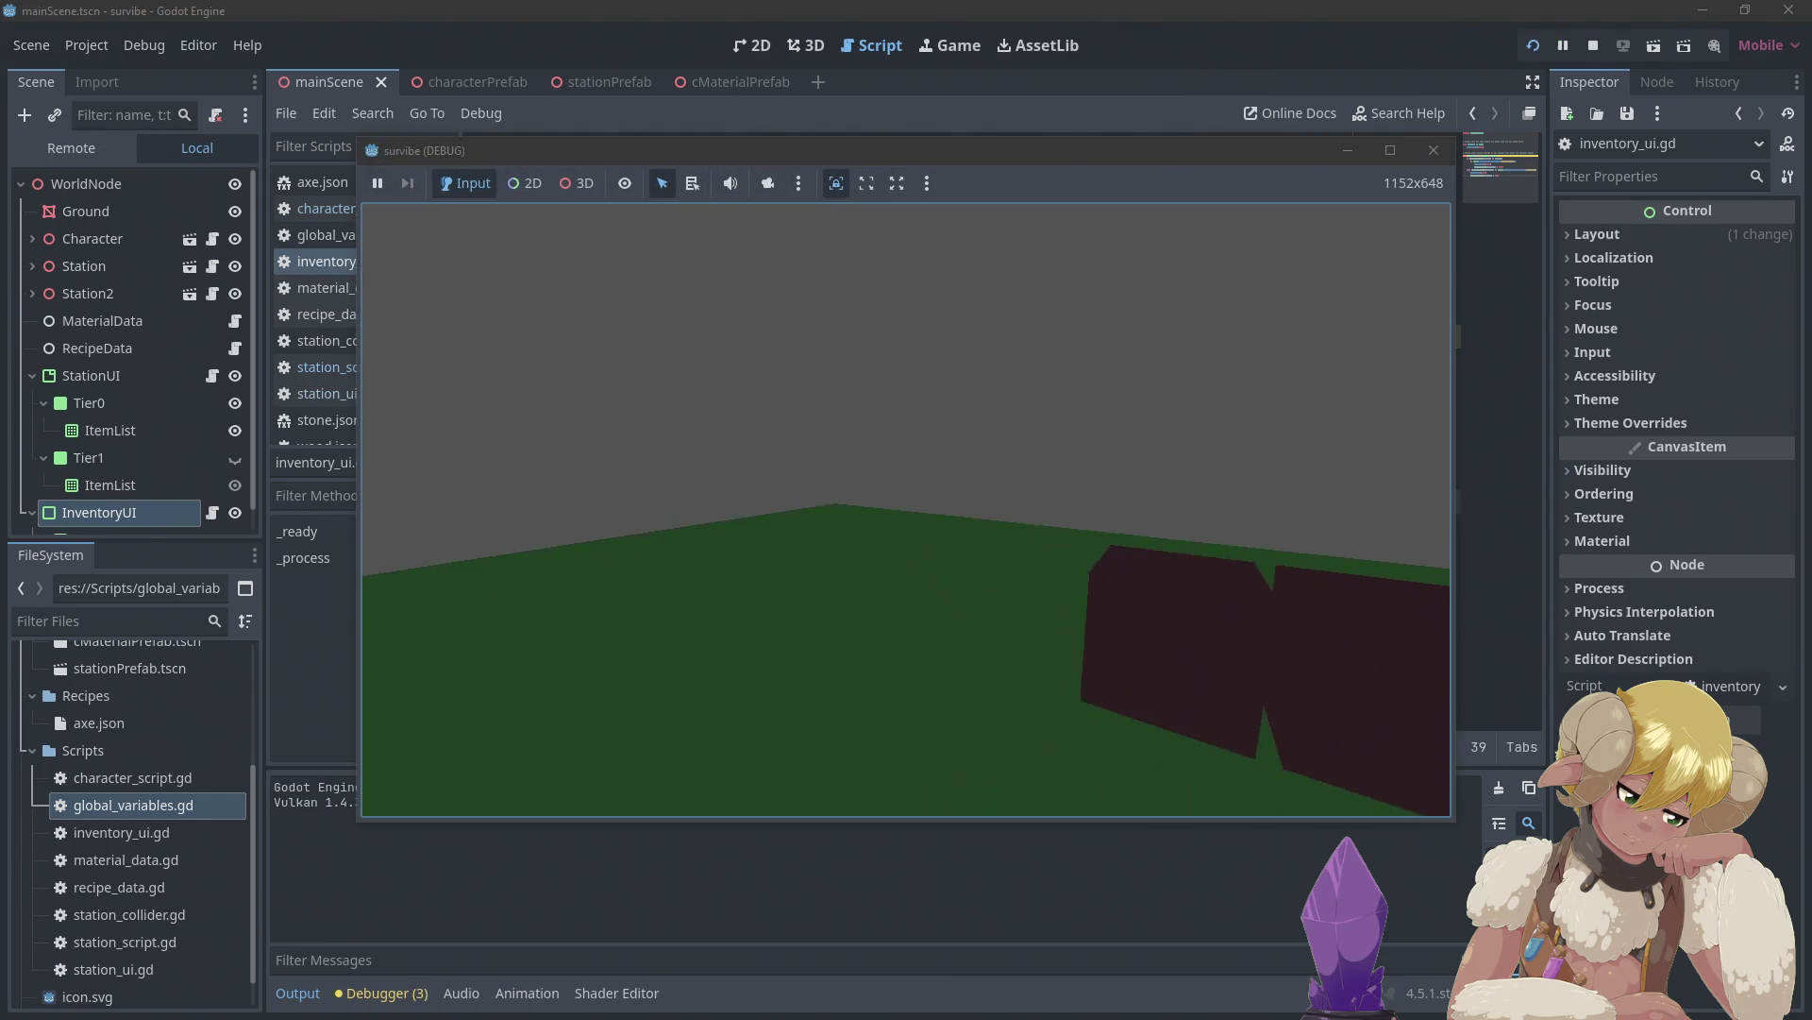
Open and close the inventory three times, walk forward, then quit with Escape
key(i)
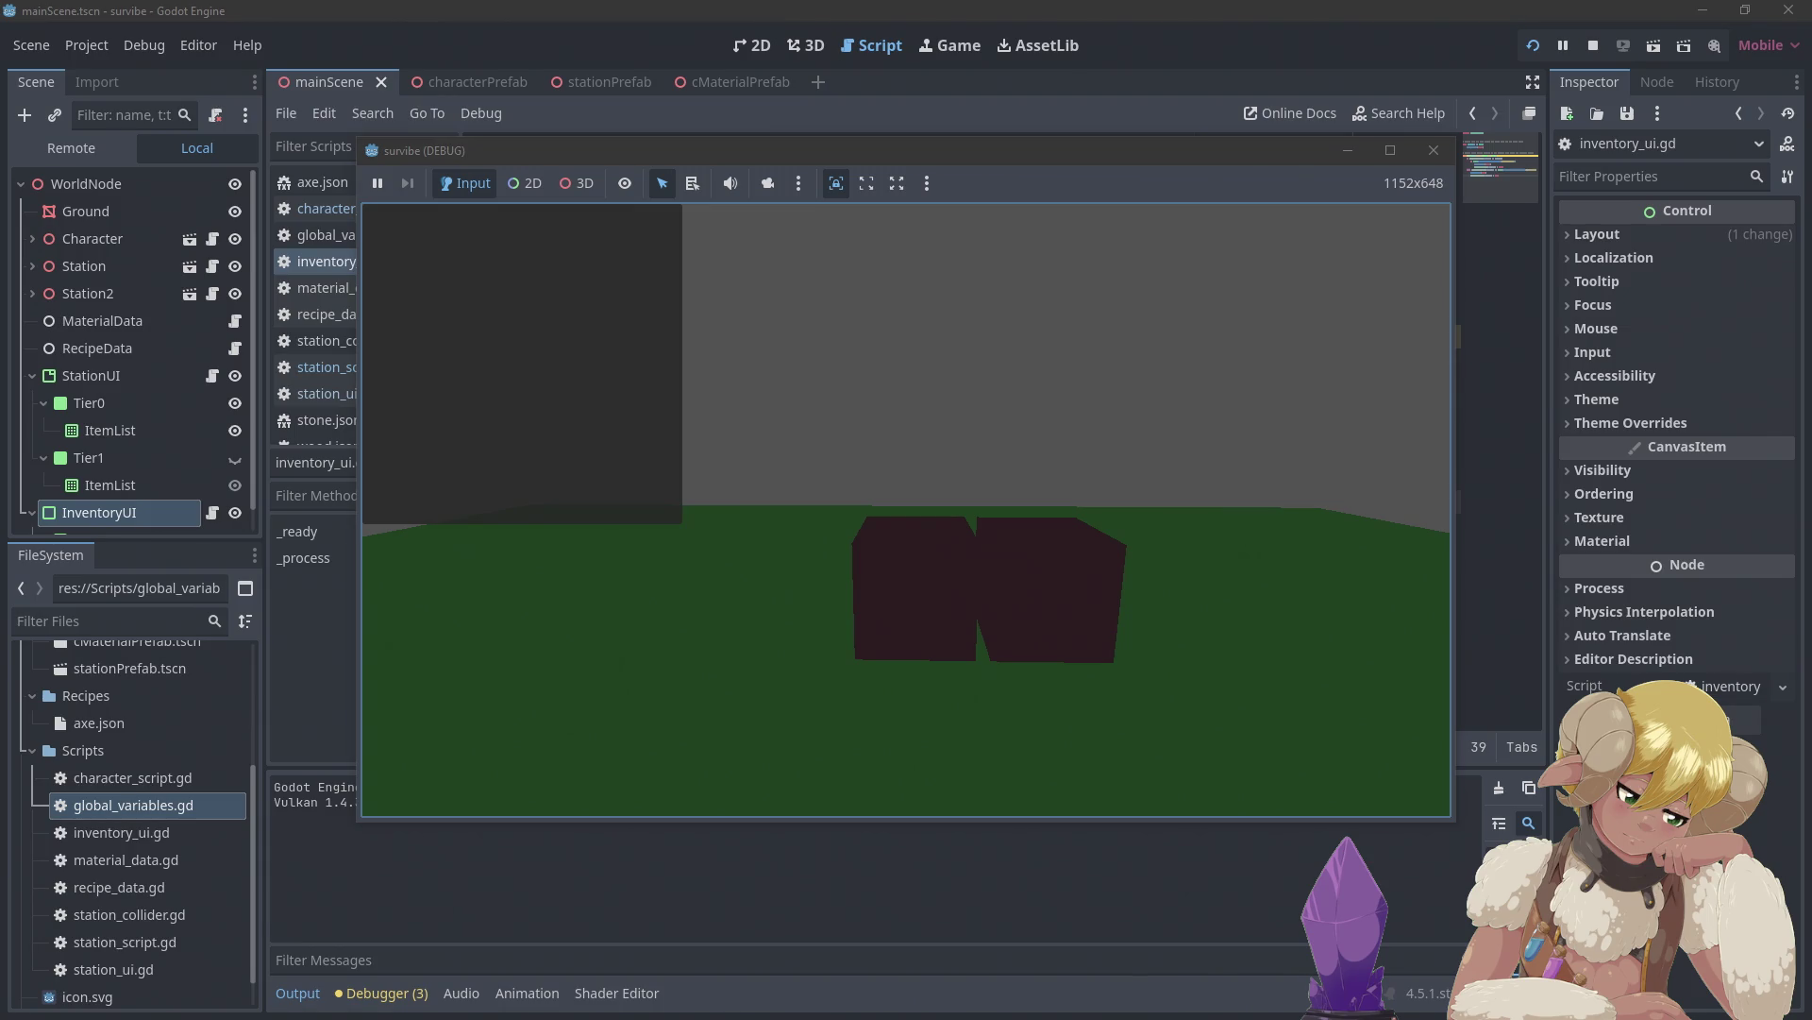
key(i)
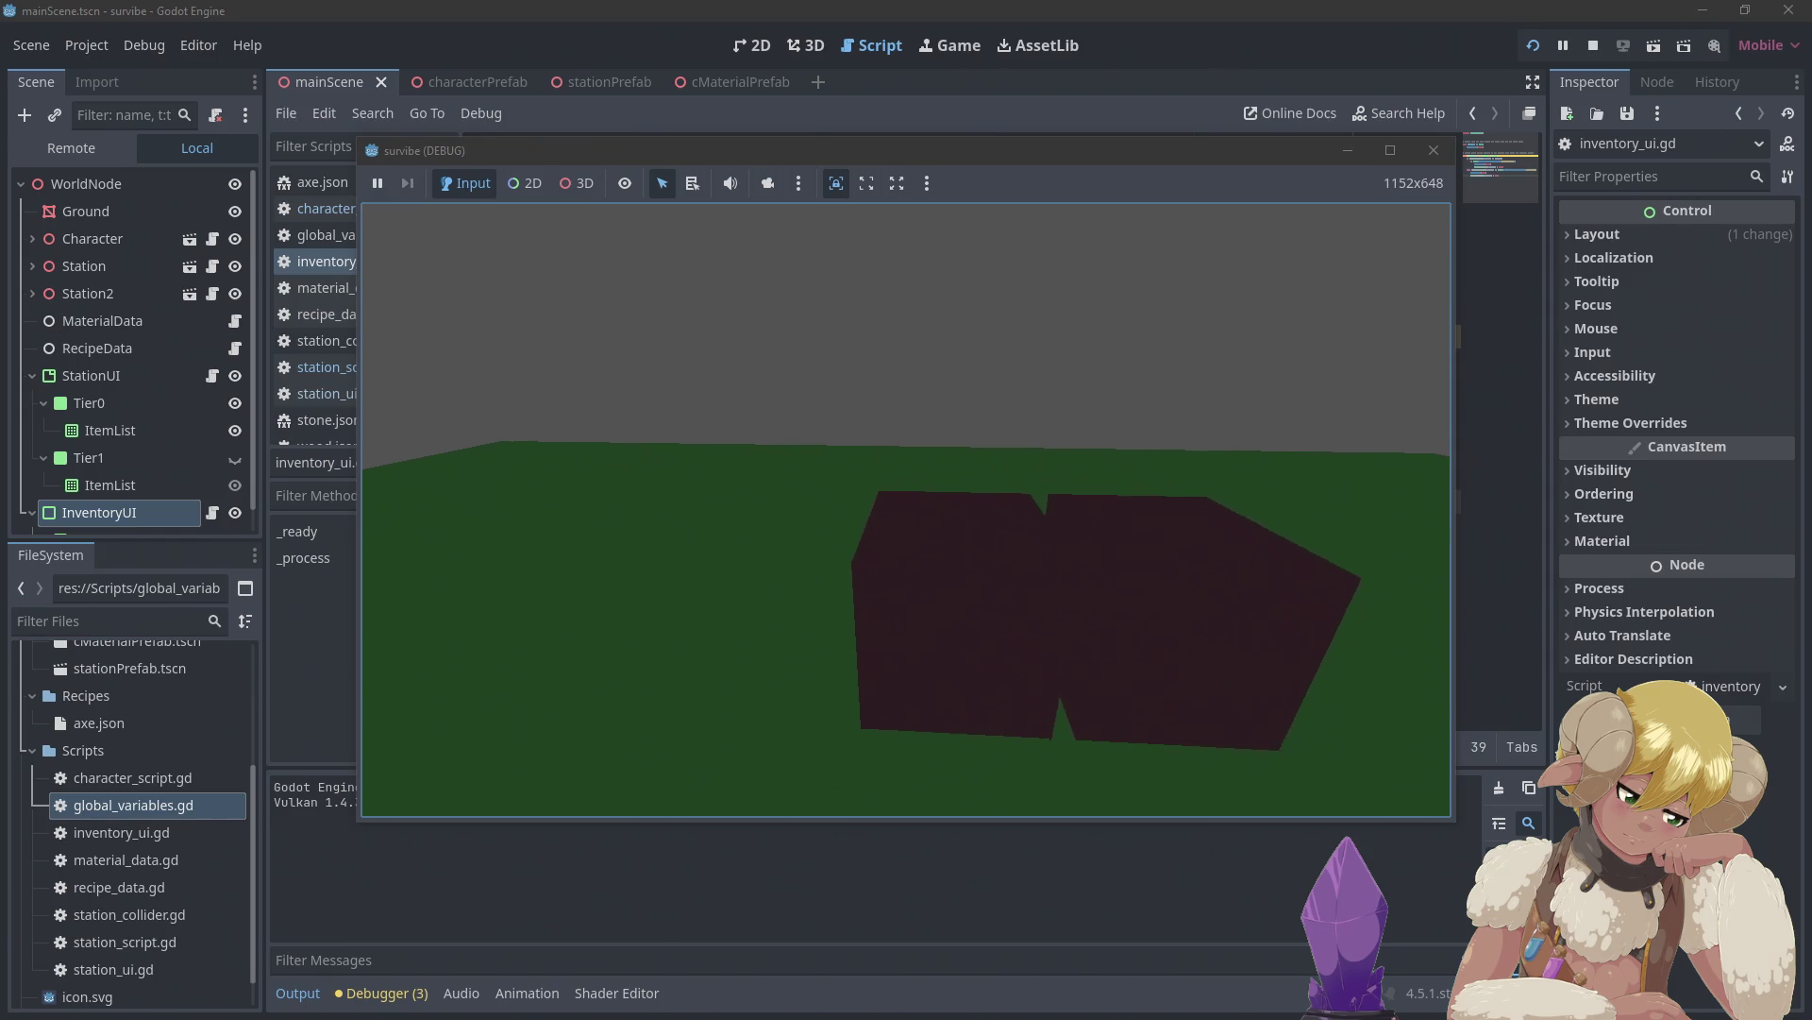
key(i)
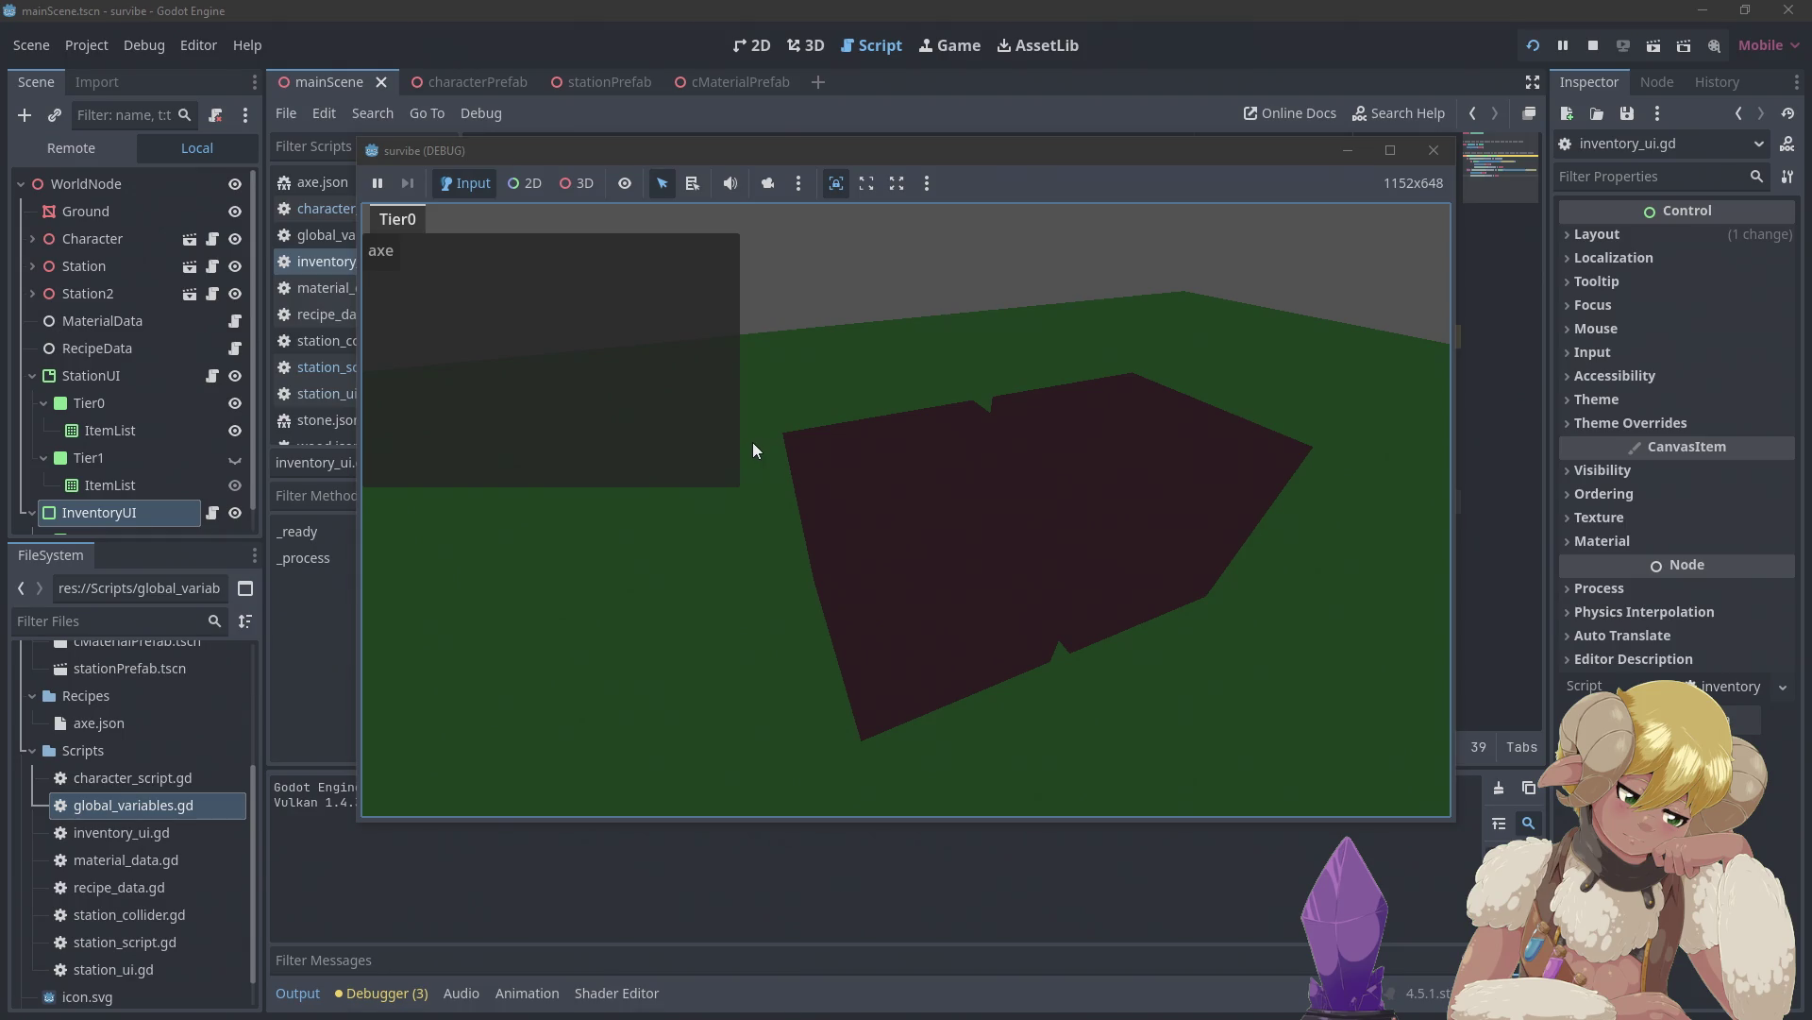
key(i)
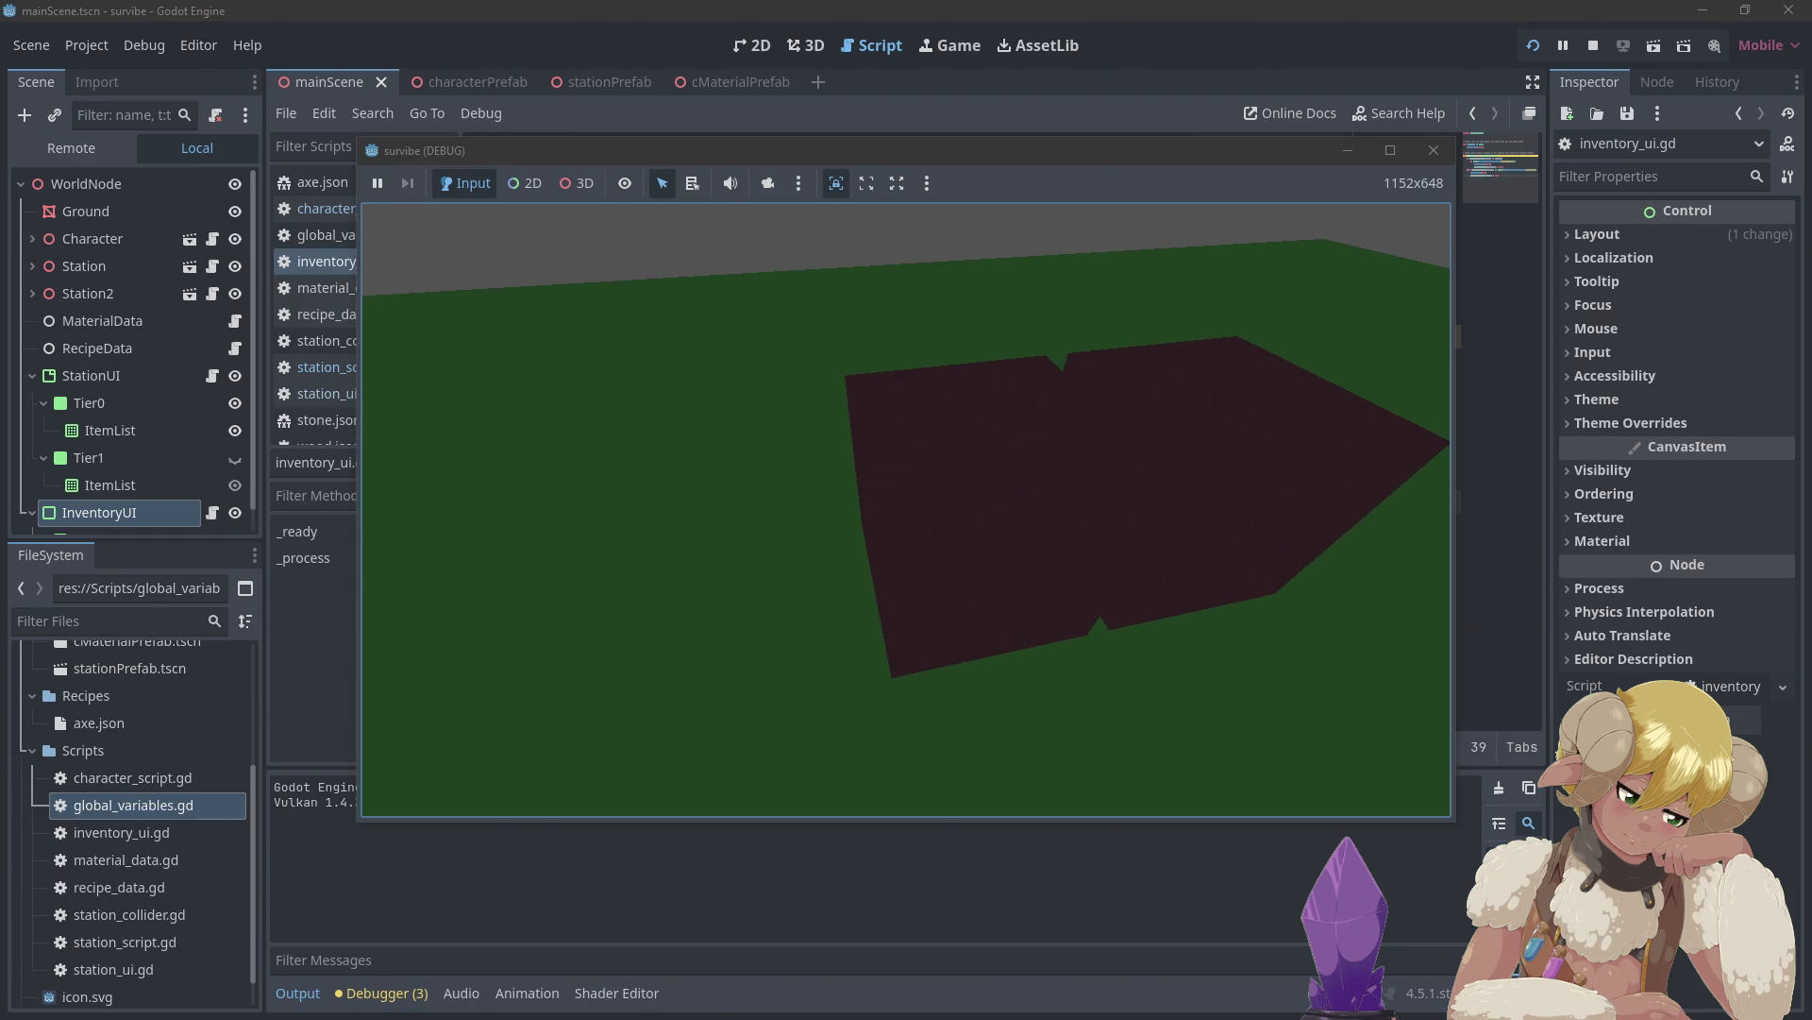
key(i)
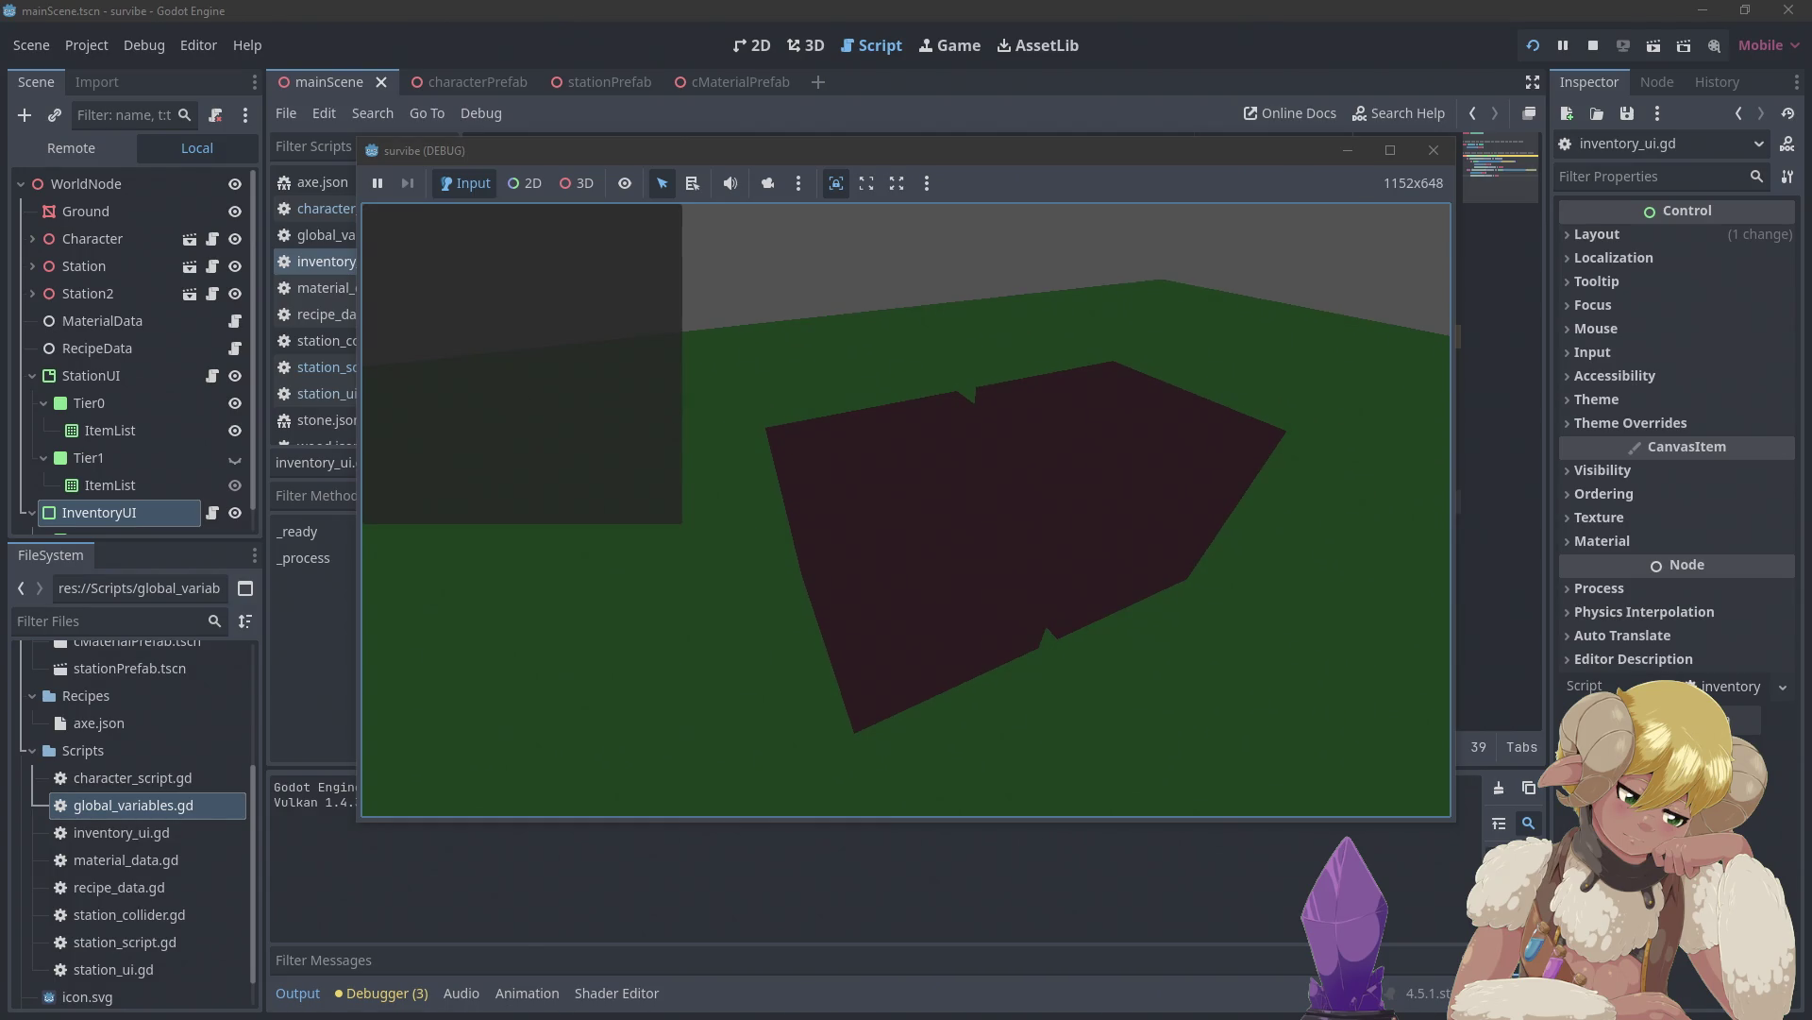
key(i)
key(w)
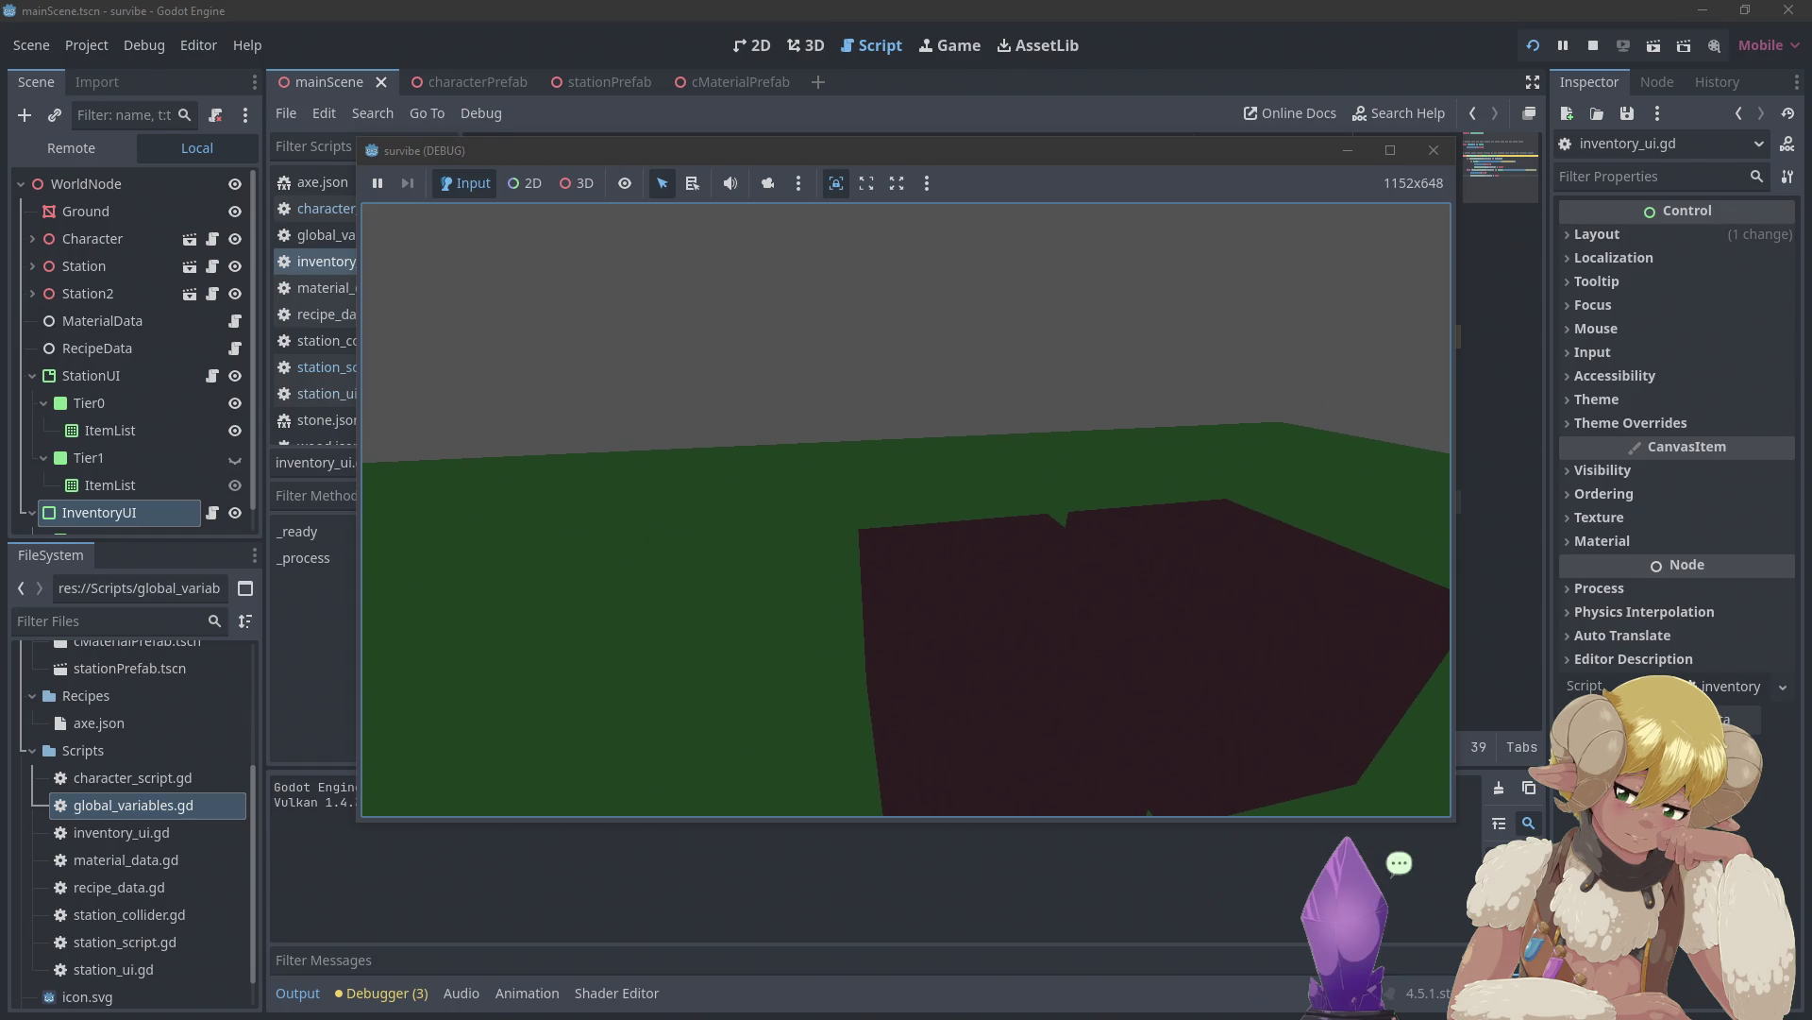
key(Escape)
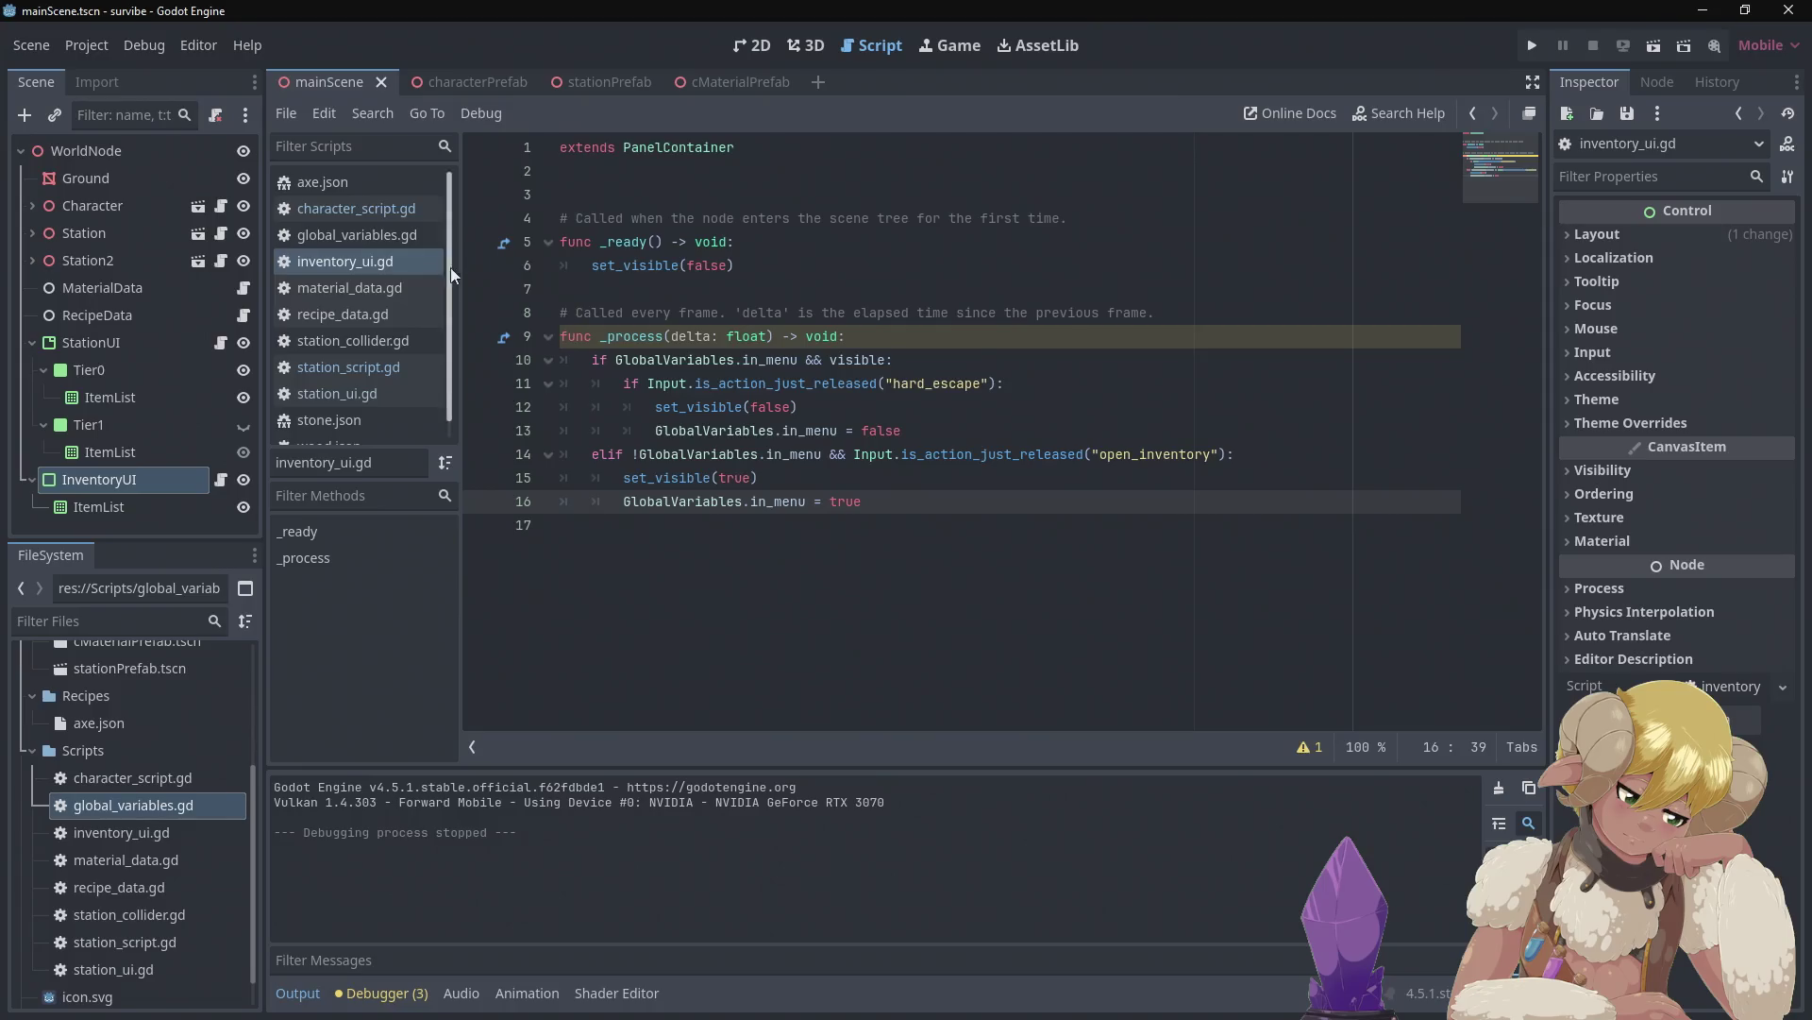
Open station_script.gd and copy its mouse_mode check on lines 20–21
click(352, 397)
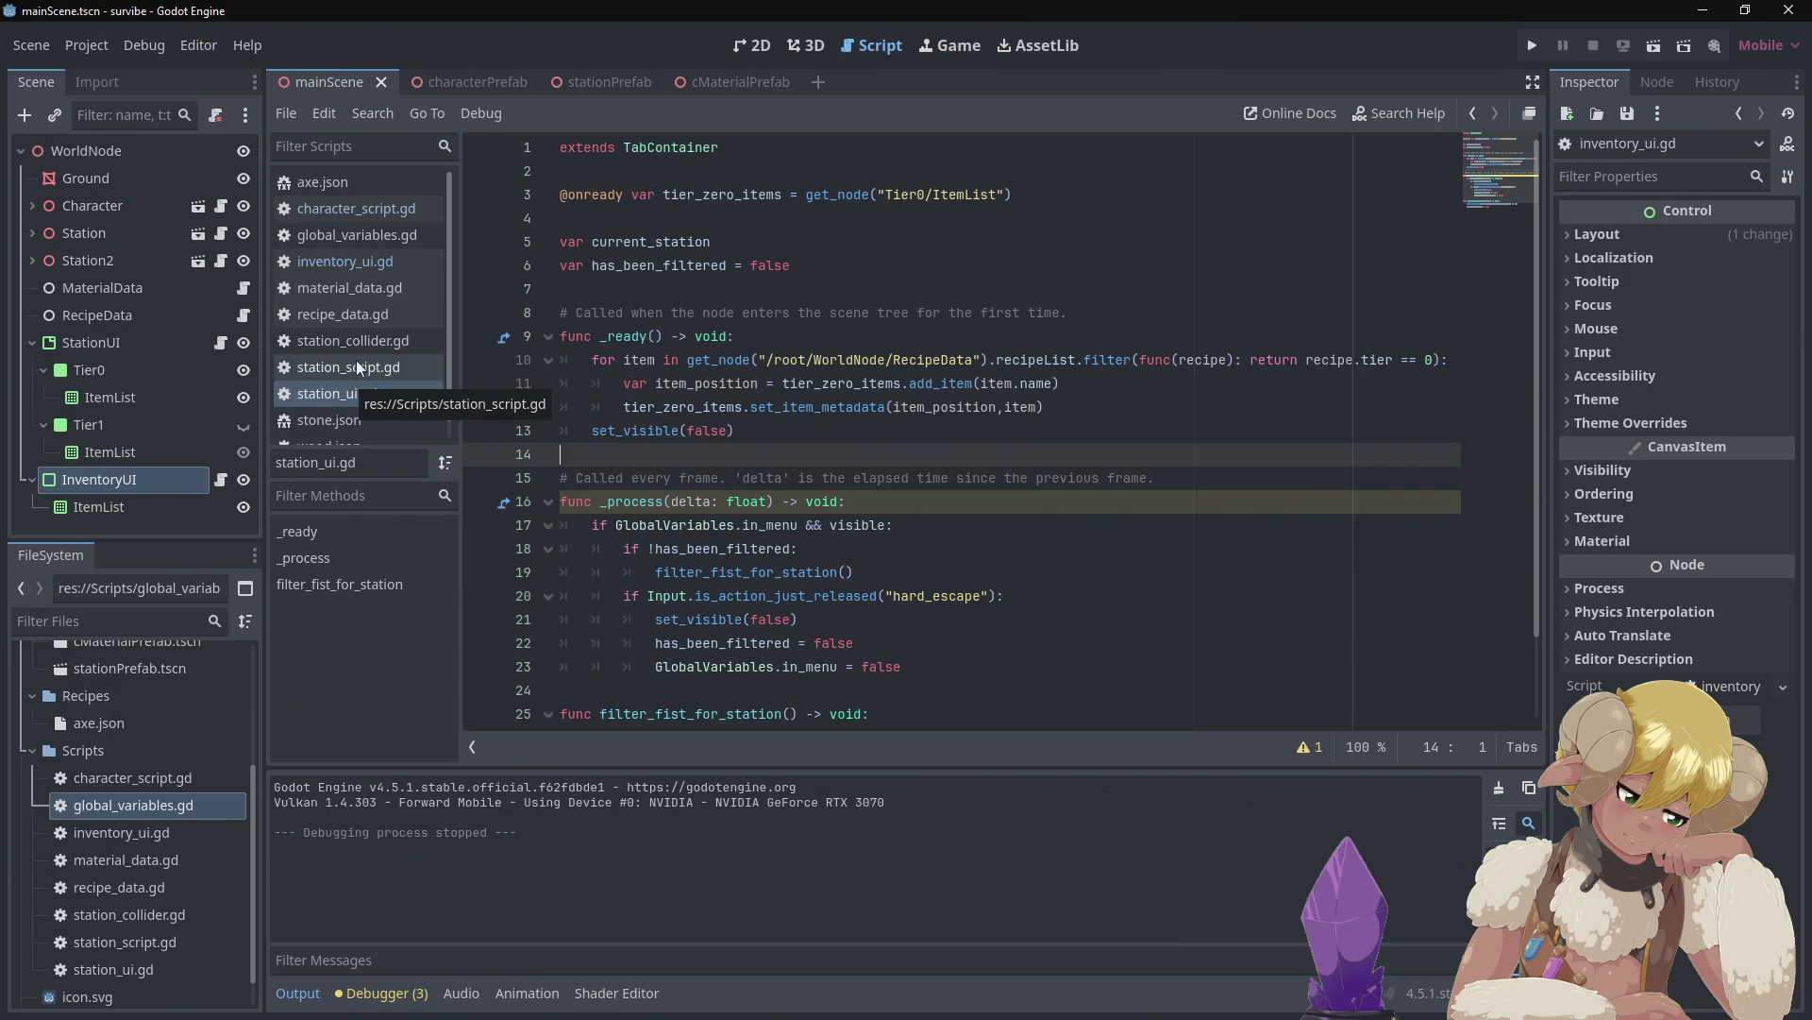
scroll(364, 351, down, 1)
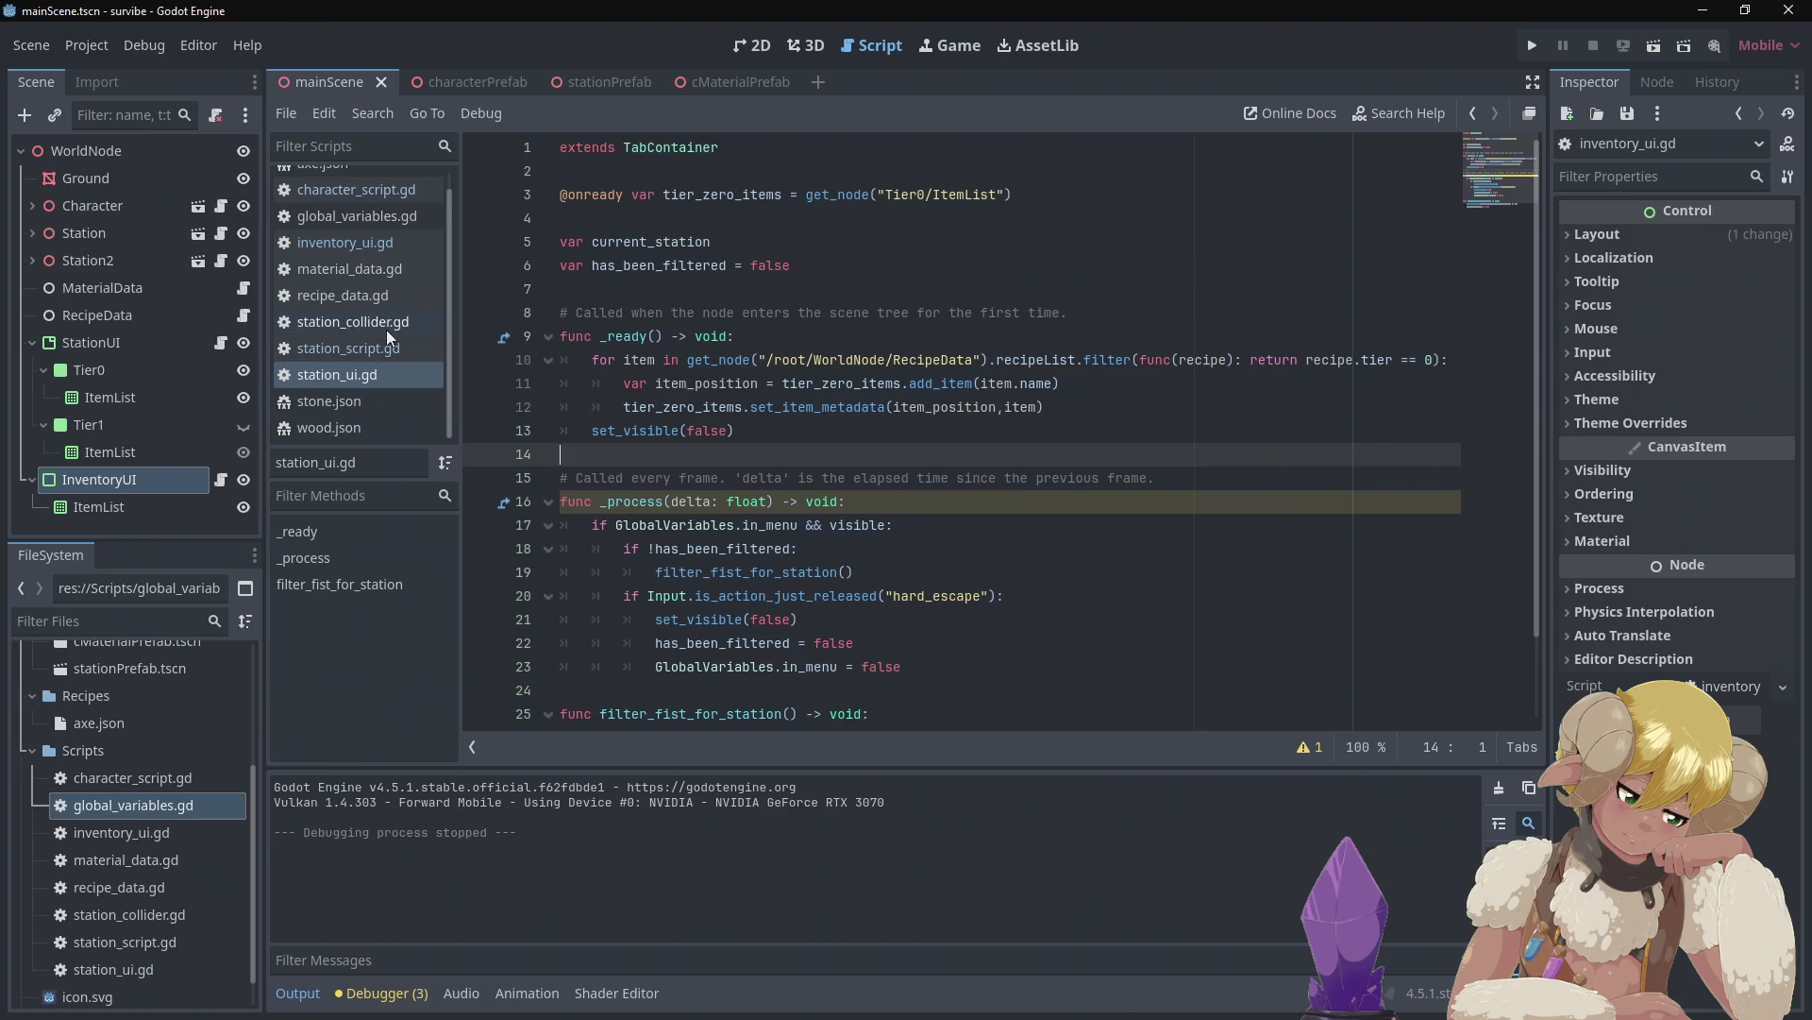
click(370, 338)
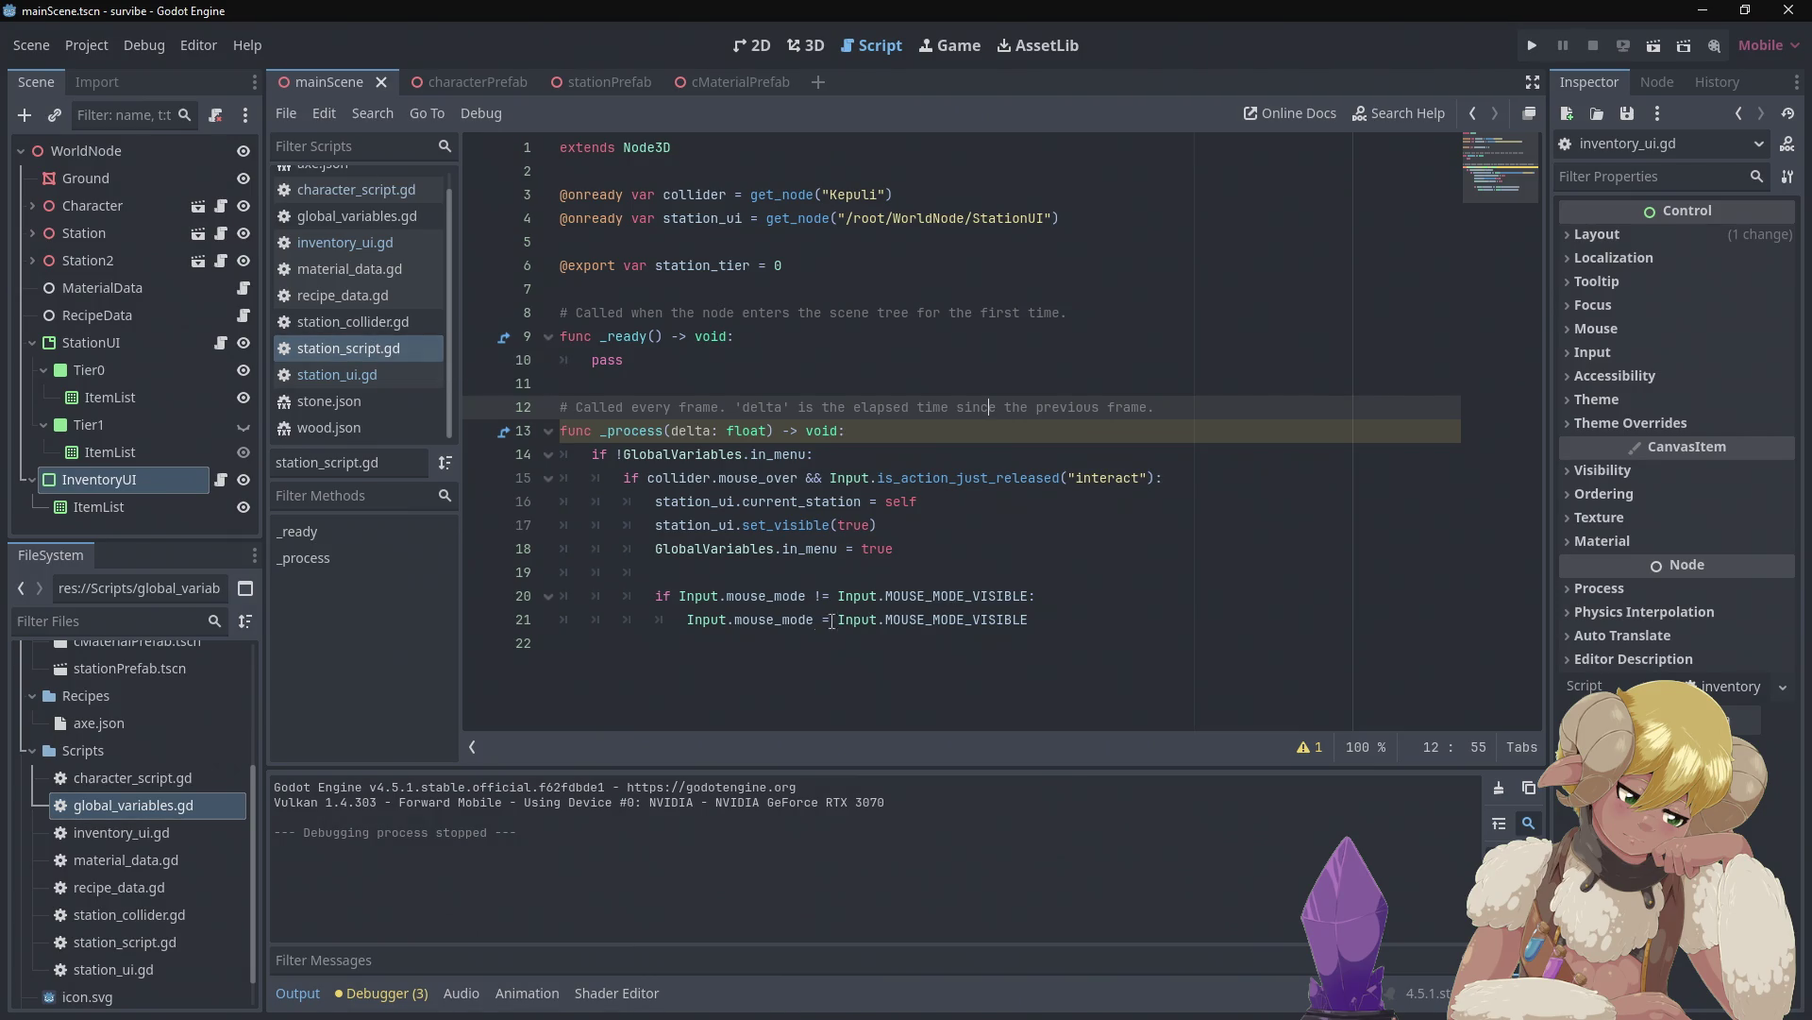
mouse_move(1028, 620)
mouse_down()
mouse_move(687, 620)
mouse_move(734, 595)
mouse_move(656, 596)
mouse_up()
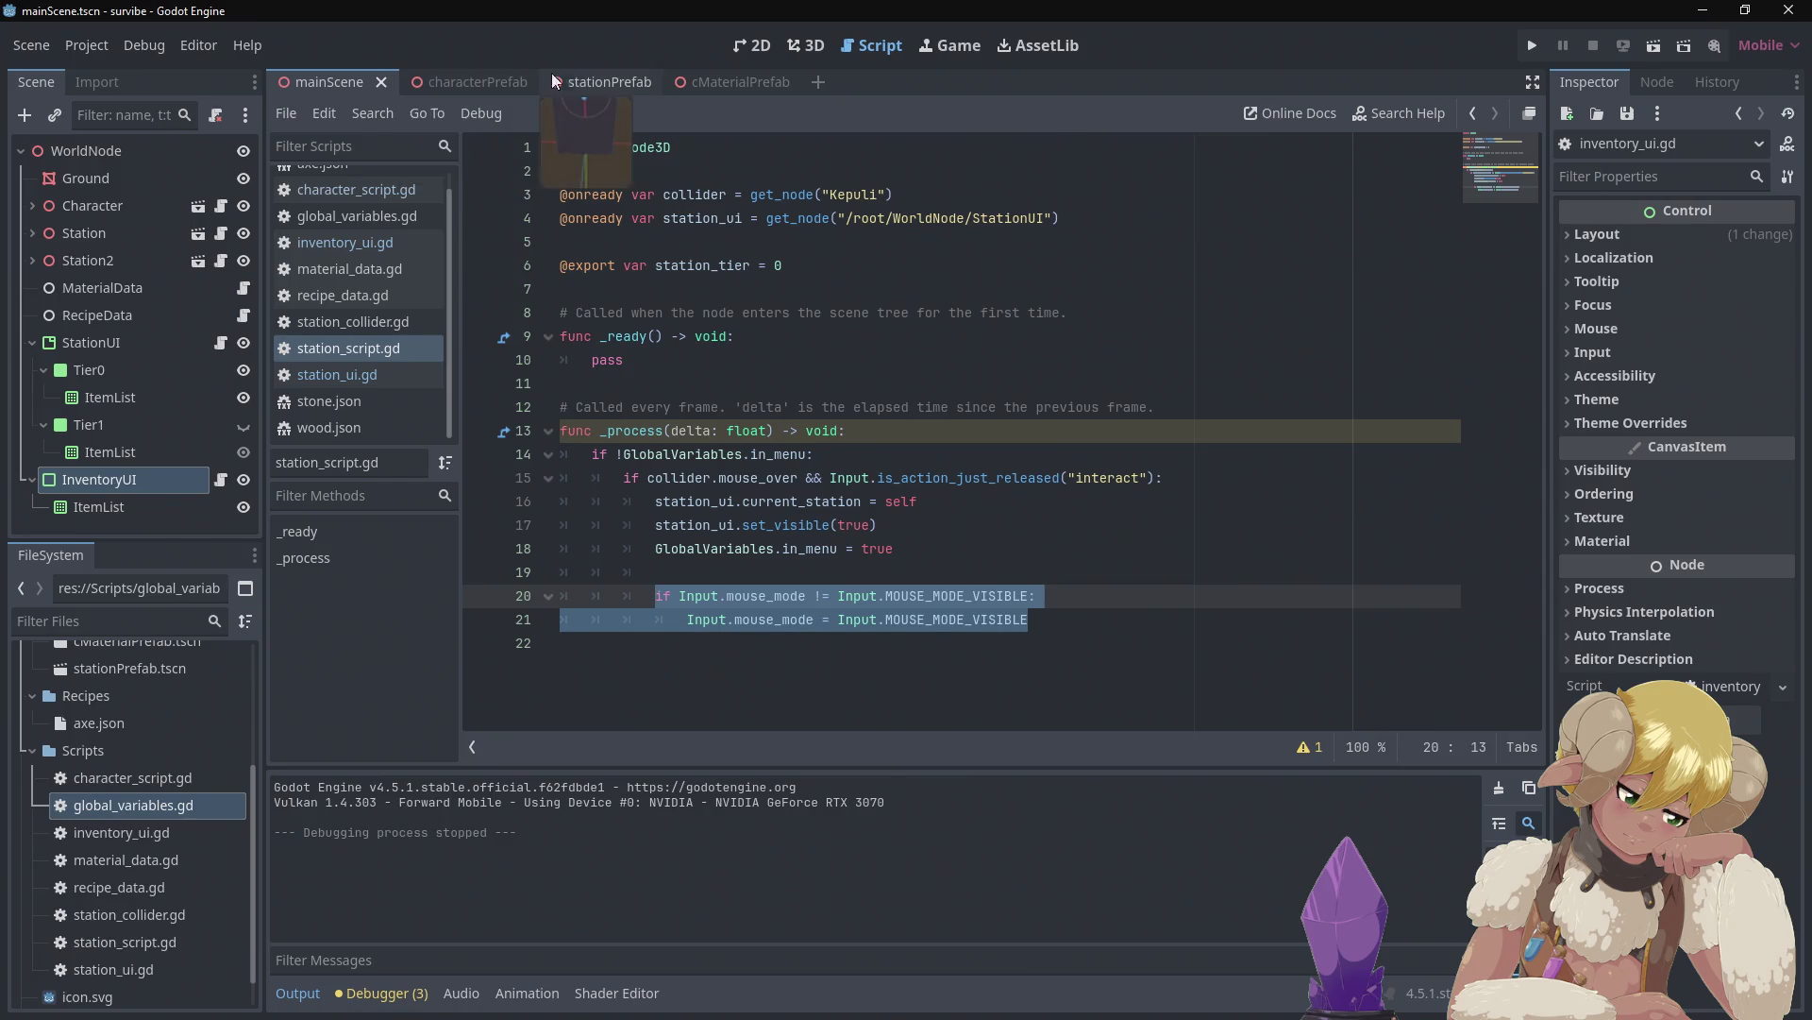
Paste the mouse_mode block under line 16 of inventory_ui.gd and fix its indentation
click(372, 238)
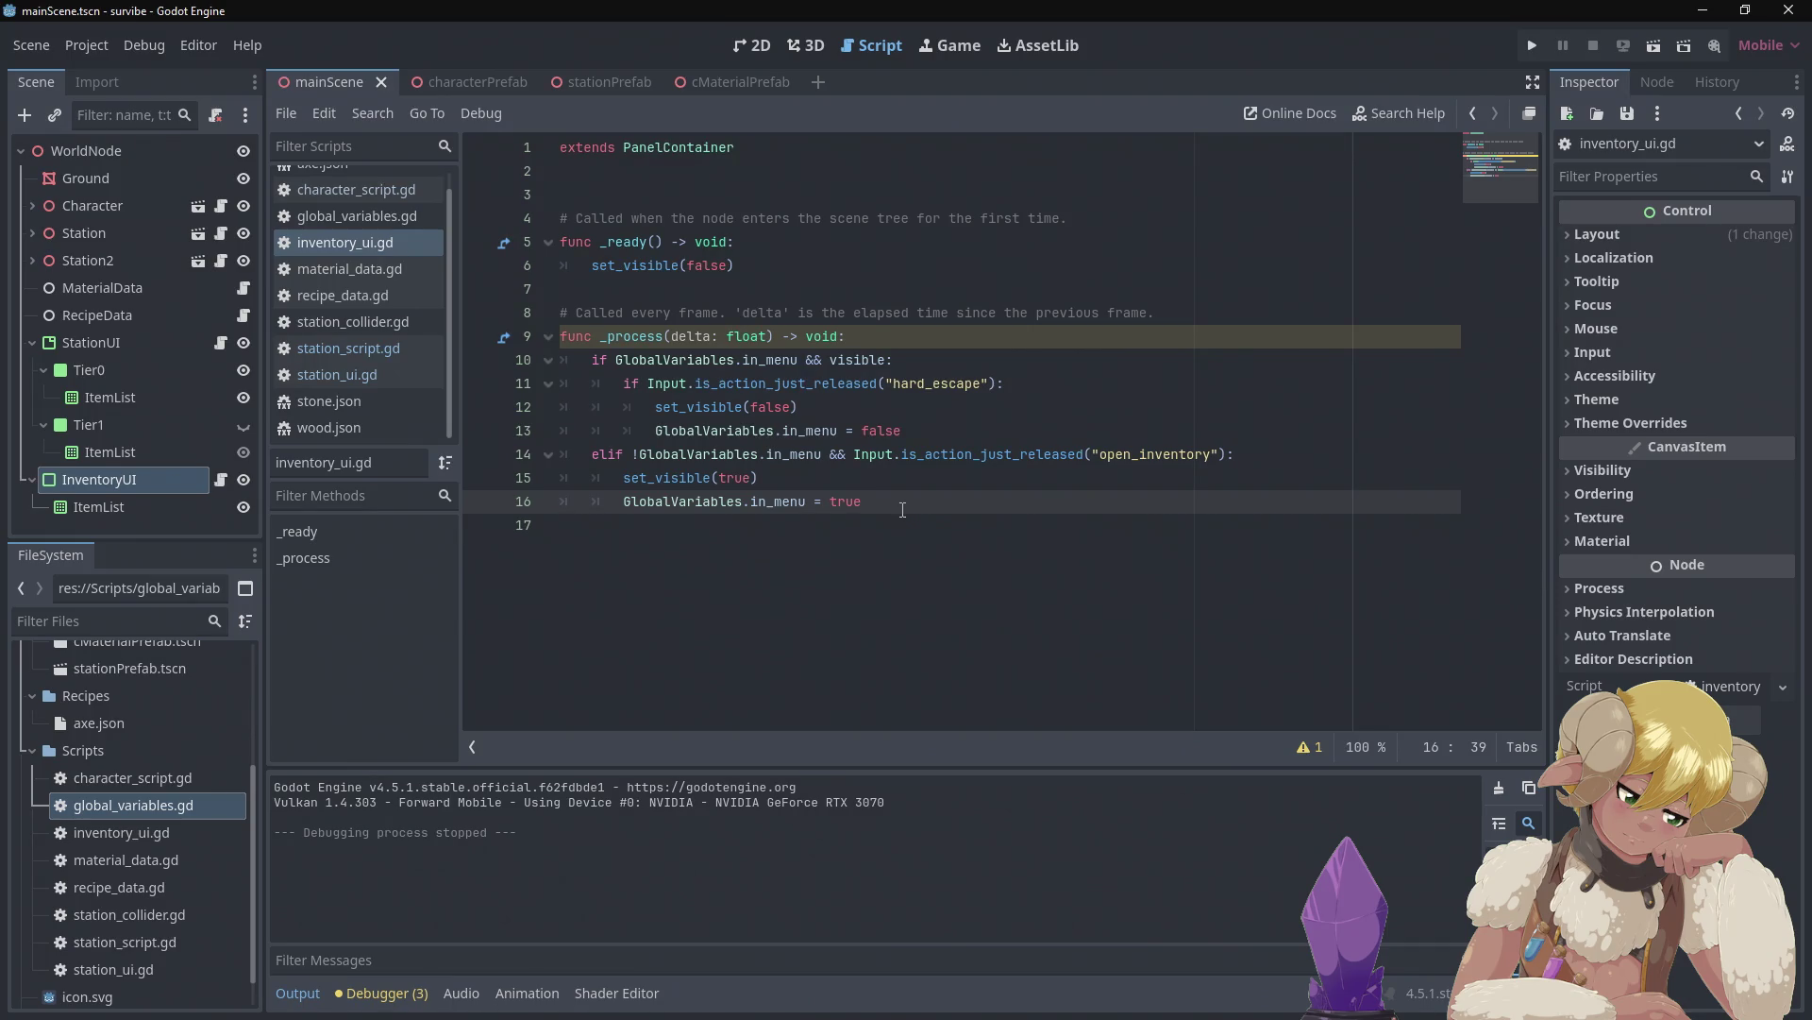
key(Return)
key(Return)
text(if Input.mouse_mode != Input.MOUSE_MODE_VISIBLE: 				Input.mouse_mode = Input.MOUSE_MODE_VISIBLE)
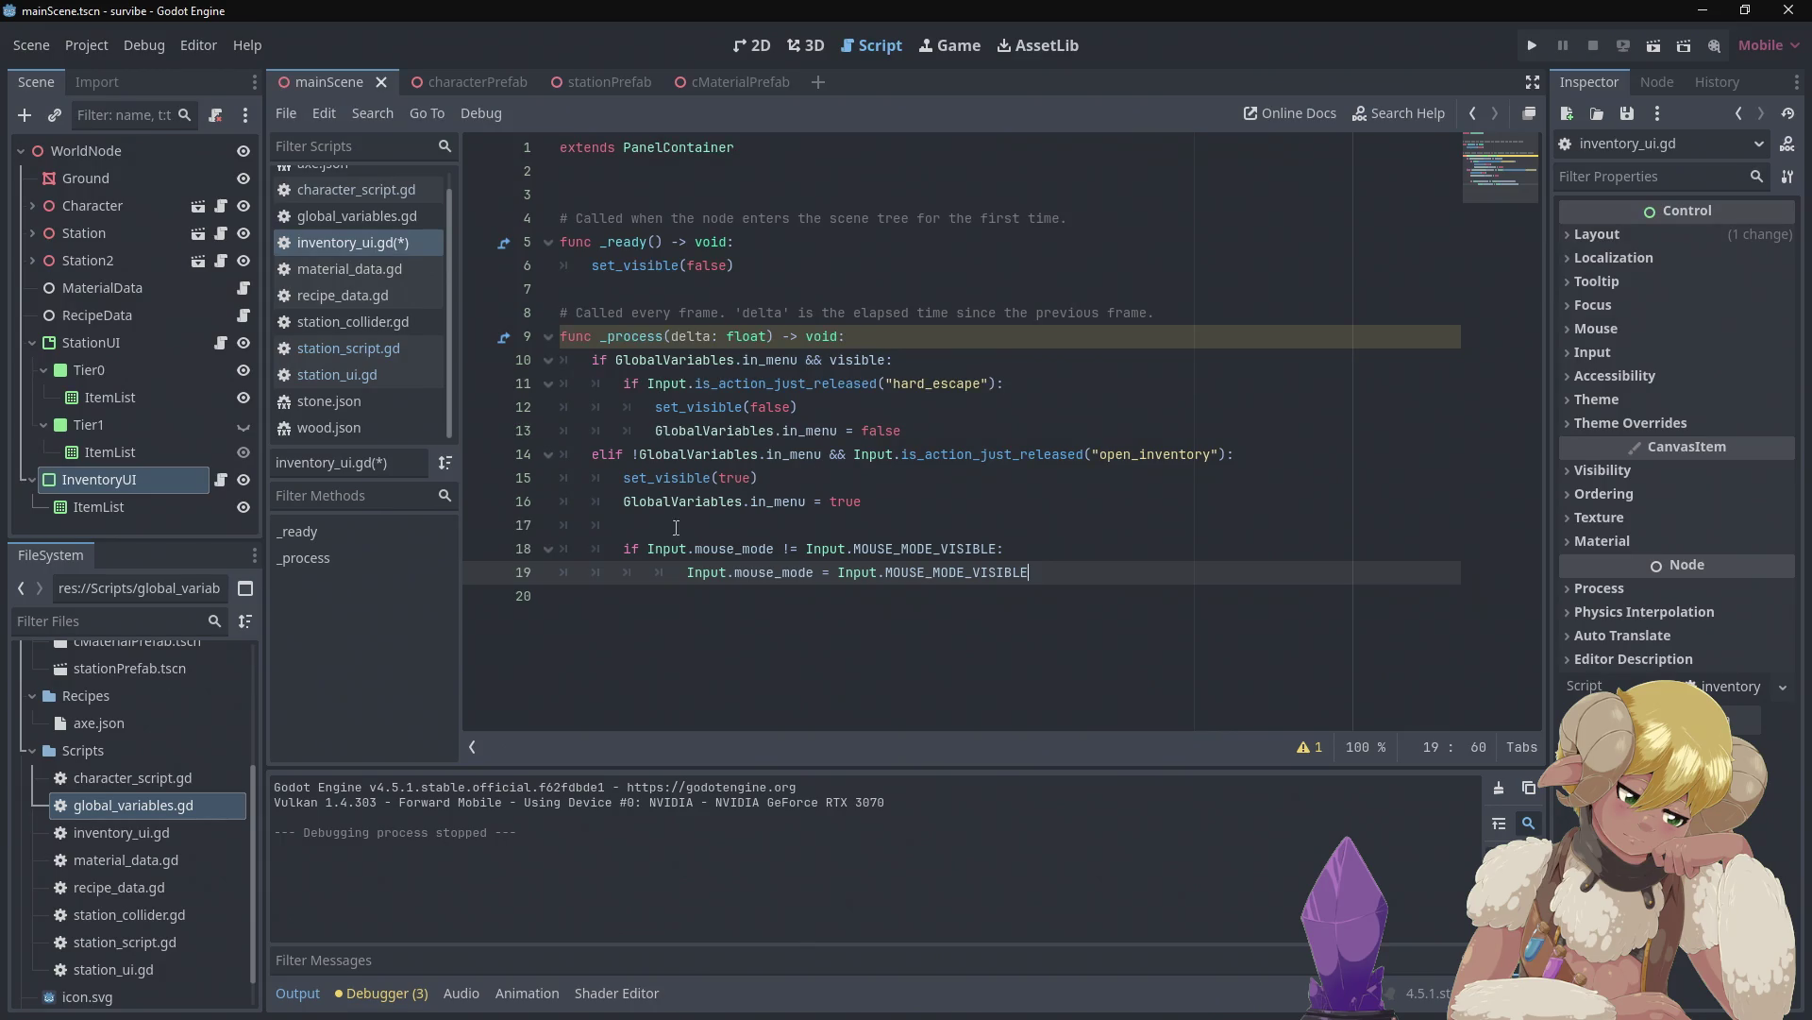
click(682, 572)
key(BackSpace)
click(979, 509)
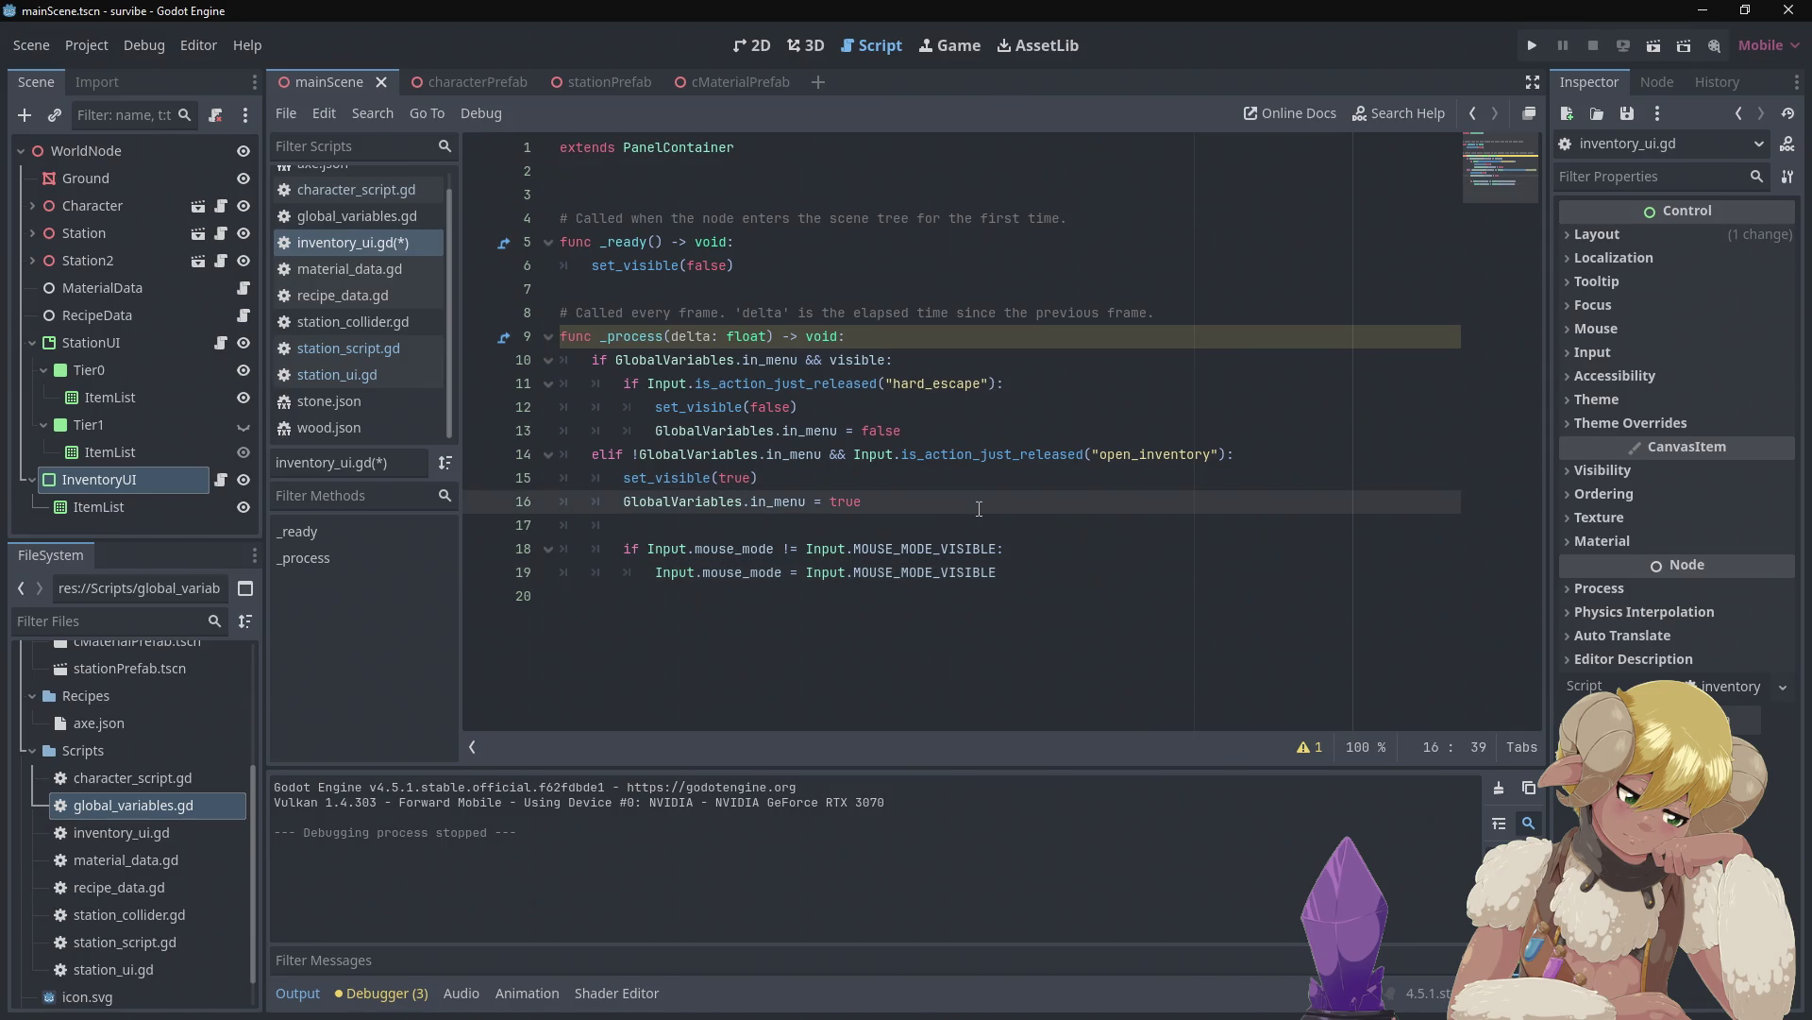
Save inventory_ui.gd, run the game and open the inventory
key(ctrl+s)
click(1526, 46)
key(i)
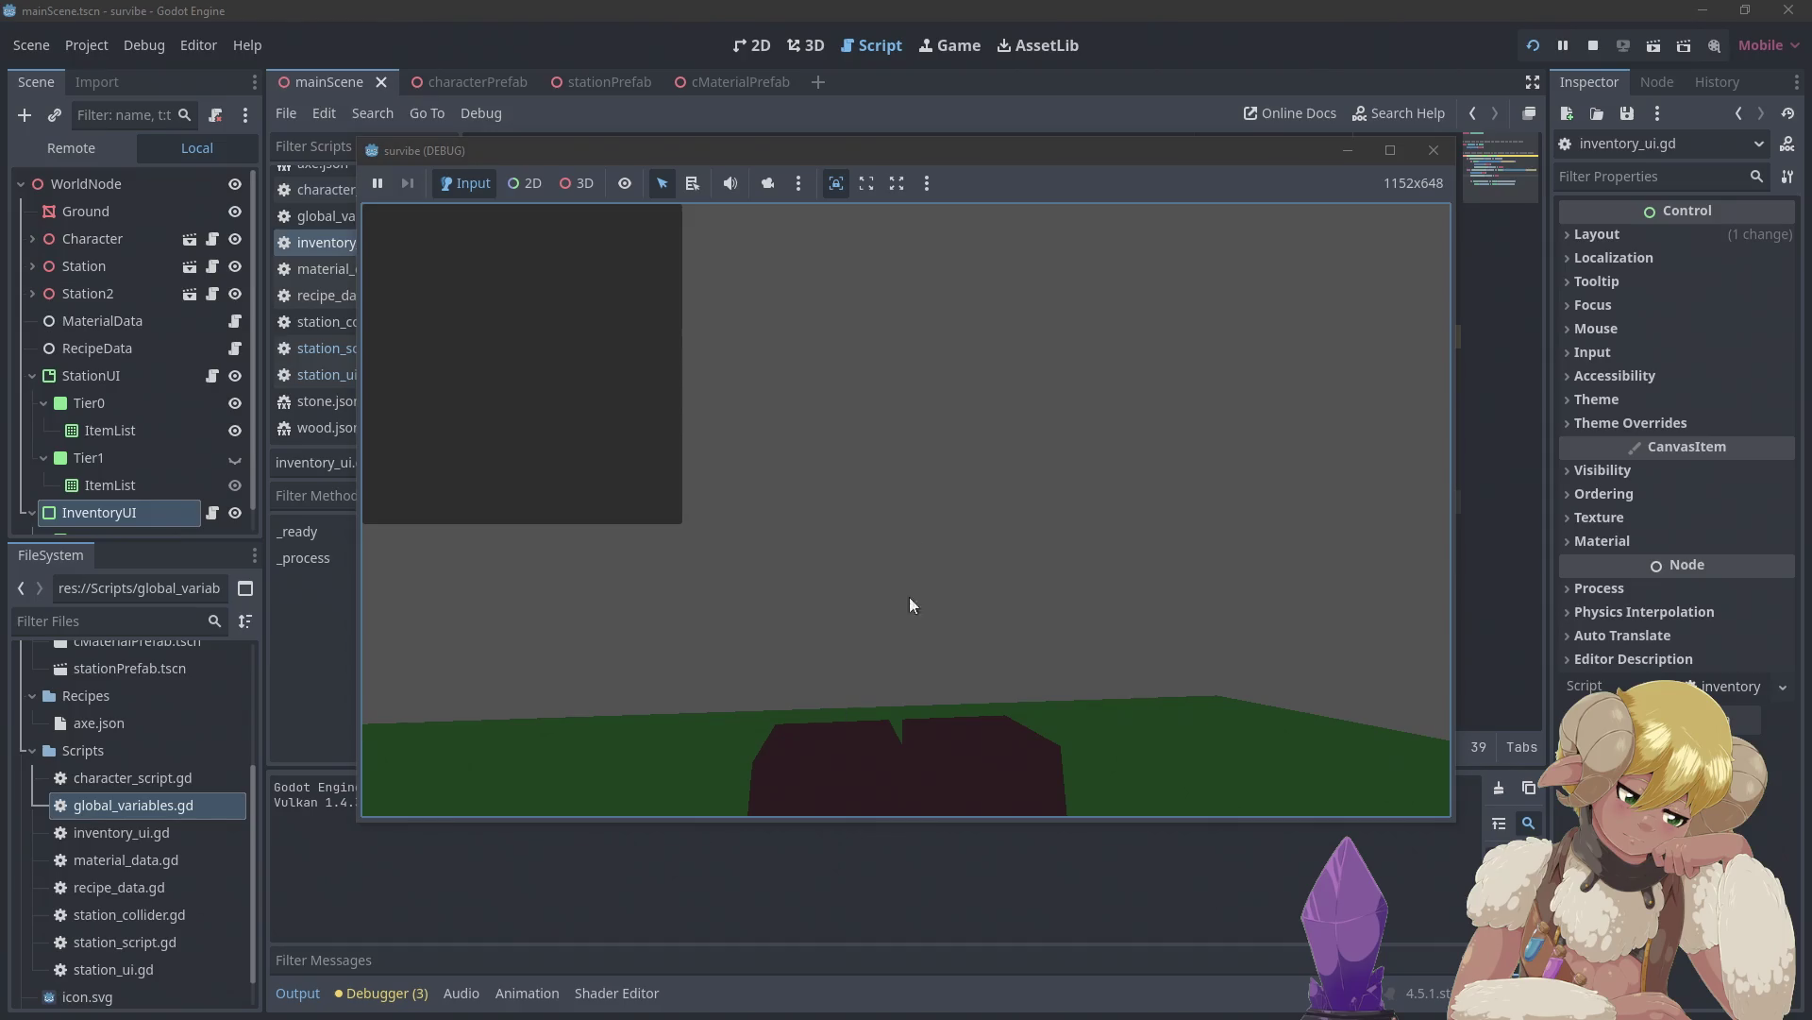
Close the inventory panel and quit the running game with Escape
key(i)
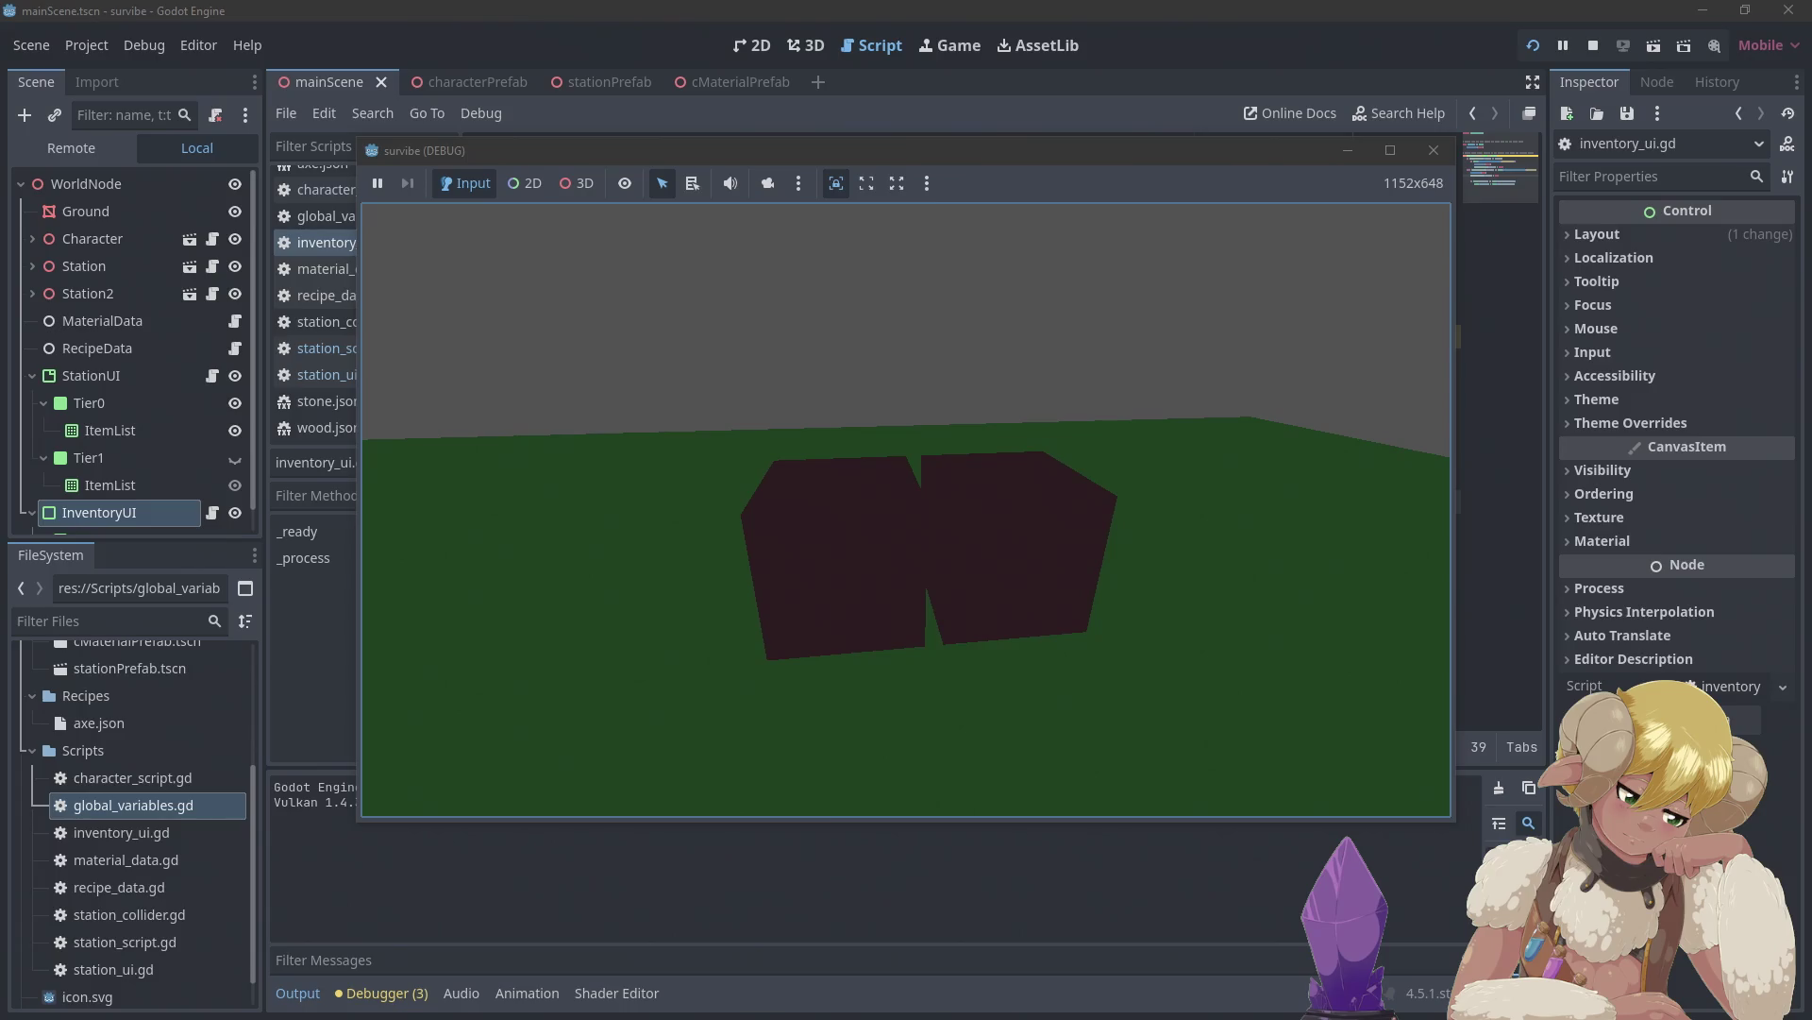
key(Escape)
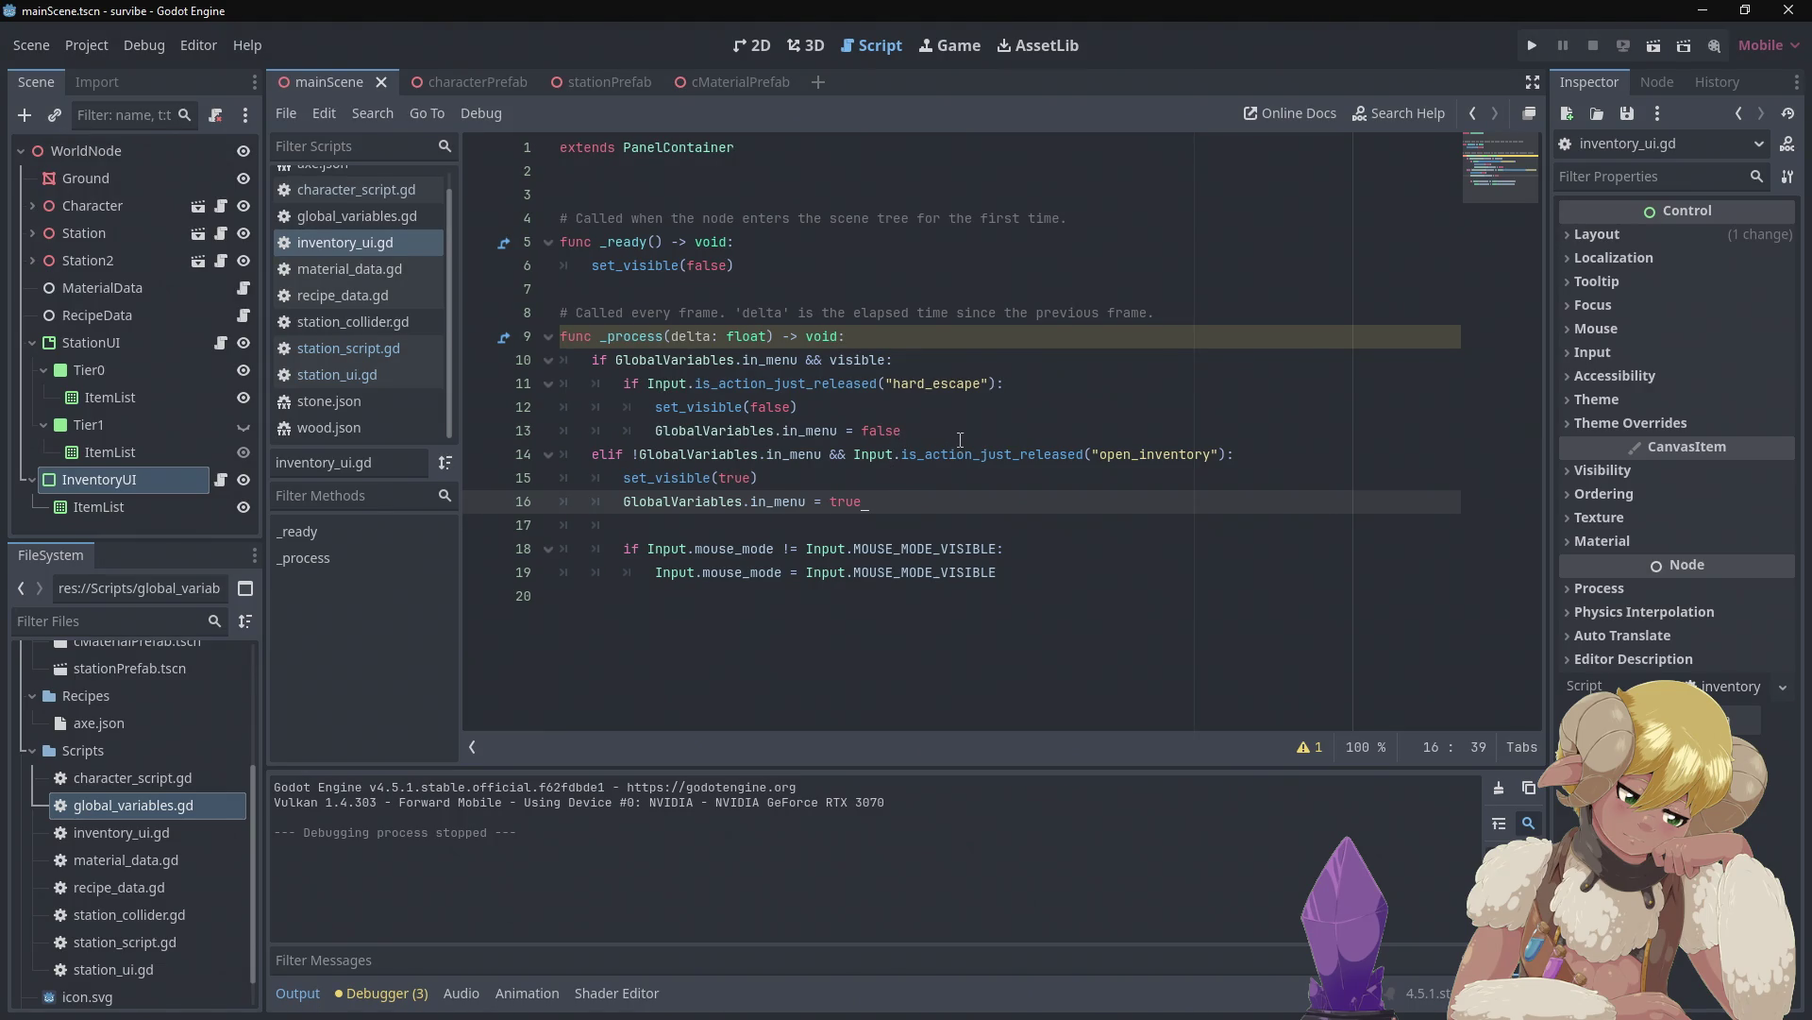
Read the is_action_just_released documentation, then return to the 3D mainScene view
mouse_move(941, 444)
click(795, 47)
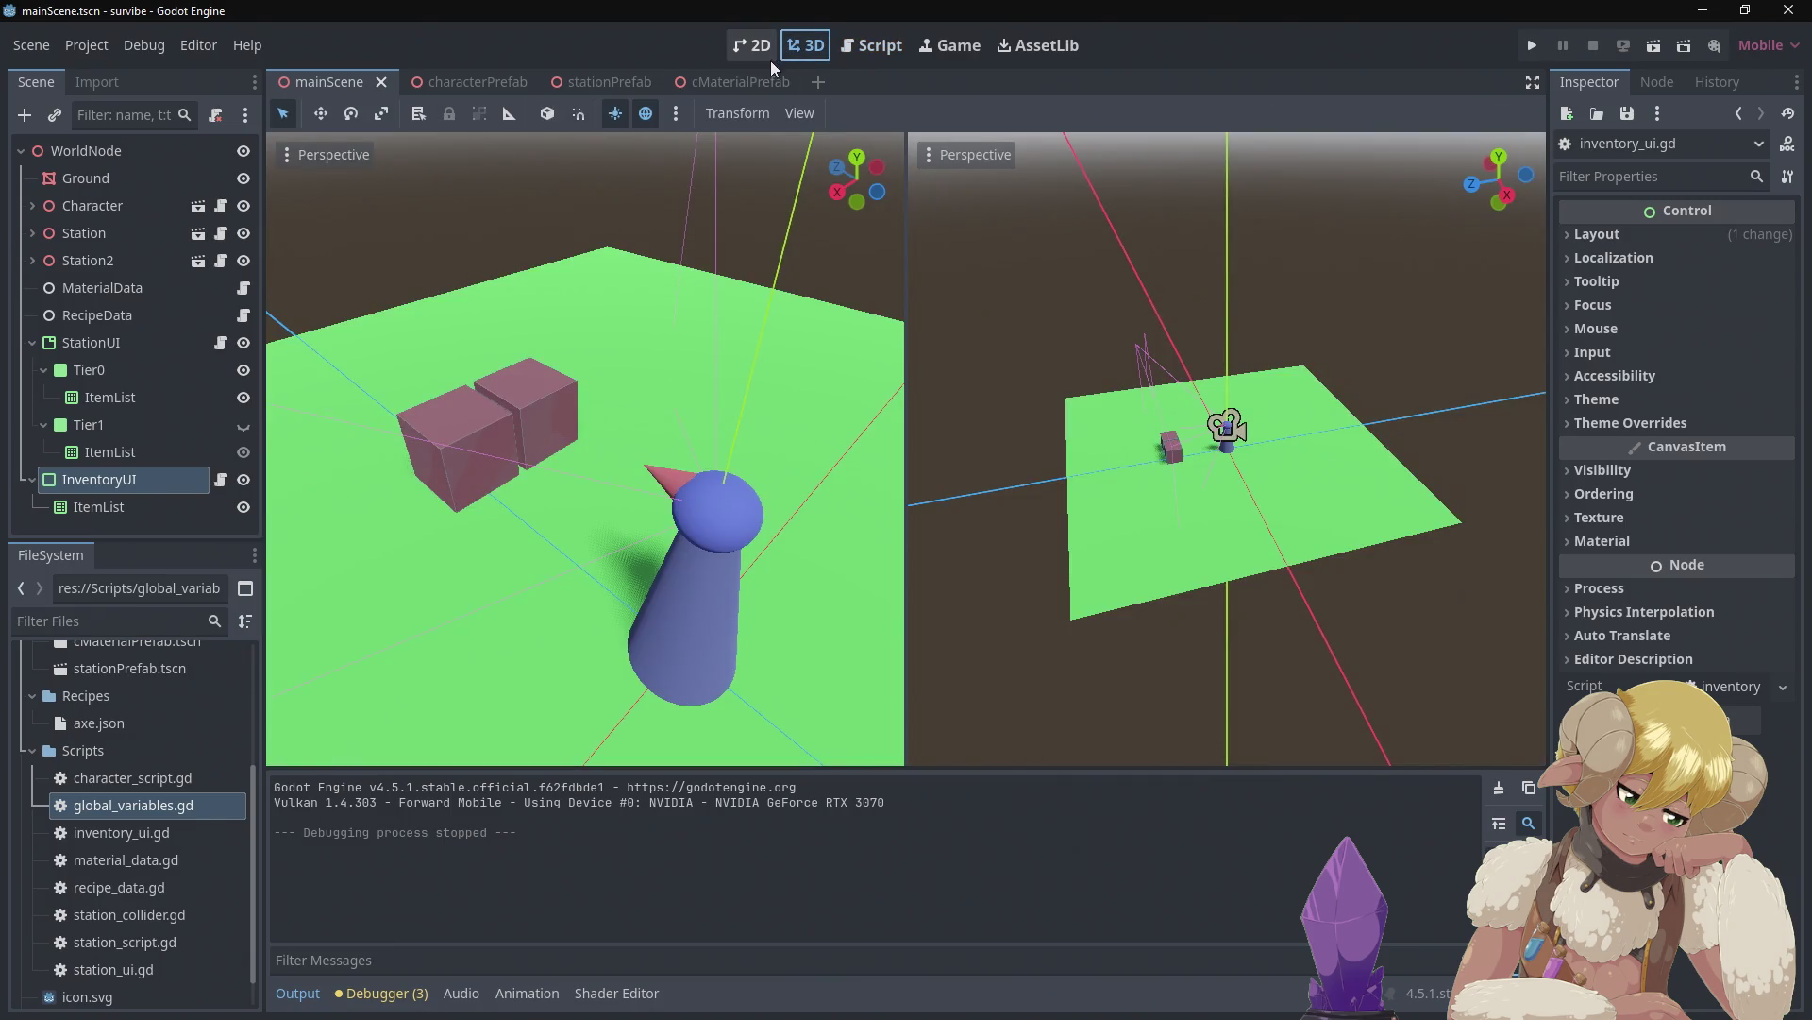